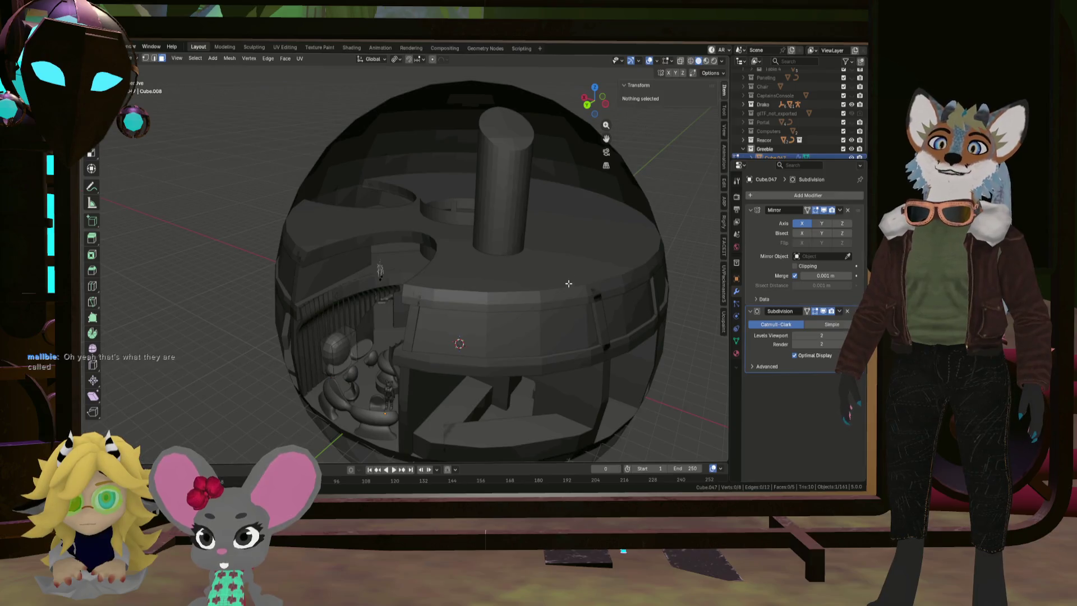
Return to Object Mode and select Circle.001, Sphere.004 and Circle.002
{"action": "key", "text": "Tab"}
{"action": "middle_click_drag", "start_coordinate": [491, 311], "coordinate": [494, 319]}
{"action": "left_click", "coordinate": [500, 328]}
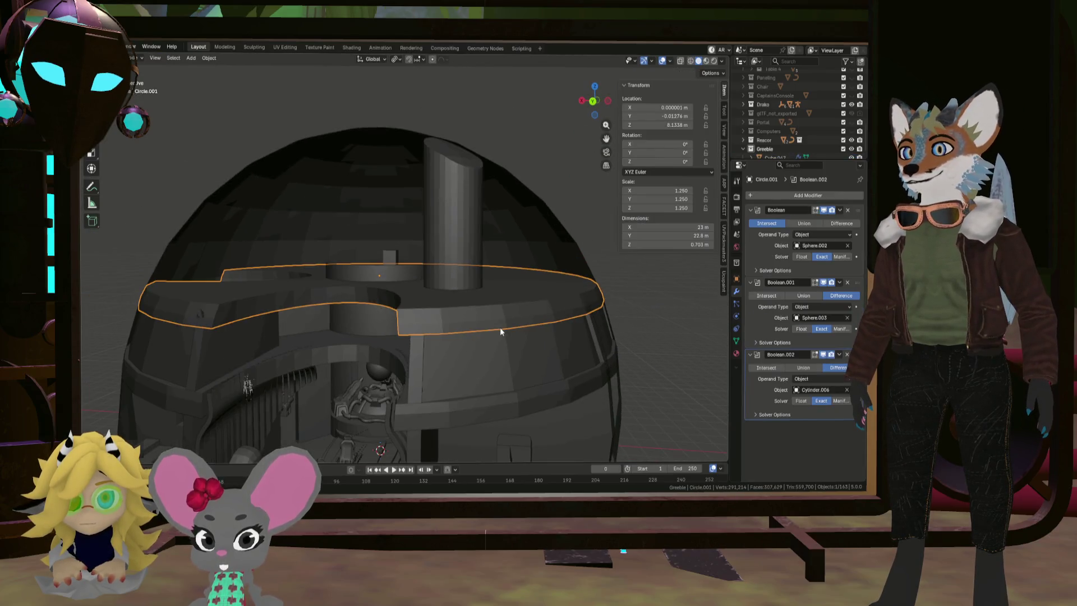
{"action": "left_click", "coordinate": [484, 361], "text": "shift"}
{"action": "left_click", "coordinate": [471, 408], "text": "shift"}
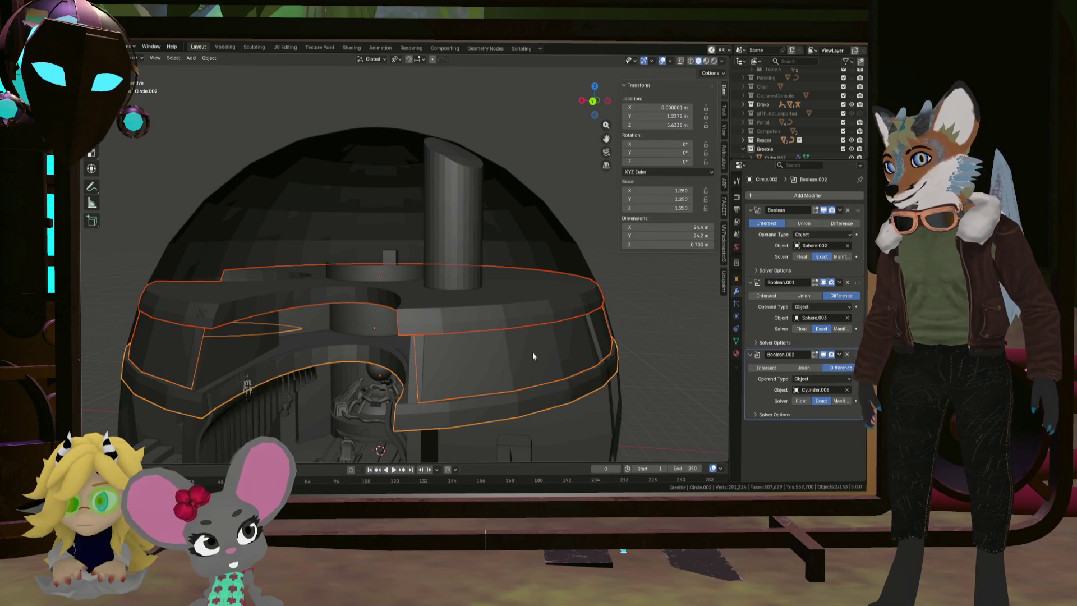
Hide Collection 1 in the Outliner to expose the seating, then select Sphere.004
{"action": "scroll", "coordinate": [830, 116], "scroll_direction": "up", "scroll_amount": 10}
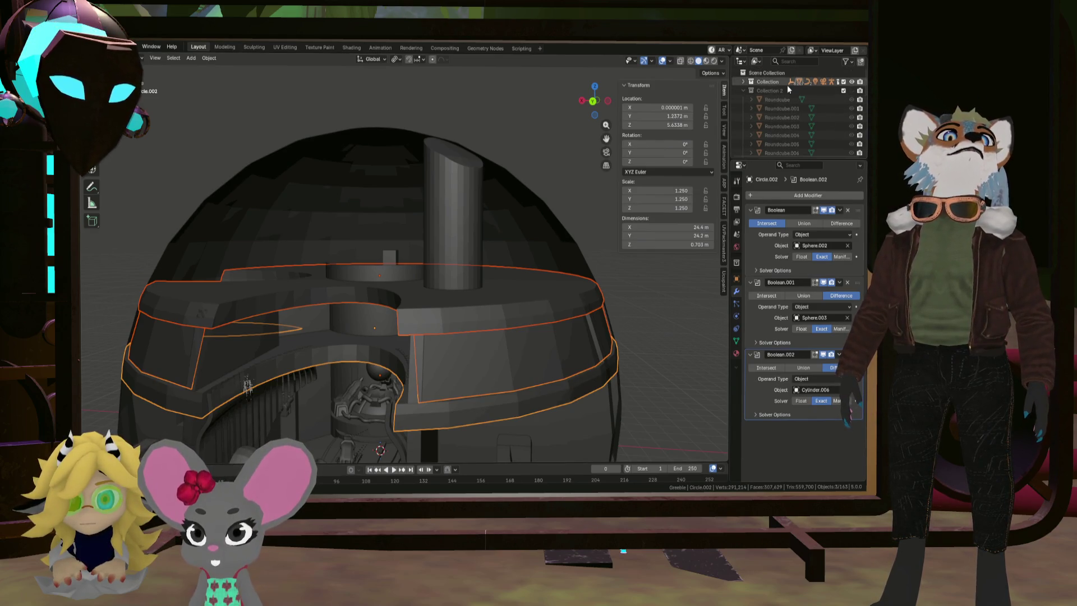
{"action": "scroll", "coordinate": [827, 112], "scroll_direction": "down", "scroll_amount": 3}
{"action": "scroll", "coordinate": [757, 103], "scroll_direction": "up", "scroll_amount": 2}
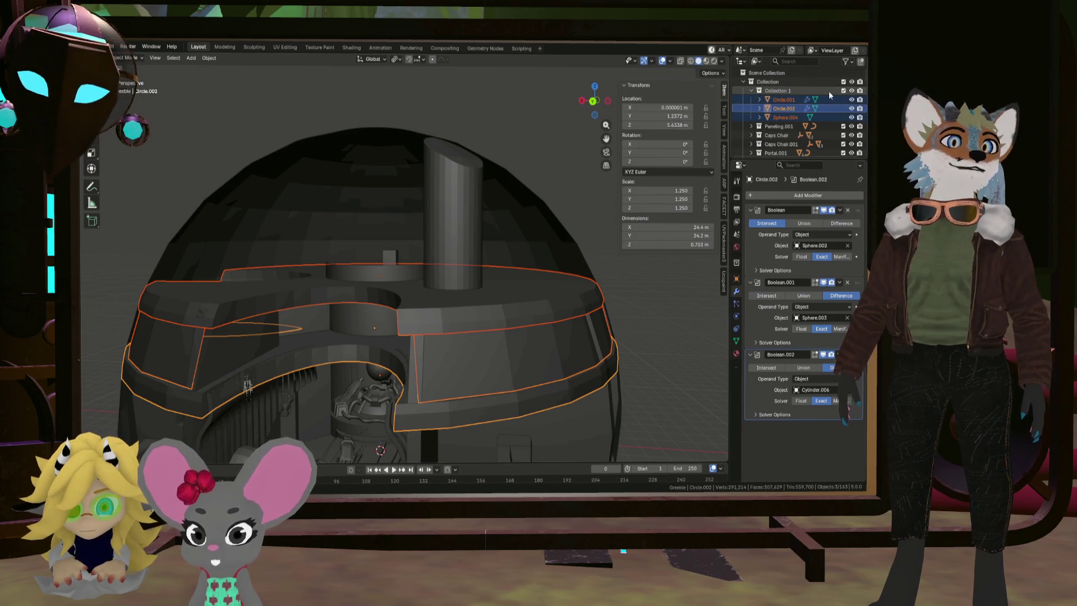
{"action": "left_click", "coordinate": [851, 91]}
{"action": "mouse_move", "coordinate": [426, 336]}
{"action": "middle_mouse_down"}
{"action": "mouse_move", "coordinate": [429, 348]}
{"action": "mouse_move", "coordinate": [500, 306]}
{"action": "mouse_move", "coordinate": [432, 305]}
{"action": "mouse_move", "coordinate": [496, 258]}
{"action": "middle_mouse_up"}
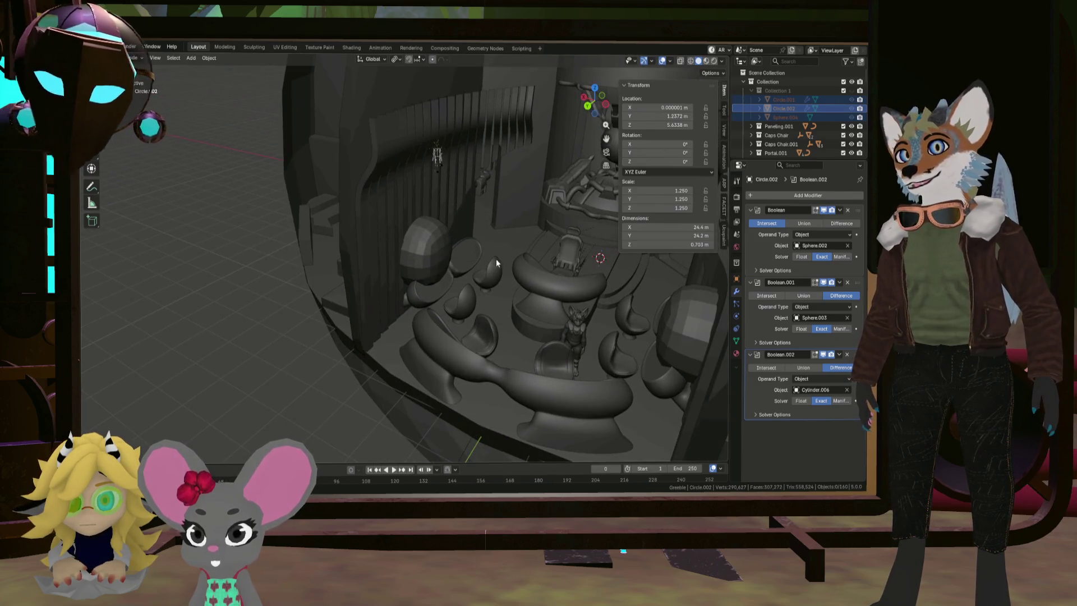
{"action": "left_click", "coordinate": [851, 118]}
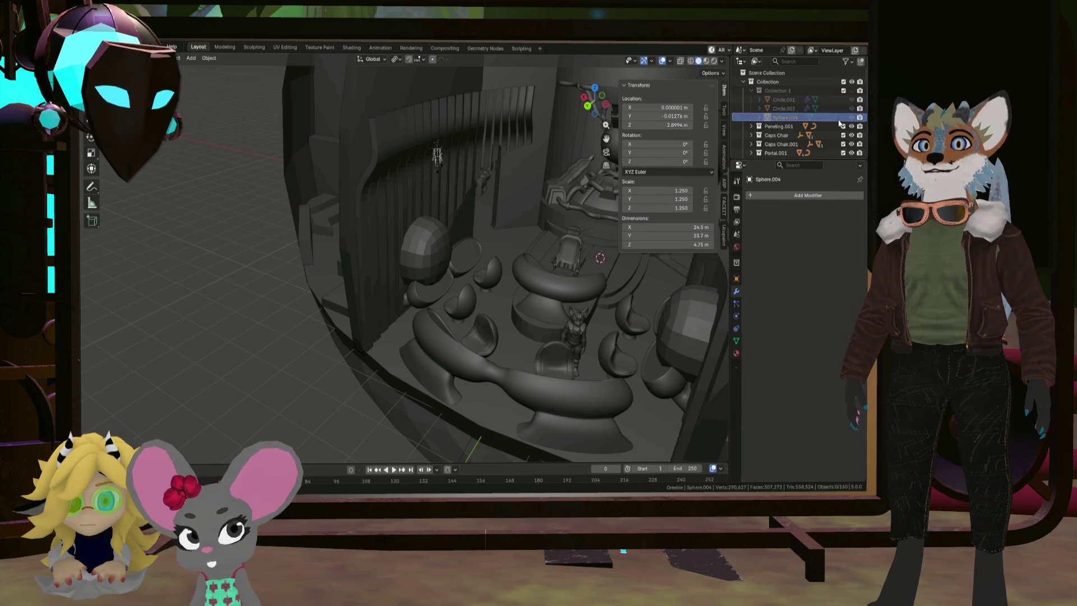
Show Collection 1 again, briefly hiding and re-showing the Circle.002 ring
{"action": "left_click", "coordinate": [859, 92]}
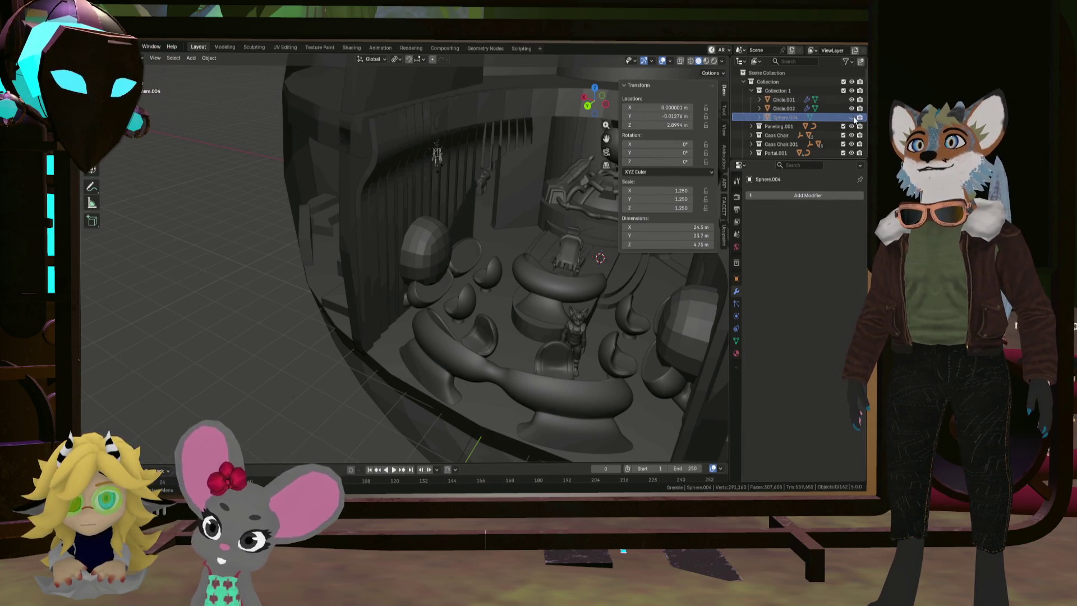
{"action": "left_click", "coordinate": [852, 110]}
{"action": "scroll", "coordinate": [465, 158], "scroll_direction": "down", "scroll_amount": 5}
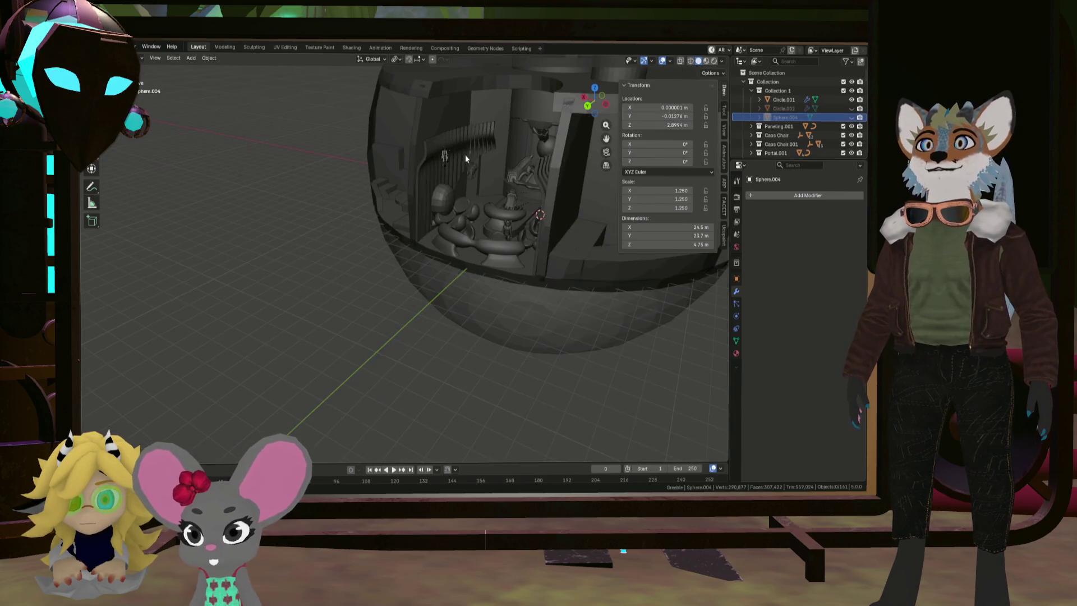
{"action": "left_click", "coordinate": [852, 108]}
Hide only the Circle.001 ring and view the seating from above
{"action": "left_click", "coordinate": [852, 99]}
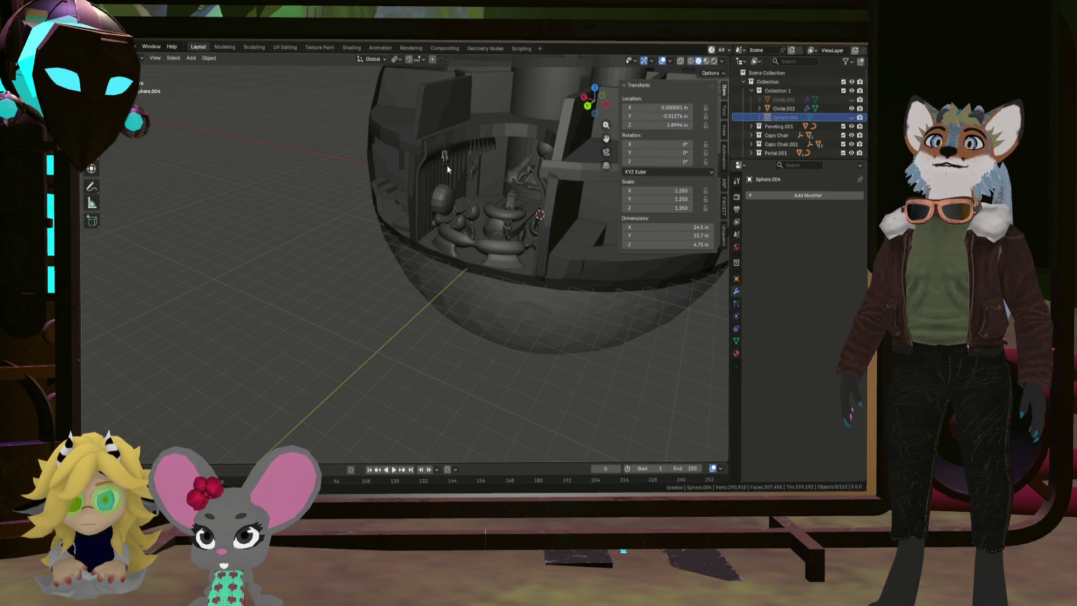
{"action": "scroll", "coordinate": [448, 207], "scroll_direction": "up", "scroll_amount": 10}
{"action": "scroll", "coordinate": [450, 193], "scroll_direction": "down", "scroll_amount": 3}
{"action": "mouse_move", "coordinate": [446, 163]}
{"action": "middle_mouse_down"}
{"action": "mouse_move", "coordinate": [442, 250]}
{"action": "mouse_move", "coordinate": [452, 236]}
{"action": "mouse_move", "coordinate": [468, 267]}
{"action": "mouse_move", "coordinate": [477, 262]}
{"action": "middle_mouse_up"}
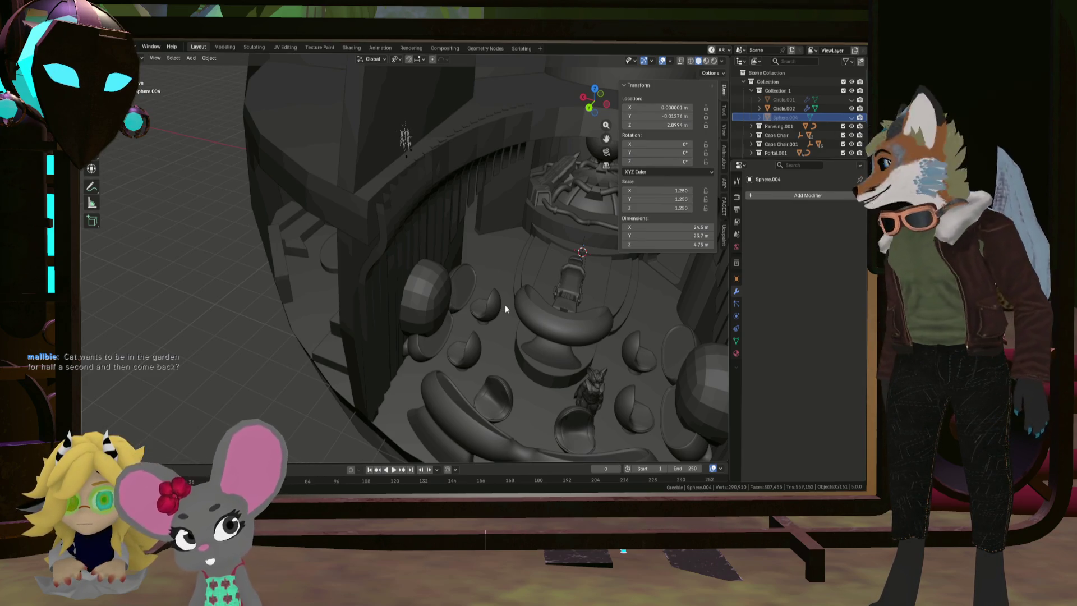
{"action": "middle_click_drag", "start_coordinate": [538, 308], "coordinate": [446, 330]}
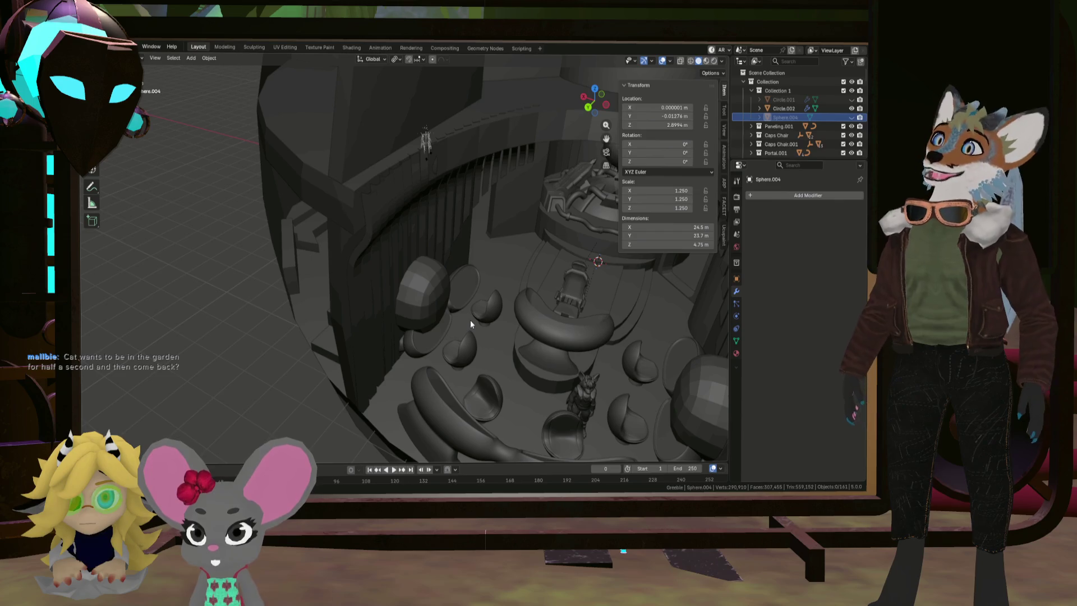
Apply Shade Smooth to the egg-shaped seat Cube.047
{"action": "left_click", "coordinate": [432, 307]}
{"action": "middle_click_drag", "start_coordinate": [432, 307], "coordinate": [423, 321]}
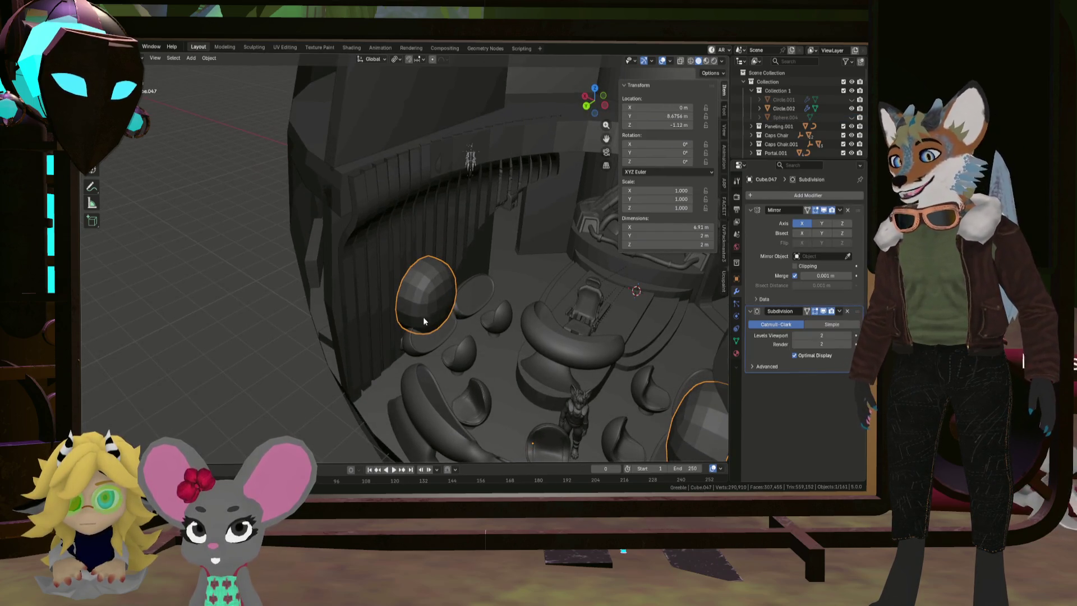
{"action": "left_click", "coordinate": [209, 58]}
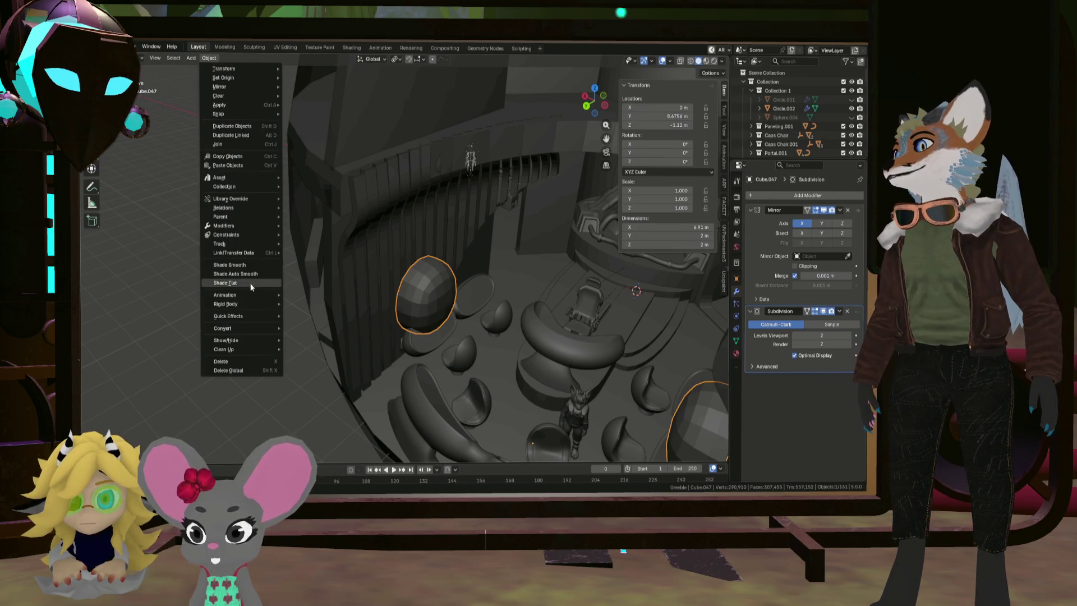
{"action": "left_click", "coordinate": [254, 264]}
{"action": "scroll", "coordinate": [437, 325], "scroll_direction": "up", "scroll_amount": 5}
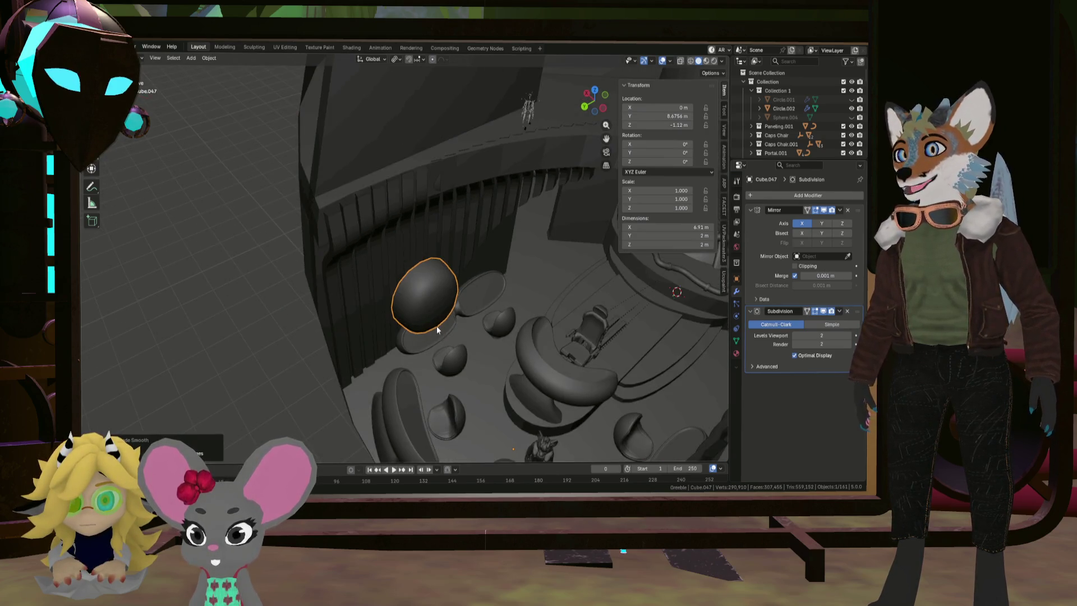
In Edit Mode, select the linked cage cube and scale it to 0.44
{"action": "middle_click_drag", "start_coordinate": [498, 280], "coordinate": [464, 284]}
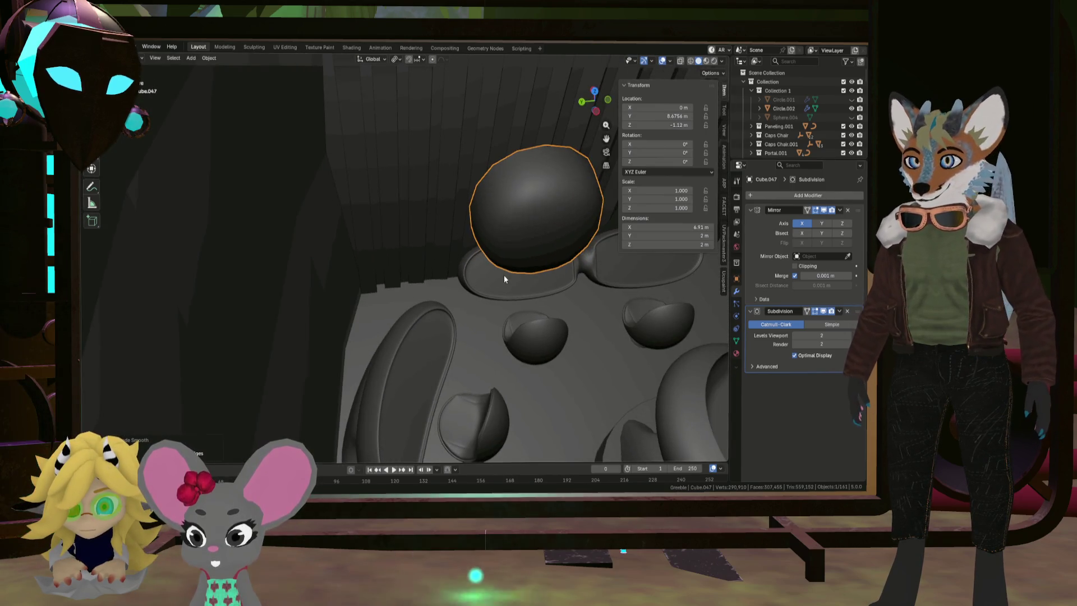
{"action": "key", "text": "Tab"}
{"action": "left_click", "coordinate": [520, 243]}
{"action": "key", "text": "l"}
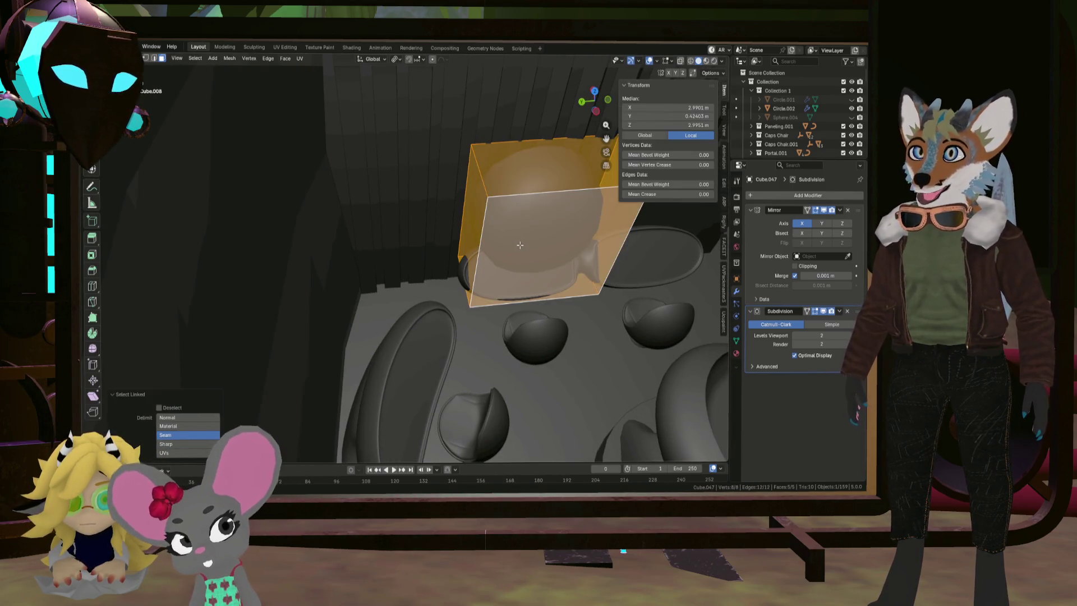
{"action": "key", "text": "s"}
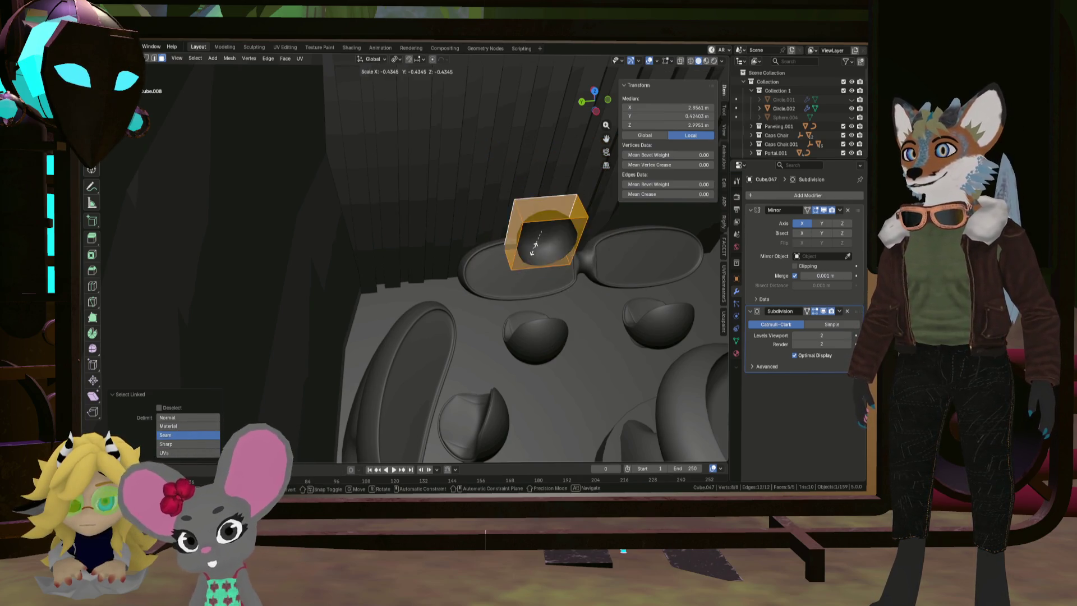
{"action": "left_click", "coordinate": [555, 245]}
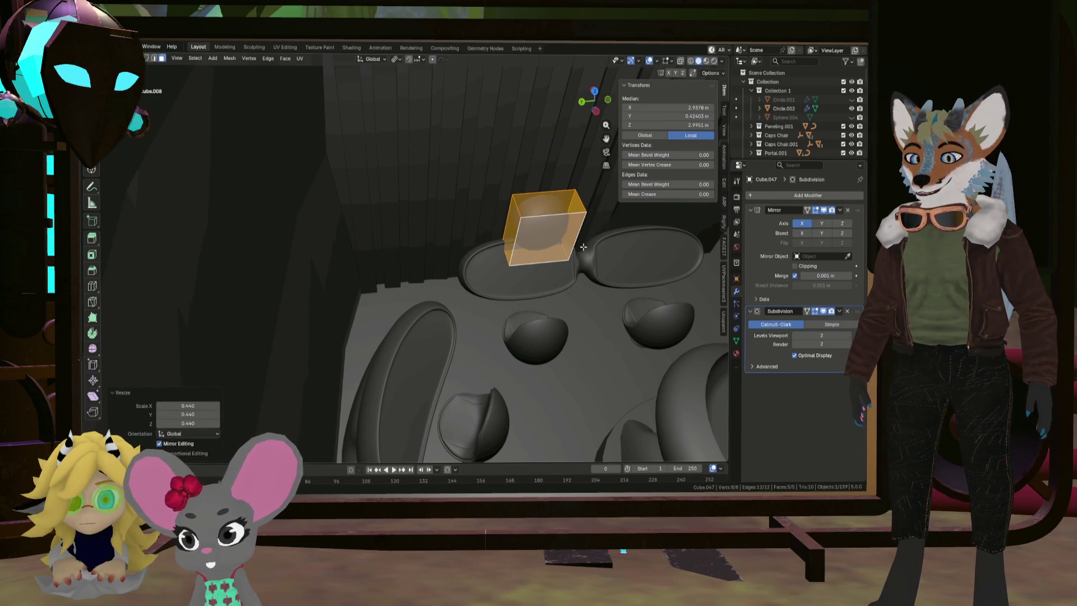
{"action": "middle_click_drag", "start_coordinate": [583, 246], "coordinate": [568, 230]}
Move the shrunken cage block aside and select its left face
{"action": "key", "text": "g"}
{"action": "left_click", "coordinate": [418, 268]}
{"action": "mouse_move", "coordinate": [418, 268]}
{"action": "middle_mouse_down"}
{"action": "mouse_move", "coordinate": [371, 252]}
{"action": "mouse_move", "coordinate": [361, 233]}
{"action": "mouse_move", "coordinate": [413, 274]}
{"action": "mouse_move", "coordinate": [356, 307]}
{"action": "mouse_move", "coordinate": [376, 300]}
{"action": "mouse_move", "coordinate": [348, 303]}
{"action": "middle_mouse_up"}
{"action": "scroll", "coordinate": [361, 233], "scroll_direction": "up", "scroll_amount": 3}
{"action": "left_click", "coordinate": [355, 308]}
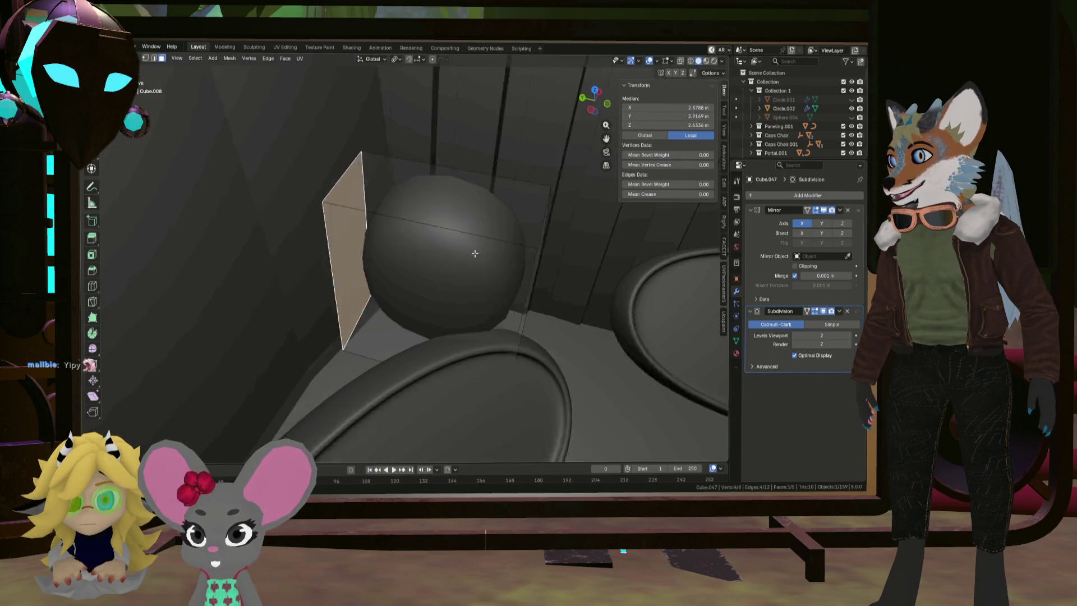
Extrude the block's left face, move it, and rotate it 85.6° to start the tube
{"action": "key", "text": "e"}
{"action": "left_click", "coordinate": [424, 297]}
{"action": "mouse_move", "coordinate": [423, 301]}
{"action": "middle_mouse_down"}
{"action": "mouse_move", "coordinate": [384, 300]}
{"action": "mouse_move", "coordinate": [378, 283]}
{"action": "middle_mouse_up"}
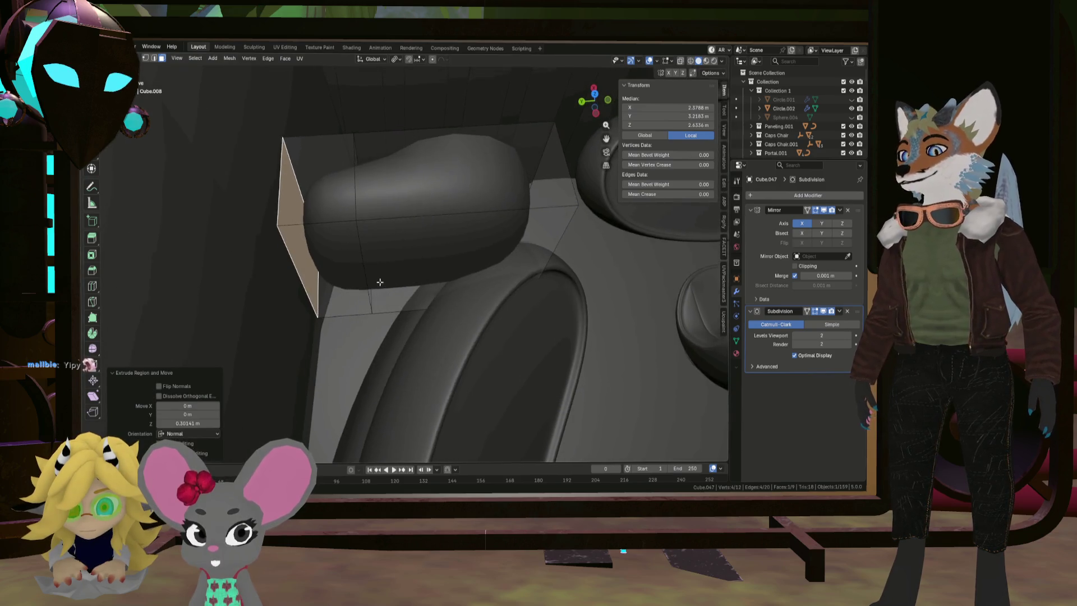
{"action": "key", "text": "g"}
{"action": "left_click", "coordinate": [388, 389]}
{"action": "mouse_move", "coordinate": [387, 389]}
{"action": "middle_mouse_down"}
{"action": "mouse_move", "coordinate": [385, 344]}
{"action": "mouse_move", "coordinate": [400, 320]}
{"action": "mouse_move", "coordinate": [377, 303]}
{"action": "middle_mouse_up"}
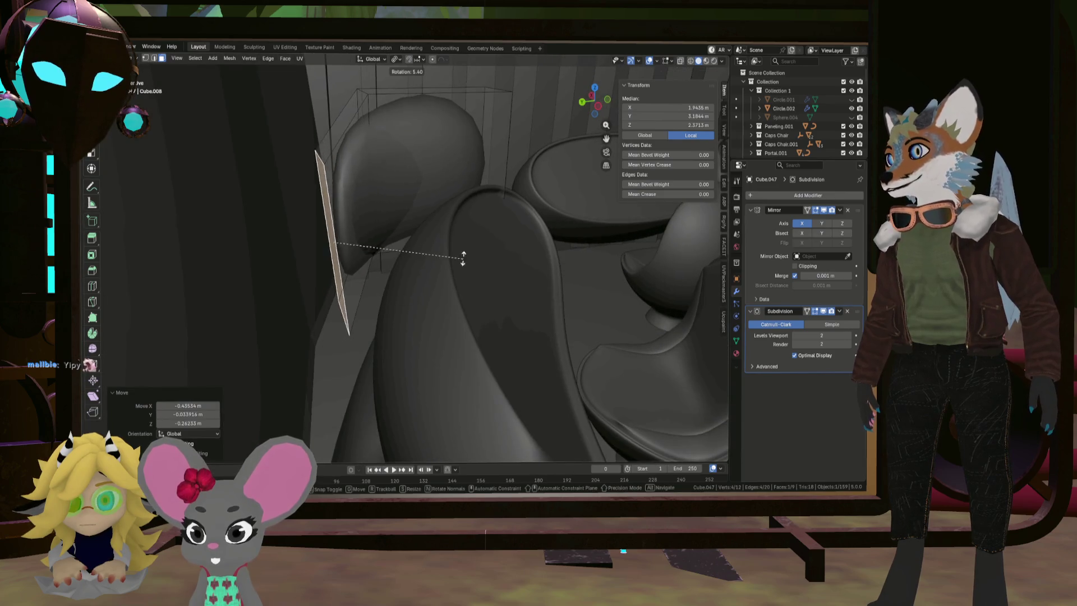
{"action": "left_click", "coordinate": [354, 160]}
{"action": "middle_click_drag", "start_coordinate": [354, 160], "coordinate": [345, 208]}
Move the end face twice and rotate it -39.2° to continue the arch
{"action": "key", "text": "g"}
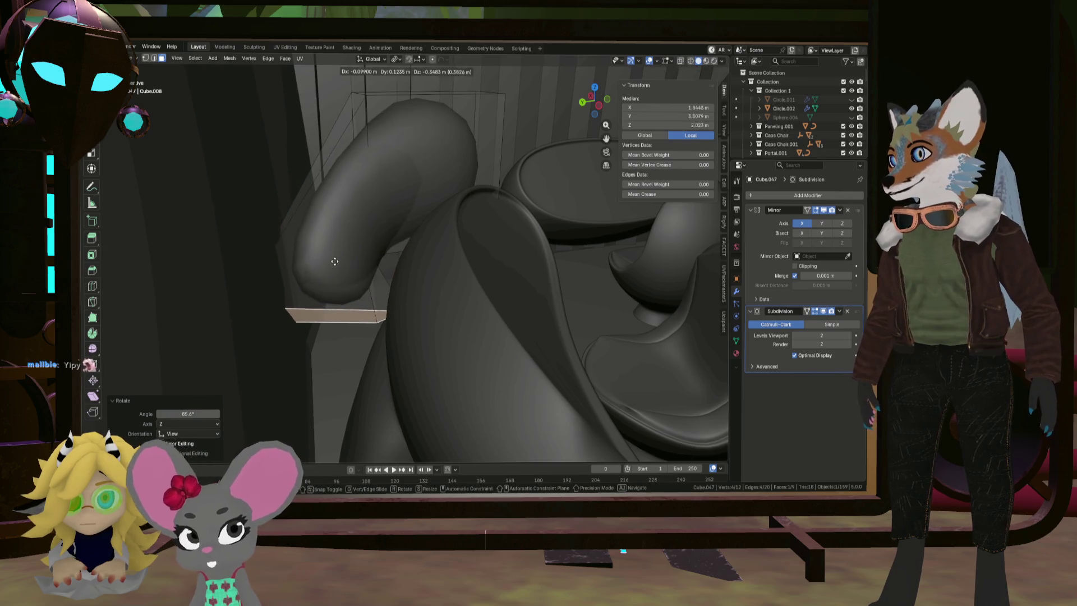
{"action": "left_click", "coordinate": [336, 263]}
{"action": "middle_click_drag", "start_coordinate": [335, 262], "coordinate": [464, 267]}
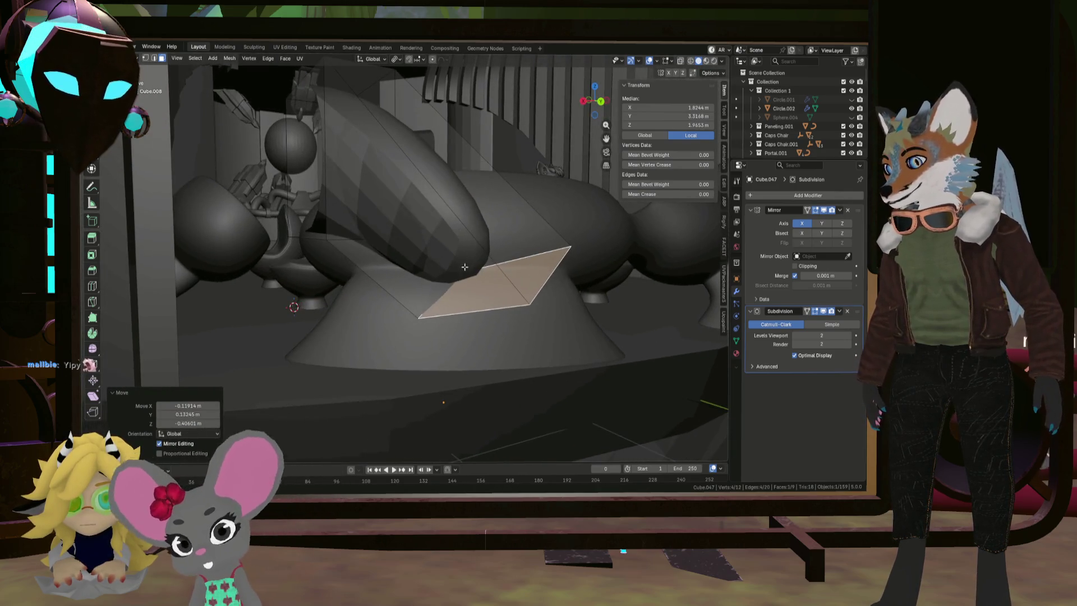
{"action": "key", "text": "g"}
{"action": "left_click", "coordinate": [316, 380]}
{"action": "middle_click_drag", "start_coordinate": [316, 380], "coordinate": [334, 347]}
{"action": "key", "text": "r"}
{"action": "left_click", "coordinate": [377, 375]}
{"action": "mouse_move", "coordinate": [377, 374]}
{"action": "middle_mouse_down"}
{"action": "mouse_move", "coordinate": [328, 354]}
{"action": "mouse_move", "coordinate": [468, 359]}
{"action": "mouse_move", "coordinate": [391, 358]}
{"action": "middle_mouse_up"}
Fine-tune the tube end with a 2.82° rotation and a small move, then deselect all
{"action": "left_click", "coordinate": [371, 353]}
{"action": "left_click", "coordinate": [467, 353]}
{"action": "scroll", "coordinate": [467, 353], "scroll_direction": "down", "scroll_amount": 6}
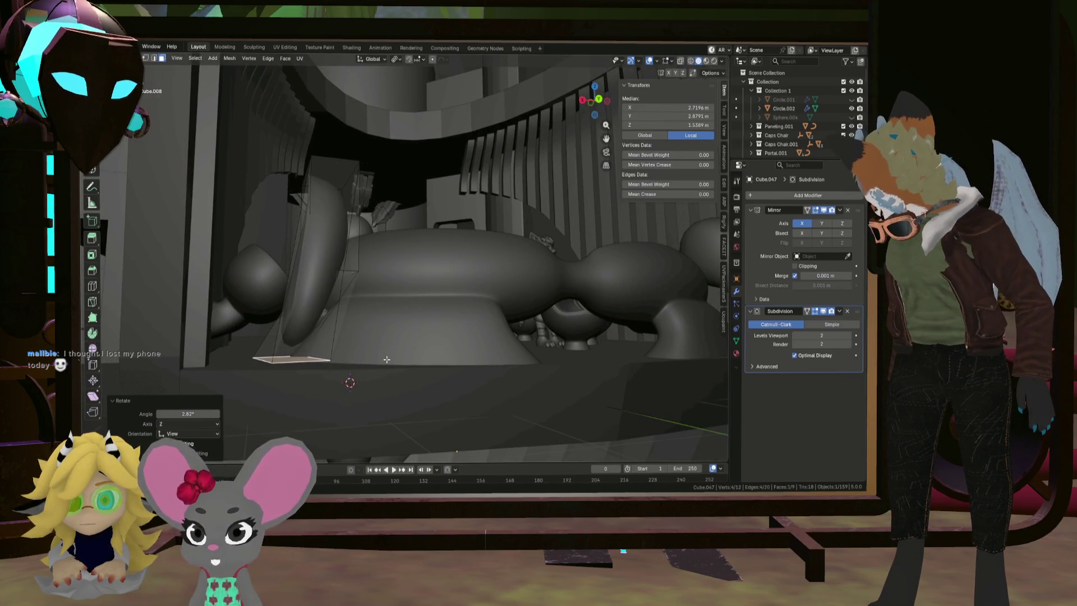
{"action": "scroll", "coordinate": [386, 358], "scroll_direction": "up", "scroll_amount": 4}
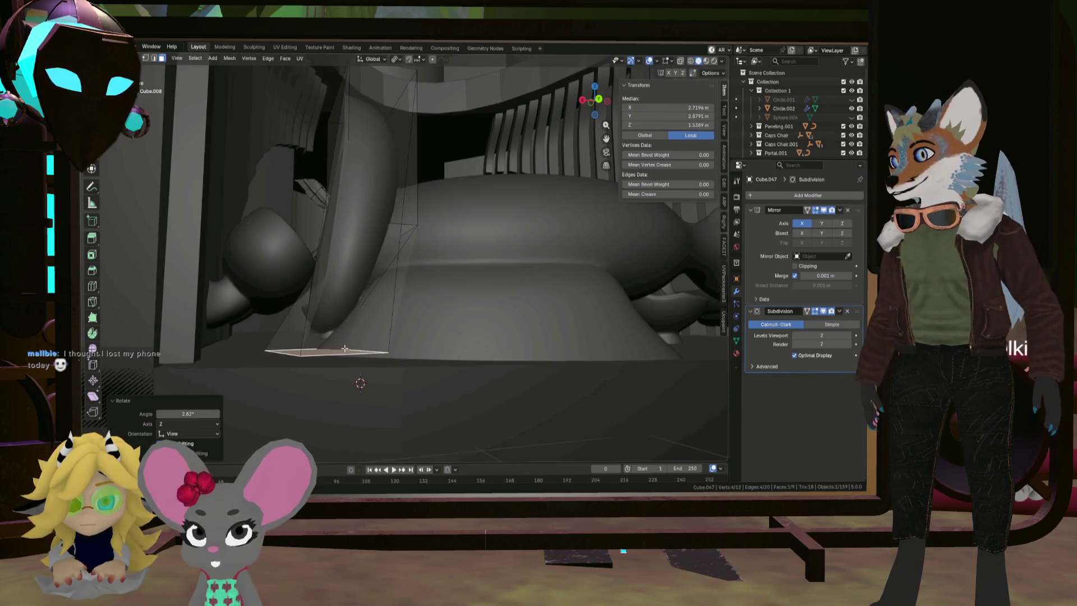
{"action": "key", "text": "g"}
{"action": "left_click", "coordinate": [343, 368]}
{"action": "mouse_move", "coordinate": [344, 368]}
{"action": "middle_mouse_down"}
{"action": "mouse_move", "coordinate": [298, 381]}
{"action": "mouse_move", "coordinate": [263, 336]}
{"action": "mouse_move", "coordinate": [169, 66]}
{"action": "middle_mouse_up"}
{"action": "key", "text": "alt+a"}
{"action": "mouse_move", "coordinate": [344, 231]}
{"action": "middle_mouse_down"}
{"action": "mouse_move", "coordinate": [394, 241]}
{"action": "mouse_move", "coordinate": [320, 247]}
{"action": "mouse_move", "coordinate": [416, 241]}
{"action": "mouse_move", "coordinate": [411, 264]}
{"action": "mouse_move", "coordinate": [425, 277]}
{"action": "mouse_move", "coordinate": [490, 293]}
{"action": "mouse_move", "coordinate": [577, 281]}
{"action": "middle_mouse_up"}
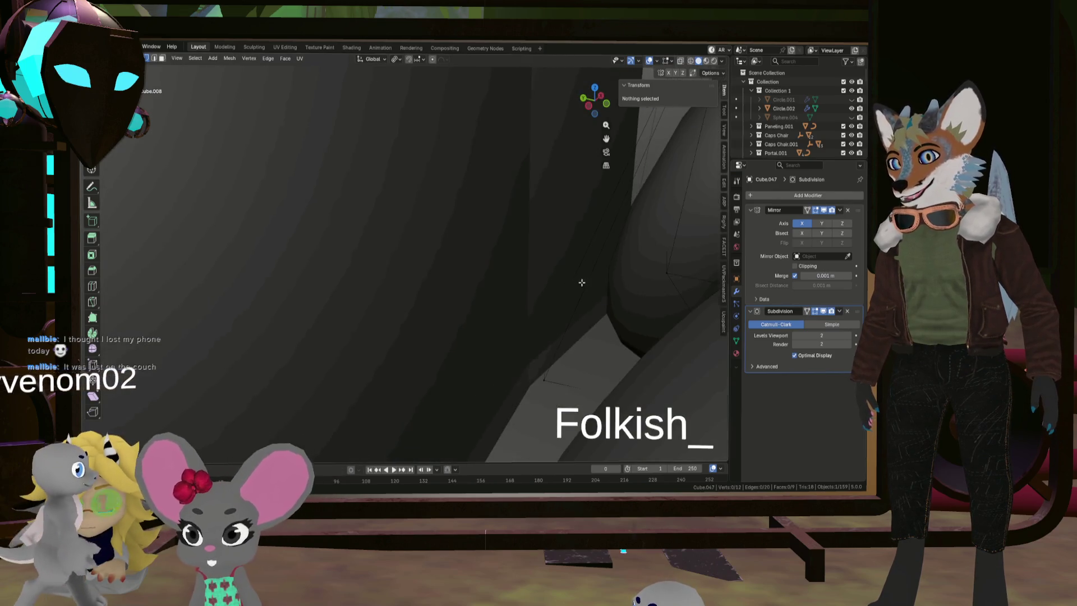
Enable X-ray and drag a corner vertex of the arch cage outward
{"action": "left_click", "coordinate": [680, 61]}
{"action": "mouse_move", "coordinate": [505, 236]}
{"action": "middle_mouse_down"}
{"action": "mouse_move", "coordinate": [482, 221]}
{"action": "mouse_move", "coordinate": [536, 259]}
{"action": "mouse_move", "coordinate": [458, 228]}
{"action": "mouse_move", "coordinate": [533, 221]}
{"action": "middle_mouse_up"}
{"action": "left_click", "coordinate": [464, 221]}
{"action": "key", "text": "g"}
{"action": "left_click", "coordinate": [395, 185]}
{"action": "mouse_move", "coordinate": [395, 185]}
{"action": "middle_mouse_down"}
{"action": "mouse_move", "coordinate": [449, 236]}
{"action": "mouse_move", "coordinate": [460, 266]}
{"action": "mouse_move", "coordinate": [512, 259]}
{"action": "mouse_move", "coordinate": [493, 305]}
{"action": "middle_mouse_up"}
{"action": "mouse_move", "coordinate": [418, 346]}
{"action": "middle_mouse_down"}
{"action": "mouse_move", "coordinate": [396, 324]}
{"action": "mouse_move", "coordinate": [365, 319]}
{"action": "middle_mouse_up"}
{"action": "key", "text": "g"}
{"action": "left_click", "coordinate": [326, 310]}
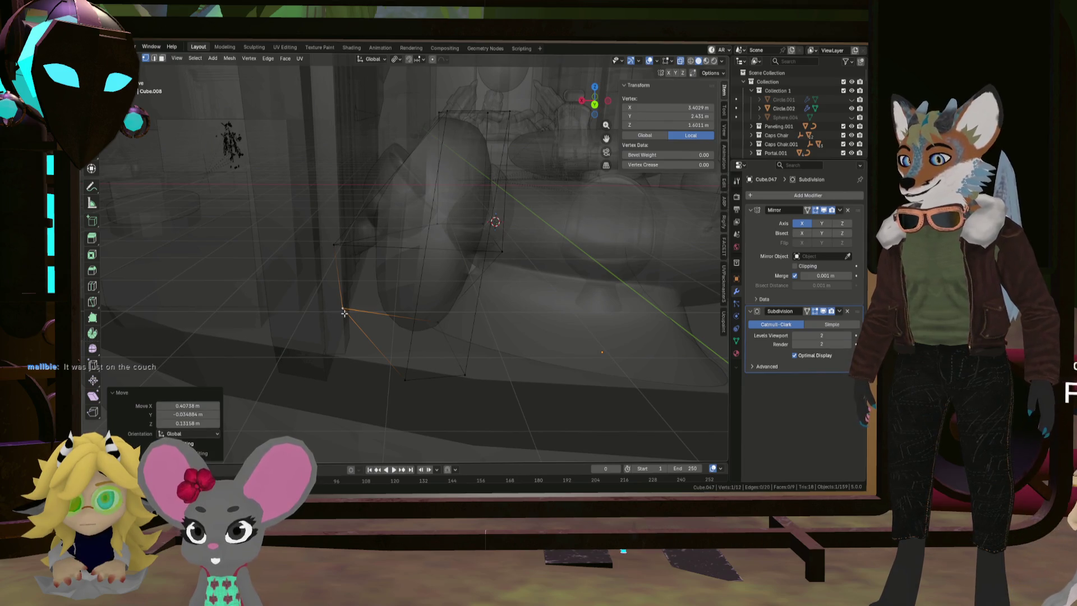
Move the vertex twice more, restricted to the horizontal plane with Shift+Z
{"action": "key", "text": "g"}
{"action": "key", "text": "shift+z"}
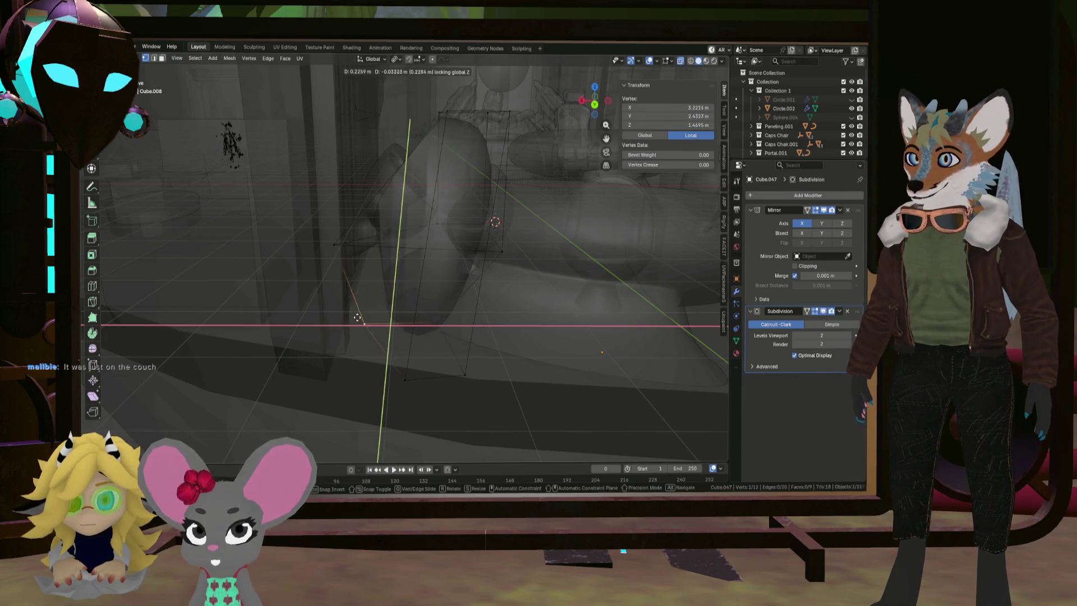
{"action": "left_click", "coordinate": [332, 314]}
{"action": "middle_click_drag", "start_coordinate": [414, 375], "coordinate": [450, 372]}
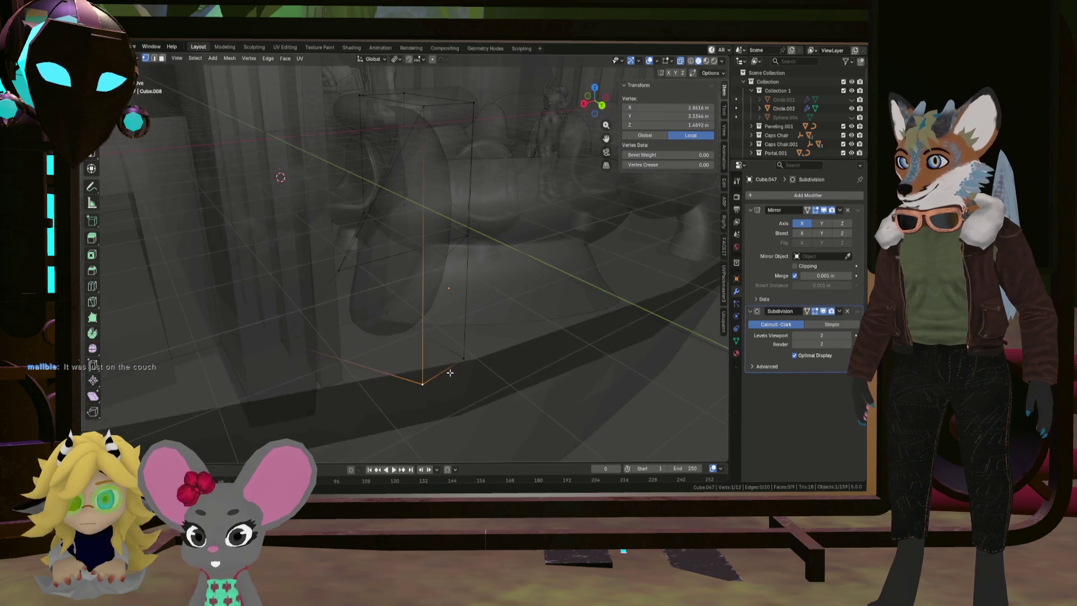
{"action": "key", "text": "g"}
{"action": "key", "text": "shift+z"}
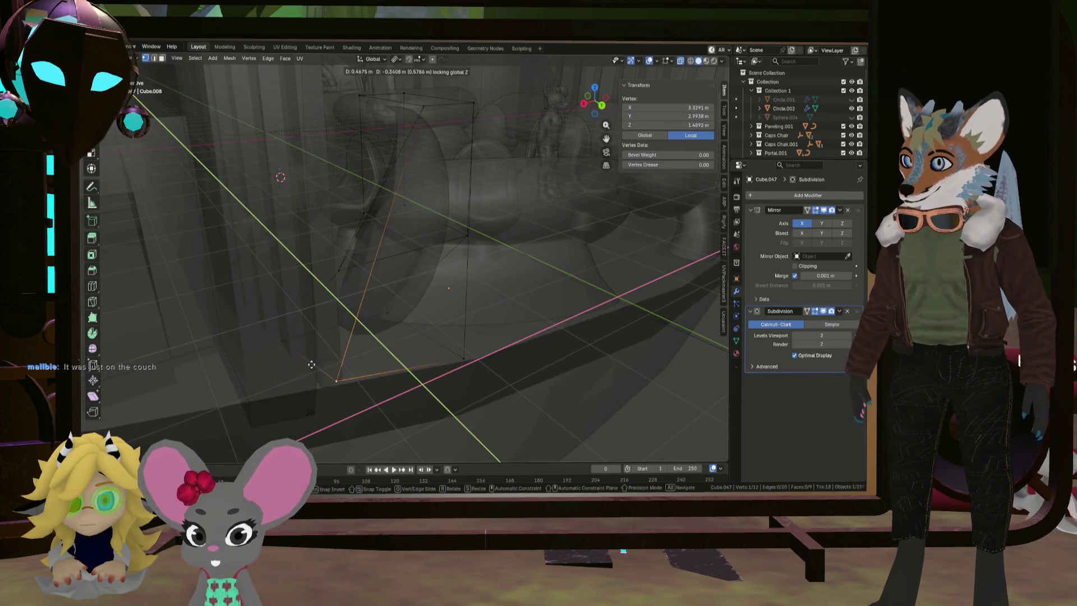
{"action": "left_click", "coordinate": [286, 370]}
{"action": "middle_click_drag", "start_coordinate": [286, 371], "coordinate": [427, 363]}
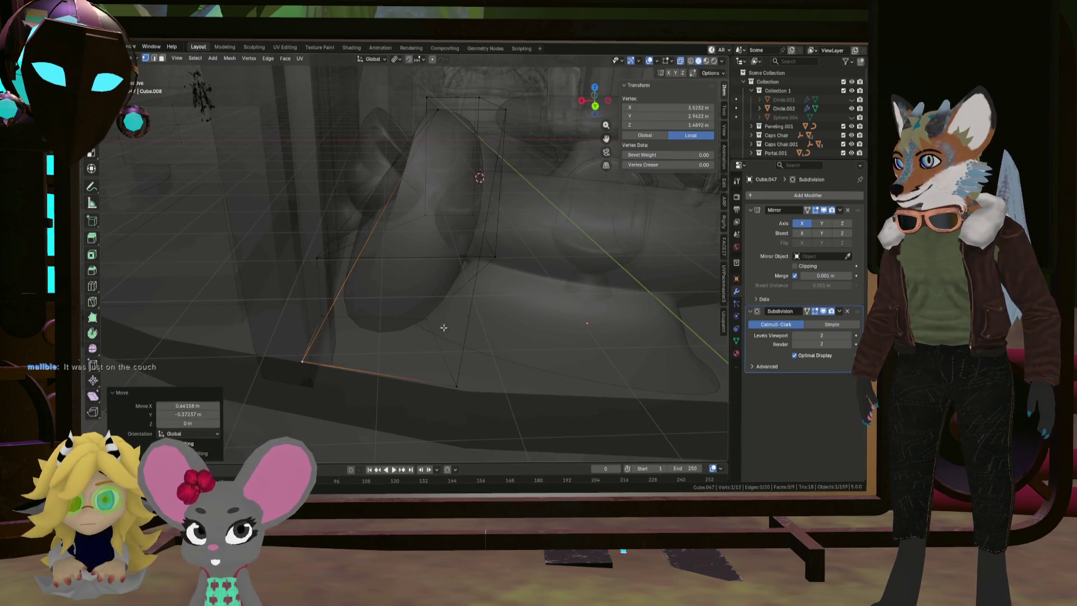
Undo the trial vertex moves and select another cage vertex
{"action": "key", "text": "ctrl+z"}
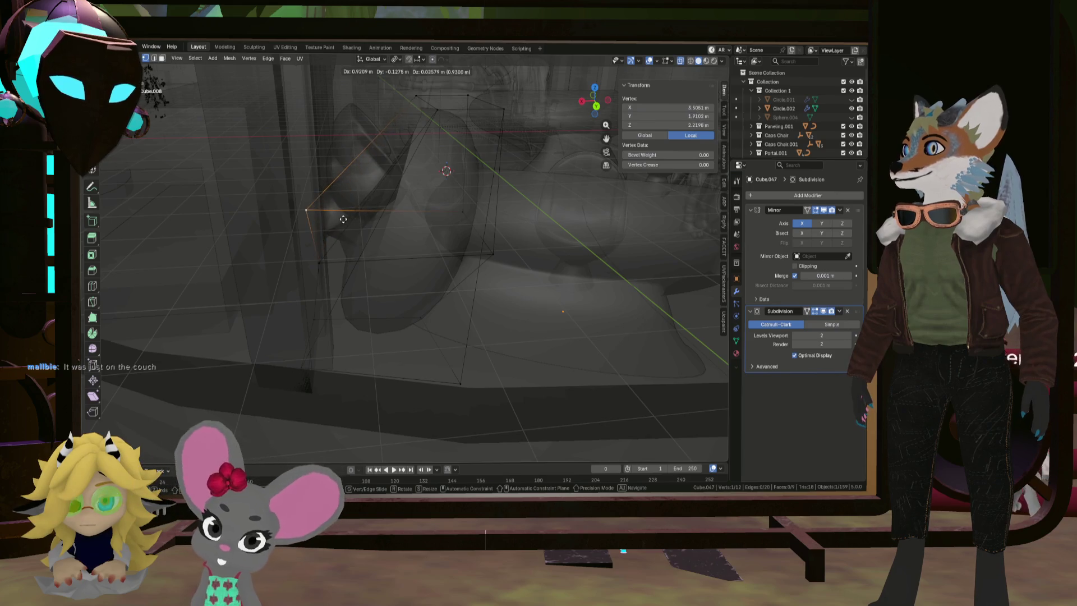
{"action": "key", "text": "shift+z"}
{"action": "left_click", "coordinate": [330, 222]}
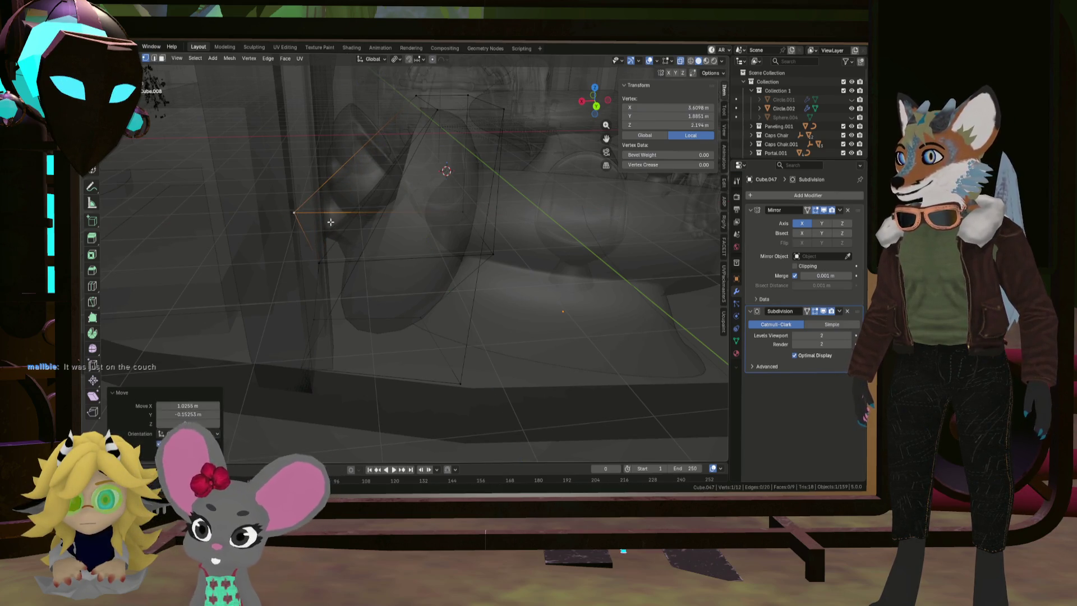
{"action": "key", "text": "ctrl+z"}
{"action": "mouse_move", "coordinate": [323, 263]}
{"action": "middle_mouse_down"}
{"action": "mouse_move", "coordinate": [279, 327]}
{"action": "mouse_move", "coordinate": [319, 313]}
{"action": "mouse_move", "coordinate": [435, 163]}
{"action": "middle_mouse_up"}
{"action": "left_click", "coordinate": [438, 154]}
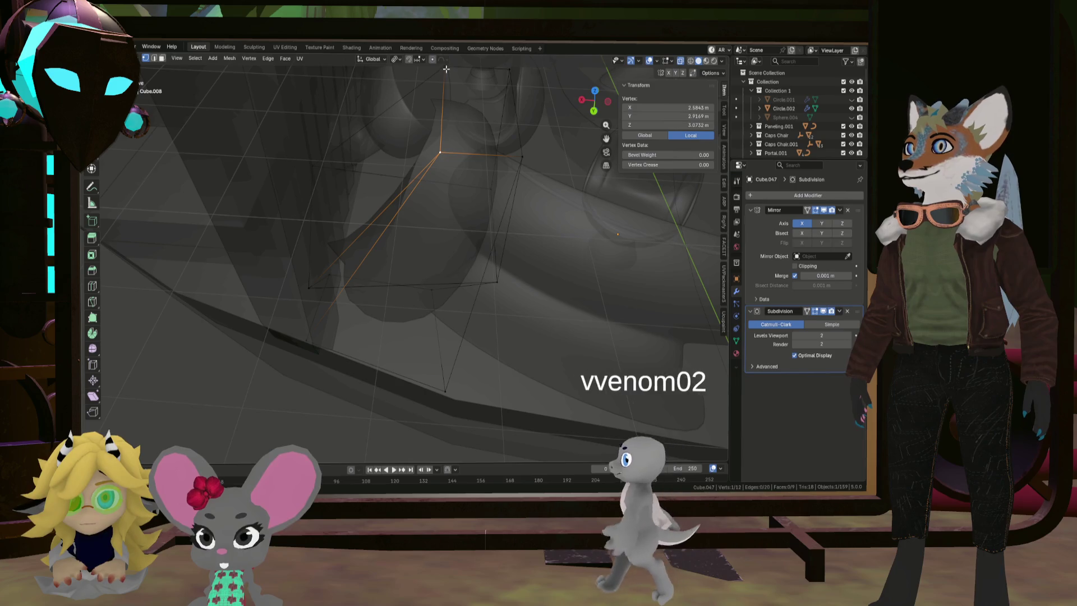
Select an upper edge of the cage and move it along Z
{"action": "middle_click_drag", "start_coordinate": [445, 66], "coordinate": [446, 106]}
{"action": "left_click", "coordinate": [445, 97], "text": "shift"}
{"action": "key", "text": "g"}
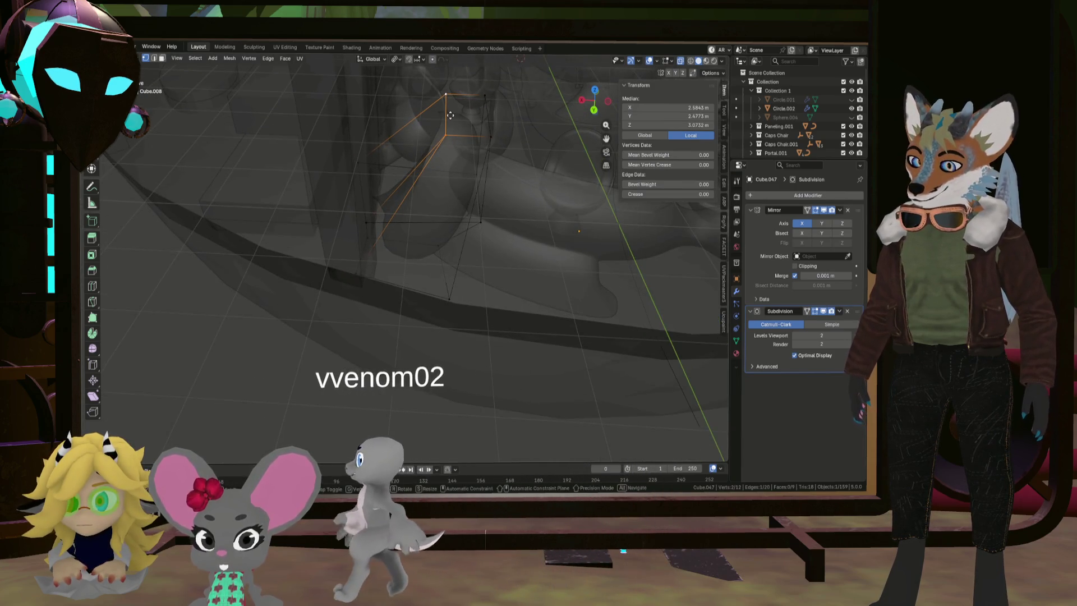
{"action": "key", "text": "z"}
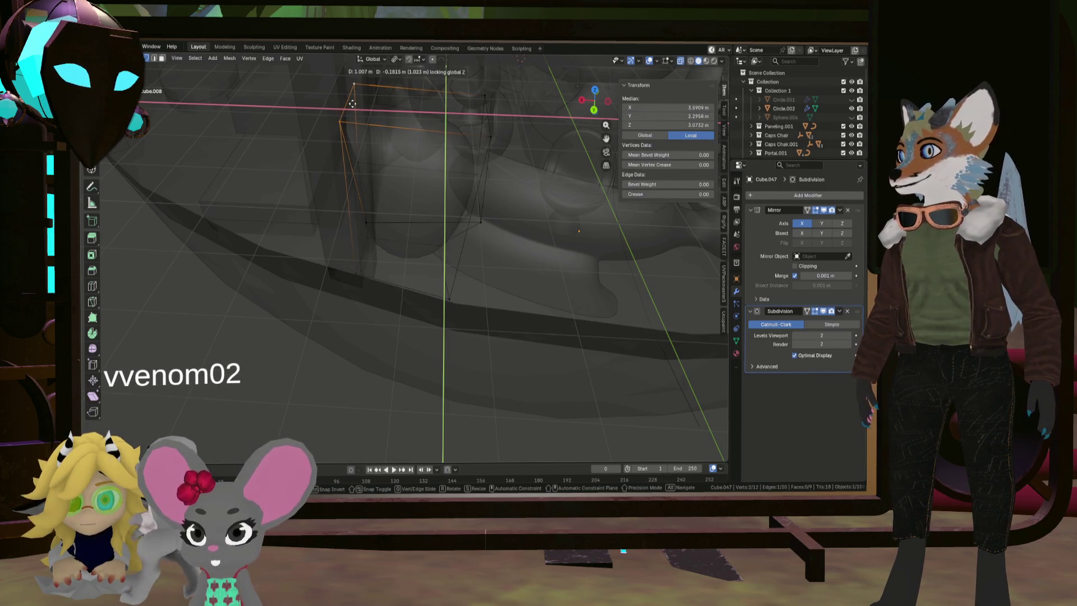
{"action": "left_click", "coordinate": [352, 104]}
{"action": "mouse_move", "coordinate": [352, 104]}
{"action": "middle_mouse_down"}
{"action": "mouse_move", "coordinate": [465, 189]}
{"action": "mouse_move", "coordinate": [404, 240]}
{"action": "mouse_move", "coordinate": [482, 202]}
{"action": "middle_mouse_up"}
Move a single cage vertex within the horizontal plane
{"action": "left_click", "coordinate": [409, 240]}
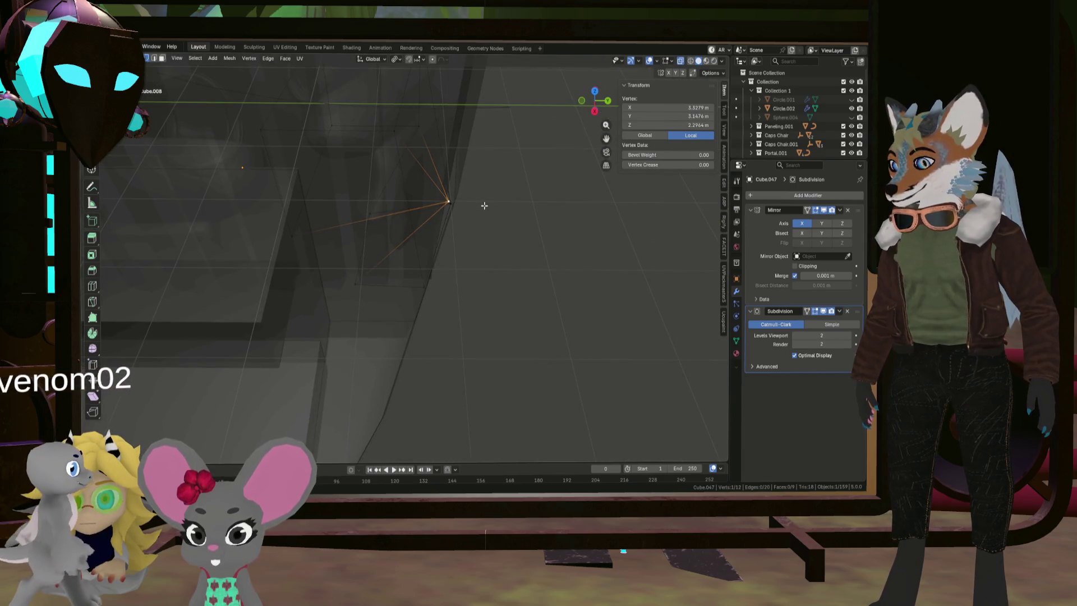
{"action": "key", "text": "g"}
{"action": "key", "text": "shift+z"}
{"action": "left_click", "coordinate": [390, 210]}
{"action": "mouse_move", "coordinate": [390, 210]}
{"action": "middle_mouse_down"}
{"action": "mouse_move", "coordinate": [348, 192]}
{"action": "mouse_move", "coordinate": [512, 279]}
{"action": "mouse_move", "coordinate": [435, 253]}
{"action": "mouse_move", "coordinate": [393, 279]}
{"action": "mouse_move", "coordinate": [406, 238]}
{"action": "mouse_move", "coordinate": [392, 231]}
{"action": "mouse_move", "coordinate": [492, 230]}
{"action": "mouse_move", "coordinate": [528, 202]}
{"action": "mouse_move", "coordinate": [507, 221]}
{"action": "mouse_move", "coordinate": [586, 228]}
{"action": "mouse_move", "coordinate": [446, 253]}
{"action": "mouse_move", "coordinate": [423, 233]}
{"action": "mouse_move", "coordinate": [371, 232]}
{"action": "mouse_move", "coordinate": [385, 257]}
{"action": "mouse_move", "coordinate": [385, 247]}
{"action": "mouse_move", "coordinate": [375, 265]}
{"action": "mouse_move", "coordinate": [529, 243]}
{"action": "mouse_move", "coordinate": [482, 216]}
{"action": "middle_mouse_up"}
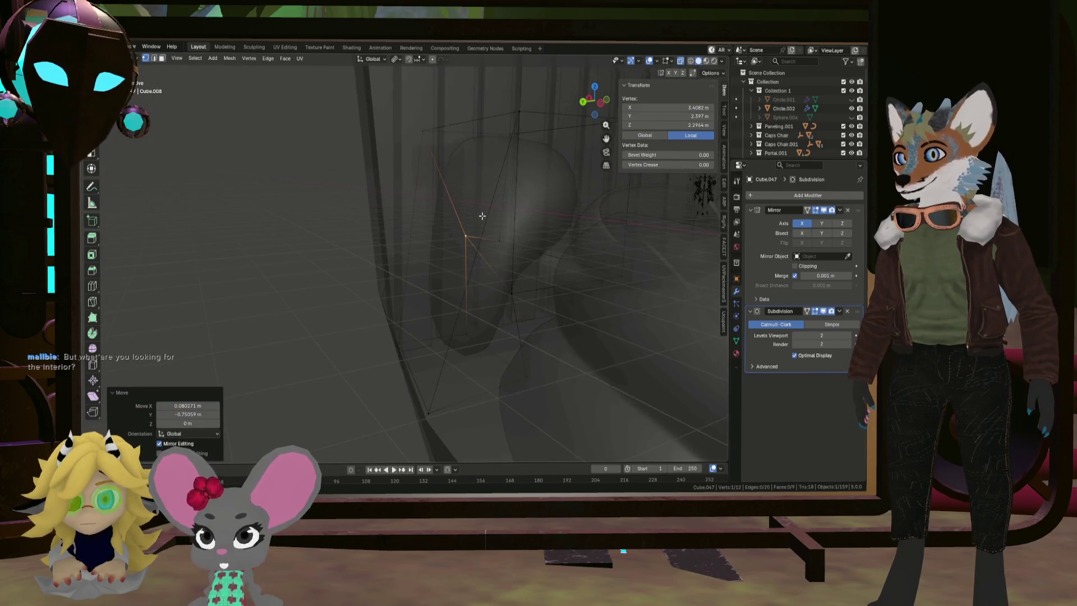
Move another cage vertex, then shift an edge of the cage
{"action": "left_click", "coordinate": [522, 281]}
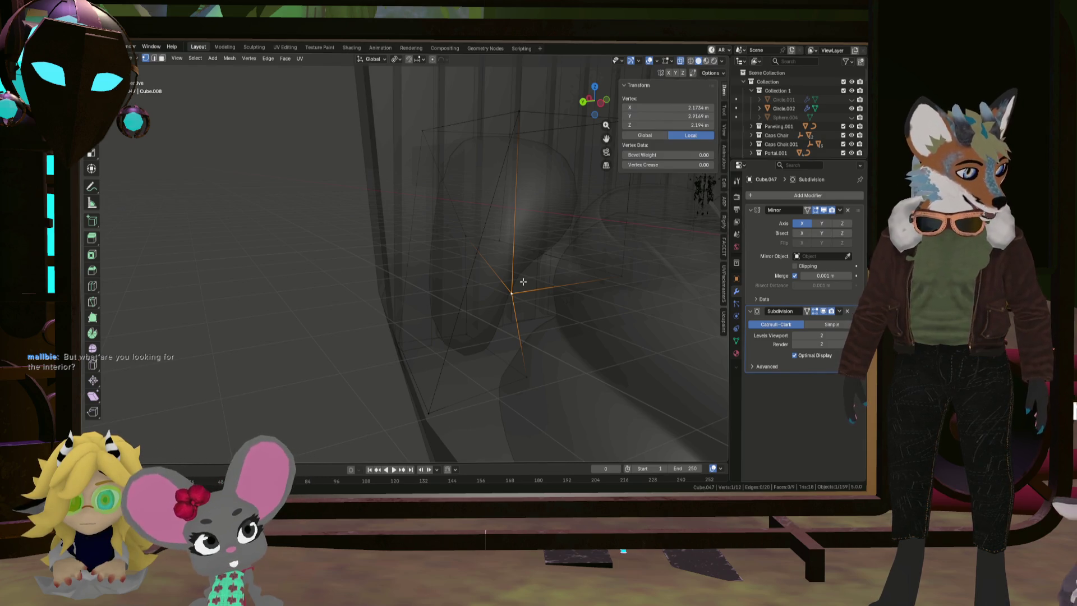
{"action": "middle_click_drag", "start_coordinate": [523, 281], "coordinate": [482, 322]}
{"action": "key", "text": "g"}
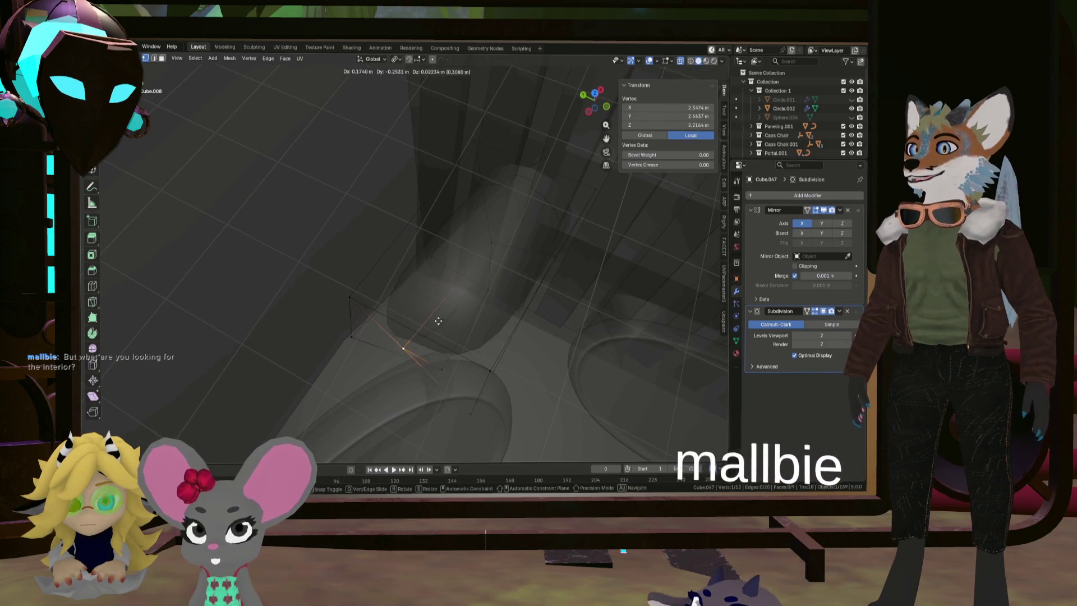
{"action": "left_click", "coordinate": [488, 368]}
{"action": "mouse_move", "coordinate": [488, 368]}
{"action": "middle_mouse_down"}
{"action": "mouse_move", "coordinate": [526, 363]}
{"action": "mouse_move", "coordinate": [516, 372]}
{"action": "middle_mouse_up"}
{"action": "left_click", "coordinate": [516, 372], "text": "shift"}
{"action": "key", "text": "g"}
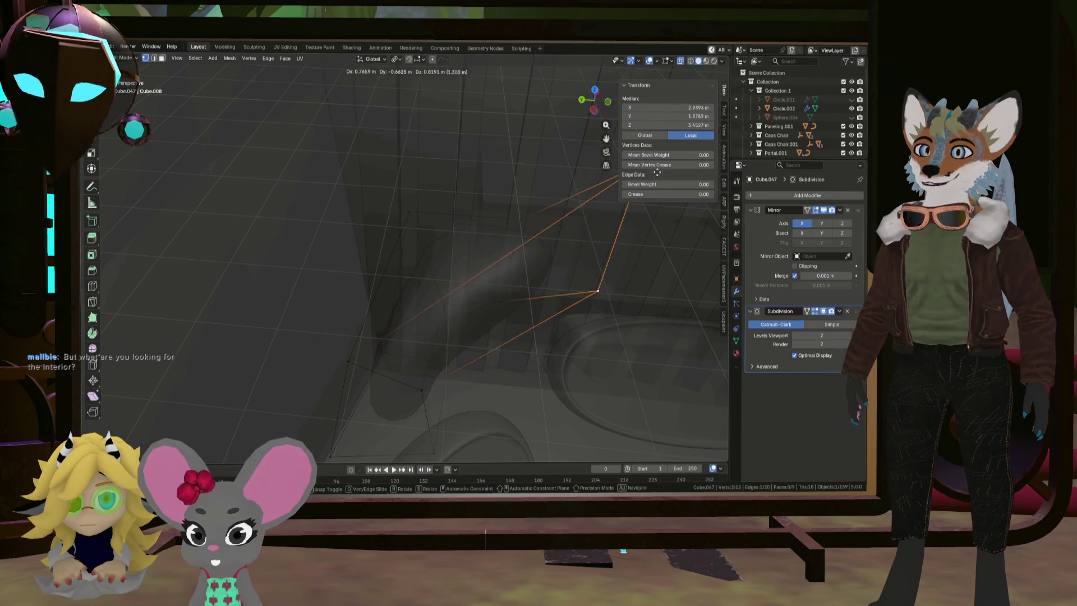
{"action": "left_click", "coordinate": [596, 288]}
{"action": "mouse_move", "coordinate": [596, 289]}
{"action": "middle_mouse_down"}
{"action": "mouse_move", "coordinate": [589, 331]}
{"action": "mouse_move", "coordinate": [594, 301]}
{"action": "middle_mouse_up"}
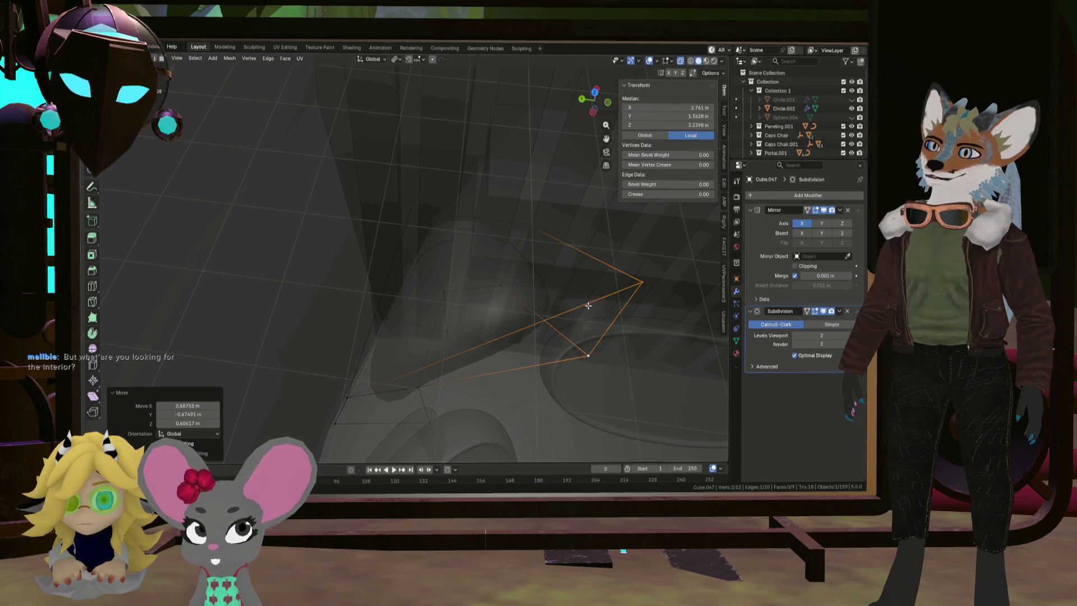
Undo four times back to the compact five-sided box
{"action": "key", "text": "ctrl+z"}
{"action": "key", "text": "ctrl+z"}
{"action": "key", "text": "ctrl+z"}
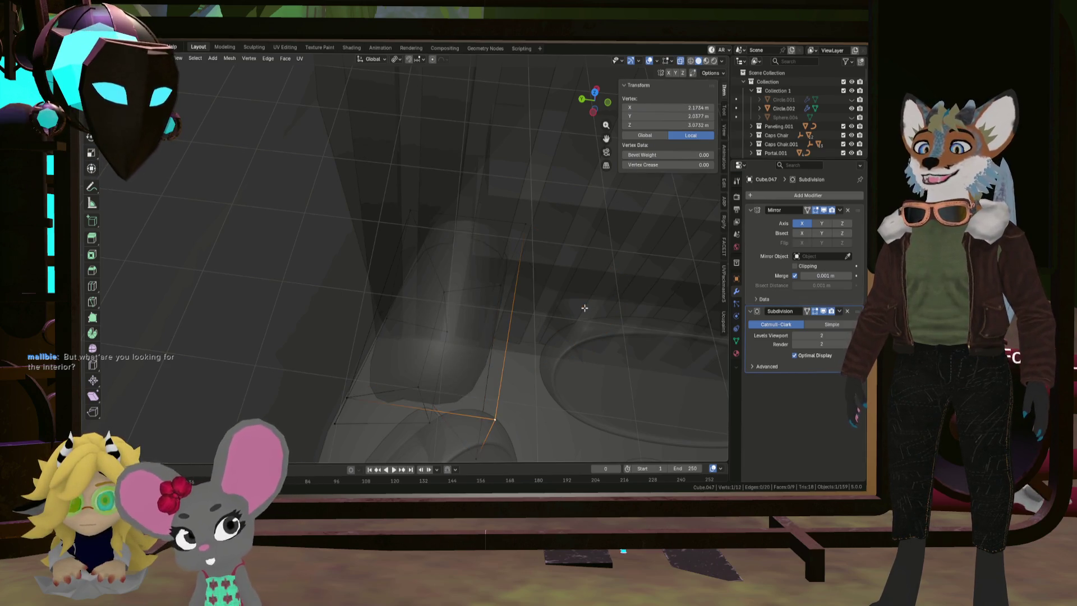
{"action": "key", "text": "ctrl+z"}
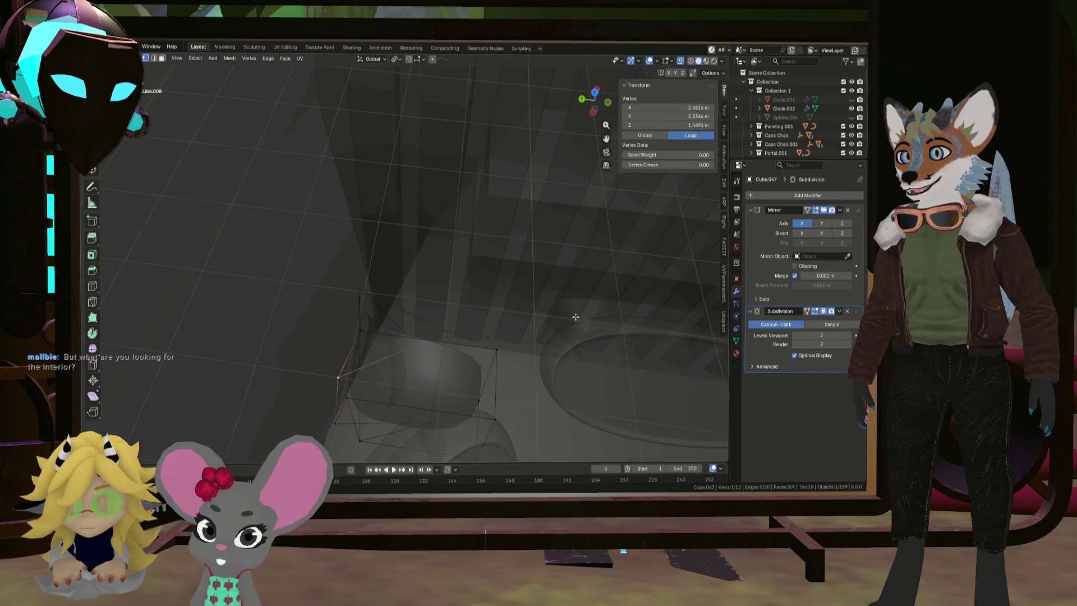
{"action": "key", "text": "ctrl+z"}
{"action": "key", "text": "ctrl+z"}
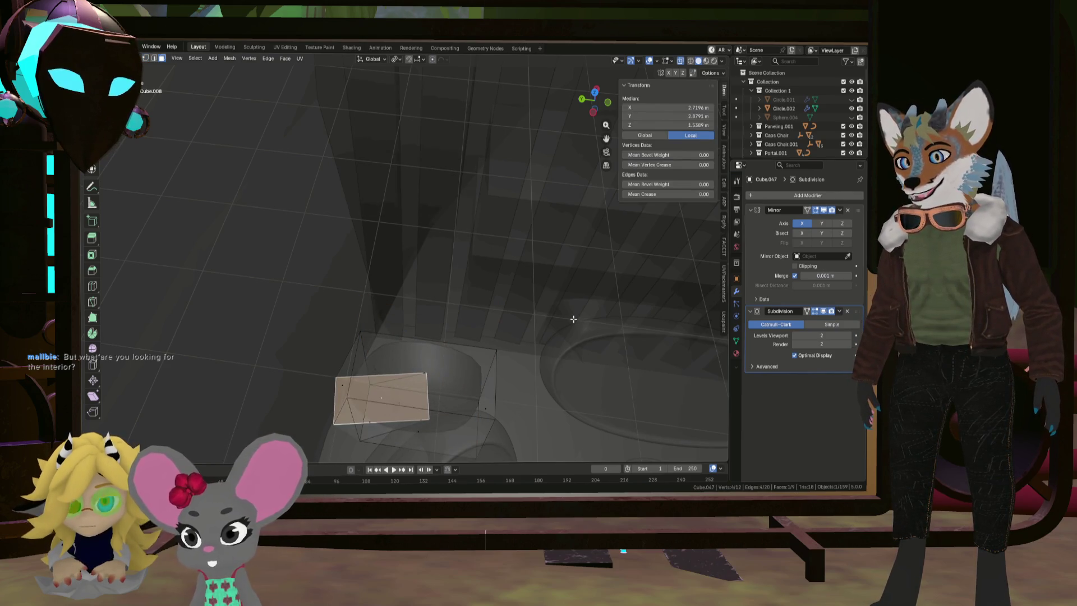
{"action": "key", "text": "ctrl+z"}
{"action": "key", "text": "ctrl+z"}
{"action": "key", "text": "ctrl+z"}
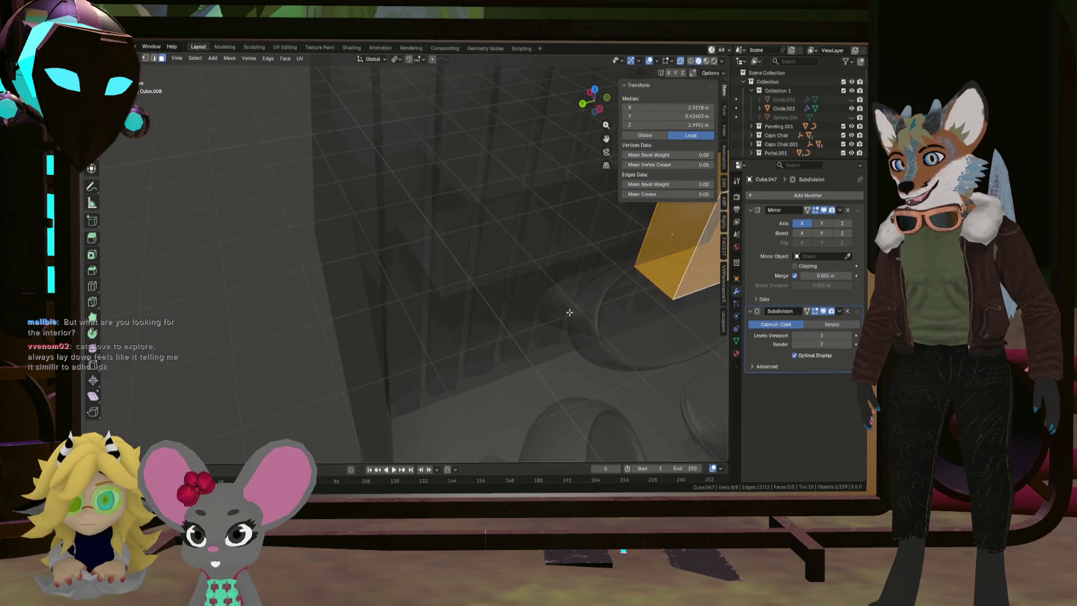
Rotate the box 90° about Y
{"action": "middle_click_drag", "start_coordinate": [569, 311], "coordinate": [594, 302]}
{"action": "key", "text": "r"}
{"action": "type", "text": "y"}
{"action": "type", "text": "90"}
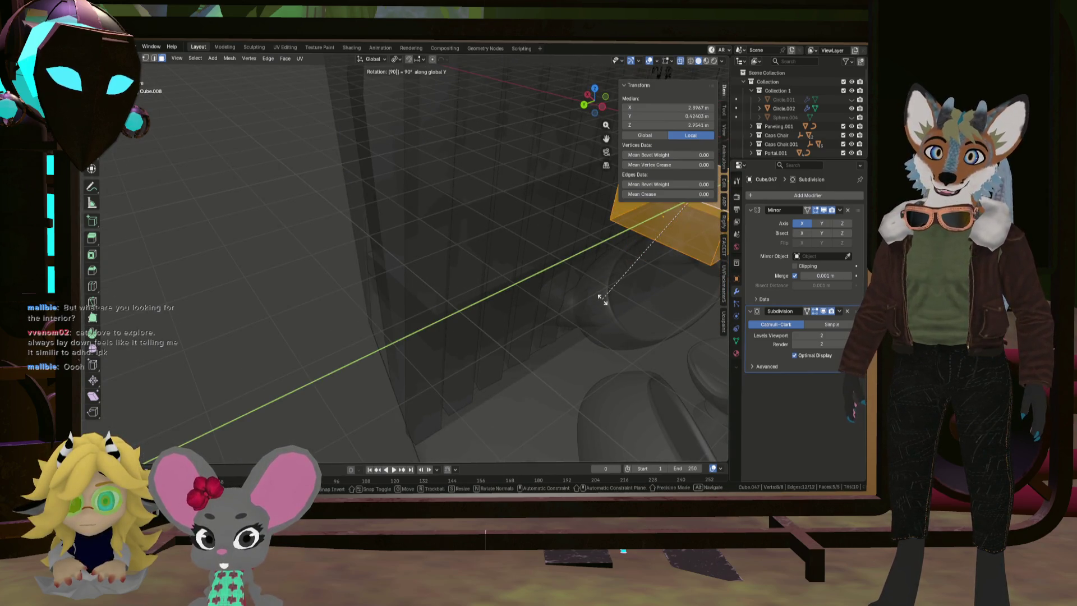
{"action": "key", "text": "Return"}
Move the box closer to the centre of the seating
{"action": "mouse_move", "coordinate": [594, 301]}
{"action": "middle_mouse_down"}
{"action": "mouse_move", "coordinate": [649, 320]}
{"action": "mouse_move", "coordinate": [464, 296]}
{"action": "mouse_move", "coordinate": [601, 319]}
{"action": "middle_mouse_up"}
{"action": "key", "text": "g"}
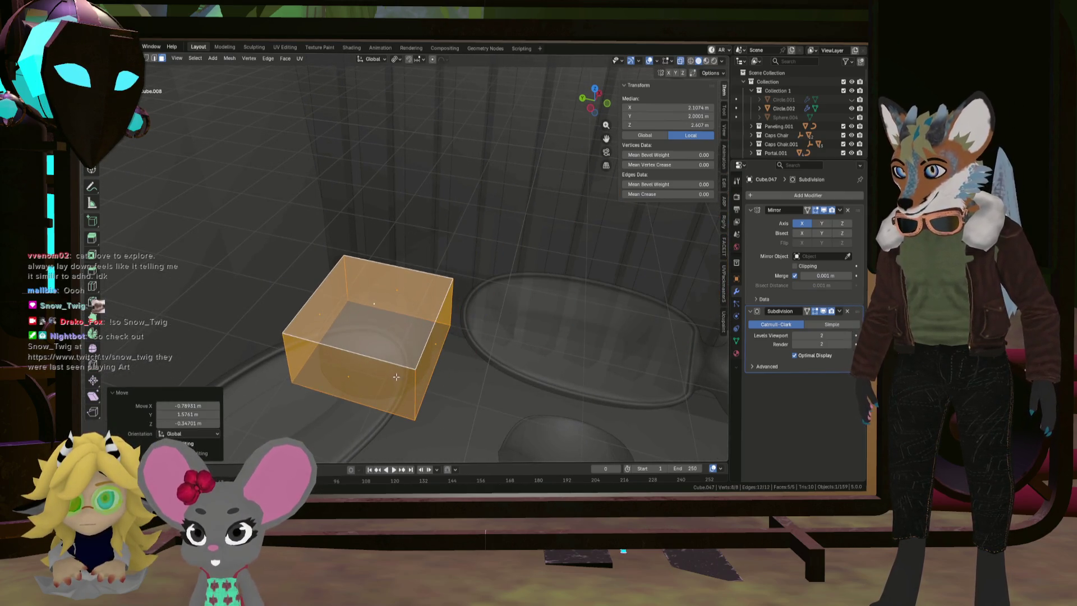
{"action": "left_click", "coordinate": [513, 353]}
{"action": "key", "text": "g"}
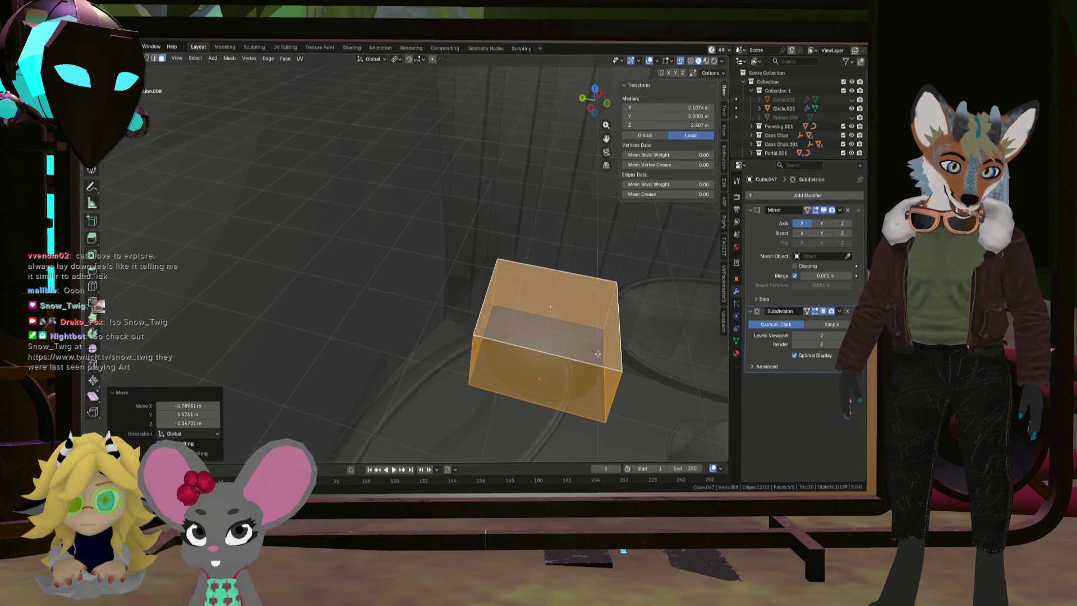
{"action": "left_click", "coordinate": [538, 336]}
{"action": "mouse_move", "coordinate": [538, 337]}
{"action": "middle_mouse_down"}
{"action": "mouse_move", "coordinate": [566, 349]}
{"action": "mouse_move", "coordinate": [681, 331]}
{"action": "mouse_move", "coordinate": [589, 303]}
{"action": "middle_mouse_up"}
{"action": "scroll", "coordinate": [662, 338], "scroll_direction": "down", "scroll_amount": 5}
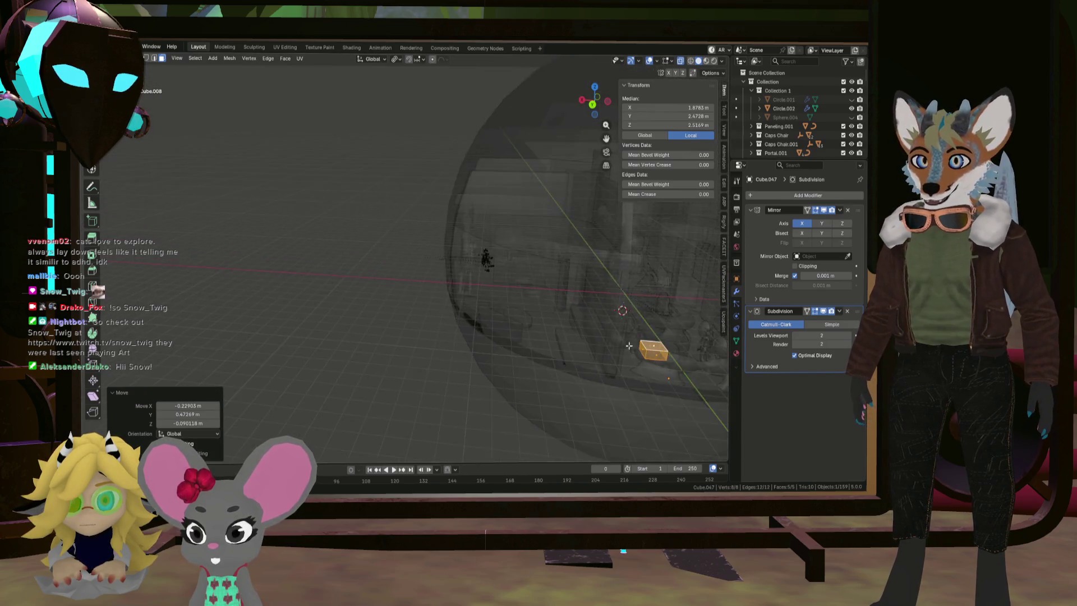
{"action": "scroll", "coordinate": [561, 314], "scroll_direction": "up", "scroll_amount": 5}
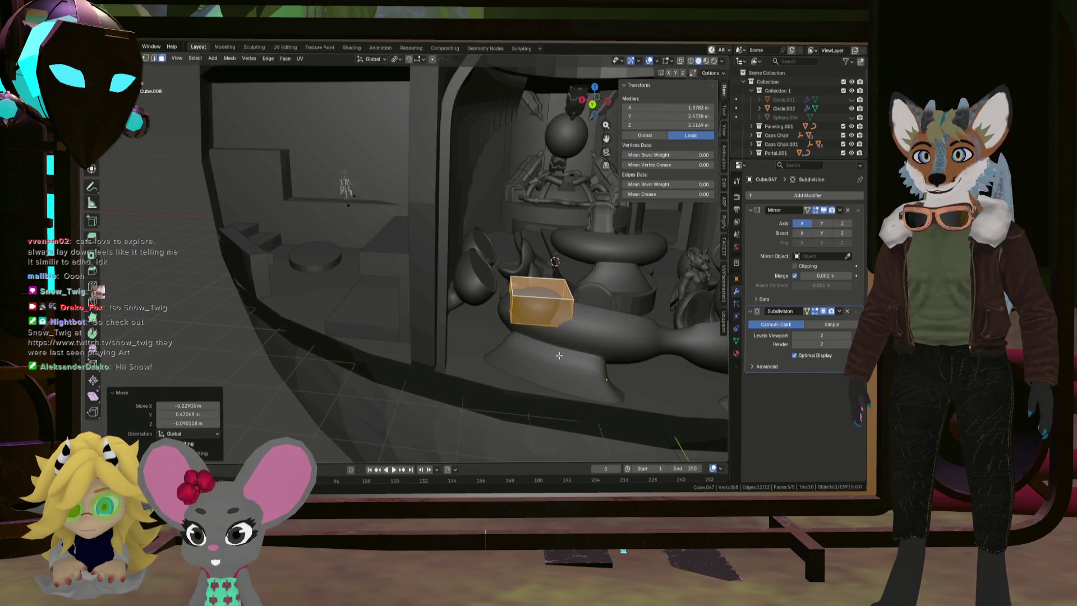
Turn off X-ray and position the box beside the chair
{"action": "key", "text": "alt+z"}
{"action": "key", "text": "g"}
{"action": "left_click", "coordinate": [492, 344]}
{"action": "scroll", "coordinate": [607, 312], "scroll_direction": "up", "scroll_amount": 5}
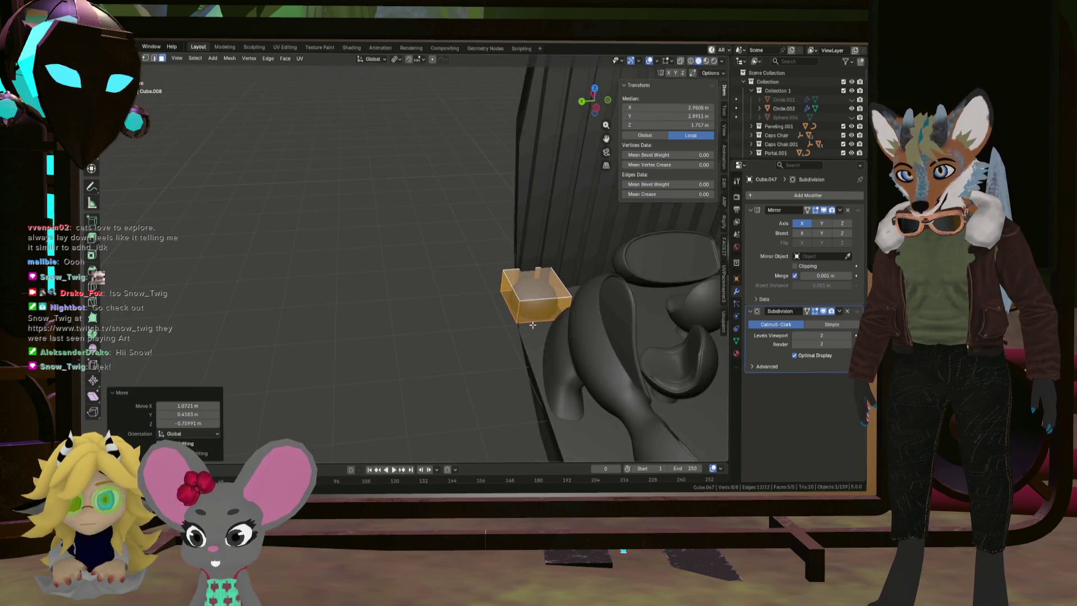
{"action": "scroll", "coordinate": [607, 312], "scroll_direction": "down", "scroll_amount": 3}
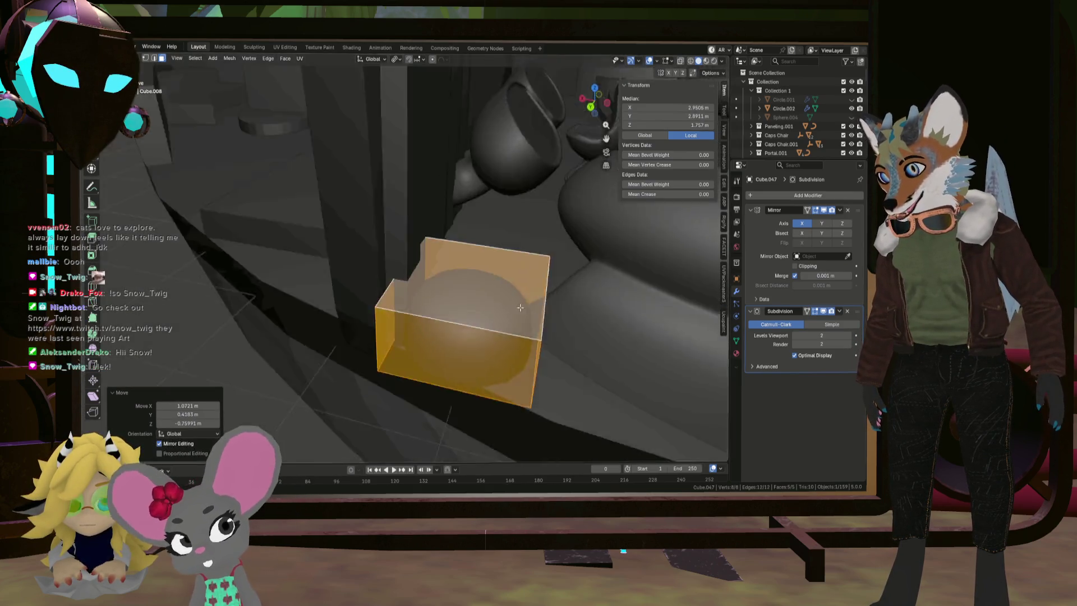
{"action": "key", "text": "g"}
{"action": "middle_click_drag", "start_coordinate": [506, 308], "coordinate": [485, 334]}
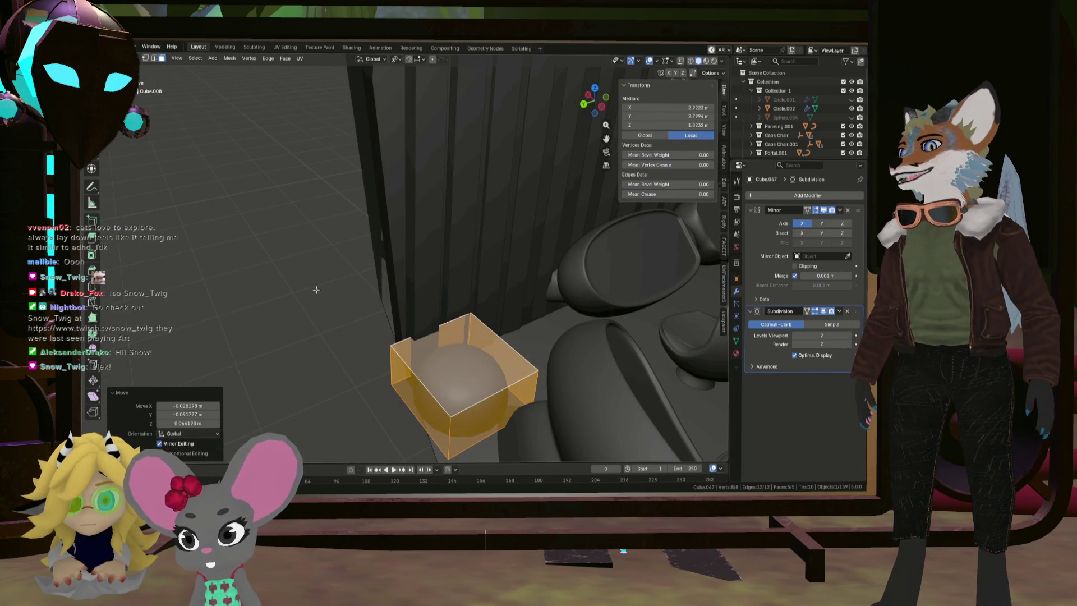
Extrude one face of the box outward above the seating
{"action": "left_click", "coordinate": [460, 384]}
{"action": "mouse_move", "coordinate": [460, 384]}
{"action": "middle_mouse_down"}
{"action": "mouse_move", "coordinate": [527, 213]}
{"action": "mouse_move", "coordinate": [488, 208]}
{"action": "middle_mouse_up"}
{"action": "key", "text": "e"}
{"action": "left_click", "coordinate": [533, 185]}
{"action": "left_click", "coordinate": [540, 183]}
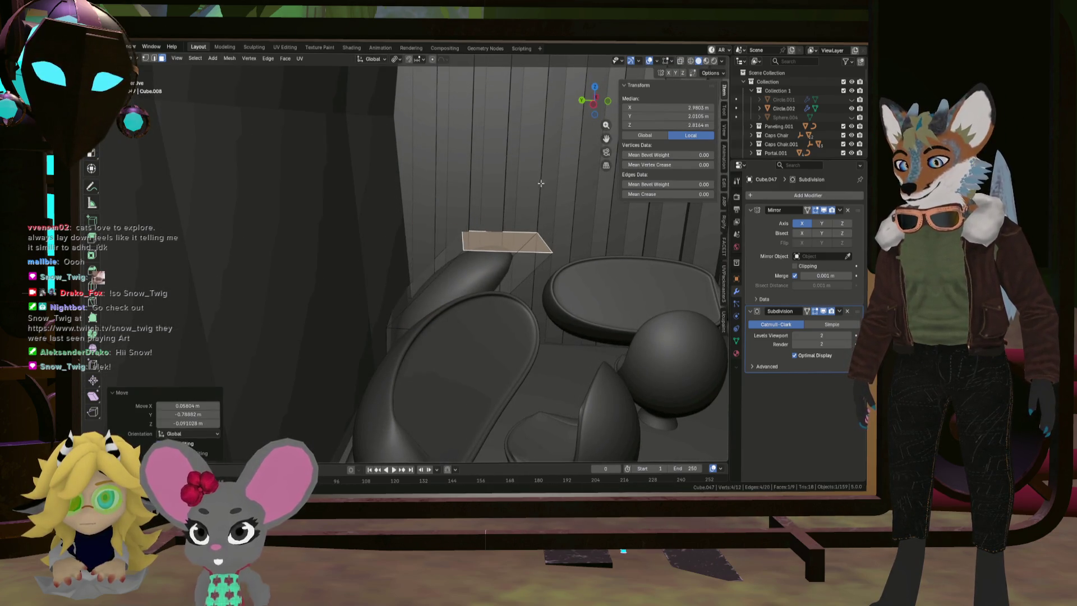
Confirm the face's rotation and tilt the cage plate face to about 18.2°
{"action": "left_click", "coordinate": [597, 257]}
{"action": "mouse_move", "coordinate": [596, 257]}
{"action": "middle_mouse_down"}
{"action": "mouse_move", "coordinate": [462, 249]}
{"action": "mouse_move", "coordinate": [450, 260]}
{"action": "mouse_move", "coordinate": [502, 246]}
{"action": "mouse_move", "coordinate": [499, 235]}
{"action": "mouse_move", "coordinate": [456, 299]}
{"action": "middle_mouse_up"}
{"action": "key", "text": "r"}
{"action": "left_click", "coordinate": [508, 224]}
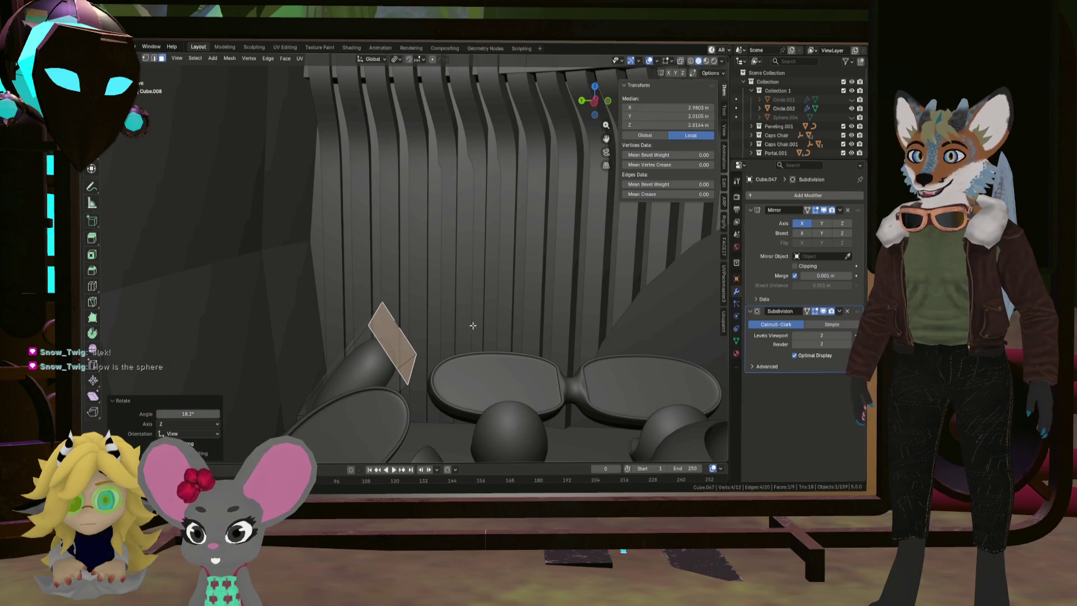
{"action": "middle_click_drag", "start_coordinate": [473, 325], "coordinate": [464, 320]}
Extrude the face about 2.07 m into a long tube and move its end face to lengthen it
{"action": "key", "text": "e"}
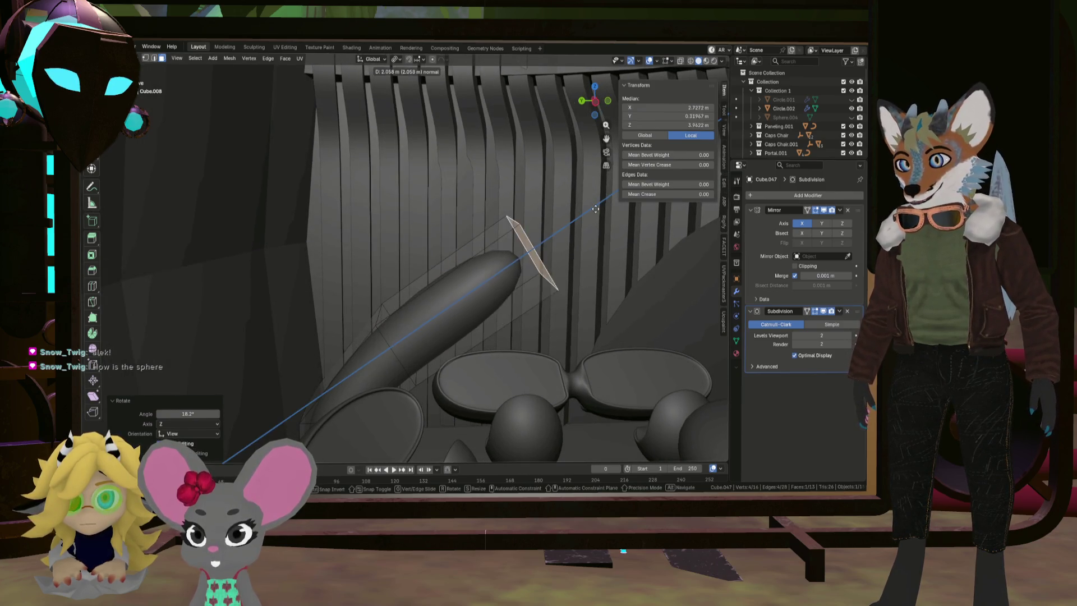
{"action": "left_click", "coordinate": [593, 209]}
{"action": "mouse_move", "coordinate": [593, 209]}
{"action": "middle_mouse_down"}
{"action": "mouse_move", "coordinate": [514, 288]}
{"action": "mouse_move", "coordinate": [522, 249]}
{"action": "mouse_move", "coordinate": [500, 226]}
{"action": "mouse_move", "coordinate": [440, 269]}
{"action": "middle_mouse_up"}
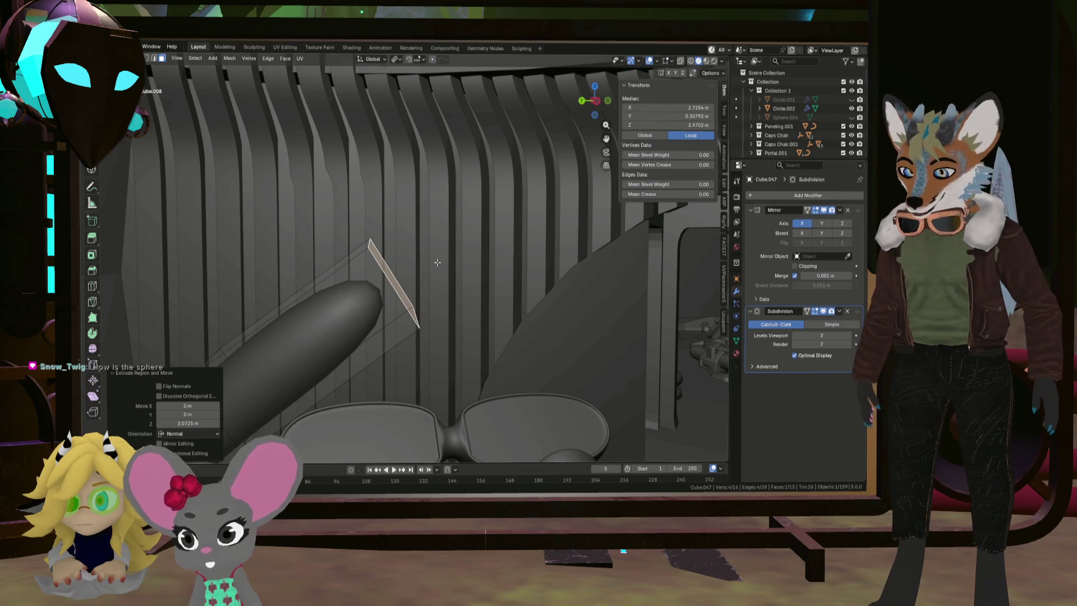
{"action": "key", "text": "g"}
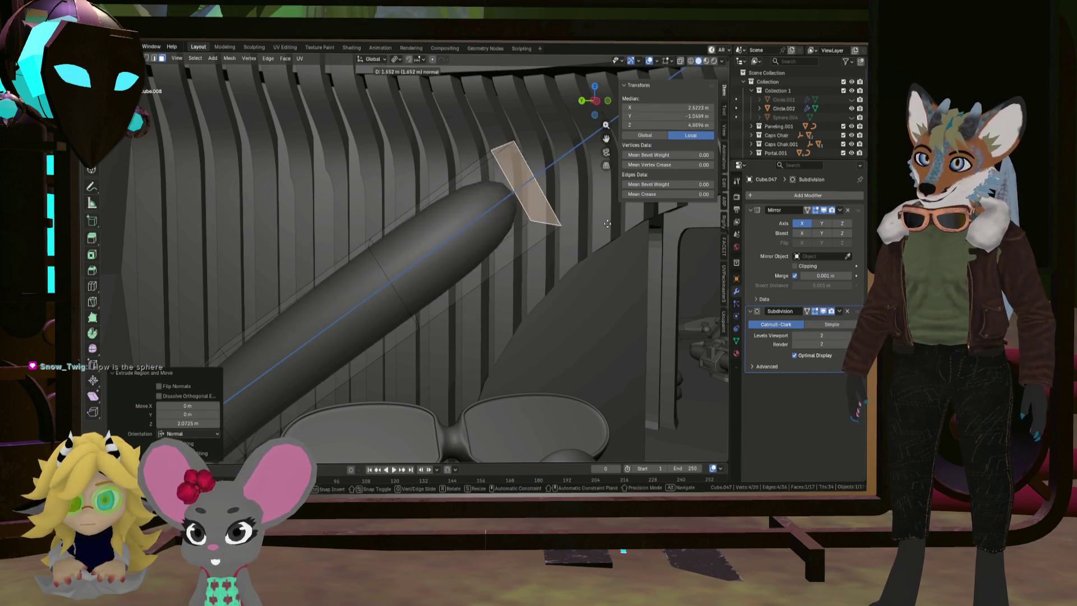
{"action": "left_click", "coordinate": [652, 267]}
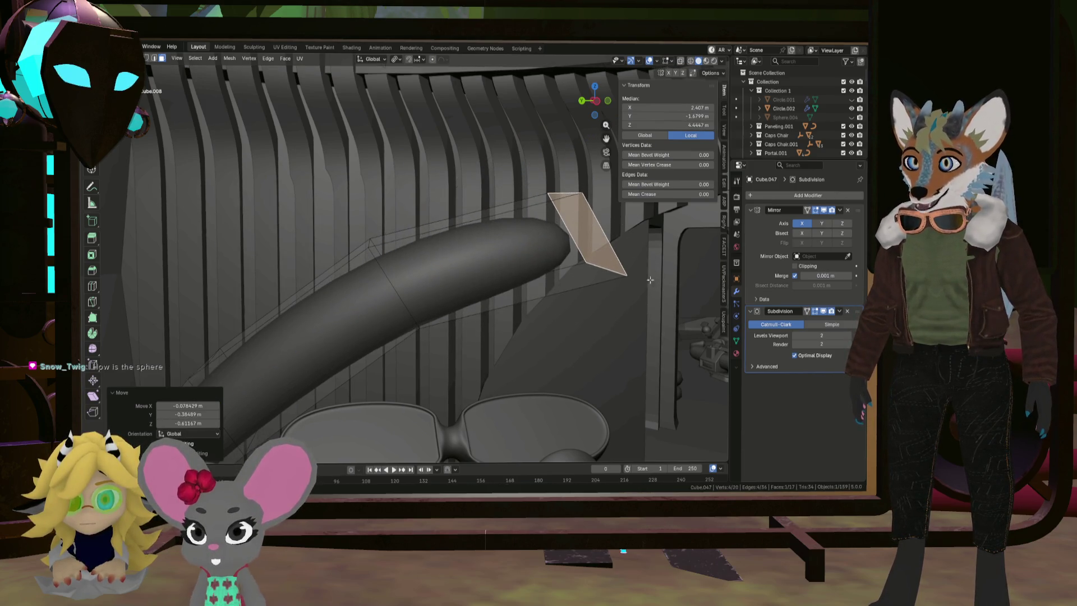
{"action": "scroll", "coordinate": [443, 323], "scroll_direction": "up", "scroll_amount": 6}
{"action": "scroll", "coordinate": [442, 322], "scroll_direction": "down", "scroll_amount": 6}
{"action": "mouse_move", "coordinate": [449, 317]}
{"action": "middle_mouse_down"}
{"action": "mouse_move", "coordinate": [469, 286]}
{"action": "mouse_move", "coordinate": [479, 303]}
{"action": "middle_mouse_up"}
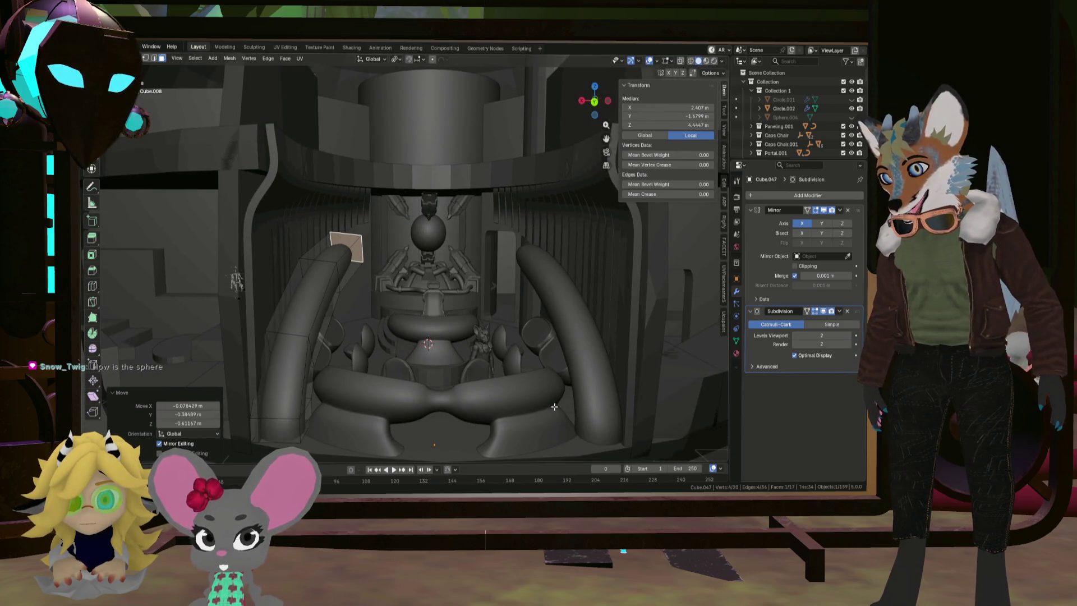
Reposition the arch tube's end face as seen from above the chair
{"action": "scroll", "coordinate": [571, 287], "scroll_direction": "up", "scroll_amount": 6}
{"action": "mouse_move", "coordinate": [571, 288]}
{"action": "middle_mouse_down"}
{"action": "mouse_move", "coordinate": [316, 288]}
{"action": "mouse_move", "coordinate": [314, 334]}
{"action": "mouse_move", "coordinate": [302, 336]}
{"action": "mouse_move", "coordinate": [314, 302]}
{"action": "mouse_move", "coordinate": [307, 271]}
{"action": "middle_mouse_up"}
{"action": "scroll", "coordinate": [316, 281], "scroll_direction": "down", "scroll_amount": 5}
{"action": "scroll", "coordinate": [317, 281], "scroll_direction": "down", "scroll_amount": 5}
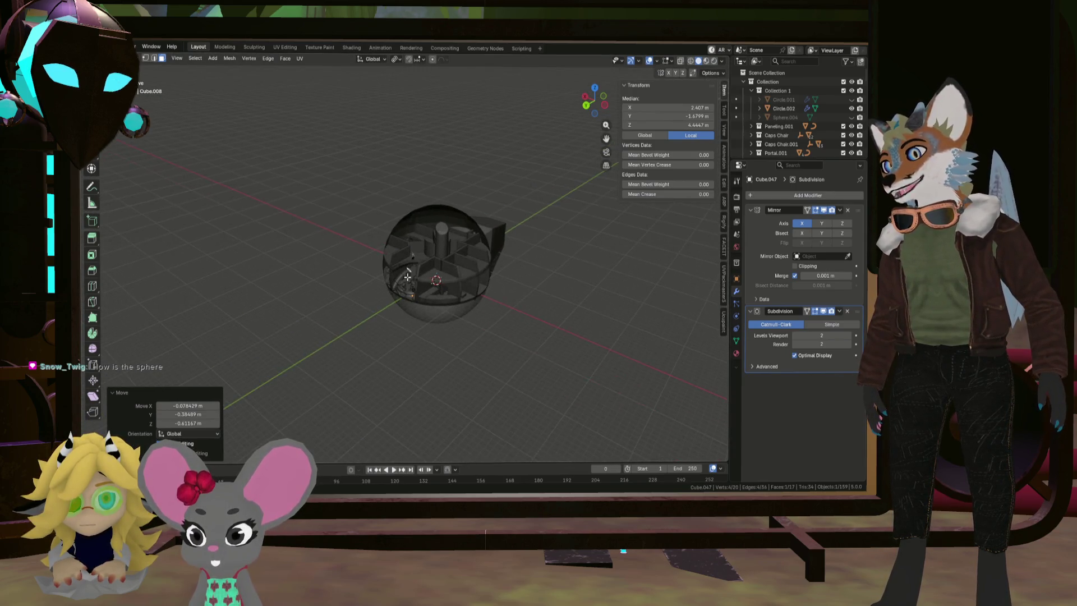
{"action": "scroll", "coordinate": [407, 277], "scroll_direction": "up", "scroll_amount": 8}
{"action": "mouse_move", "coordinate": [407, 276]}
{"action": "middle_mouse_down"}
{"action": "mouse_move", "coordinate": [437, 272]}
{"action": "mouse_move", "coordinate": [415, 312]}
{"action": "middle_mouse_up"}
{"action": "scroll", "coordinate": [448, 269], "scroll_direction": "up", "scroll_amount": 4}
{"action": "scroll", "coordinate": [448, 269], "scroll_direction": "up", "scroll_amount": 5}
{"action": "key", "text": "g"}
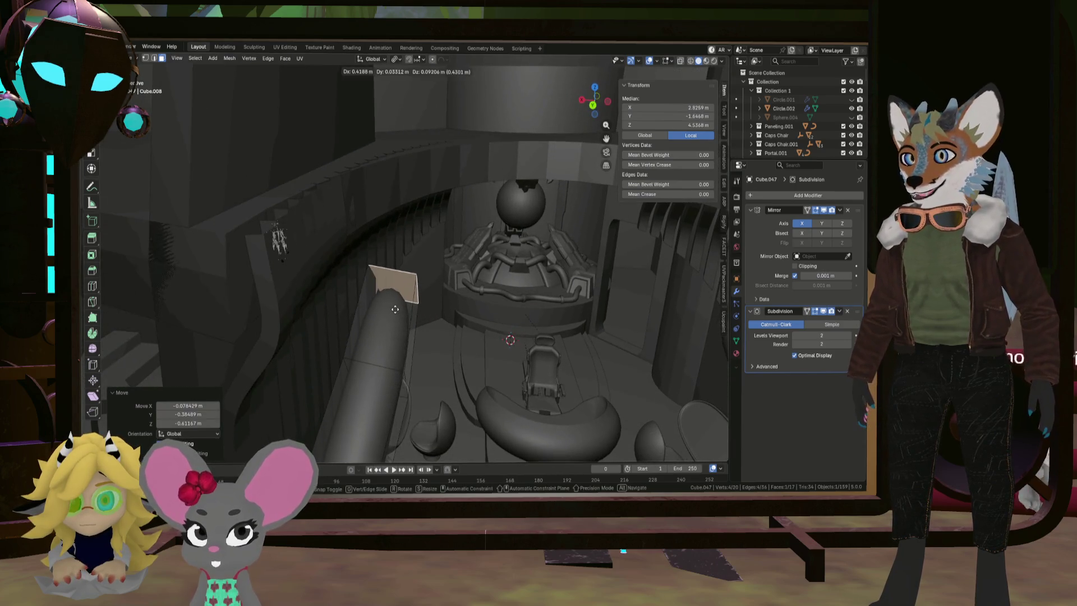
{"action": "left_click", "coordinate": [387, 306]}
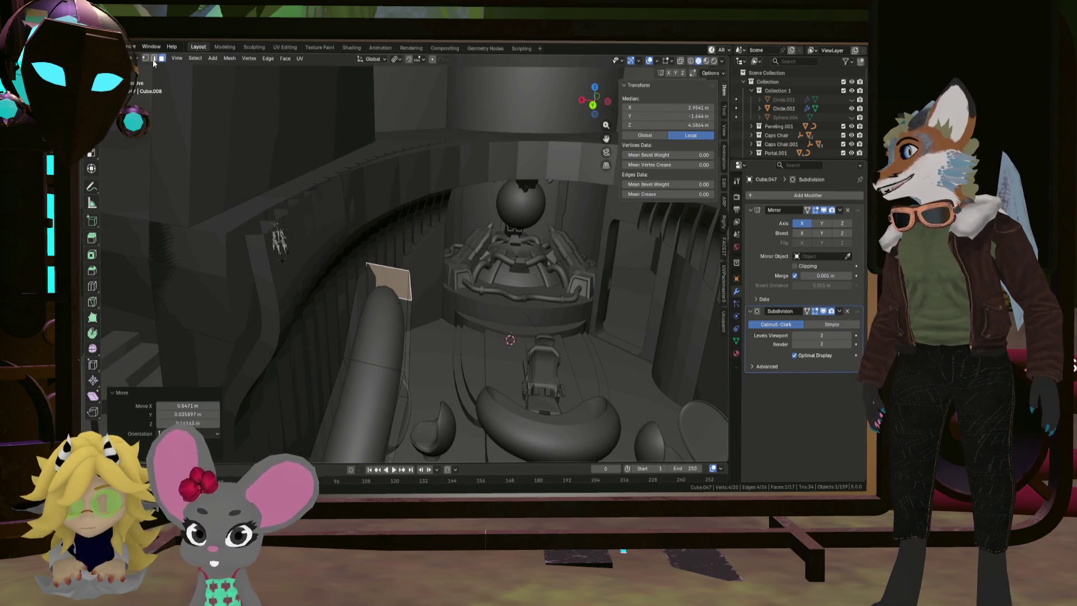
Move two edges near the tube's base to start bending it into an arch
{"action": "middle_click_drag", "start_coordinate": [364, 360], "coordinate": [393, 345]}
{"action": "key", "text": "g"}
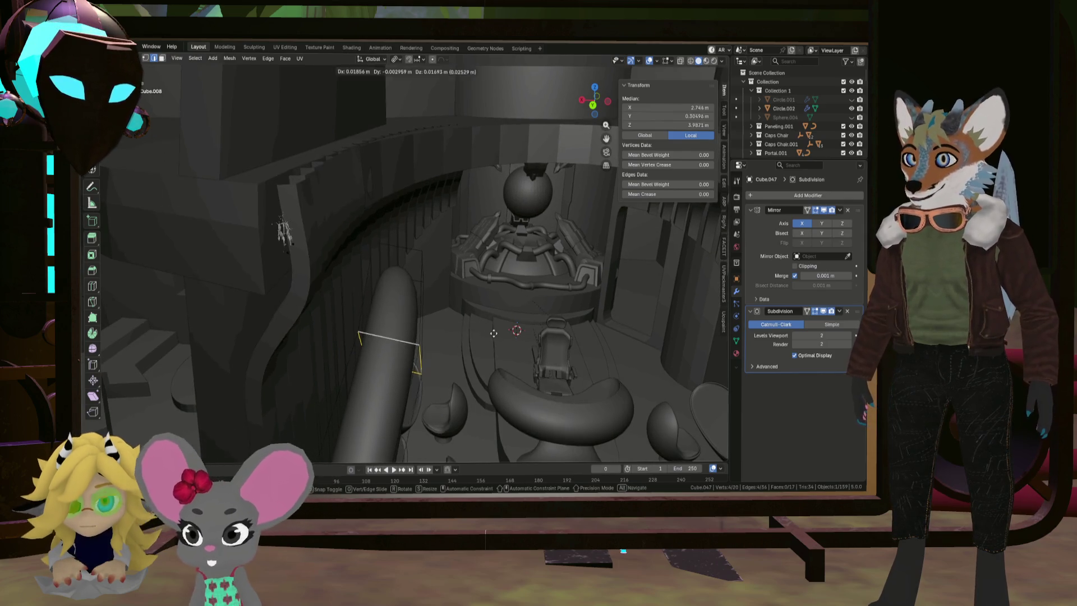
{"action": "left_click", "coordinate": [452, 329]}
{"action": "key", "text": "KP_Decimal"}
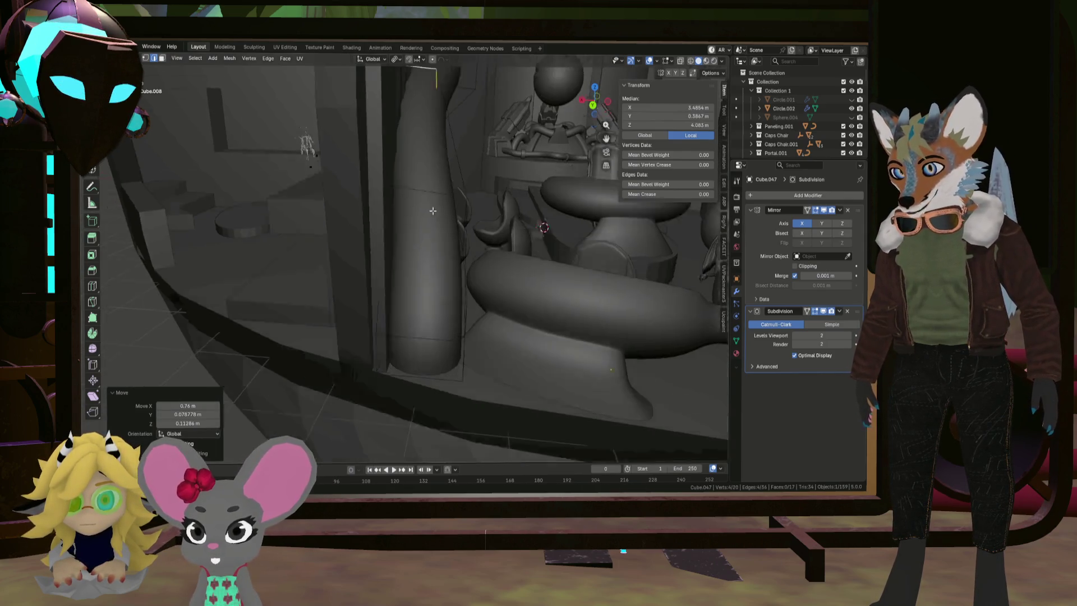
{"action": "mouse_move", "coordinate": [433, 165]}
{"action": "middle_mouse_down"}
{"action": "mouse_move", "coordinate": [474, 235]}
{"action": "mouse_move", "coordinate": [420, 349]}
{"action": "mouse_move", "coordinate": [391, 376]}
{"action": "middle_mouse_up"}
{"action": "key", "text": "g"}
{"action": "left_click", "coordinate": [478, 247]}
Shift another base edge horizontally, with Z locked, about 0.54 m along X
{"action": "left_click", "coordinate": [415, 348]}
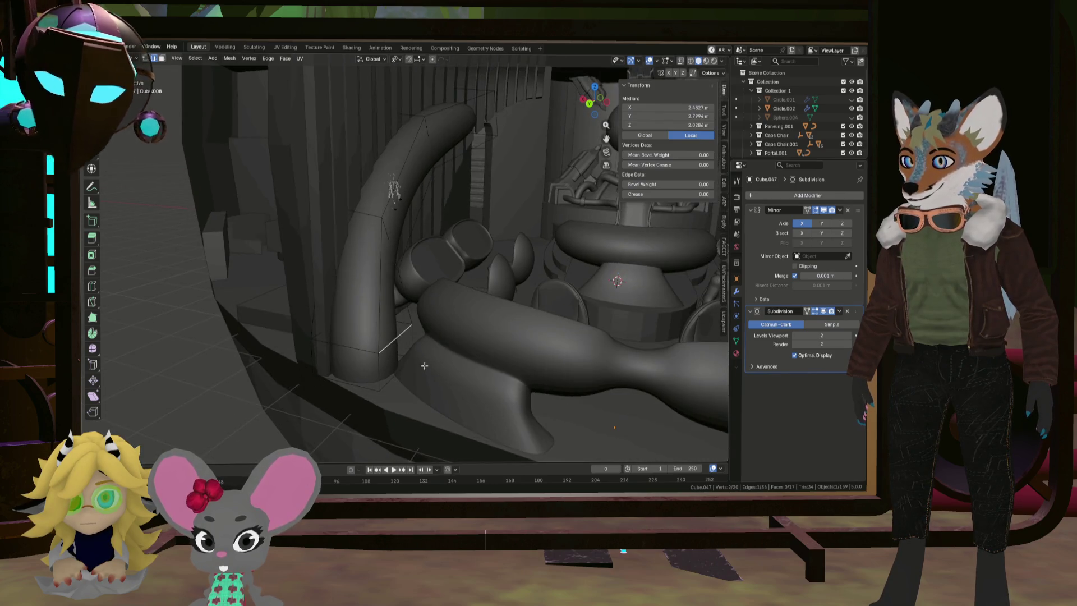
{"action": "key", "text": "g"}
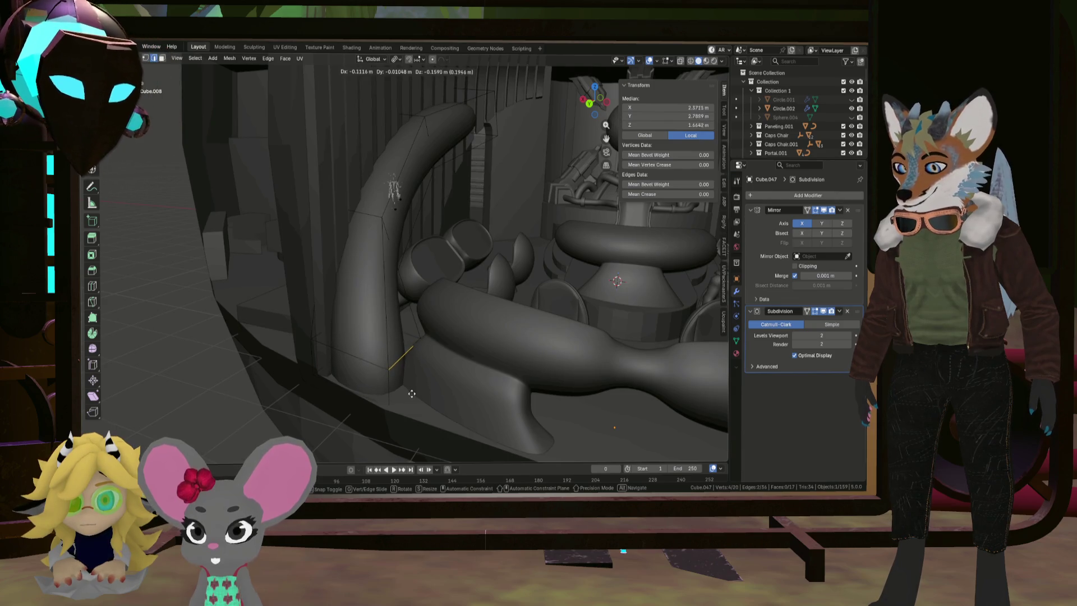
{"action": "key", "text": "shift+z"}
{"action": "left_click", "coordinate": [420, 399]}
{"action": "mouse_move", "coordinate": [420, 400]}
{"action": "middle_mouse_down"}
{"action": "mouse_move", "coordinate": [415, 355]}
{"action": "mouse_move", "coordinate": [368, 381]}
{"action": "middle_mouse_up"}
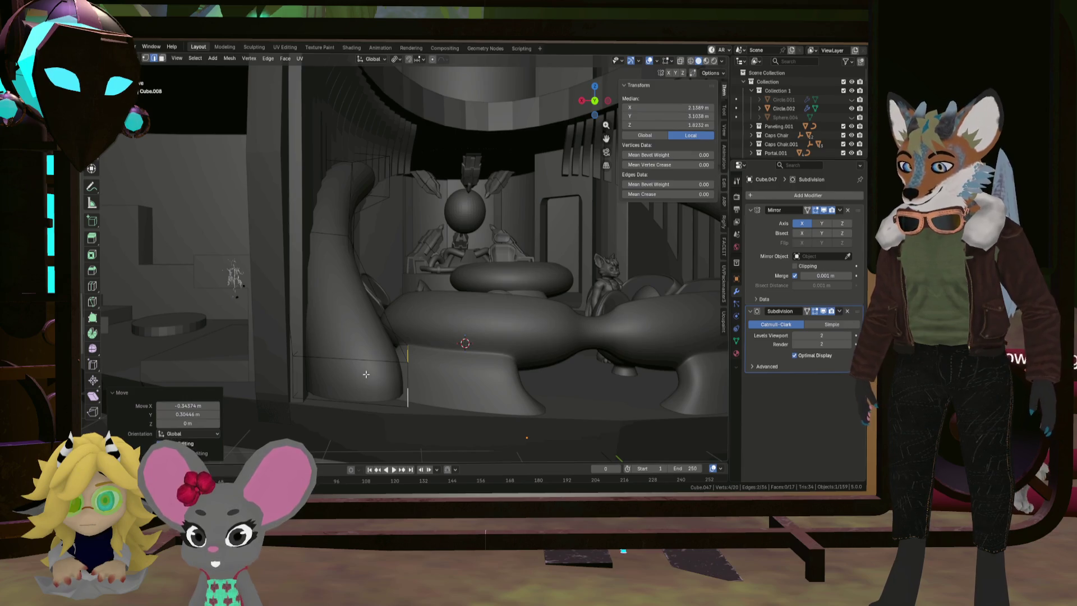
Raise the whole arch tube along Z and move one base edge along Y
{"action": "key", "text": "a"}
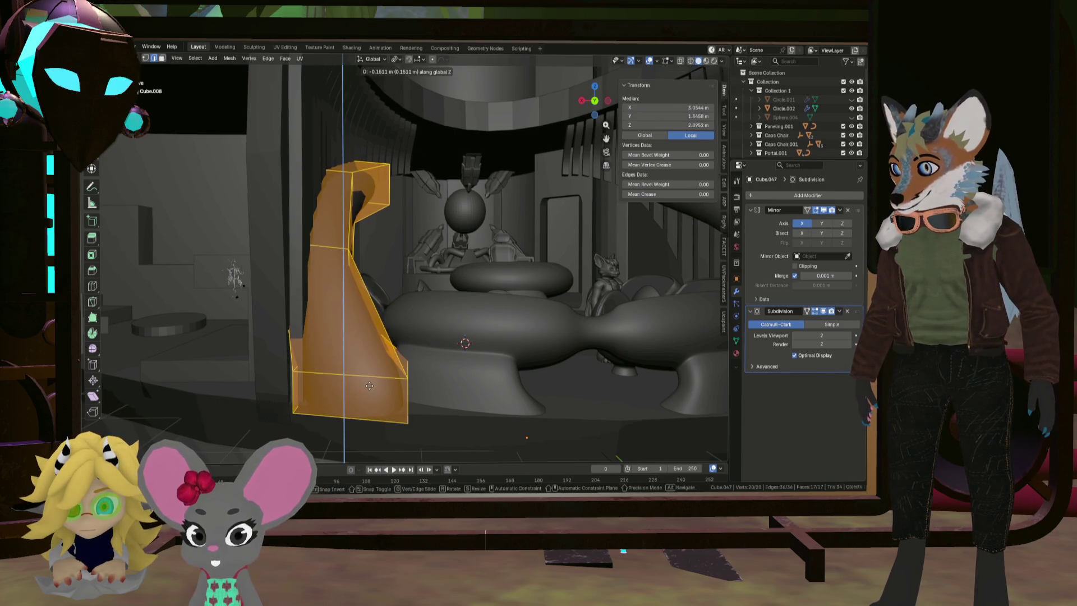
{"action": "left_click", "coordinate": [371, 384]}
{"action": "middle_click_drag", "start_coordinate": [372, 384], "coordinate": [350, 381]}
{"action": "left_click", "coordinate": [350, 381]}
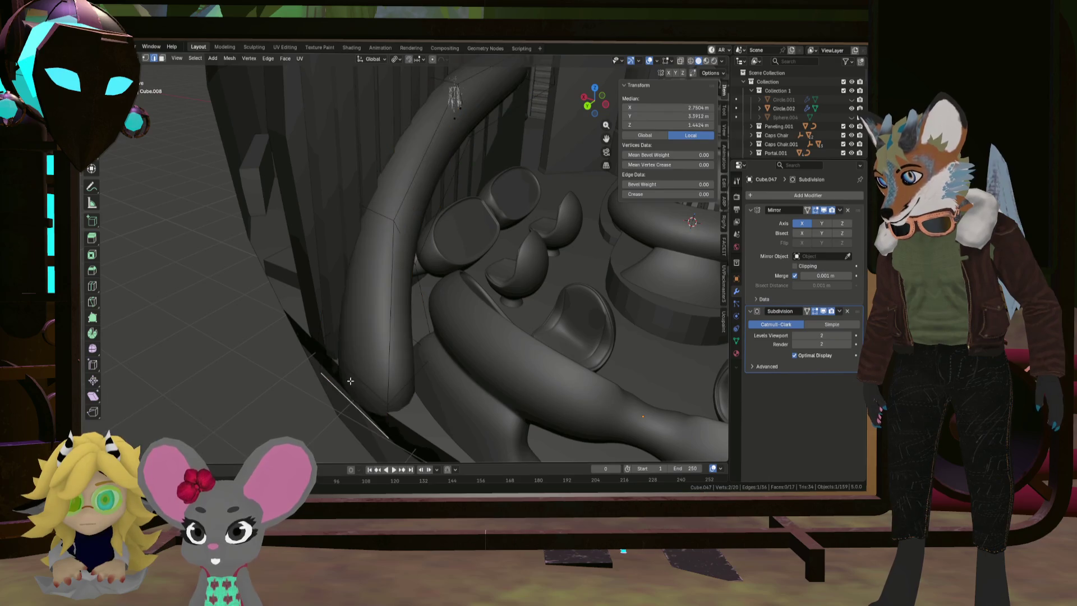
{"action": "key", "text": "g"}
{"action": "key", "text": "y"}
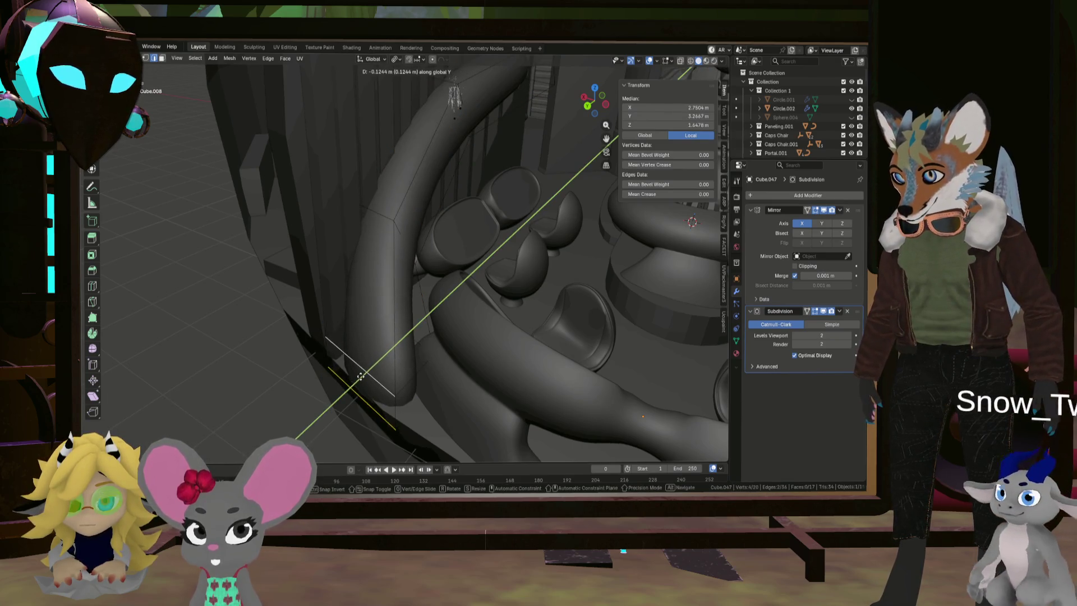
{"action": "left_click", "coordinate": [362, 375]}
Reposition a short vertical edge and scale a mid-curve edge up to 1.508
{"action": "mouse_move", "coordinate": [362, 375]}
{"action": "middle_mouse_down"}
{"action": "mouse_move", "coordinate": [372, 356]}
{"action": "mouse_move", "coordinate": [424, 366]}
{"action": "mouse_move", "coordinate": [395, 351]}
{"action": "middle_mouse_up"}
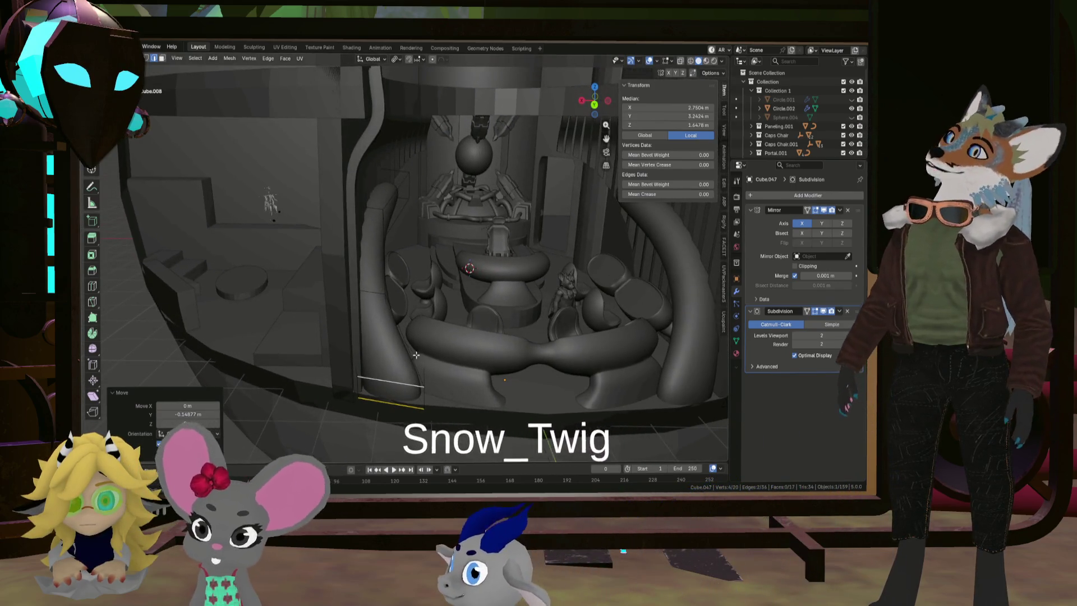
{"action": "left_click", "coordinate": [334, 361]}
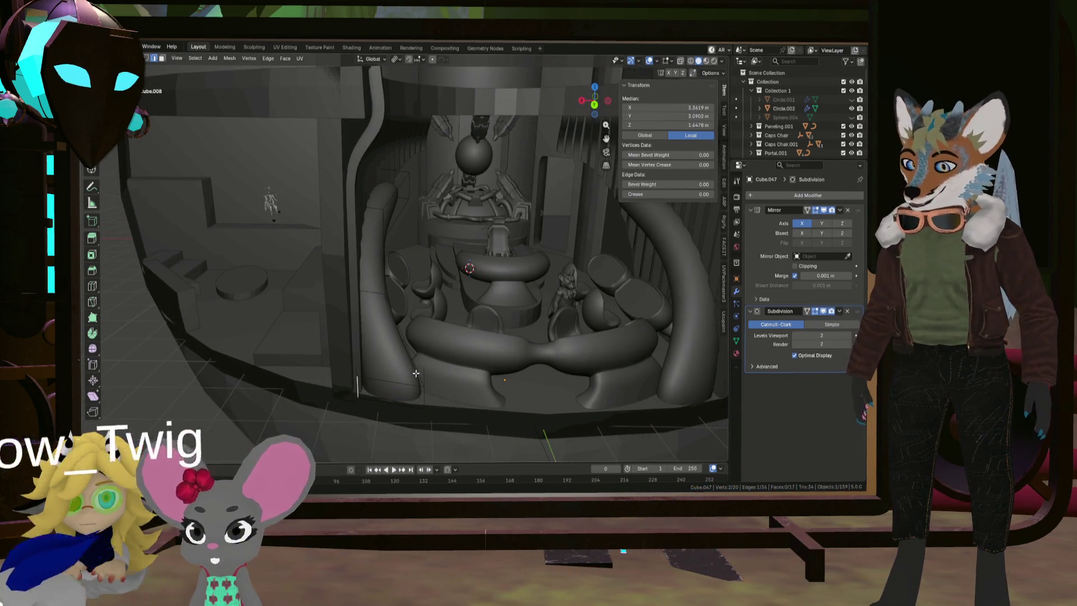
{"action": "key", "text": "g"}
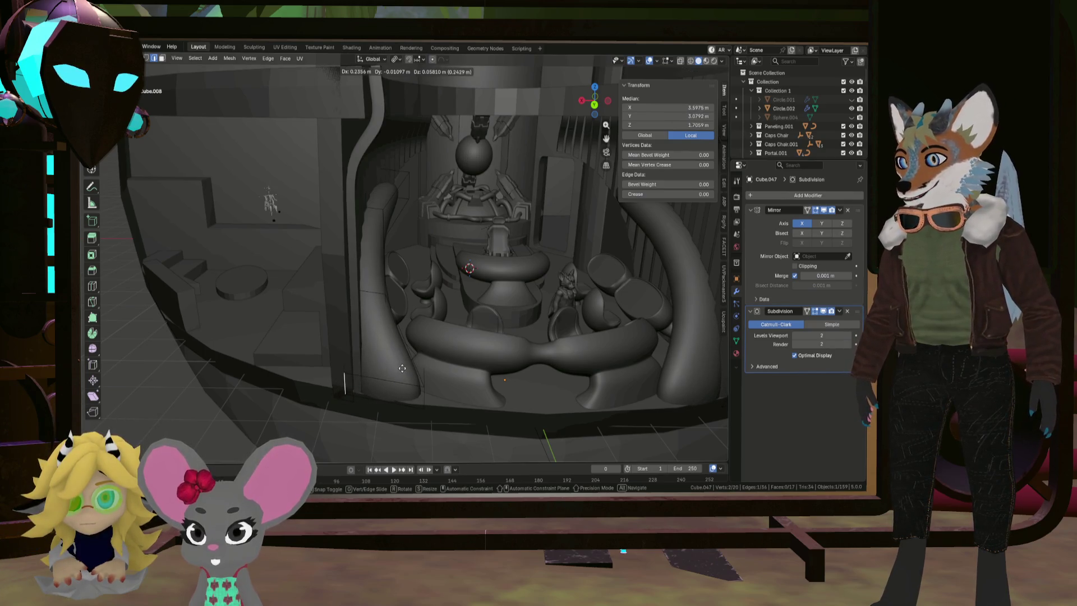
{"action": "left_click", "coordinate": [402, 367]}
{"action": "mouse_move", "coordinate": [402, 368]}
{"action": "middle_mouse_down"}
{"action": "mouse_move", "coordinate": [246, 296]}
{"action": "mouse_move", "coordinate": [235, 277]}
{"action": "mouse_move", "coordinate": [409, 289]}
{"action": "middle_mouse_up"}
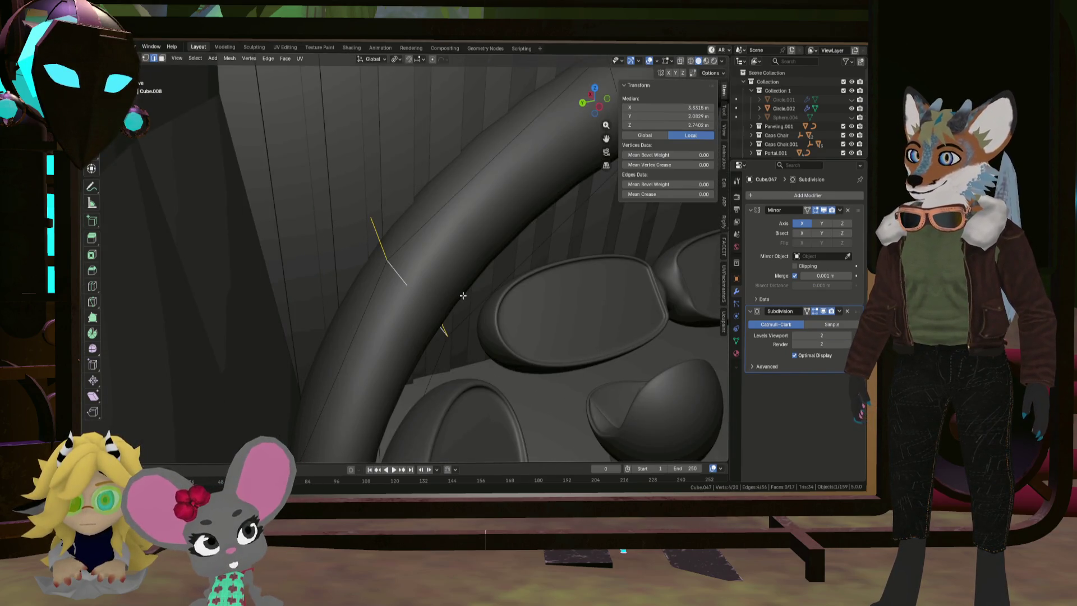
{"action": "key", "text": "s"}
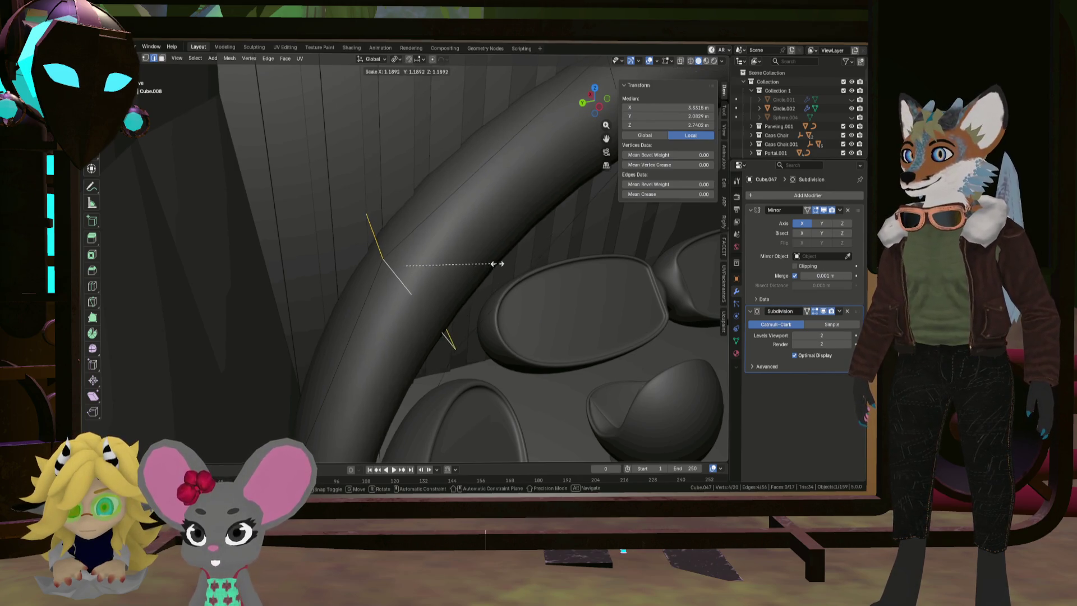
{"action": "left_click", "coordinate": [526, 247]}
{"action": "scroll", "coordinate": [519, 257], "scroll_direction": "down", "scroll_amount": 10}
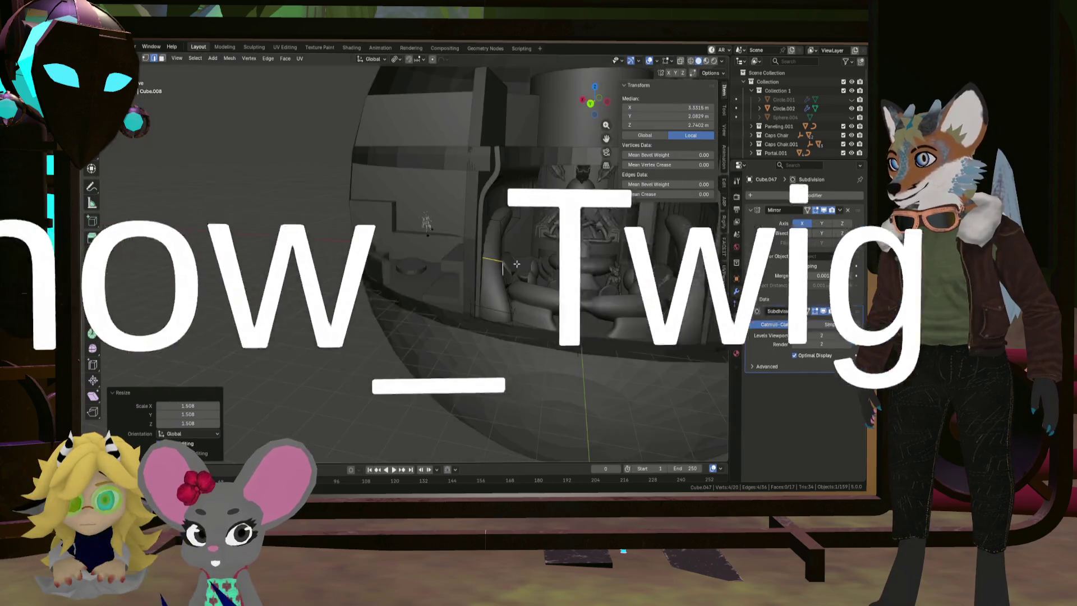
Switch to face select mode and select the tube's end face
{"action": "mouse_move", "coordinate": [516, 264]}
{"action": "middle_mouse_down"}
{"action": "mouse_move", "coordinate": [560, 282]}
{"action": "mouse_move", "coordinate": [383, 276]}
{"action": "middle_mouse_up"}
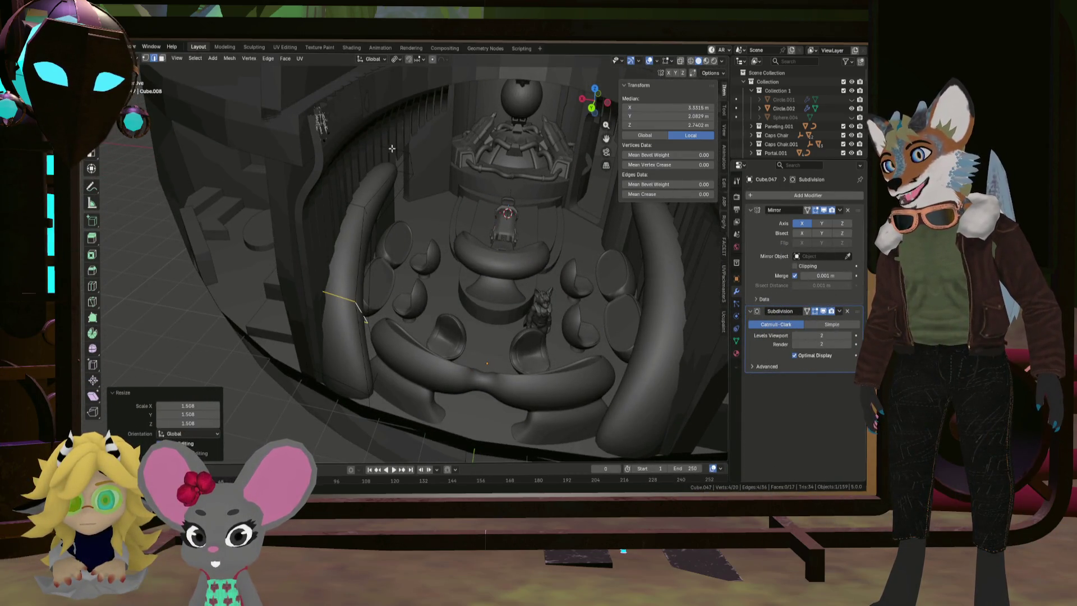
{"action": "mouse_move", "coordinate": [487, 62]}
{"action": "middle_mouse_down"}
{"action": "mouse_move", "coordinate": [380, 295]}
{"action": "mouse_move", "coordinate": [463, 291]}
{"action": "middle_mouse_up"}
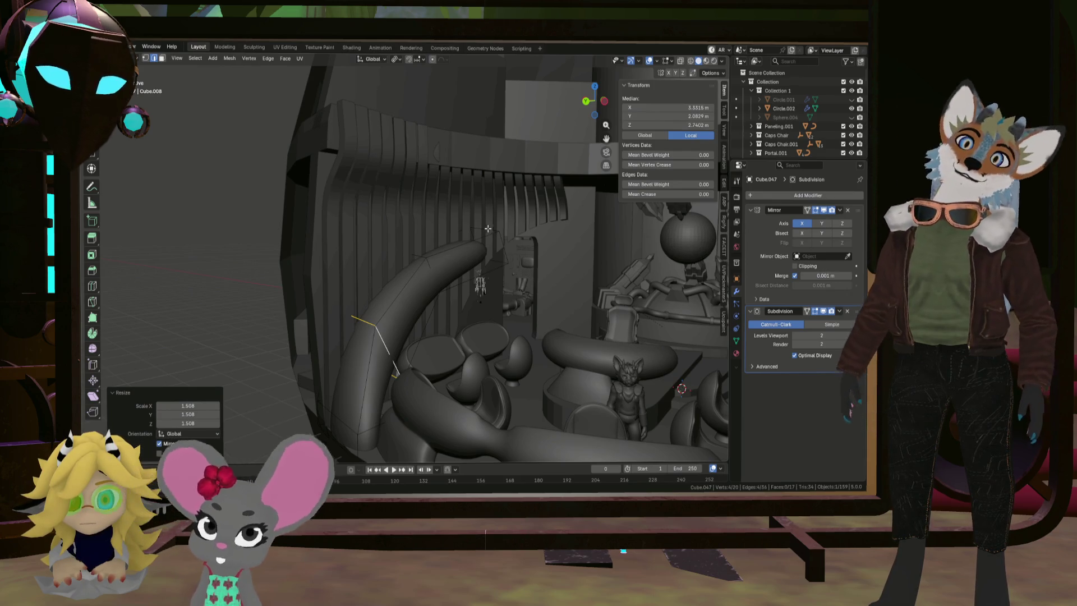
{"action": "mouse_move", "coordinate": [534, 224]}
{"action": "middle_mouse_down"}
{"action": "mouse_move", "coordinate": [440, 294]}
{"action": "mouse_move", "coordinate": [473, 269]}
{"action": "mouse_move", "coordinate": [322, 259]}
{"action": "mouse_move", "coordinate": [435, 283]}
{"action": "middle_mouse_up"}
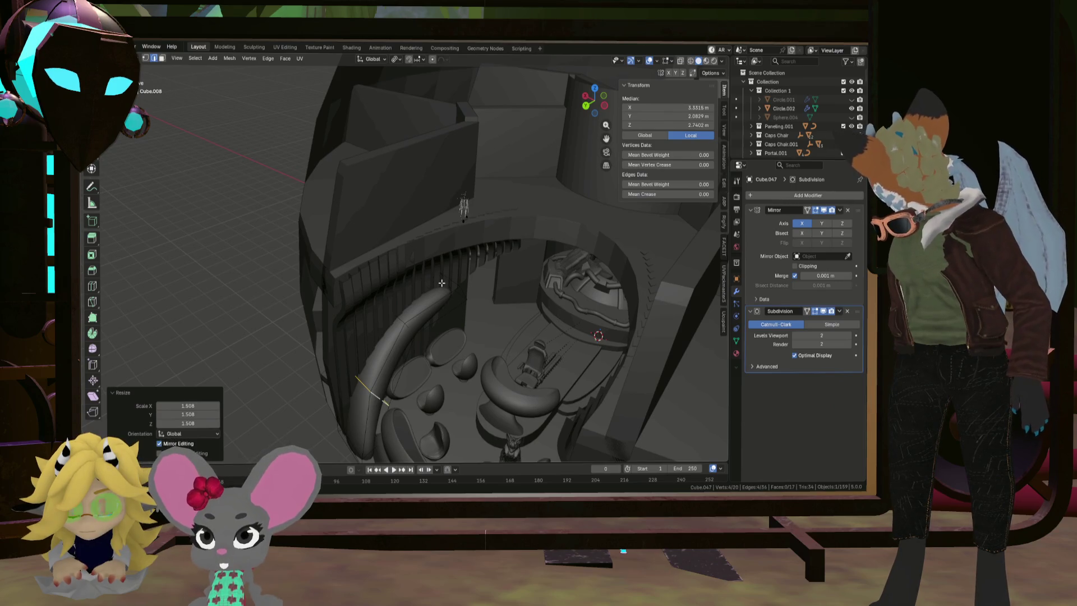
{"action": "middle_click_drag", "start_coordinate": [456, 280], "coordinate": [448, 295]}
{"action": "scroll", "coordinate": [465, 307], "scroll_direction": "up", "scroll_amount": 3}
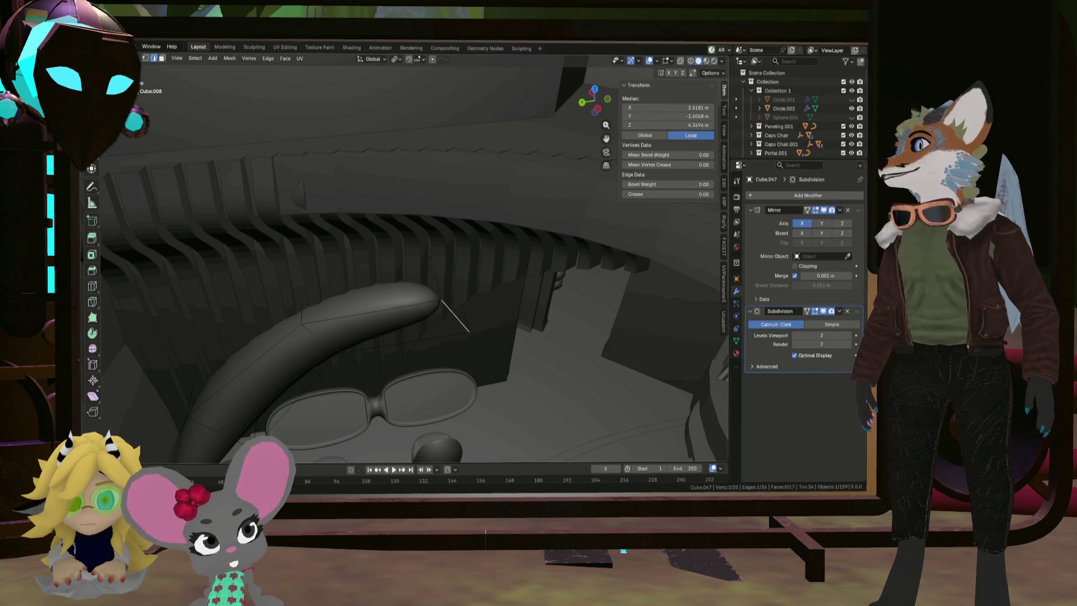
{"action": "left_click", "coordinate": [161, 57]}
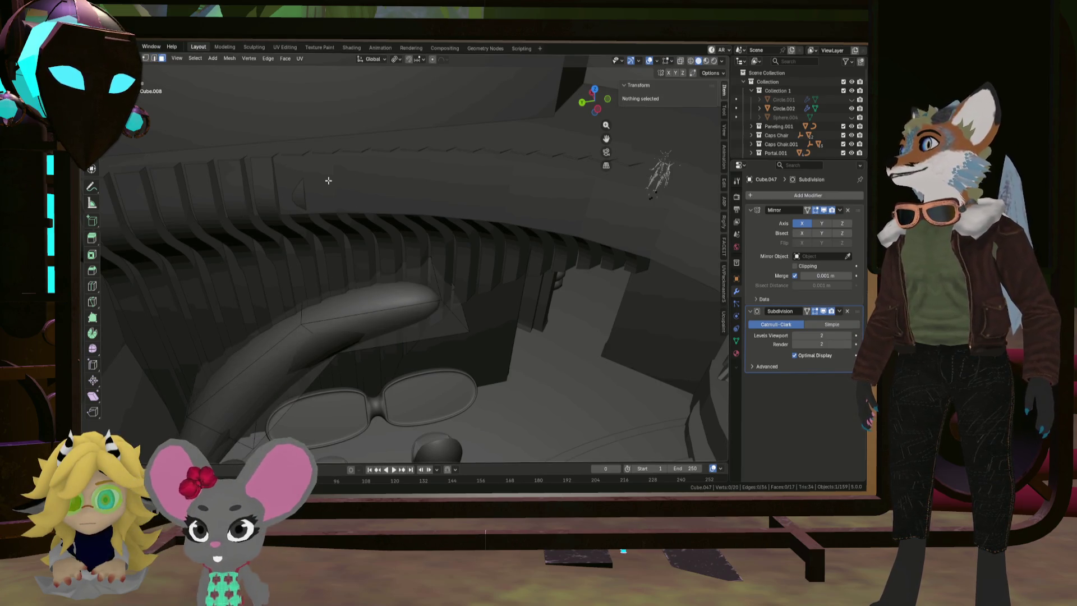
{"action": "left_click", "coordinate": [459, 293]}
Rotate the tube's end face about −26.3° toward vertical
{"action": "middle_click_drag", "start_coordinate": [458, 294], "coordinate": [437, 242]}
{"action": "key", "text": "r"}
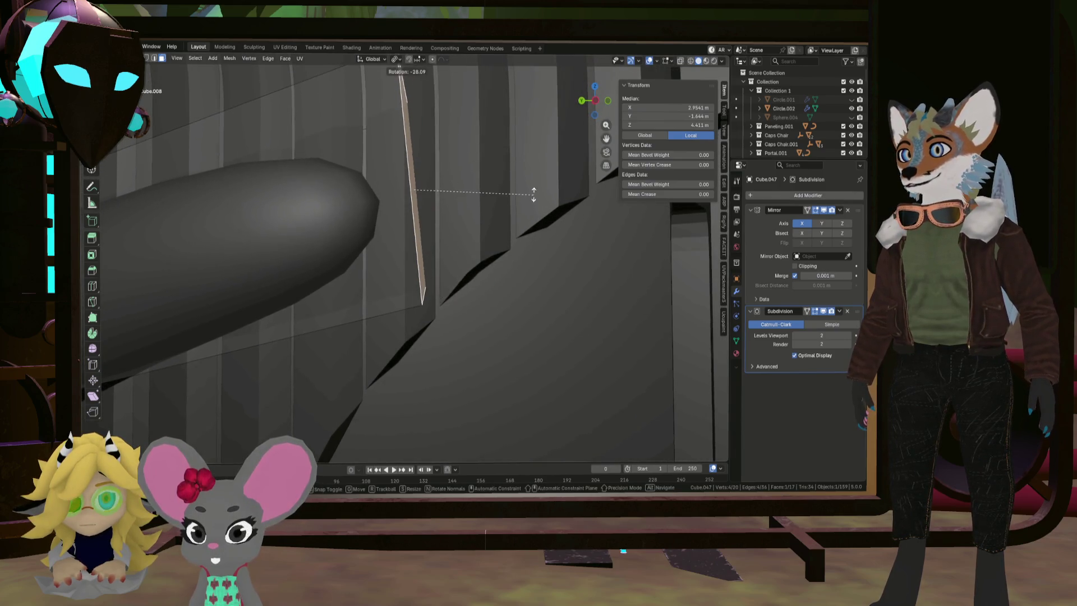
{"action": "left_click", "coordinate": [532, 191]}
{"action": "mouse_move", "coordinate": [532, 192]}
{"action": "middle_mouse_down"}
{"action": "mouse_move", "coordinate": [449, 226]}
{"action": "mouse_move", "coordinate": [514, 269]}
{"action": "middle_mouse_up"}
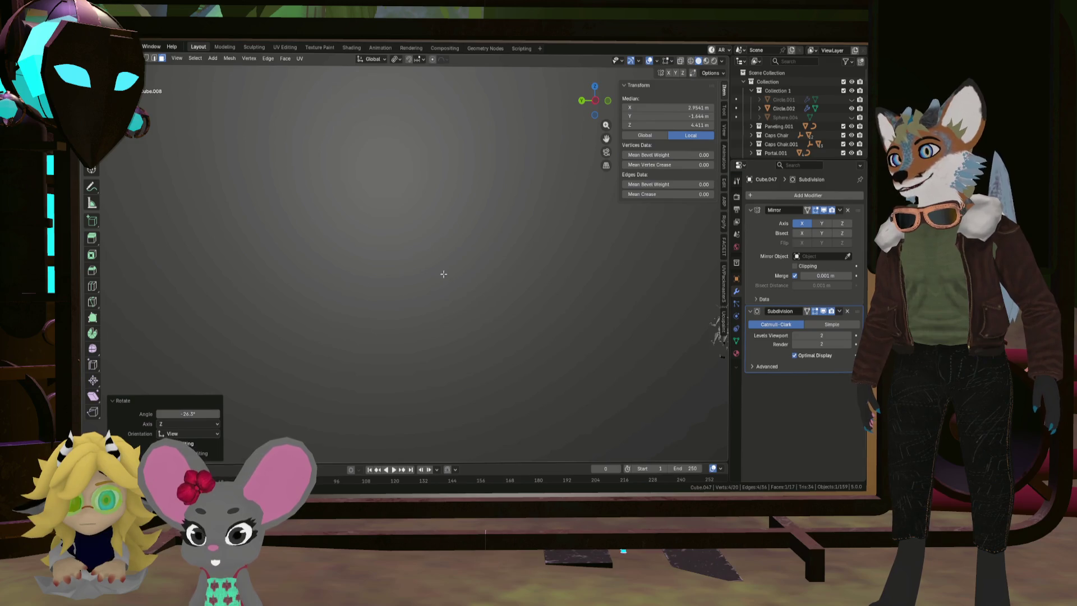
{"action": "scroll", "coordinate": [443, 273], "scroll_direction": "down", "scroll_amount": 5}
{"action": "mouse_move", "coordinate": [446, 264]}
{"action": "middle_mouse_down"}
{"action": "mouse_move", "coordinate": [310, 283]}
{"action": "mouse_move", "coordinate": [426, 235]}
{"action": "middle_mouse_up"}
{"action": "scroll", "coordinate": [387, 263], "scroll_direction": "up", "scroll_amount": 6}
Extrude the end face 2.736 m and edge-slide a new loop near the end
{"action": "key", "text": "e"}
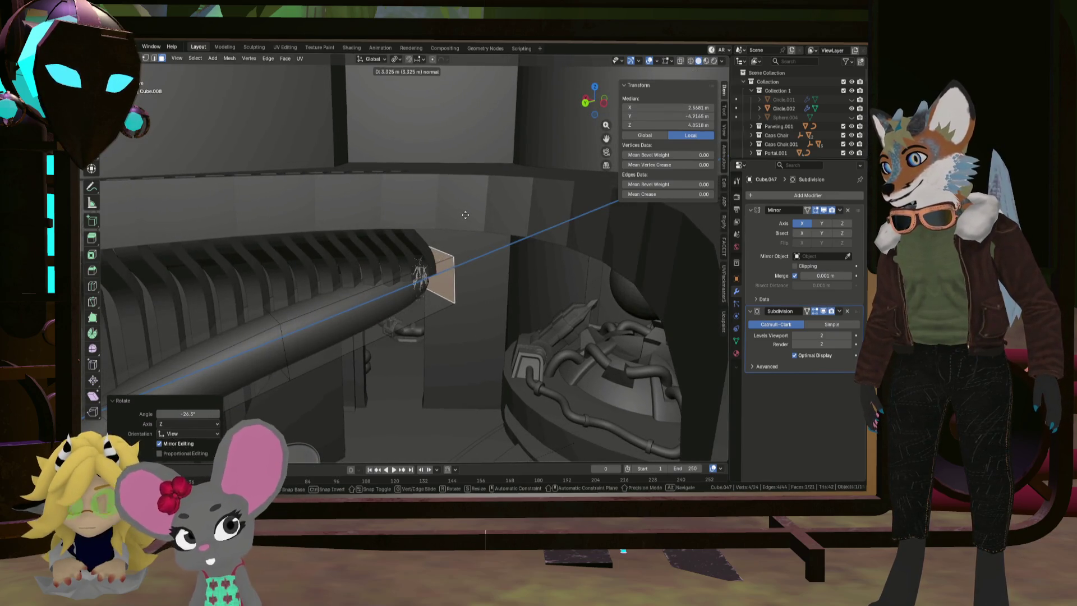
{"action": "left_click", "coordinate": [580, 156]}
{"action": "mouse_move", "coordinate": [579, 156]}
{"action": "middle_mouse_down"}
{"action": "mouse_move", "coordinate": [570, 270]}
{"action": "mouse_move", "coordinate": [568, 257]}
{"action": "mouse_move", "coordinate": [522, 265]}
{"action": "middle_mouse_up"}
{"action": "key", "text": "g"}
{"action": "key", "text": "g"}
{"action": "left_click", "coordinate": [535, 272]}
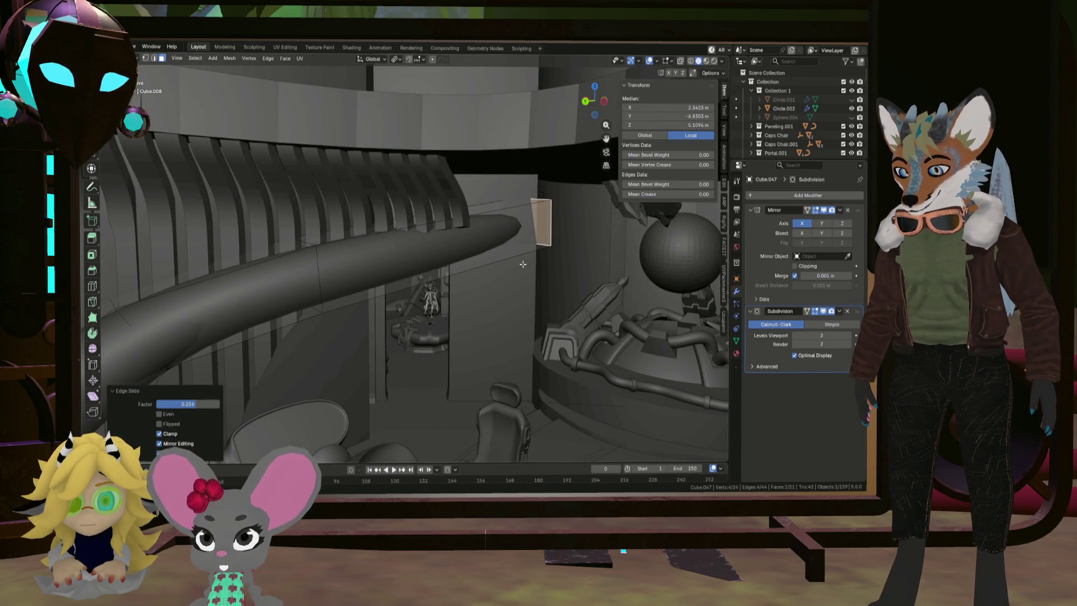
Undo a stray extrusion and delete the tube's end cap face
{"action": "key", "text": "e"}
{"action": "key", "text": "Escape"}
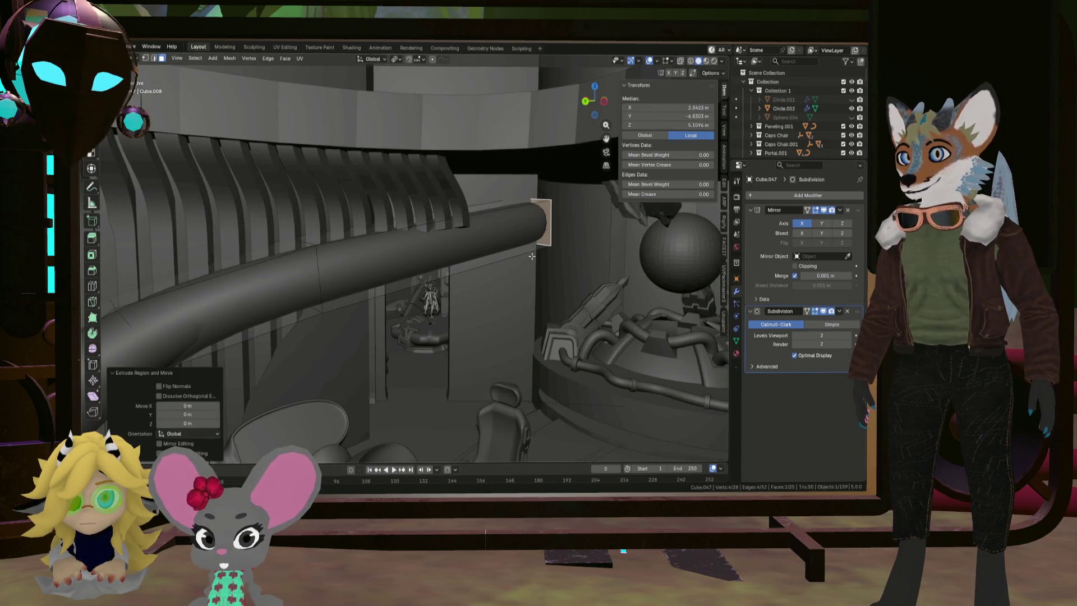
{"action": "key", "text": "ctrl+z"}
{"action": "key", "text": "x"}
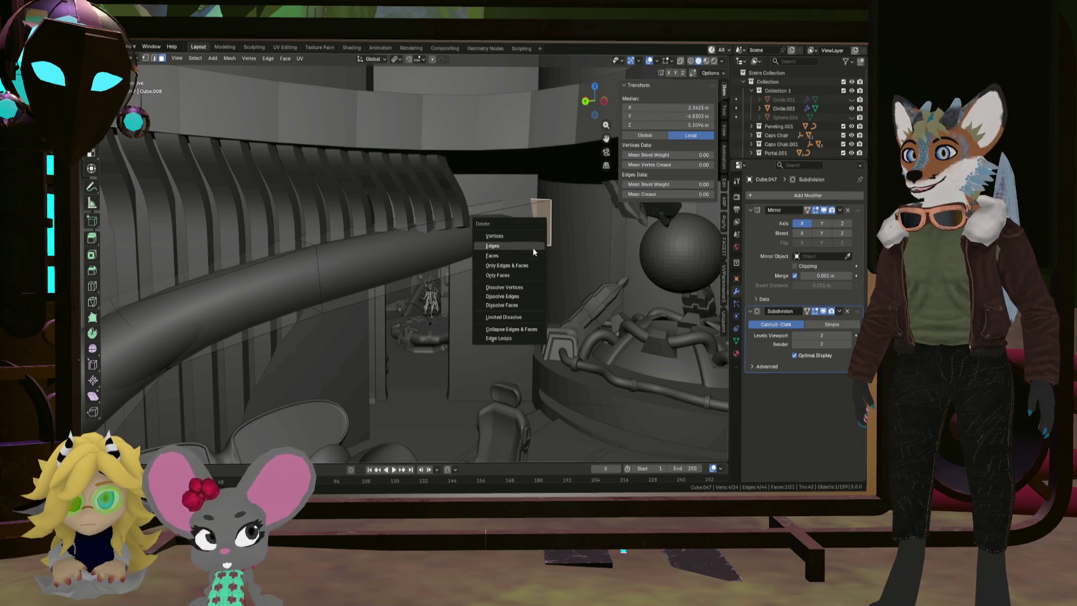
{"action": "left_click", "coordinate": [531, 255]}
{"action": "mouse_move", "coordinate": [531, 256]}
{"action": "middle_mouse_down"}
{"action": "mouse_move", "coordinate": [521, 281]}
{"action": "mouse_move", "coordinate": [540, 245]}
{"action": "mouse_move", "coordinate": [531, 256]}
{"action": "mouse_move", "coordinate": [542, 280]}
{"action": "middle_mouse_up"}
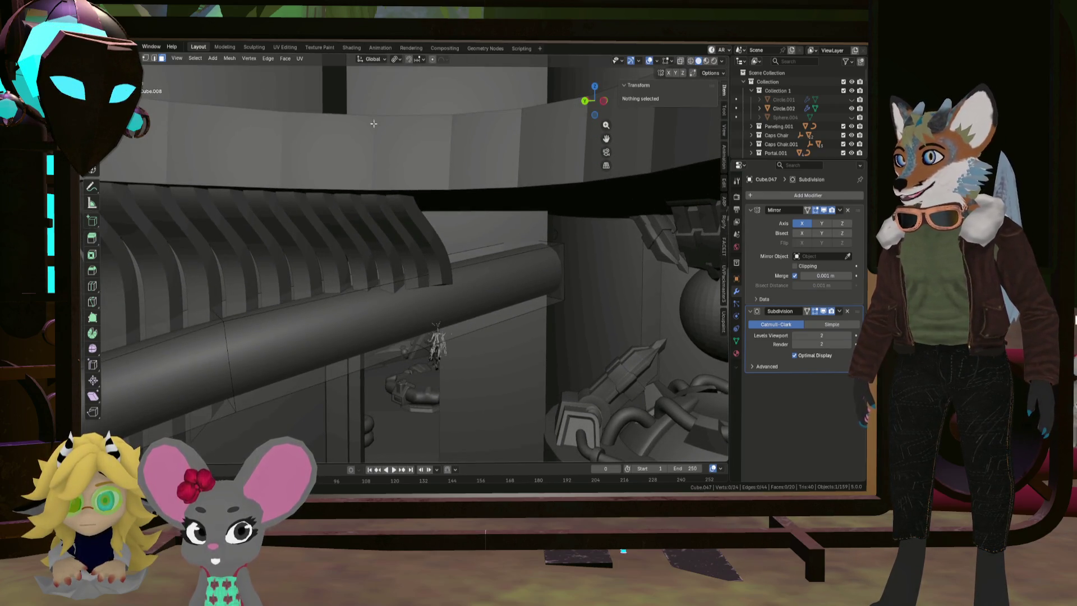
Raise the tube's end edge loop along Z and widen it 1.978 times
{"action": "left_click", "coordinate": [155, 58]}
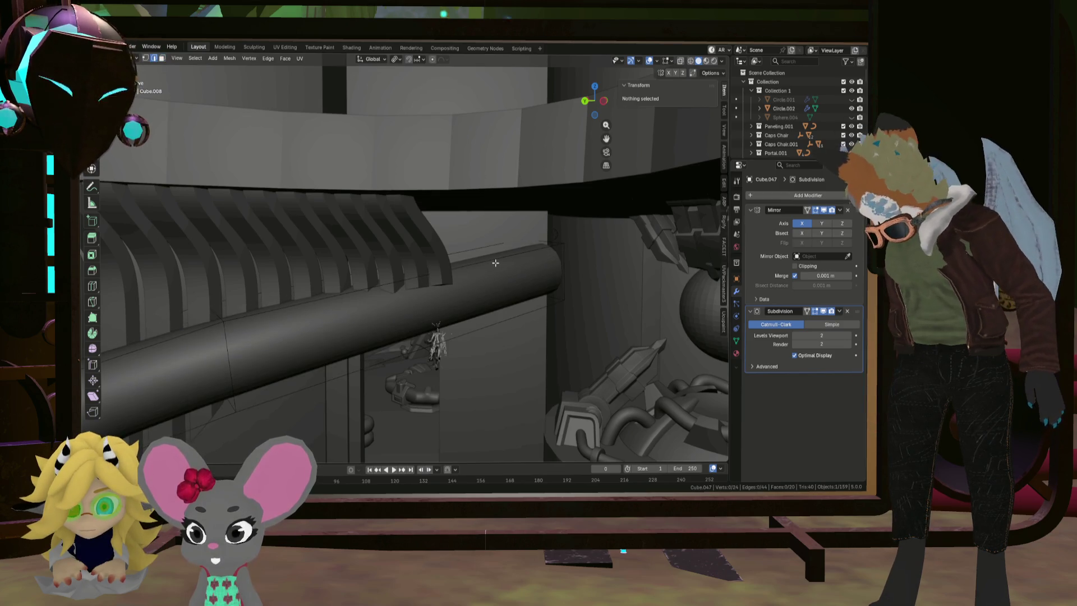
{"action": "left_click", "coordinate": [567, 265]}
{"action": "key", "text": "g"}
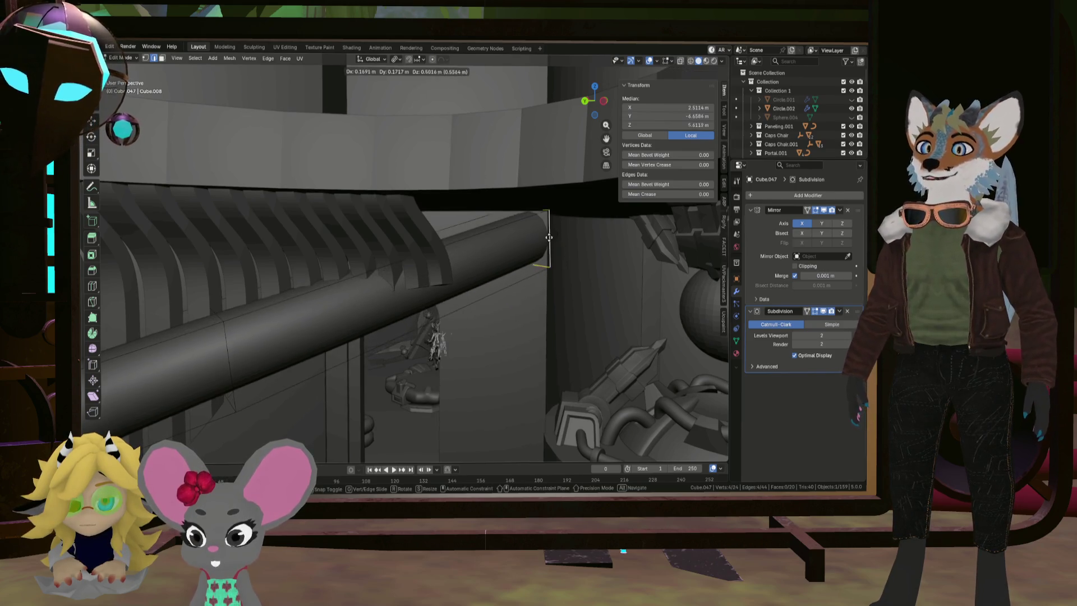
{"action": "key", "text": "z"}
{"action": "left_click", "coordinate": [553, 238]}
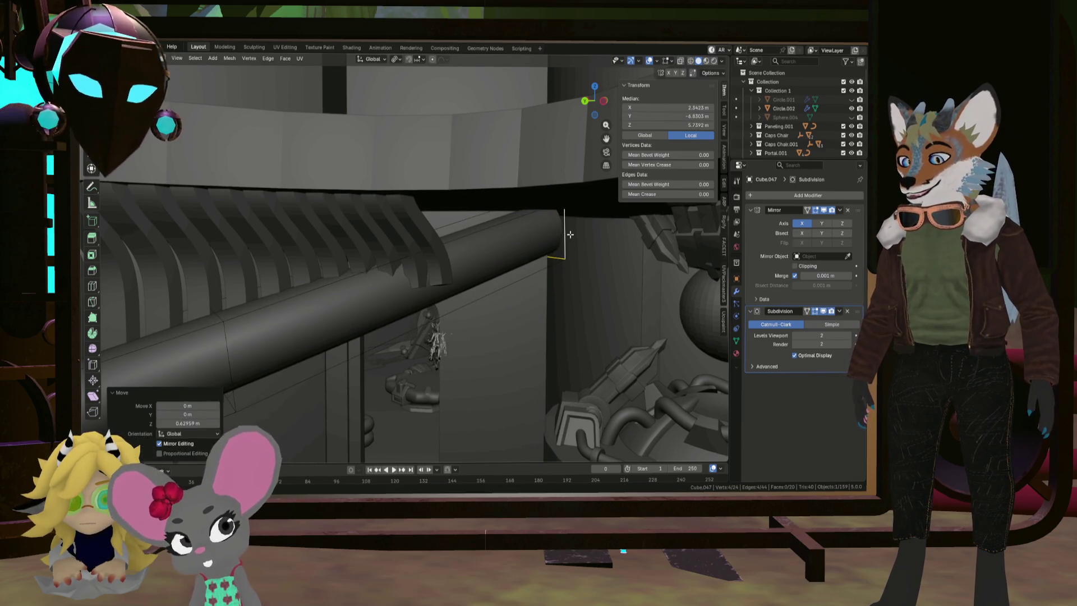
{"action": "key", "text": "s"}
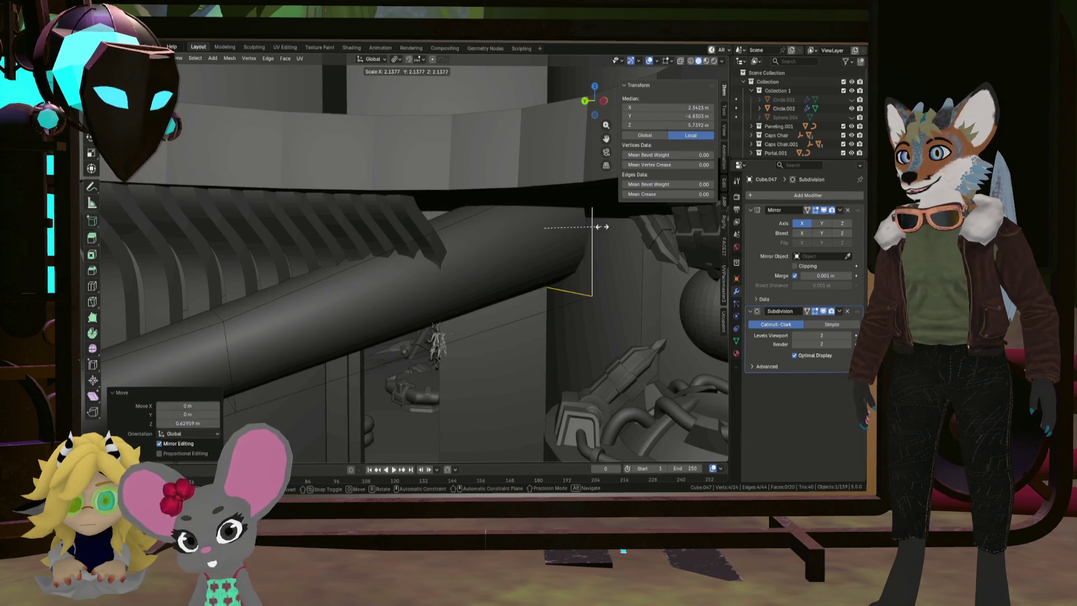
{"action": "left_click", "coordinate": [593, 225]}
{"action": "scroll", "coordinate": [593, 242], "scroll_direction": "down", "scroll_amount": 8}
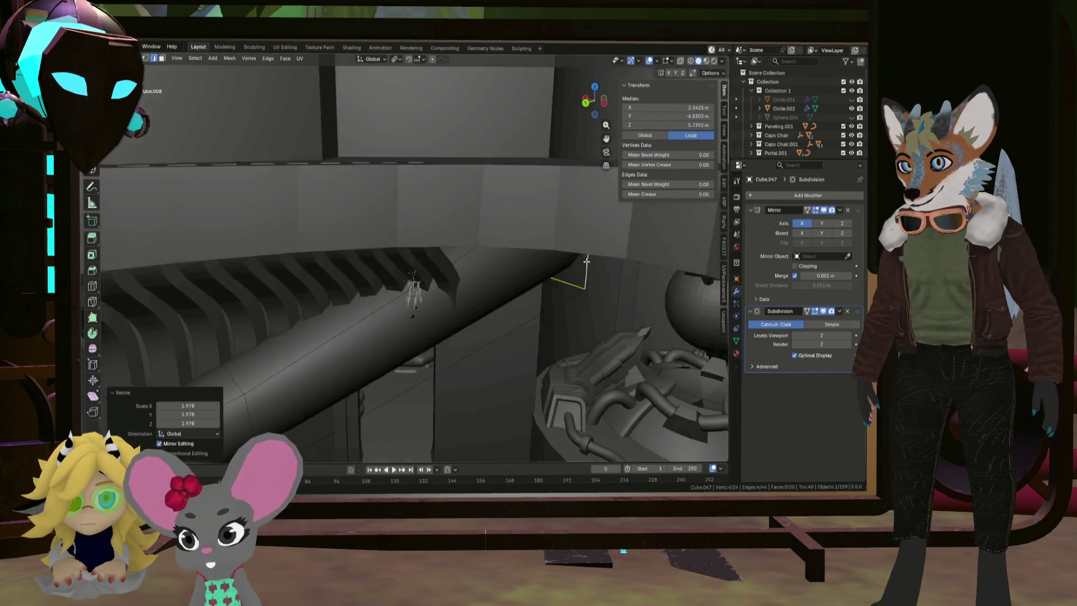
{"action": "scroll", "coordinate": [593, 258], "scroll_direction": "up", "scroll_amount": 6}
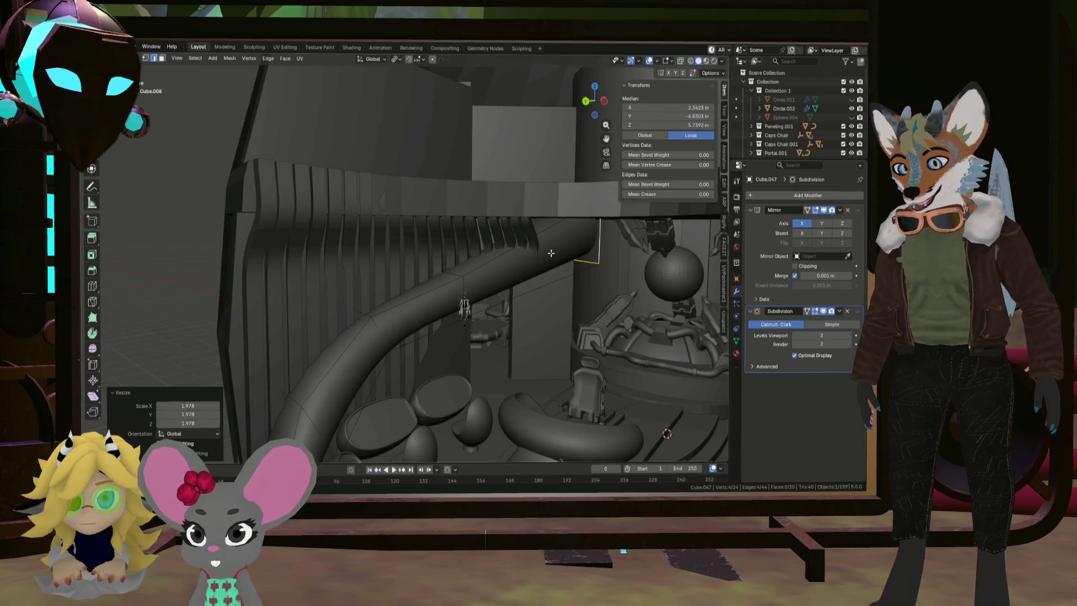
Add an edge loop near the top, scale it 1.56 and raise it about 0.75 m
{"action": "left_click", "coordinate": [539, 237]}
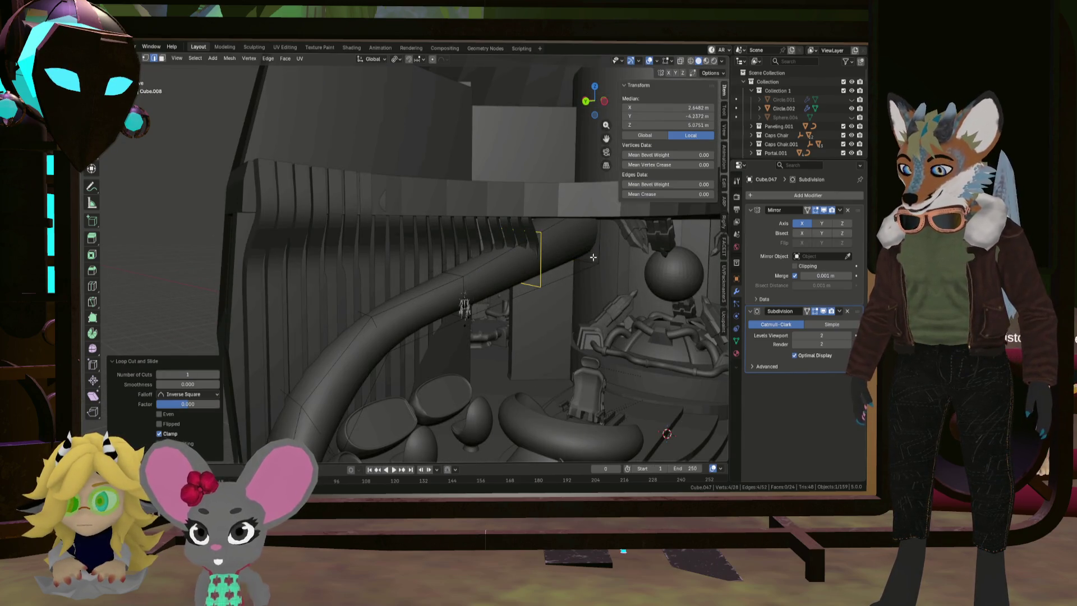
{"action": "key", "text": "s"}
{"action": "left_click", "coordinate": [637, 245]}
{"action": "middle_click_drag", "start_coordinate": [636, 245], "coordinate": [578, 261]}
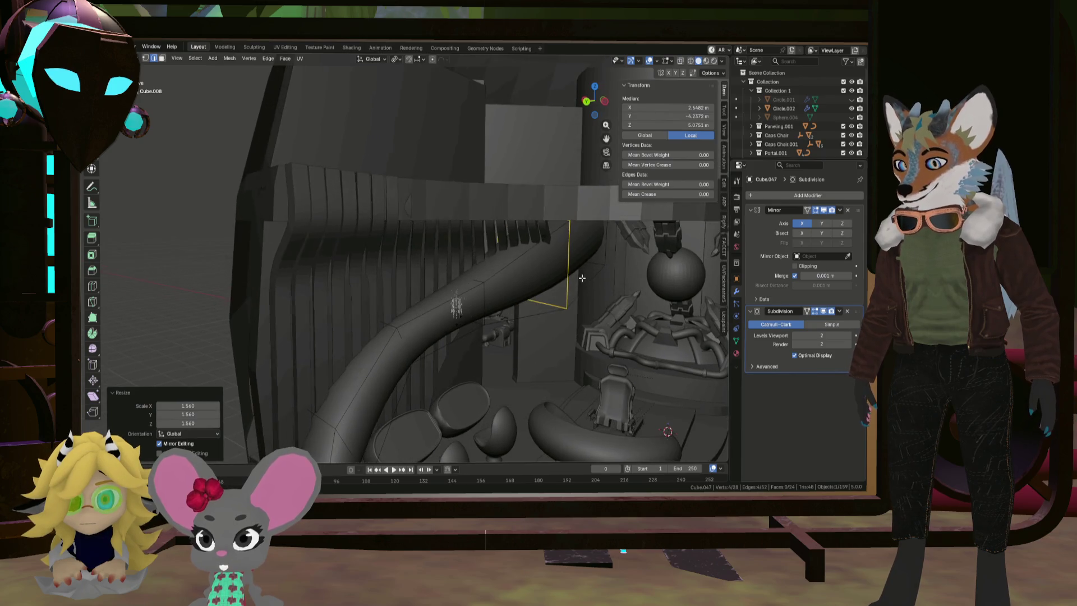
{"action": "key", "text": "g"}
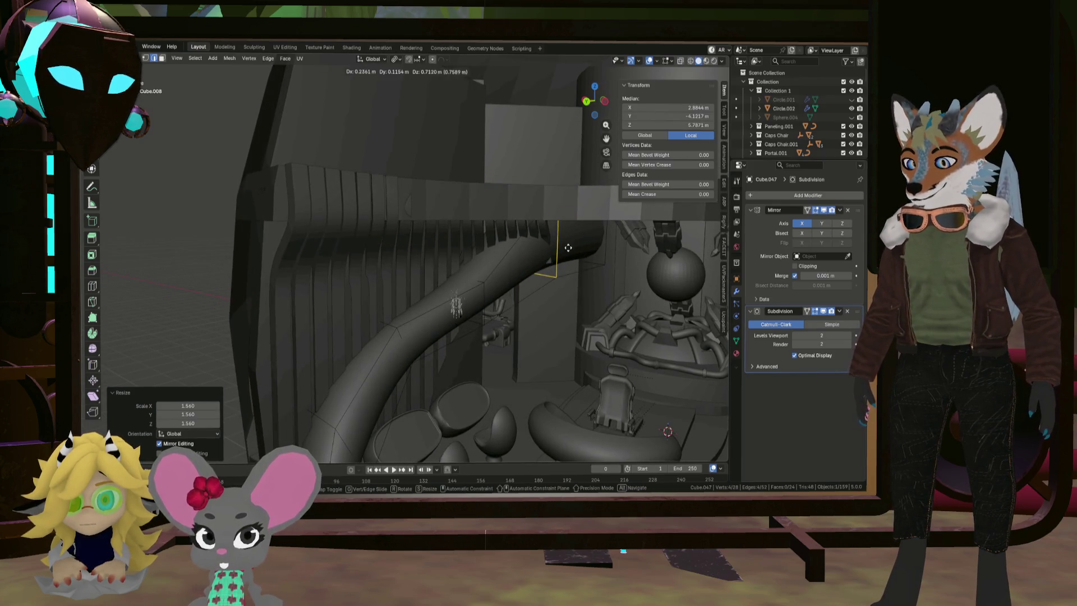
{"action": "middle_click_drag", "start_coordinate": [558, 270], "coordinate": [539, 182]}
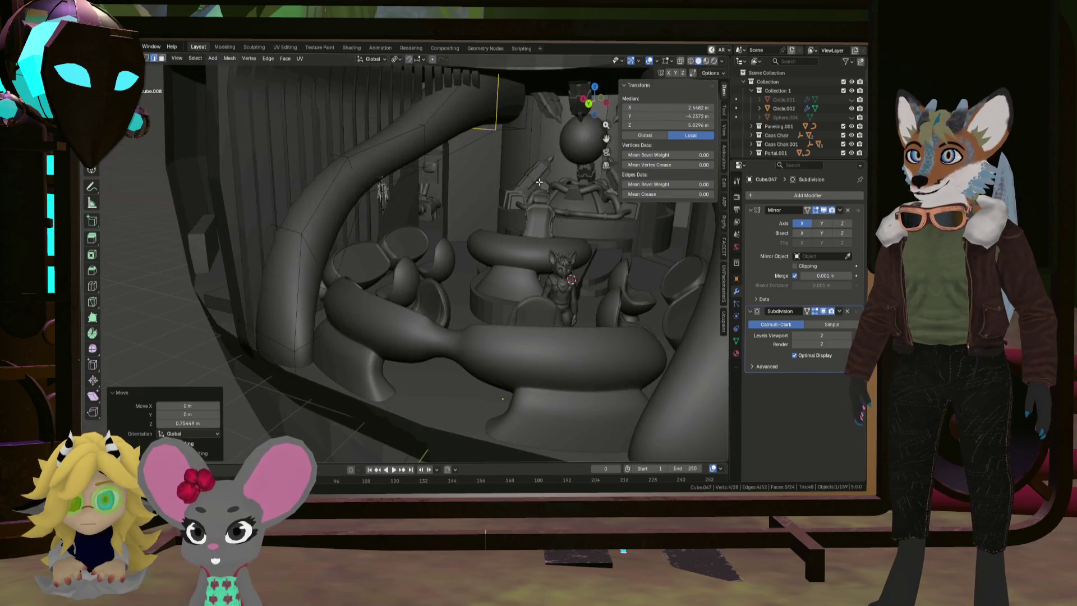
Select the tube's end edge loop and move it 1.58 m along X
{"action": "left_click", "coordinate": [529, 105]}
{"action": "key", "text": "l"}
{"action": "middle_click_drag", "start_coordinate": [528, 104], "coordinate": [528, 115]}
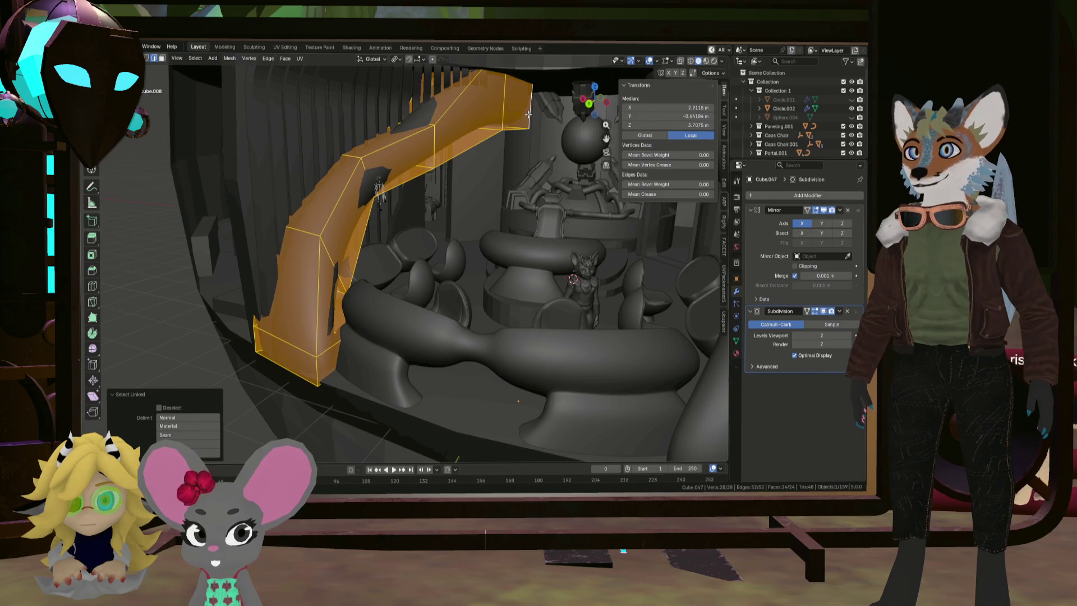
{"action": "key", "text": "ctrl+z"}
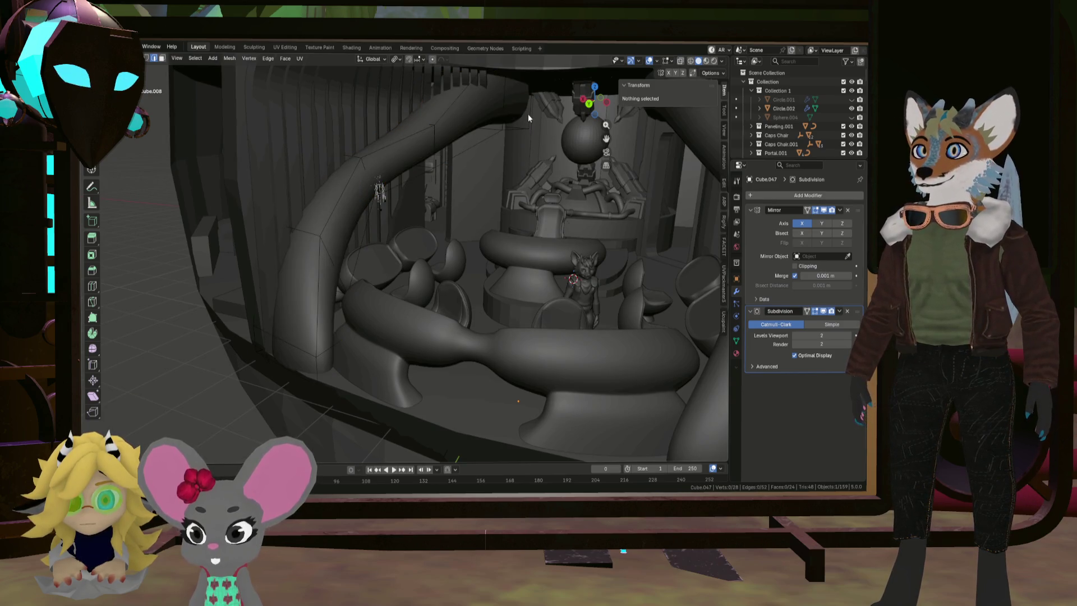
{"action": "left_click", "coordinate": [529, 121], "text": "alt"}
{"action": "middle_click_drag", "start_coordinate": [528, 133], "coordinate": [538, 138]}
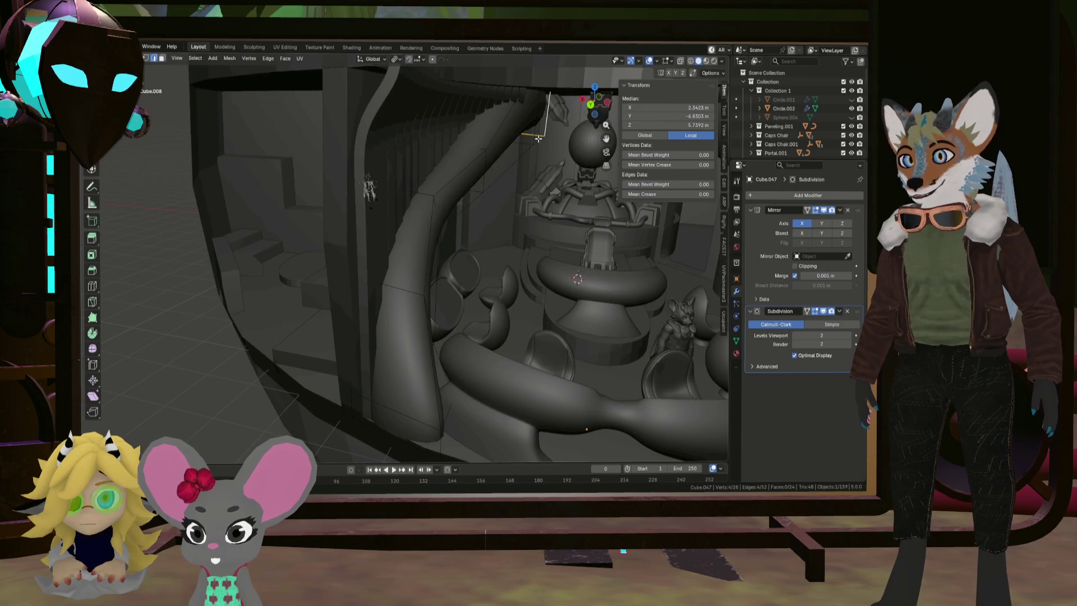
{"action": "key", "text": "g"}
{"action": "key", "text": "x"}
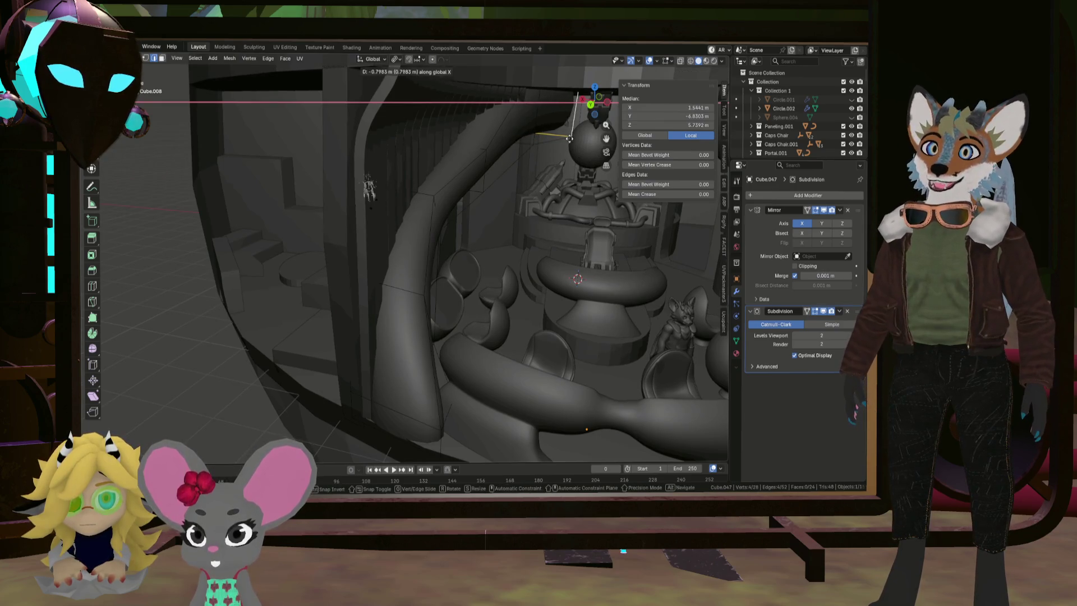
{"action": "left_click", "coordinate": [595, 140]}
Rotate the end loop −82.2° about Z
{"action": "mouse_move", "coordinate": [595, 141]}
{"action": "middle_mouse_down"}
{"action": "mouse_move", "coordinate": [581, 149]}
{"action": "mouse_move", "coordinate": [592, 133]}
{"action": "middle_mouse_up"}
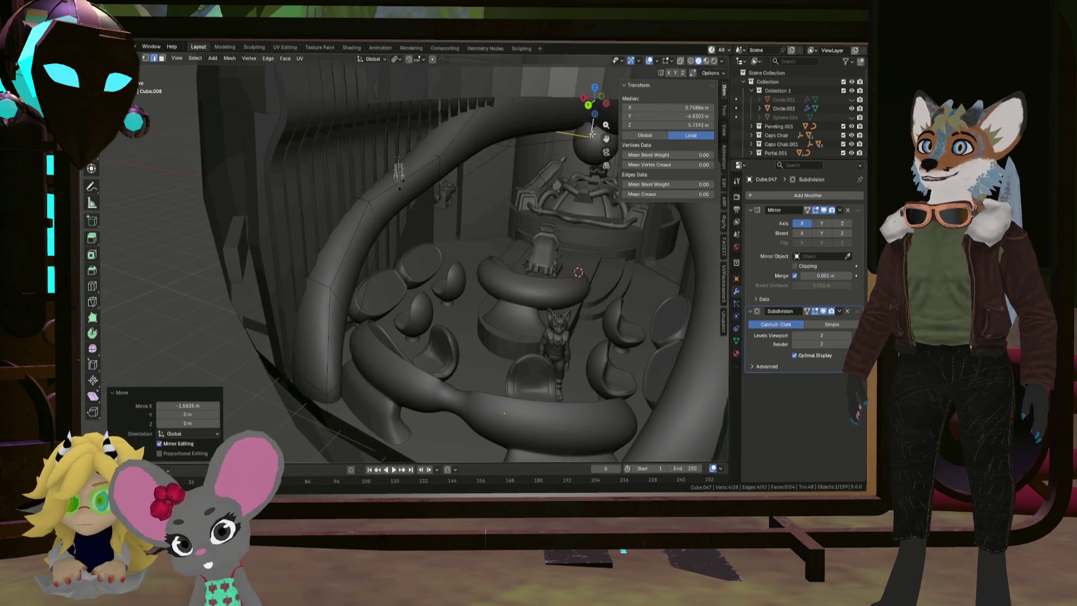
{"action": "key", "text": "r"}
{"action": "key", "text": "z"}
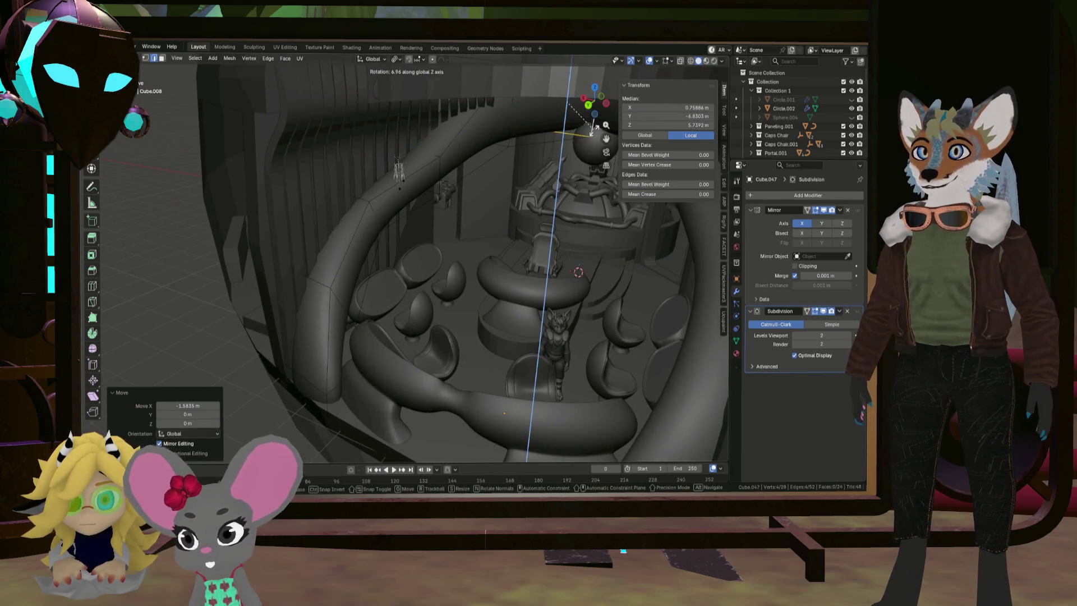
{"action": "left_click", "coordinate": [535, 143]}
{"action": "mouse_move", "coordinate": [536, 143]}
{"action": "middle_mouse_down"}
{"action": "mouse_move", "coordinate": [487, 152]}
{"action": "mouse_move", "coordinate": [506, 134]}
{"action": "middle_mouse_up"}
Move the loop onto the mirror centre line so it meets its mirrored half
{"action": "key", "text": "g"}
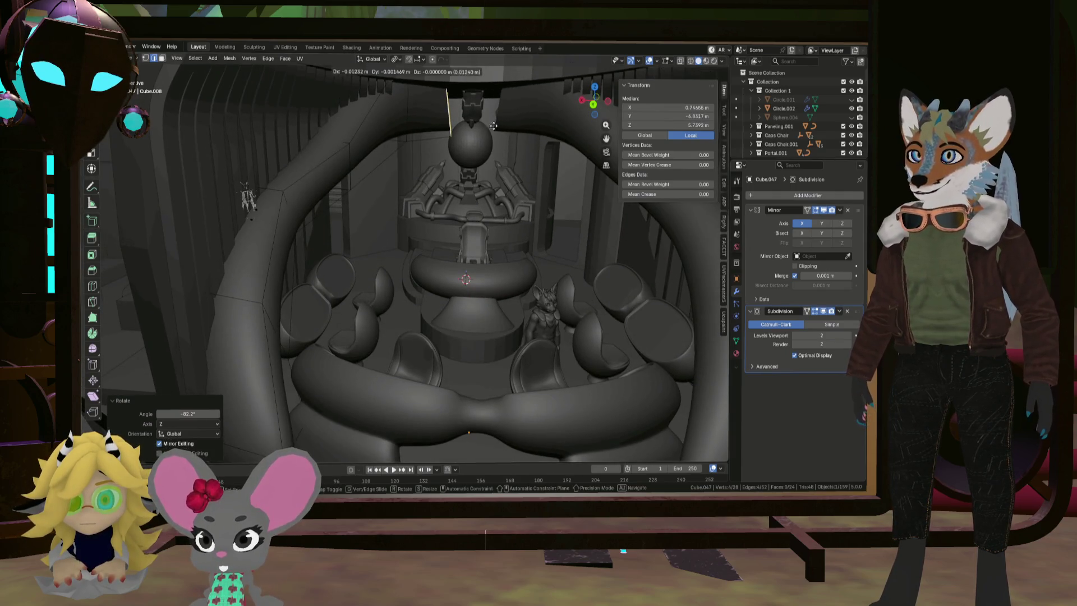
{"action": "left_click", "coordinate": [514, 131]}
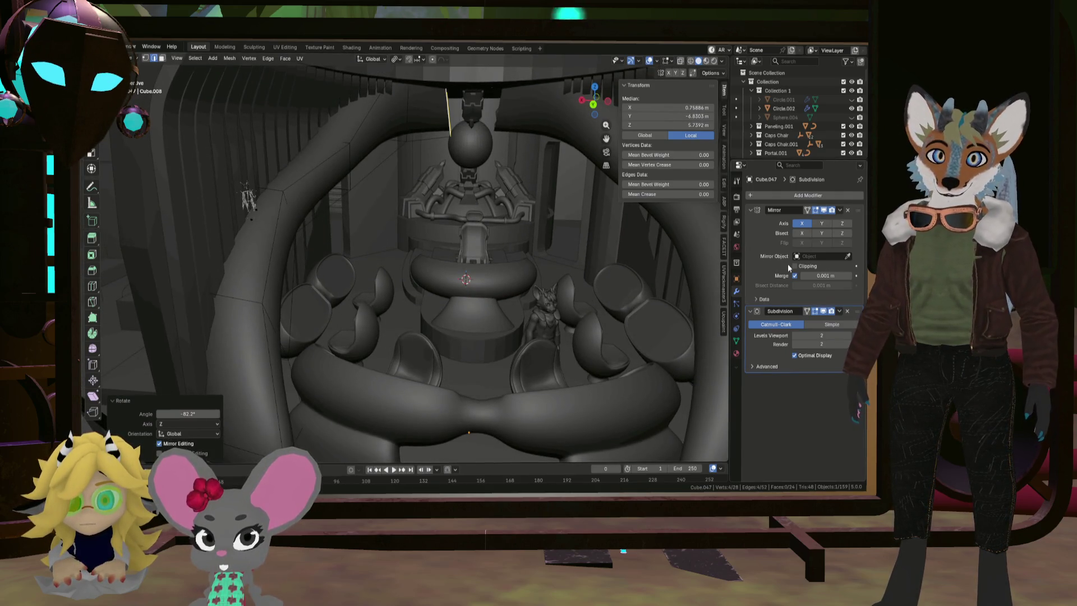
{"action": "key", "text": "g"}
{"action": "left_click", "coordinate": [573, 162]}
{"action": "mouse_move", "coordinate": [572, 162]}
{"action": "middle_mouse_down"}
{"action": "mouse_move", "coordinate": [538, 174]}
{"action": "mouse_move", "coordinate": [527, 166]}
{"action": "middle_mouse_up"}
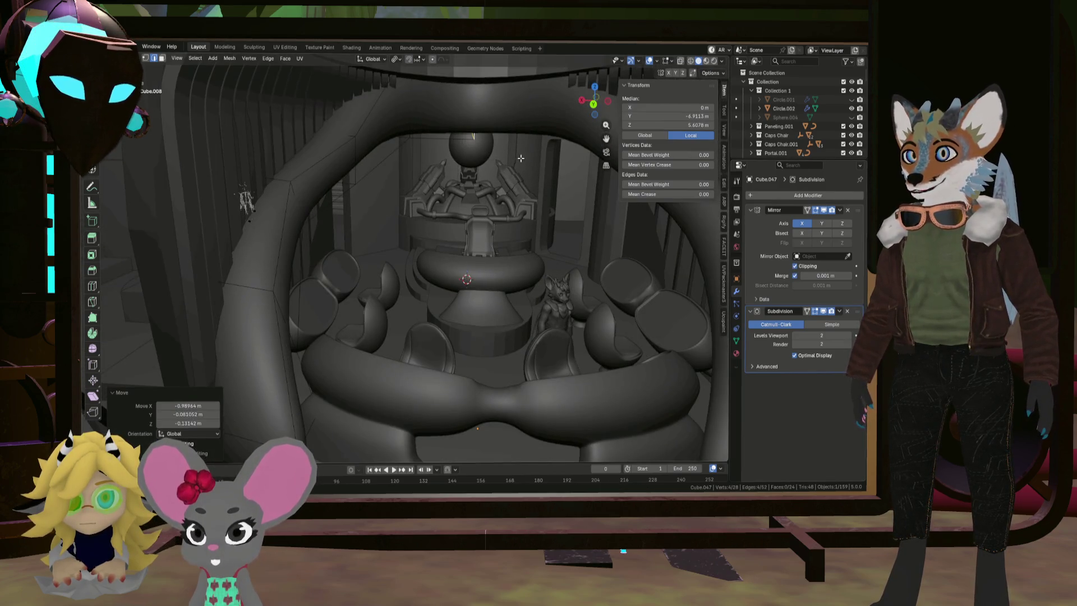
Change the transform pivot point and scale the crown loop to 0 along X
{"action": "scroll", "coordinate": [520, 158], "scroll_direction": "up", "scroll_amount": 3}
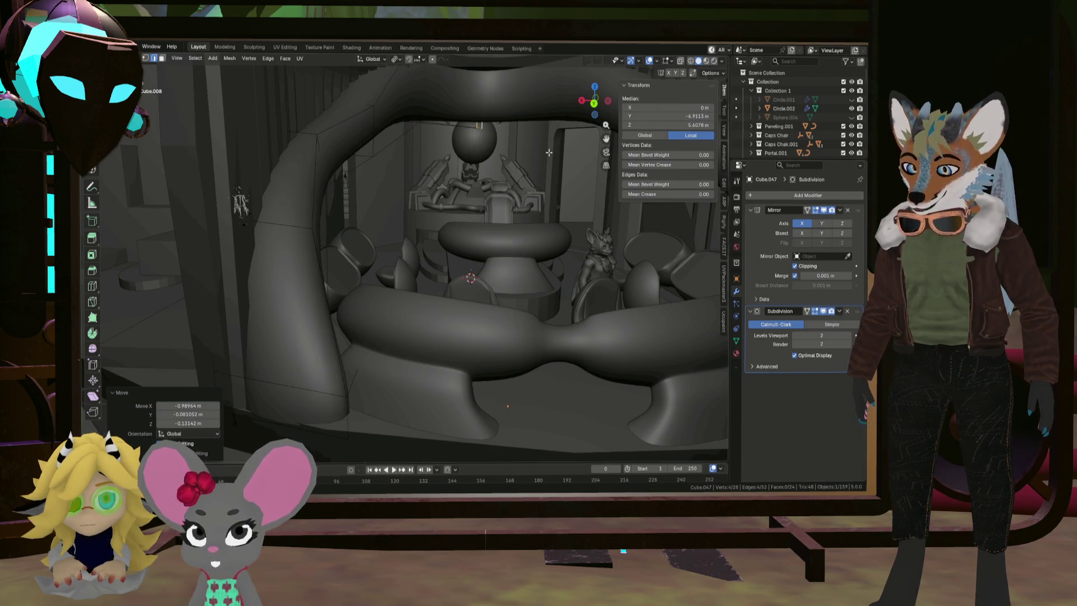
{"action": "key", "text": "s"}
{"action": "key", "text": "x"}
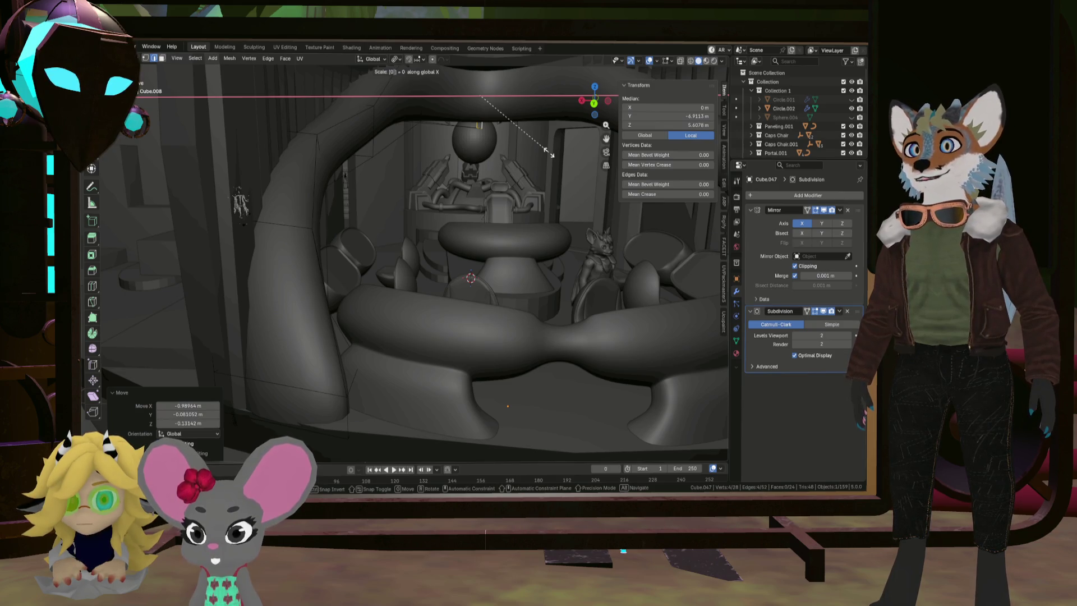
{"action": "key", "text": "Escape"}
{"action": "left_click", "coordinate": [399, 59]}
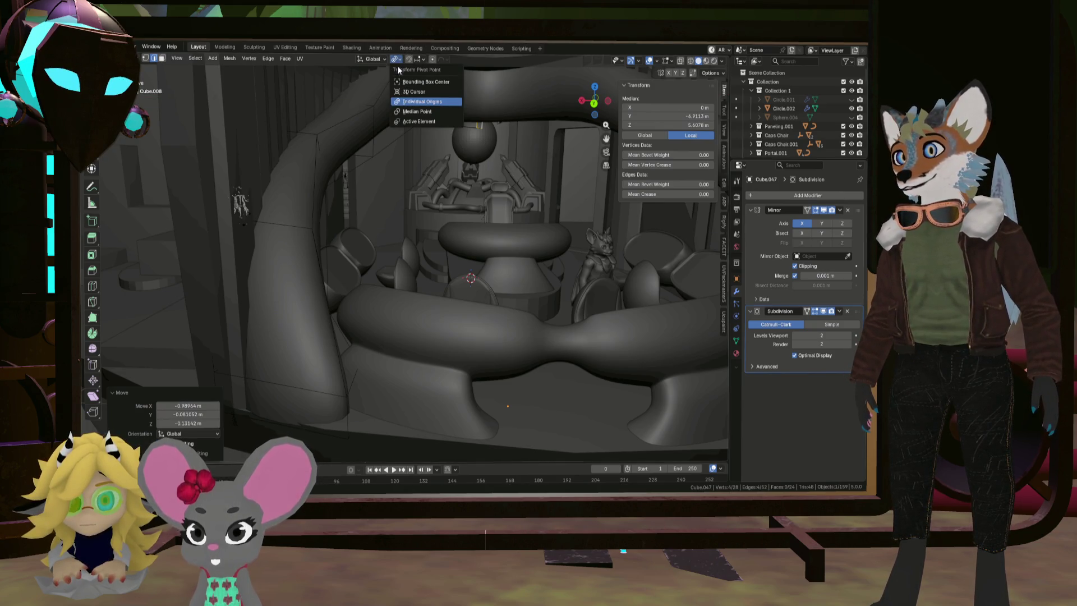
{"action": "left_click", "coordinate": [418, 121]}
{"action": "key", "text": "s"}
{"action": "key", "text": "x"}
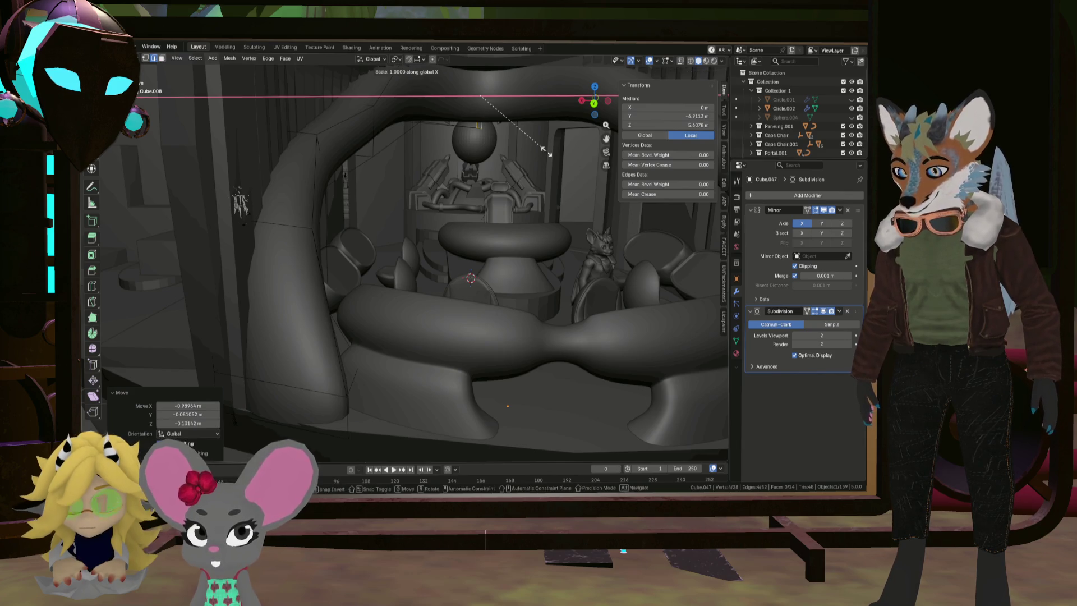
{"action": "key", "text": "Return"}
Raise the flattened loop, then select the loop at the arch top
{"action": "mouse_move", "coordinate": [548, 153]}
{"action": "middle_mouse_down"}
{"action": "mouse_move", "coordinate": [527, 179]}
{"action": "mouse_move", "coordinate": [505, 140]}
{"action": "mouse_move", "coordinate": [488, 193]}
{"action": "mouse_move", "coordinate": [496, 183]}
{"action": "middle_mouse_up"}
{"action": "key", "text": "g"}
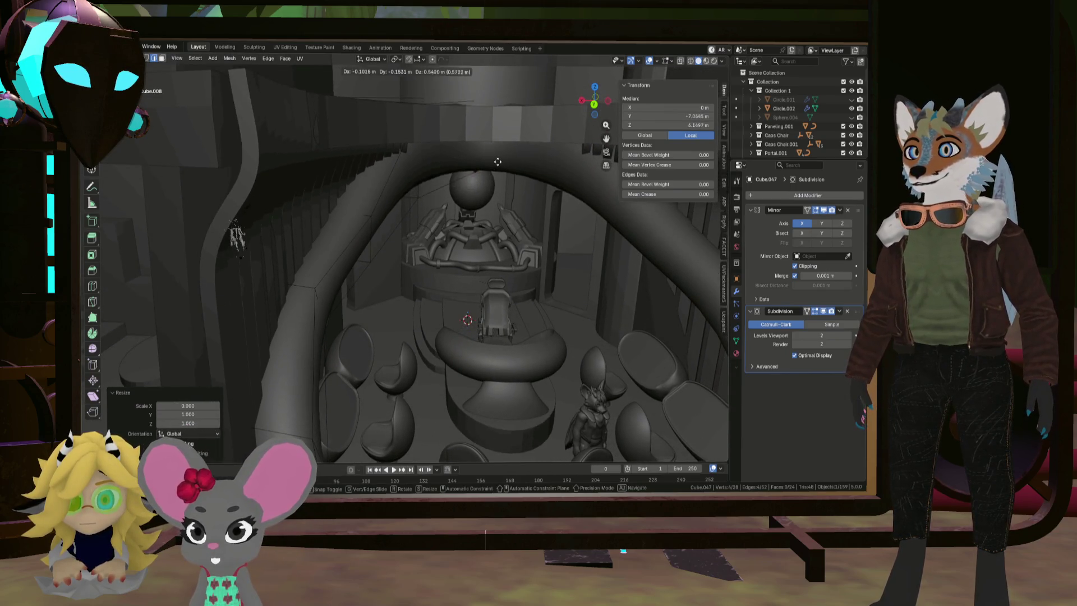
{"action": "left_click", "coordinate": [498, 148]}
{"action": "left_click", "coordinate": [498, 149]}
{"action": "middle_click_drag", "start_coordinate": [498, 149], "coordinate": [485, 135]}
{"action": "left_click", "coordinate": [481, 109], "text": "alt"}
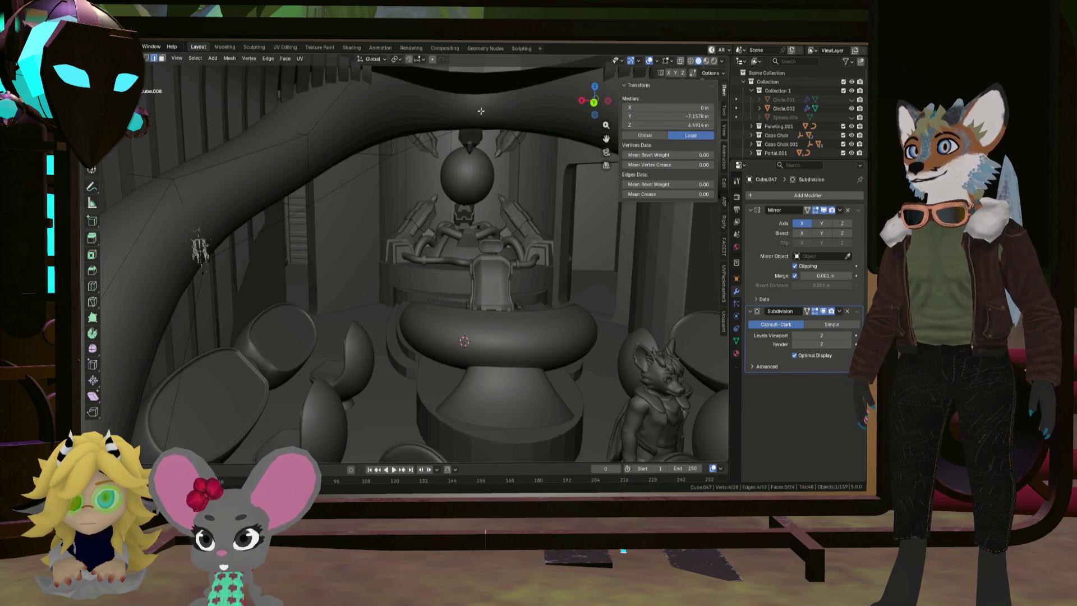
Turn on X-ray, switch to top view and move an edge about 2.7 m along Y
{"action": "left_click", "coordinate": [681, 60]}
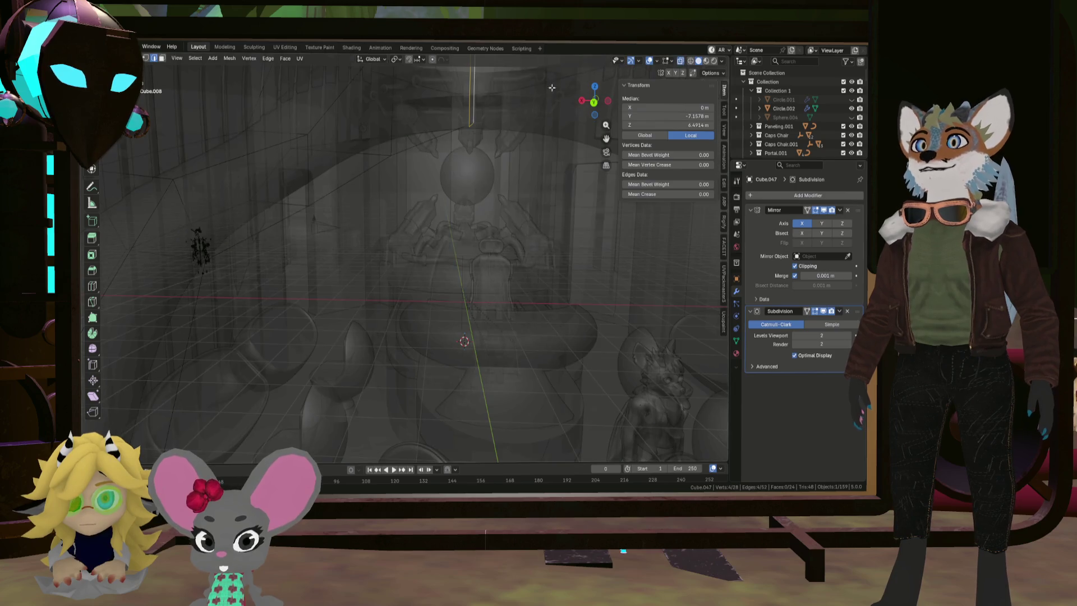
{"action": "middle_click_drag", "start_coordinate": [473, 103], "coordinate": [414, 193]}
{"action": "scroll", "coordinate": [412, 193], "scroll_direction": "up", "scroll_amount": 4}
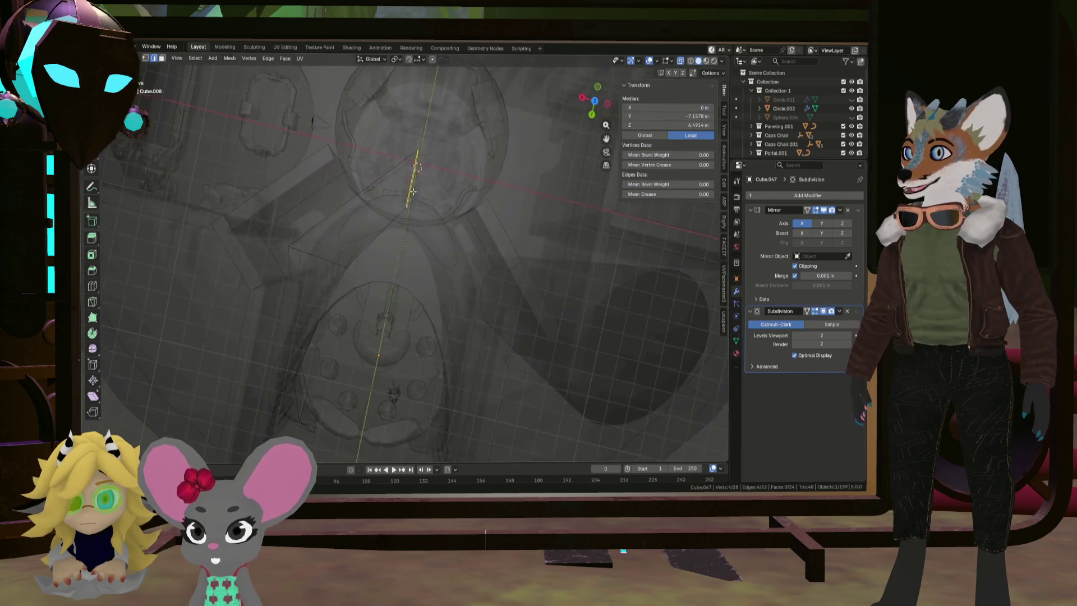
{"action": "left_click", "coordinate": [594, 102]}
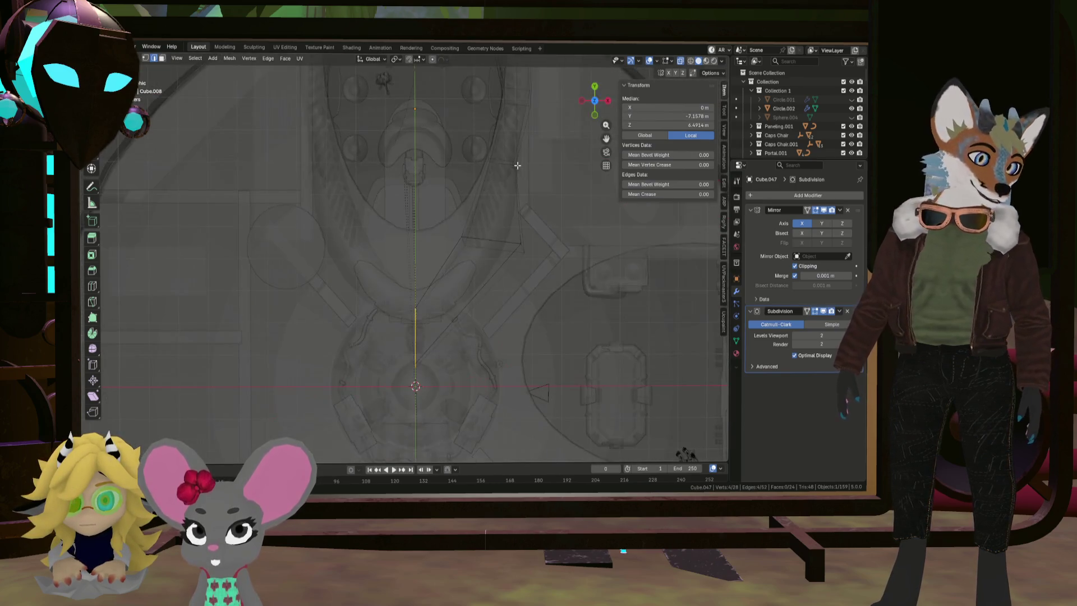
{"action": "scroll", "coordinate": [492, 141], "scroll_direction": "up", "scroll_amount": 4}
{"action": "scroll", "coordinate": [445, 306], "scroll_direction": "down", "scroll_amount": 3}
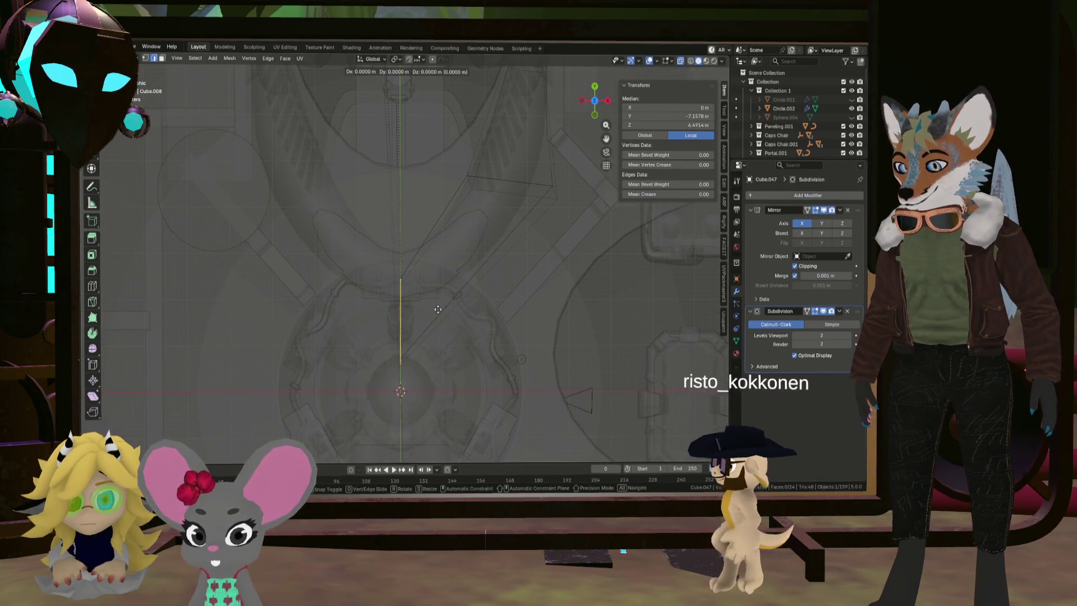
{"action": "key", "text": "g"}
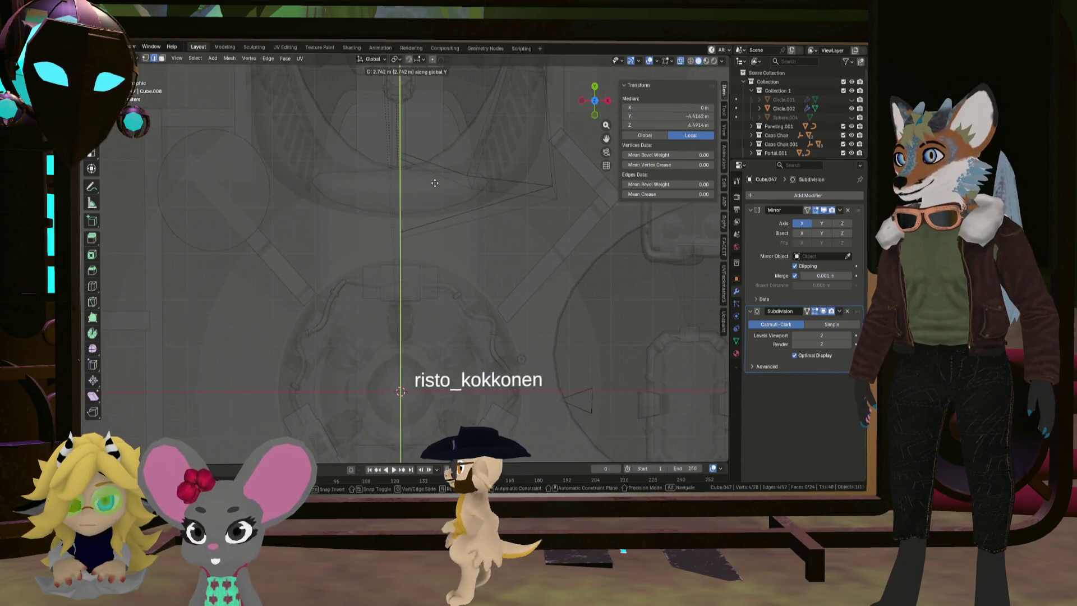
{"action": "left_click", "coordinate": [434, 184]}
Select another arch edge, rotate it −45.7° in top view and reposition it
{"action": "mouse_move", "coordinate": [434, 184]}
{"action": "middle_mouse_down"}
{"action": "mouse_move", "coordinate": [455, 202]}
{"action": "mouse_move", "coordinate": [361, 187]}
{"action": "mouse_move", "coordinate": [336, 168]}
{"action": "mouse_move", "coordinate": [723, 90]}
{"action": "middle_mouse_up"}
{"action": "left_click", "coordinate": [361, 187]}
{"action": "left_click", "coordinate": [594, 103]}
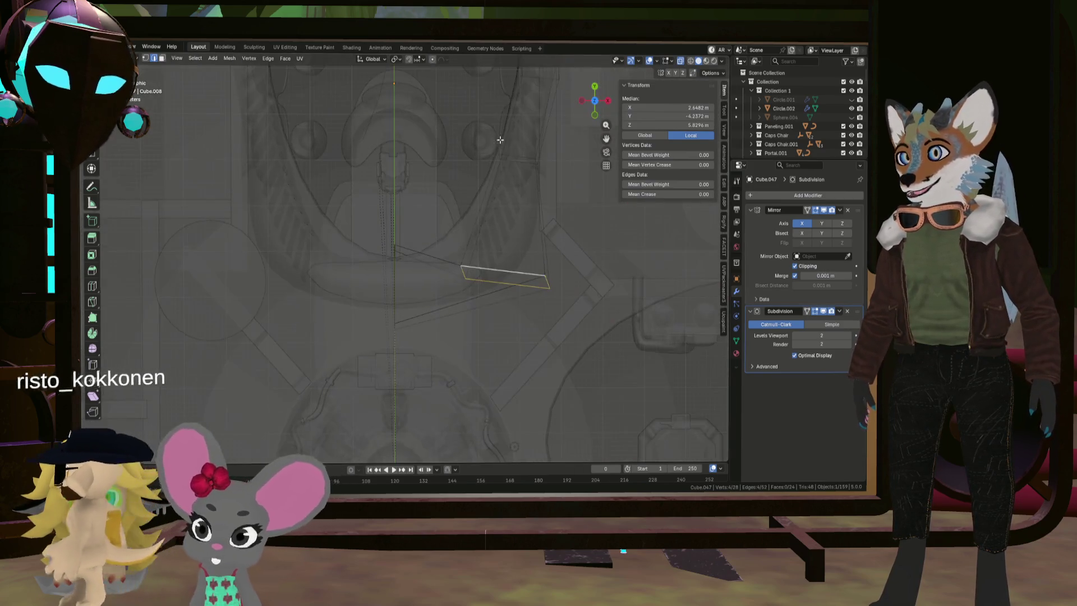
{"action": "key", "text": "r"}
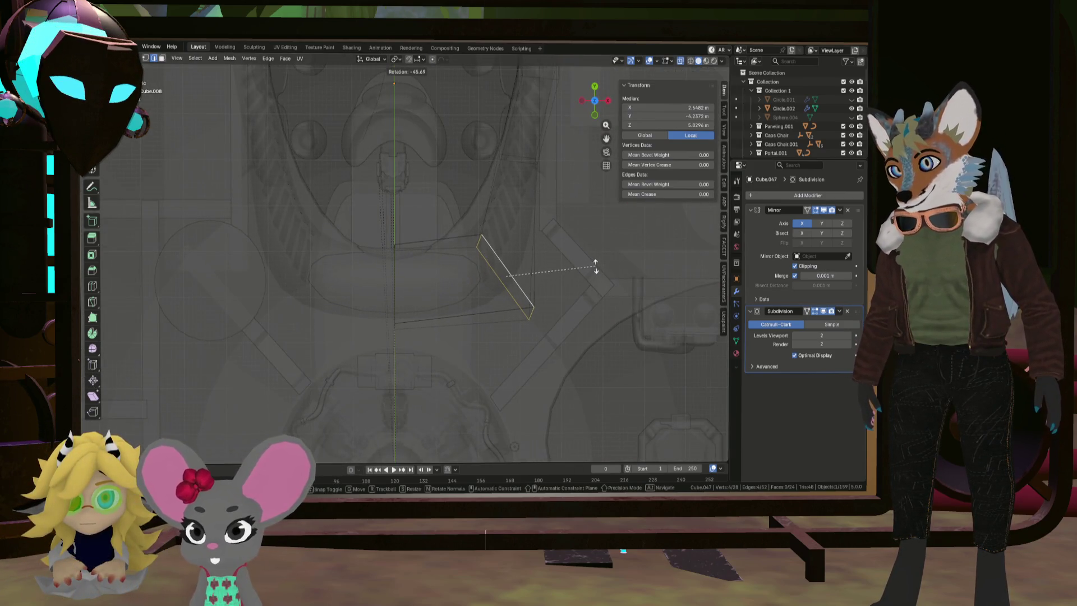
{"action": "left_click", "coordinate": [595, 266]}
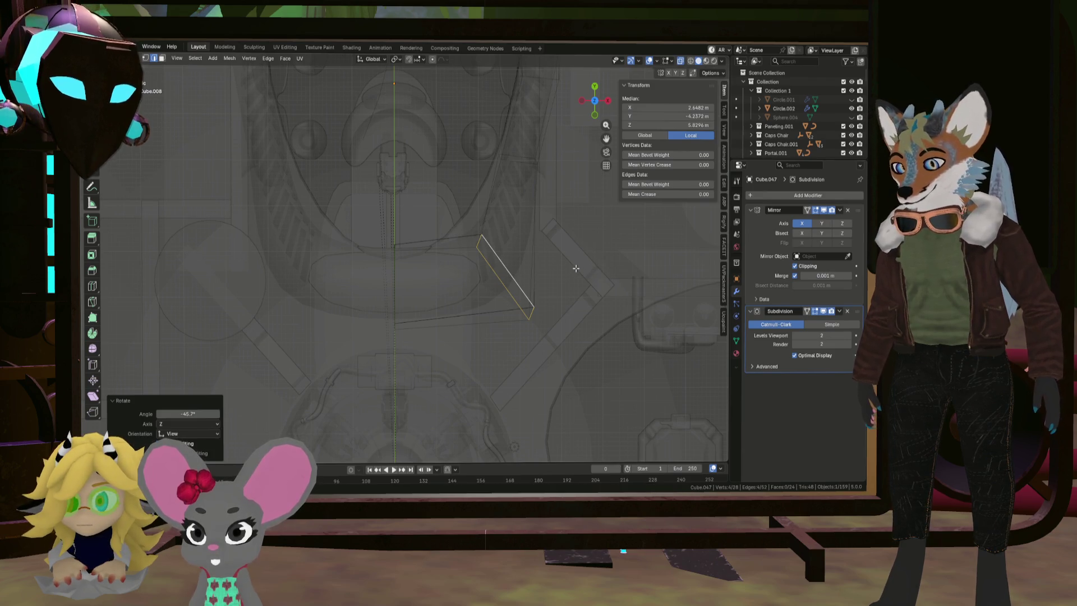
{"action": "key", "text": "g"}
{"action": "left_click", "coordinate": [557, 240]}
Shrink the selected arch face and move it toward the mirror centre
{"action": "mouse_move", "coordinate": [557, 240]}
{"action": "middle_mouse_down"}
{"action": "mouse_move", "coordinate": [534, 224]}
{"action": "mouse_move", "coordinate": [567, 178]}
{"action": "mouse_move", "coordinate": [535, 295]}
{"action": "mouse_move", "coordinate": [569, 255]}
{"action": "mouse_move", "coordinate": [560, 274]}
{"action": "mouse_move", "coordinate": [447, 248]}
{"action": "mouse_move", "coordinate": [496, 248]}
{"action": "middle_mouse_up"}
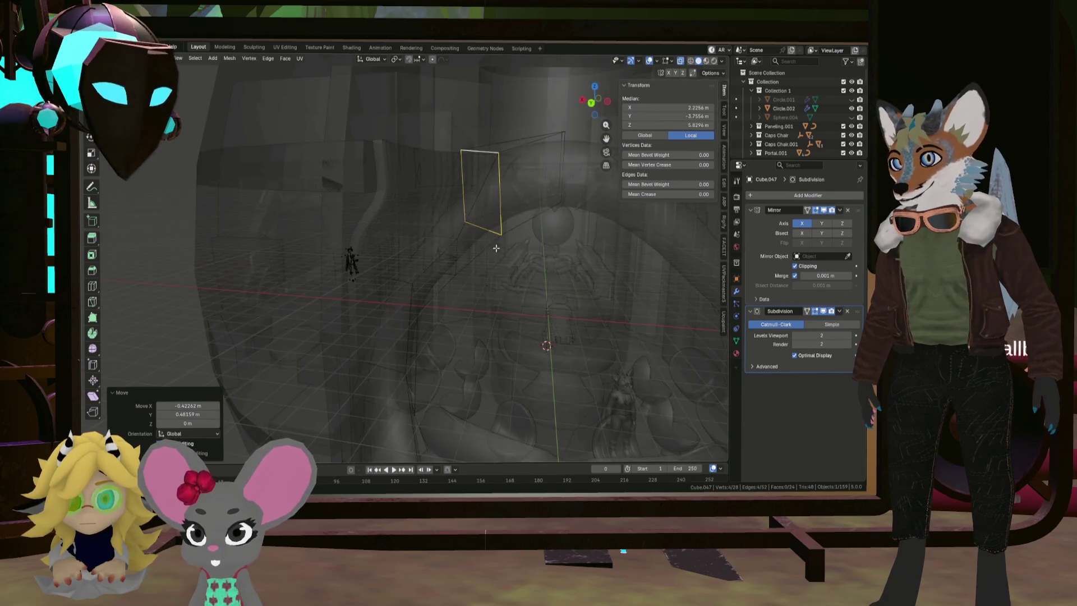
{"action": "key", "text": "g"}
{"action": "key", "text": "s"}
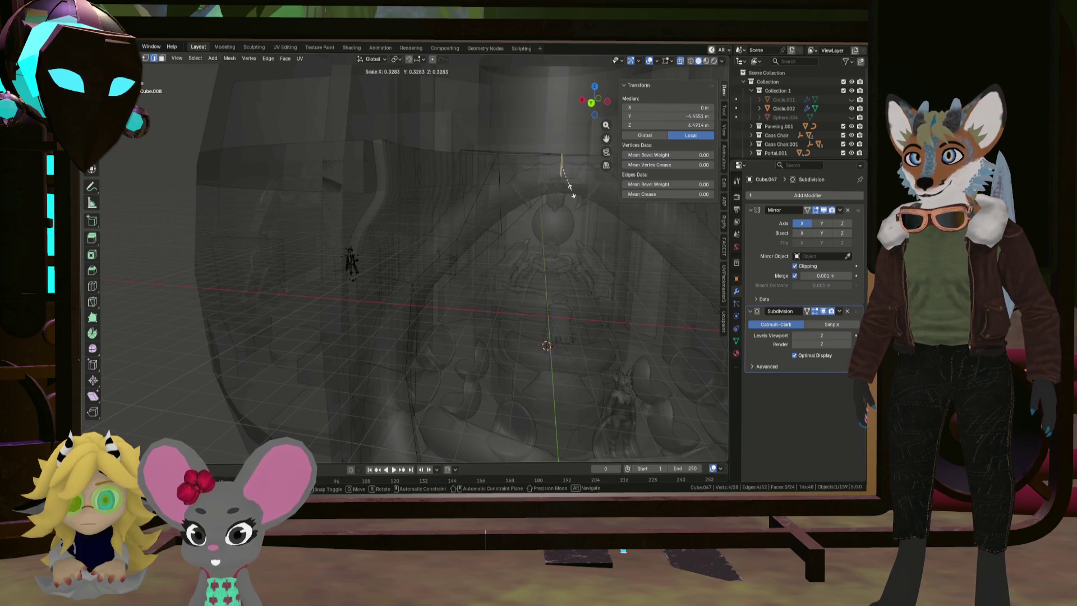
{"action": "left_click", "coordinate": [568, 185]}
{"action": "mouse_move", "coordinate": [567, 185]}
{"action": "middle_mouse_down"}
{"action": "mouse_move", "coordinate": [533, 193]}
{"action": "mouse_move", "coordinate": [560, 193]}
{"action": "mouse_move", "coordinate": [533, 240]}
{"action": "mouse_move", "coordinate": [477, 273]}
{"action": "middle_mouse_up"}
{"action": "mouse_move", "coordinate": [582, 205]}
{"action": "middle_mouse_down"}
{"action": "mouse_move", "coordinate": [599, 253]}
{"action": "mouse_move", "coordinate": [636, 164]}
{"action": "middle_mouse_up"}
{"action": "key", "text": "g"}
{"action": "left_click", "coordinate": [599, 252]}
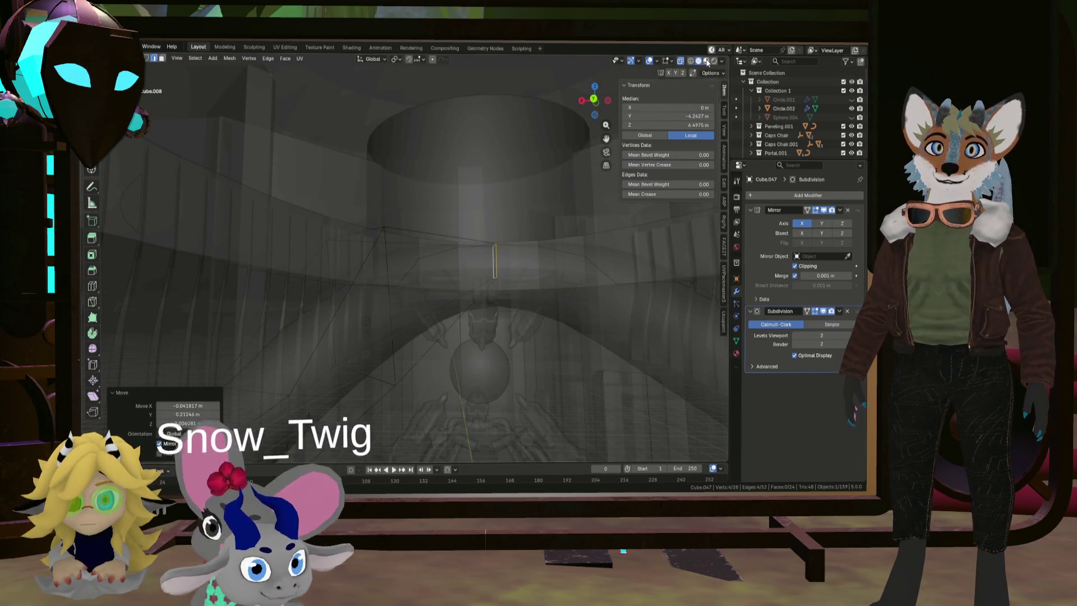
Turn off X-ray and nudge the selected arch vertex into place
{"action": "left_click", "coordinate": [680, 60]}
{"action": "mouse_move", "coordinate": [532, 213]}
{"action": "middle_mouse_down"}
{"action": "mouse_move", "coordinate": [509, 252]}
{"action": "mouse_move", "coordinate": [567, 292]}
{"action": "mouse_move", "coordinate": [542, 272]}
{"action": "middle_mouse_up"}
{"action": "key", "text": "g"}
{"action": "left_click", "coordinate": [527, 263]}
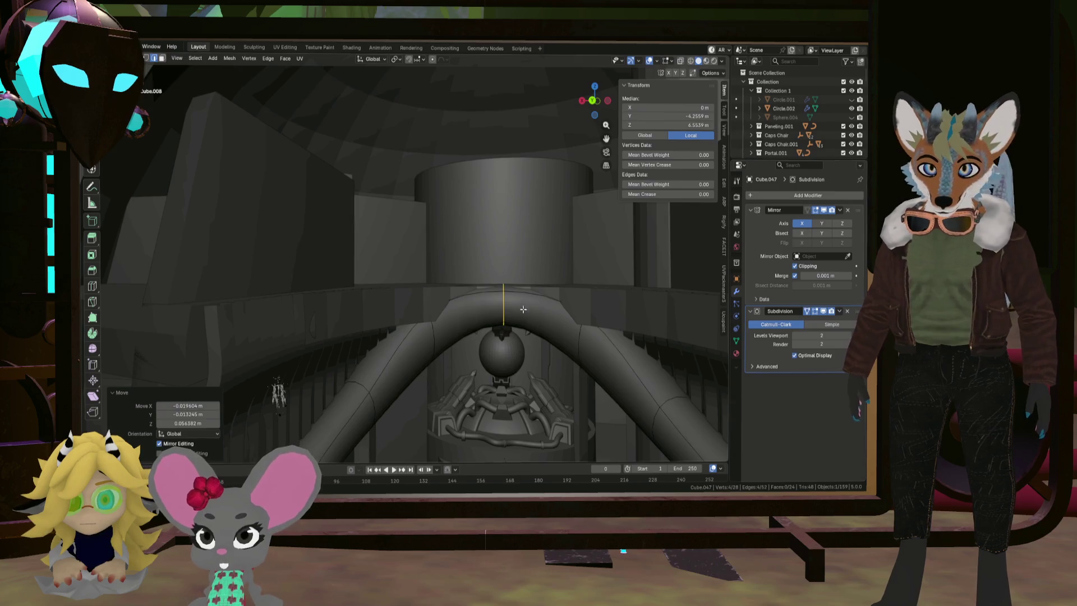
{"action": "middle_click_drag", "start_coordinate": [522, 309], "coordinate": [493, 251]}
Reposition two edge loops near the top of the arch tube
{"action": "left_click", "coordinate": [407, 290], "text": "alt"}
{"action": "middle_click_drag", "start_coordinate": [407, 290], "coordinate": [417, 280]}
{"action": "key", "text": "g"}
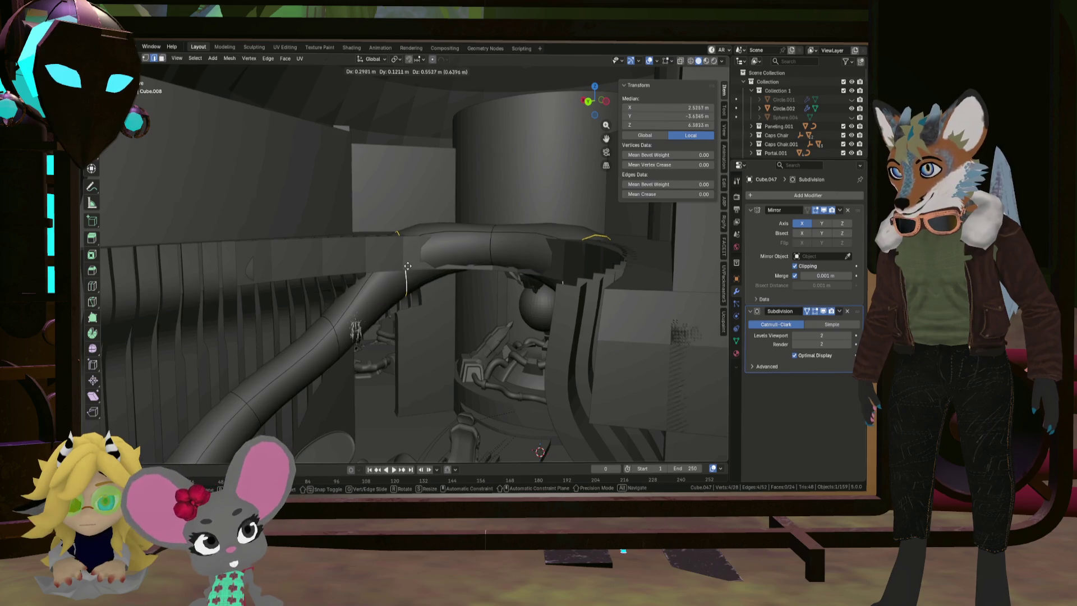
{"action": "left_click", "coordinate": [406, 276]}
{"action": "left_click", "coordinate": [490, 249], "text": "alt"}
{"action": "mouse_move", "coordinate": [490, 249]}
{"action": "middle_mouse_down"}
{"action": "mouse_move", "coordinate": [502, 275]}
{"action": "mouse_move", "coordinate": [521, 260]}
{"action": "mouse_move", "coordinate": [541, 203]}
{"action": "middle_mouse_up"}
{"action": "key", "text": "g"}
{"action": "left_click", "coordinate": [510, 288]}
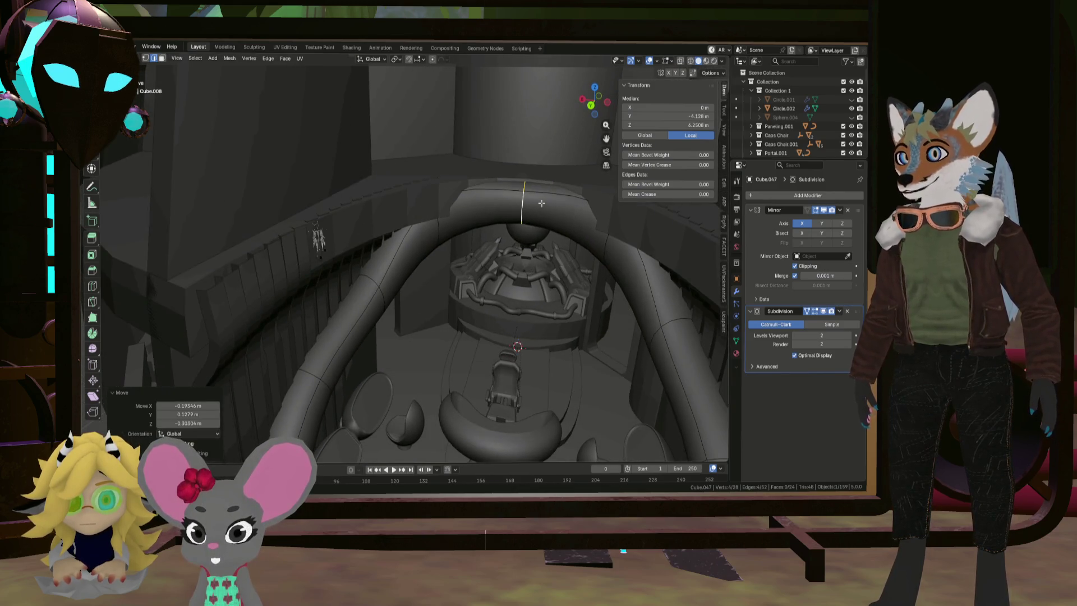
Delete the top face of the arch tube in face select mode
{"action": "left_click", "coordinate": [537, 185]}
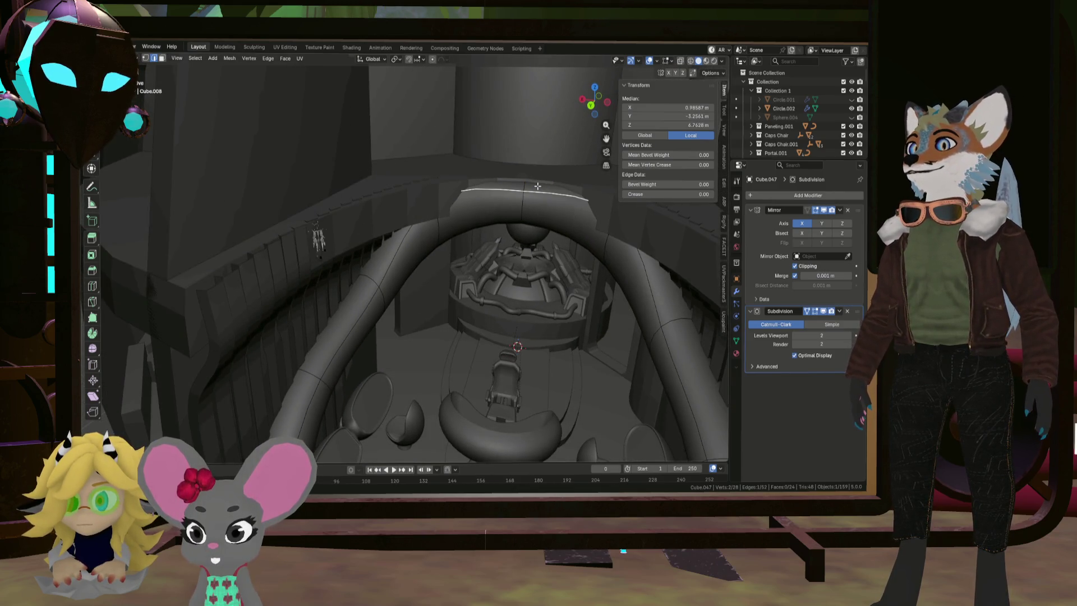
{"action": "left_click", "coordinate": [162, 57]}
{"action": "left_click", "coordinate": [548, 190]}
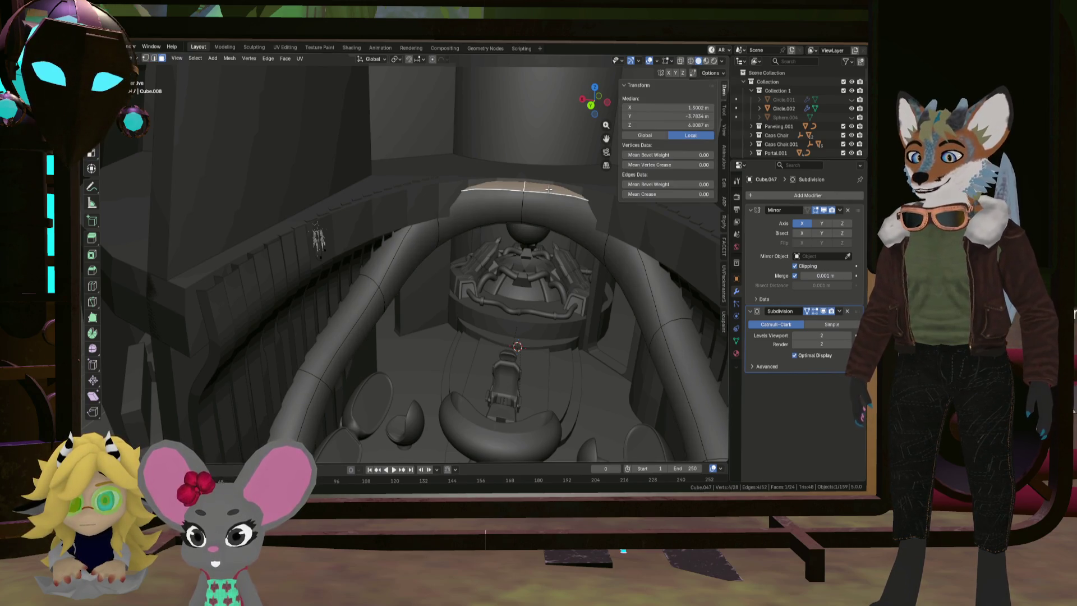
{"action": "key", "text": "x"}
{"action": "left_click", "coordinate": [548, 188]}
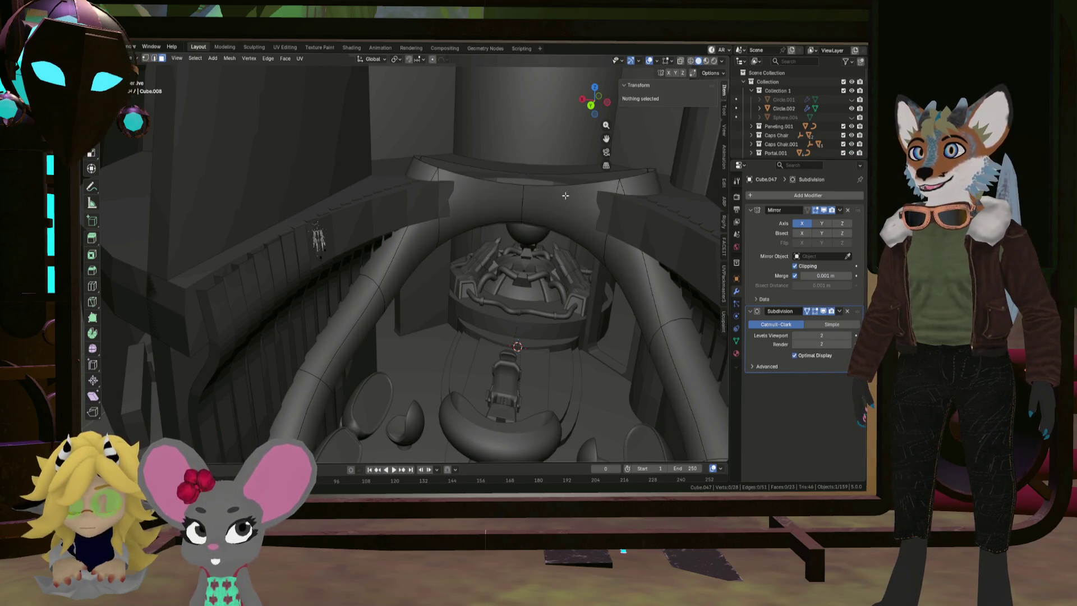
{"action": "middle_click_drag", "start_coordinate": [548, 188], "coordinate": [568, 198]}
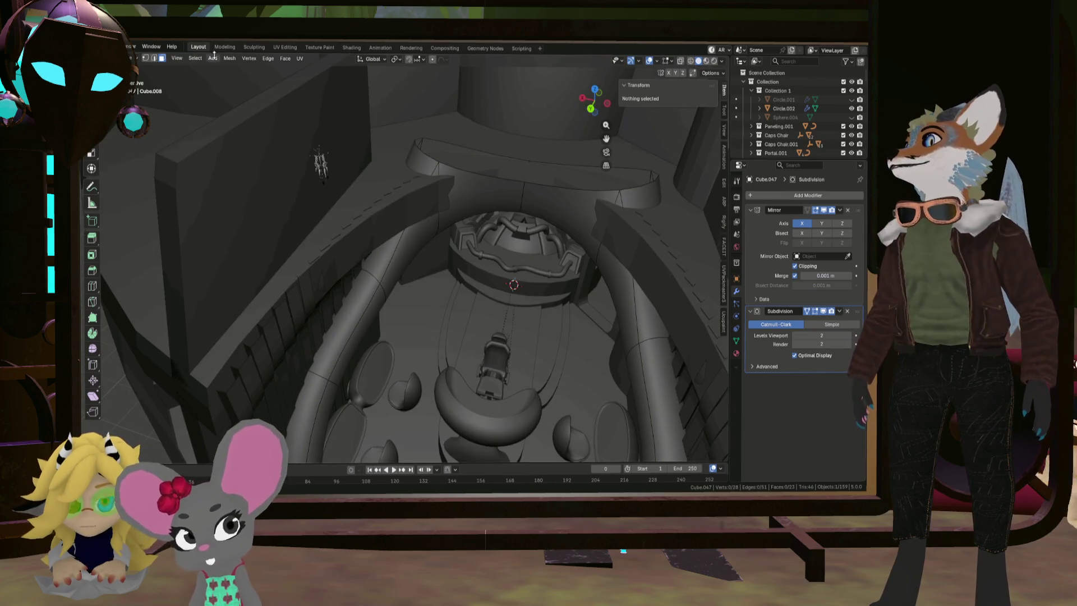
Lower the open rim edge loop, then move it about −0.649 m along Y
{"action": "left_click", "coordinate": [154, 58]}
{"action": "left_click", "coordinate": [571, 165], "text": "alt"}
{"action": "scroll", "coordinate": [572, 165], "scroll_direction": "up", "scroll_amount": 2}
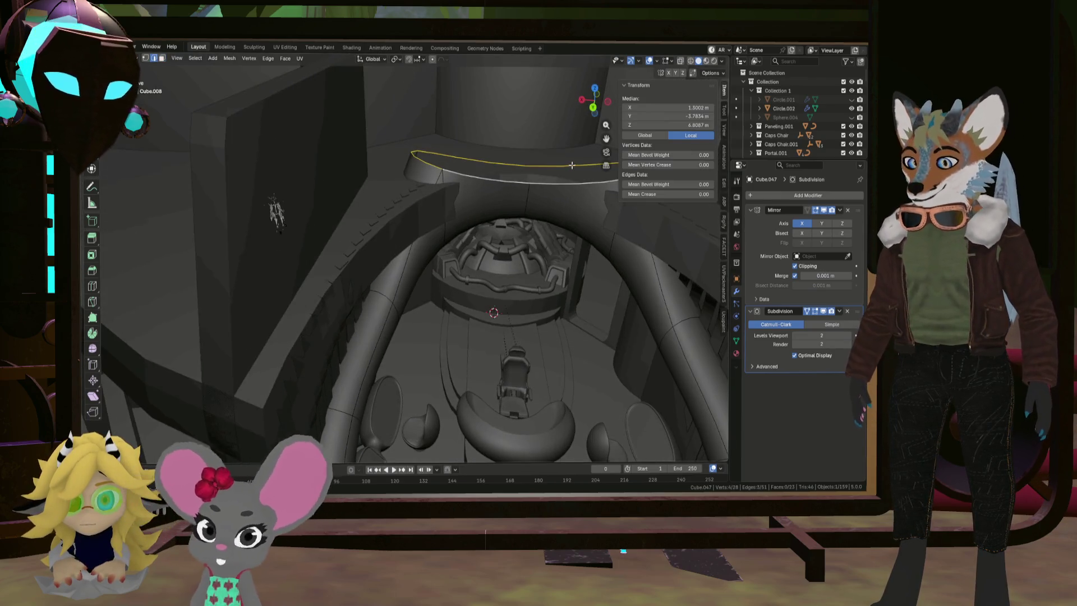
{"action": "key", "text": "g"}
{"action": "left_click", "coordinate": [567, 178]}
{"action": "middle_click_drag", "start_coordinate": [566, 178], "coordinate": [505, 253]}
{"action": "key", "text": "g"}
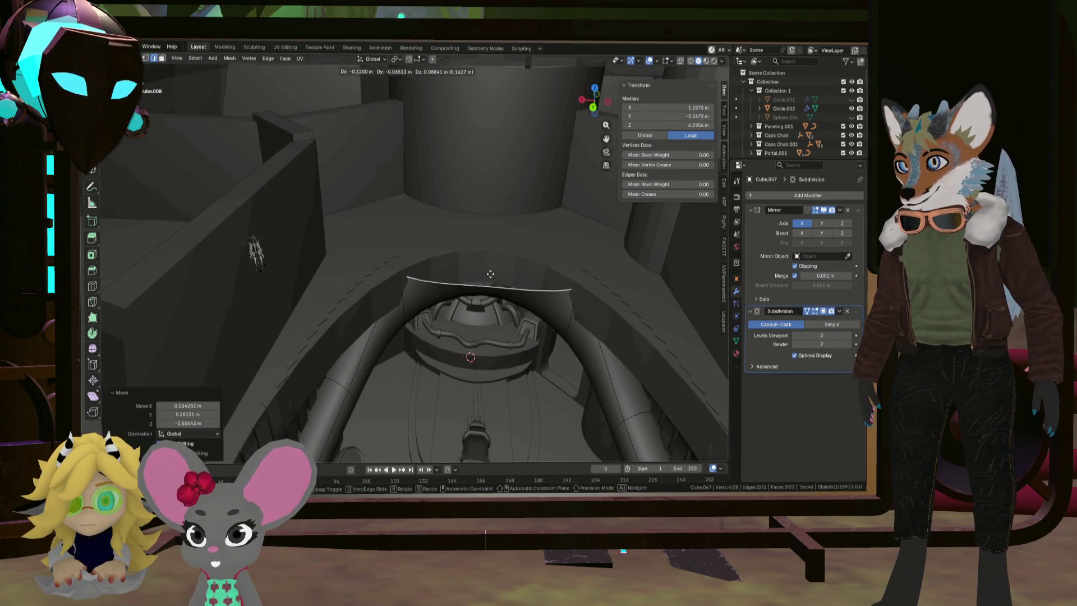
{"action": "left_click", "coordinate": [489, 280]}
{"action": "key", "text": "g"}
{"action": "key", "text": "y"}
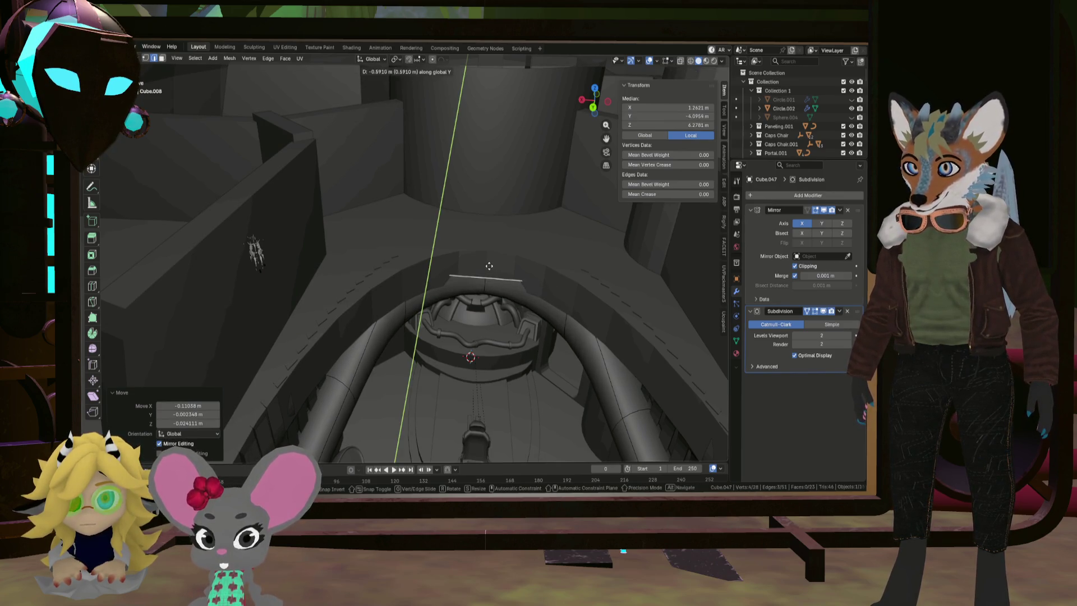
{"action": "left_click", "coordinate": [489, 264]}
{"action": "mouse_move", "coordinate": [489, 264]}
{"action": "middle_mouse_down"}
{"action": "mouse_move", "coordinate": [494, 275]}
{"action": "mouse_move", "coordinate": [491, 258]}
{"action": "mouse_move", "coordinate": [510, 252]}
{"action": "middle_mouse_up"}
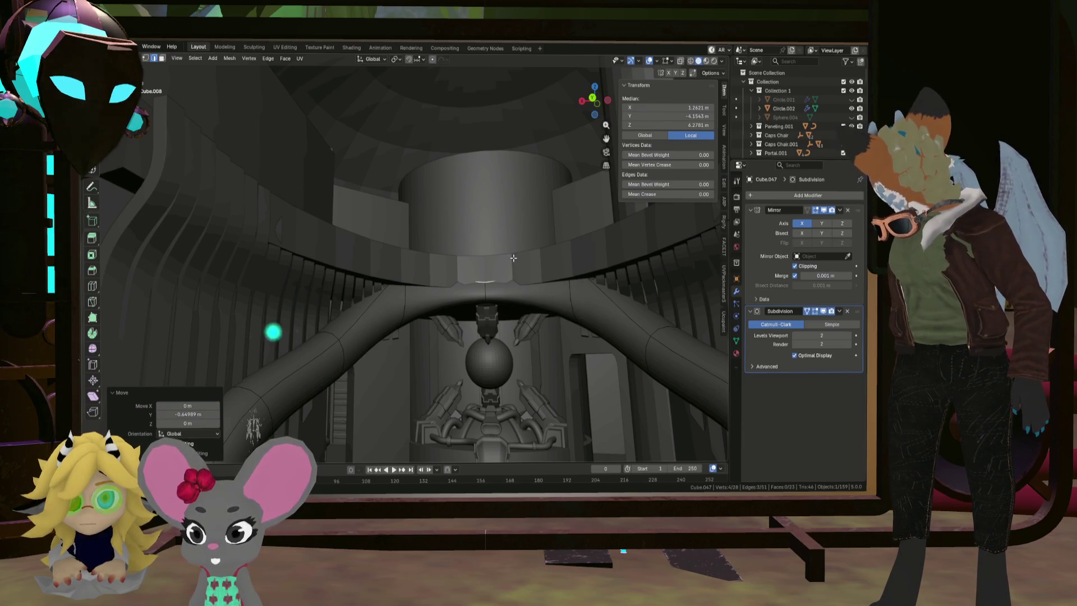
Stretch the edge loops on the arch legs taller along Z
{"action": "mouse_move", "coordinate": [513, 257]}
{"action": "middle_mouse_down"}
{"action": "mouse_move", "coordinate": [359, 359]}
{"action": "mouse_move", "coordinate": [376, 344]}
{"action": "middle_mouse_up"}
{"action": "left_click", "coordinate": [337, 373], "text": "alt"}
{"action": "key", "text": "s"}
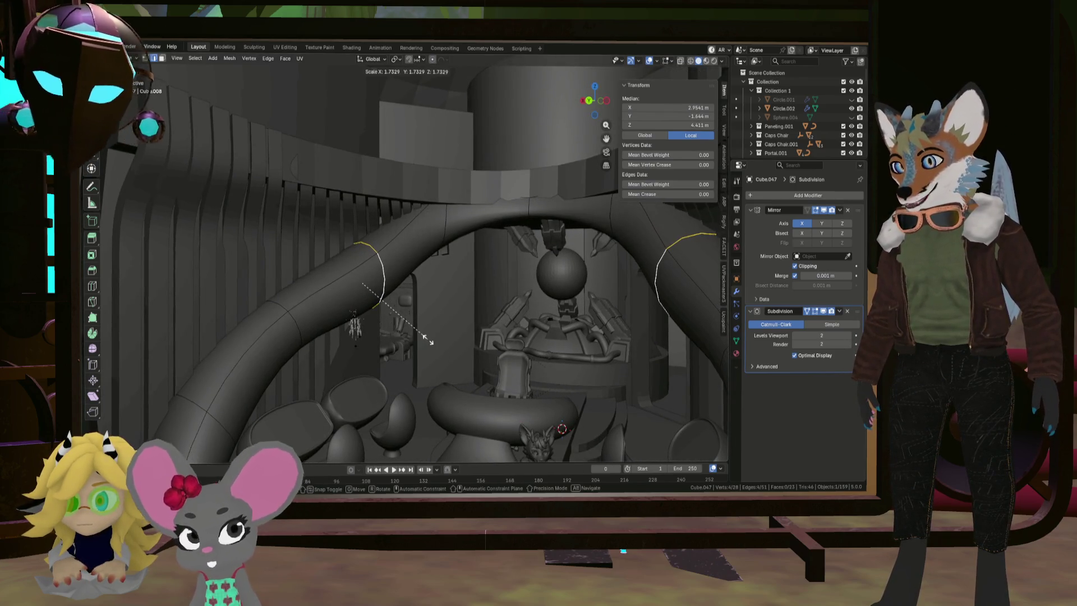
{"action": "key", "text": "z"}
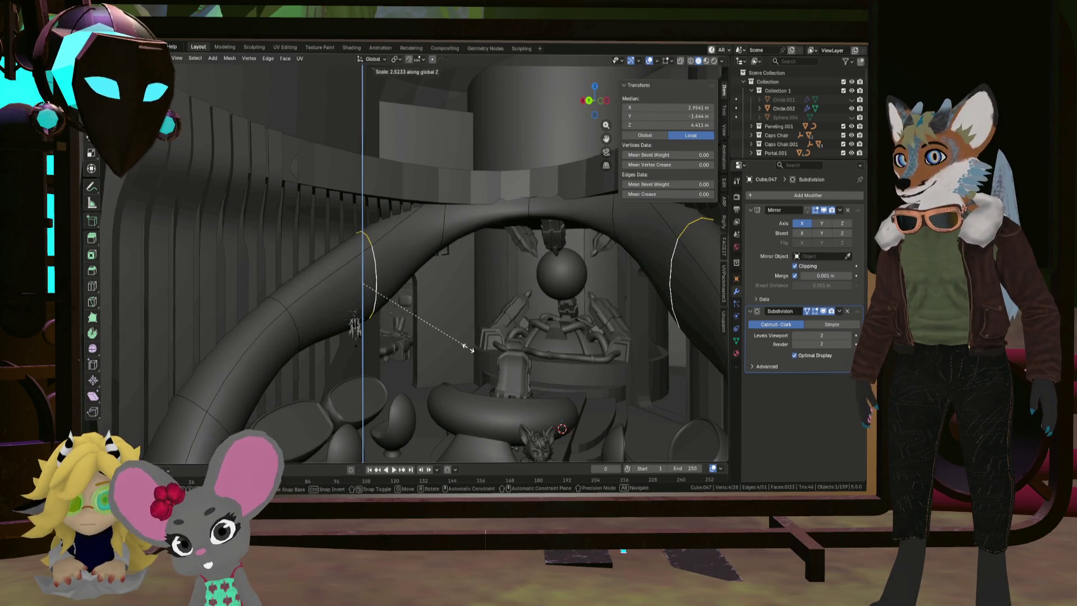
{"action": "left_click", "coordinate": [466, 343]}
{"action": "middle_click_drag", "start_coordinate": [466, 344], "coordinate": [448, 331]}
Raise the leg loops 1.39 m along Z and shift them along X
{"action": "key", "text": "g"}
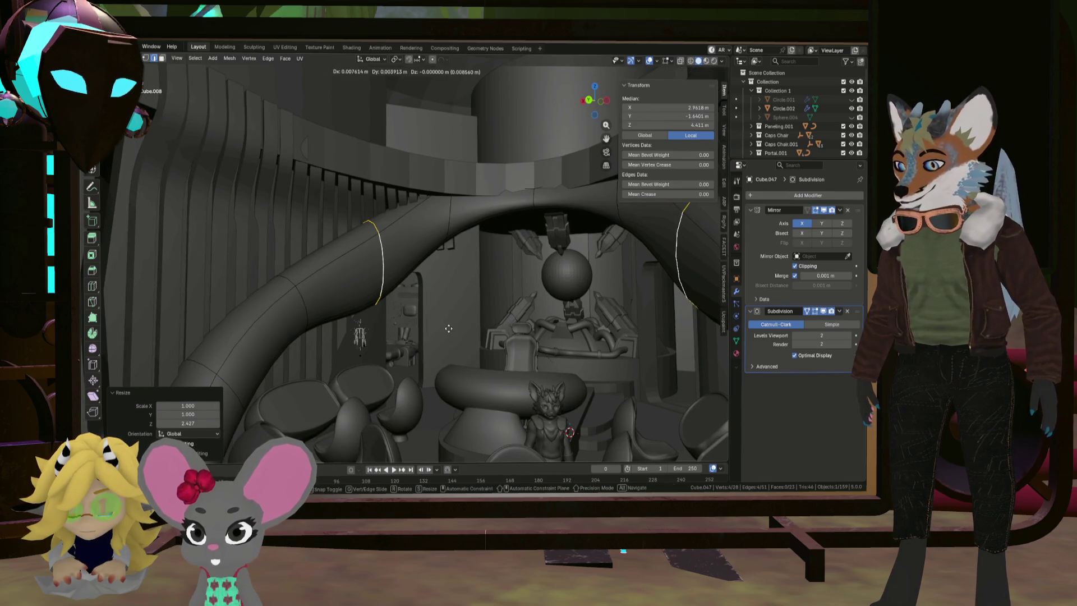
{"action": "key", "text": "z"}
{"action": "left_click", "coordinate": [439, 256]}
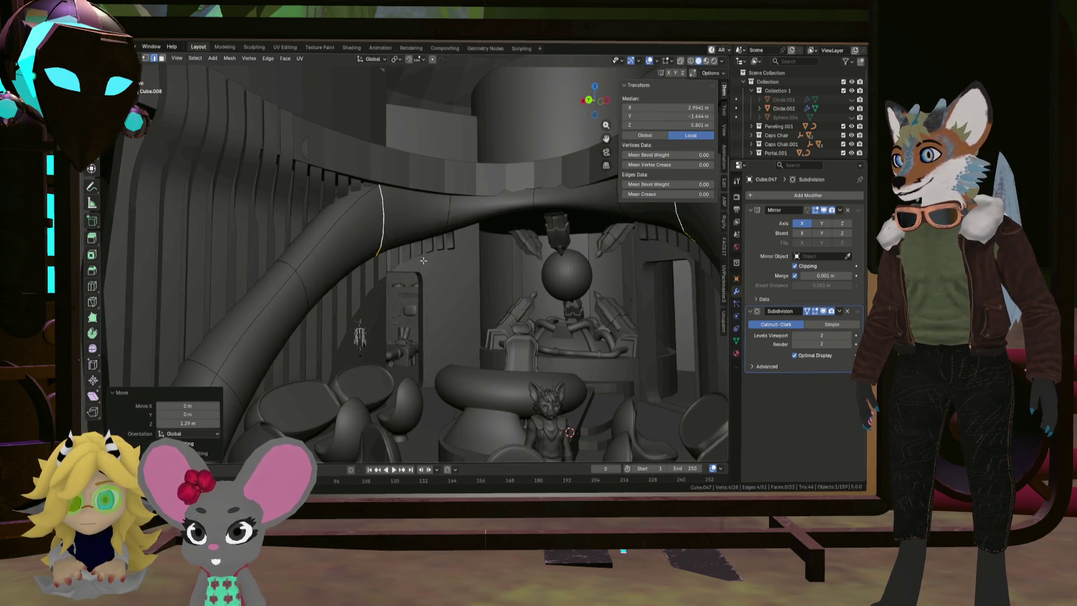
{"action": "scroll", "coordinate": [443, 258], "scroll_direction": "up", "scroll_amount": 3}
{"action": "key", "text": "g"}
{"action": "key", "text": "x"}
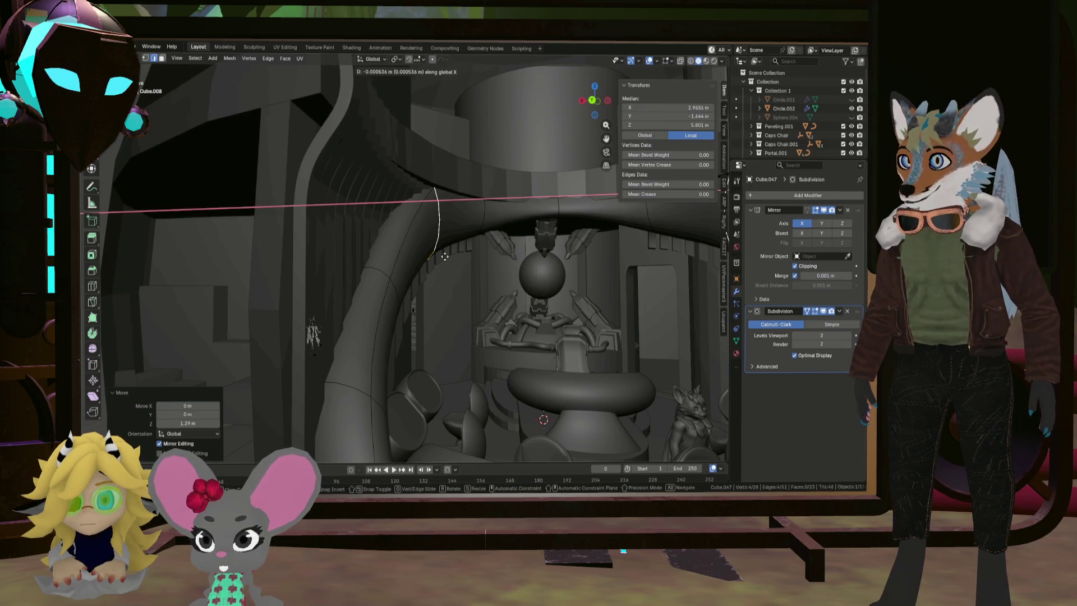
{"action": "left_click", "coordinate": [461, 257]}
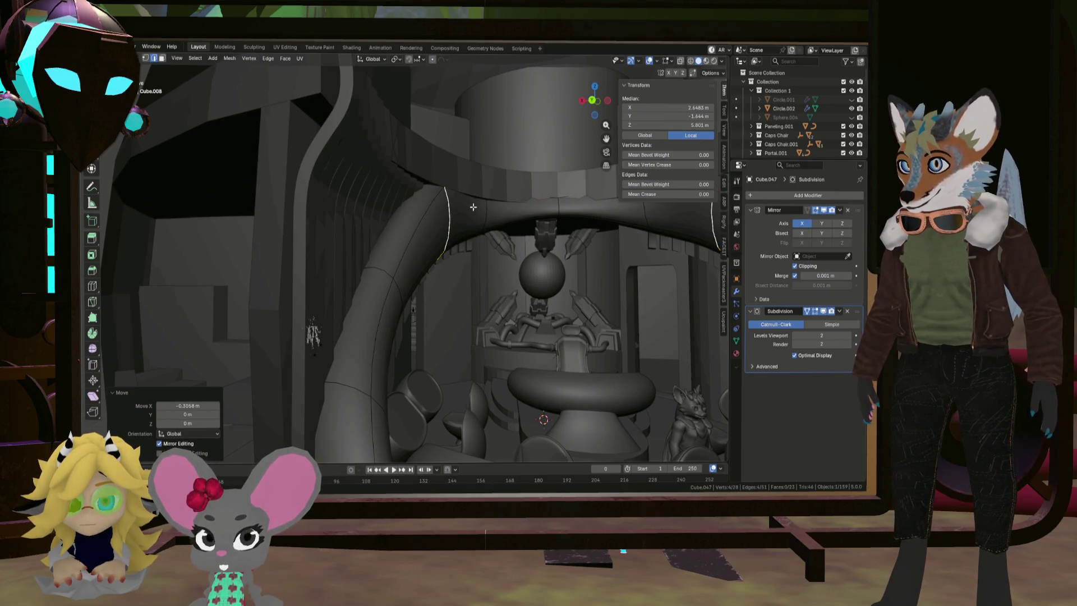
{"action": "mouse_move", "coordinate": [461, 257]}
{"action": "middle_mouse_down"}
{"action": "mouse_move", "coordinate": [522, 243]}
{"action": "mouse_move", "coordinate": [526, 261]}
{"action": "middle_mouse_up"}
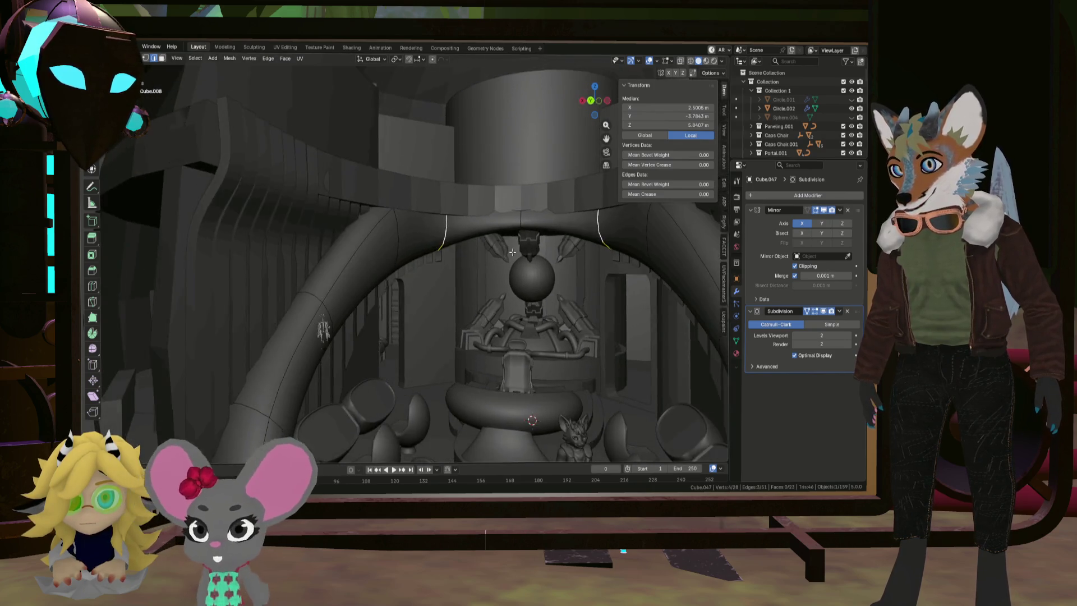
{"action": "scroll", "coordinate": [526, 261], "scroll_direction": "down", "scroll_amount": 3}
{"action": "scroll", "coordinate": [526, 261], "scroll_direction": "up", "scroll_amount": 5}
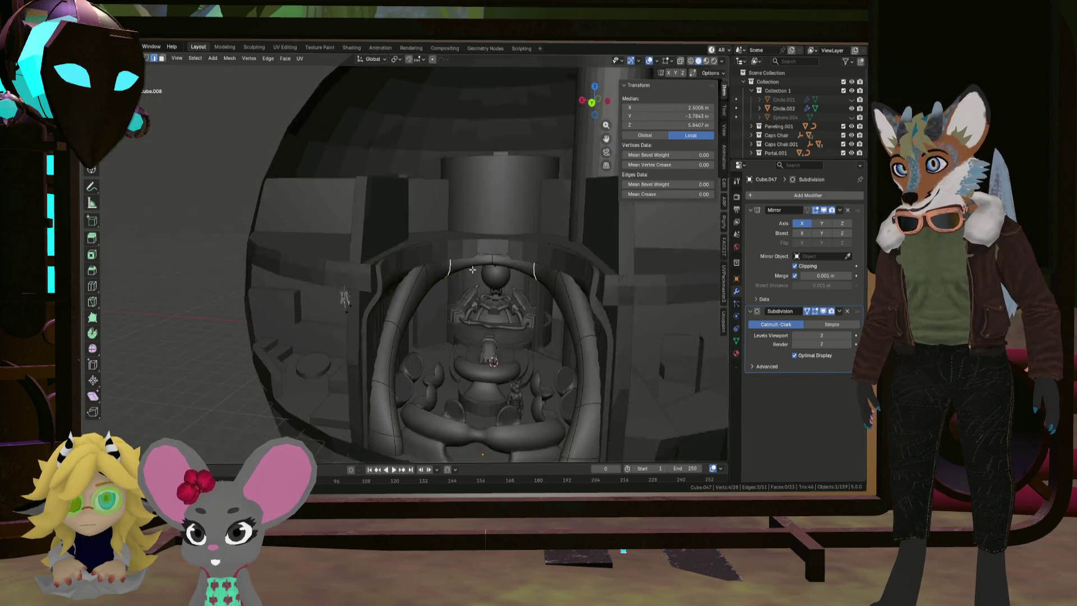
{"action": "scroll", "coordinate": [449, 279], "scroll_direction": "up", "scroll_amount": 3}
Move the loops horizontally, about −0.029 m in X and −0.093 m in Y
{"action": "middle_click_drag", "start_coordinate": [443, 284], "coordinate": [445, 293]}
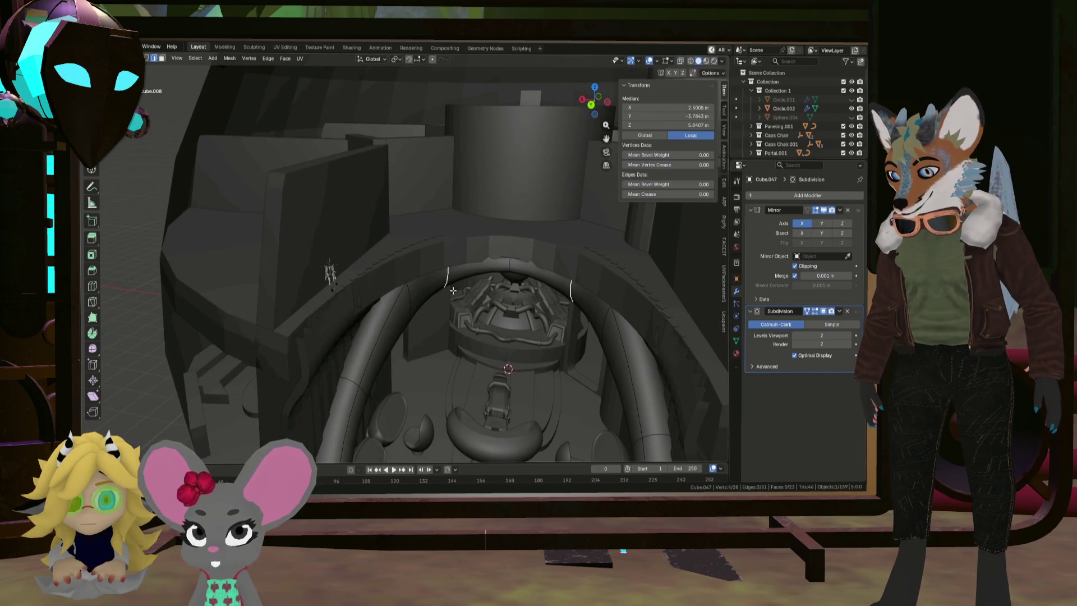
{"action": "key", "text": "g"}
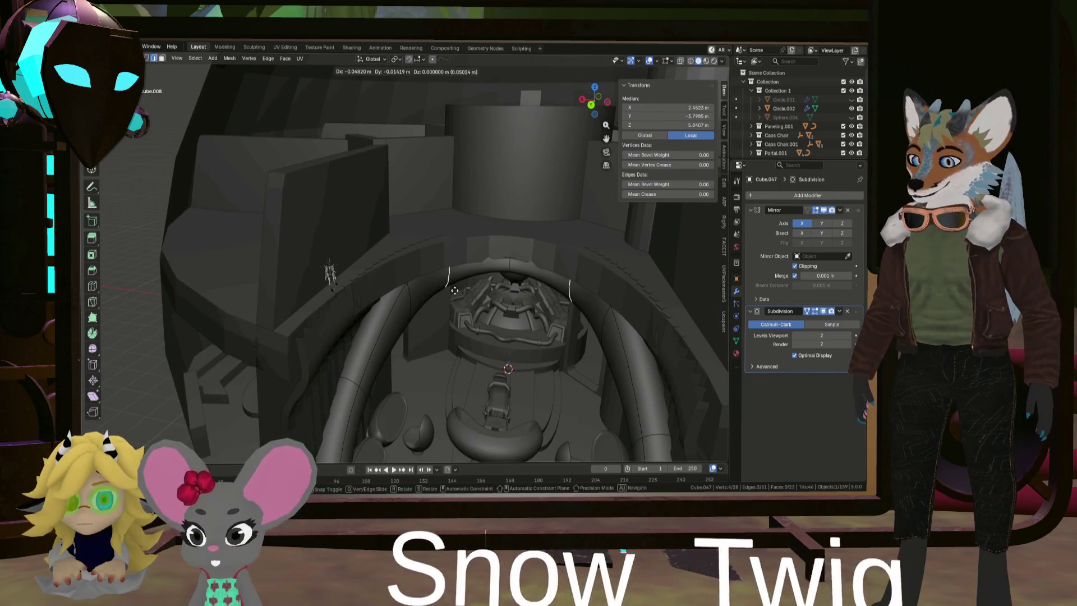
{"action": "key", "text": "shift+z"}
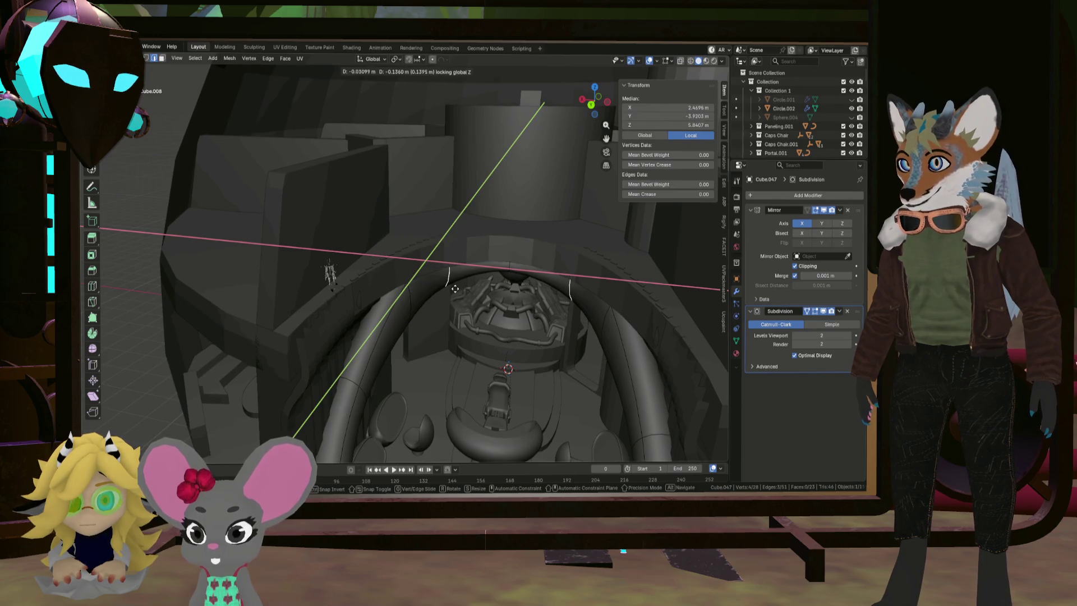
{"action": "left_click", "coordinate": [454, 289]}
{"action": "mouse_move", "coordinate": [455, 290]}
{"action": "middle_mouse_down"}
{"action": "mouse_move", "coordinate": [496, 310]}
{"action": "mouse_move", "coordinate": [530, 304]}
{"action": "mouse_move", "coordinate": [563, 325]}
{"action": "middle_mouse_up"}
{"action": "scroll", "coordinate": [524, 325], "scroll_direction": "up", "scroll_amount": 3}
{"action": "mouse_move", "coordinate": [523, 325]}
{"action": "middle_mouse_down"}
{"action": "mouse_move", "coordinate": [452, 360]}
{"action": "mouse_move", "coordinate": [477, 361]}
{"action": "middle_mouse_up"}
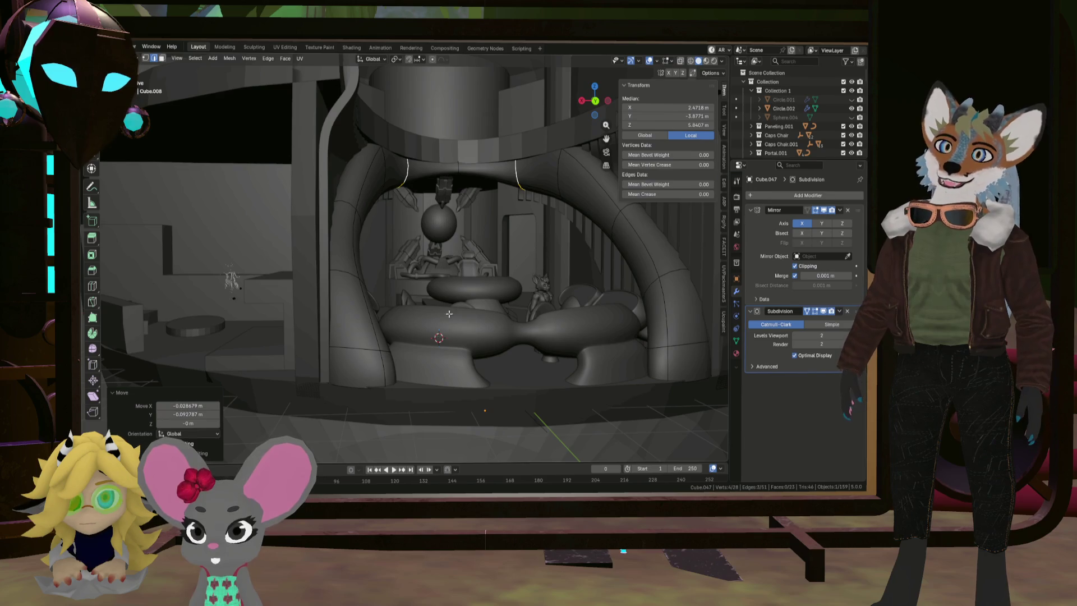
Try wireframe shading, return to solid, and enable X-ray see-through
{"action": "left_click", "coordinate": [690, 61]}
{"action": "scroll", "coordinate": [432, 241], "scroll_direction": "up", "scroll_amount": 5}
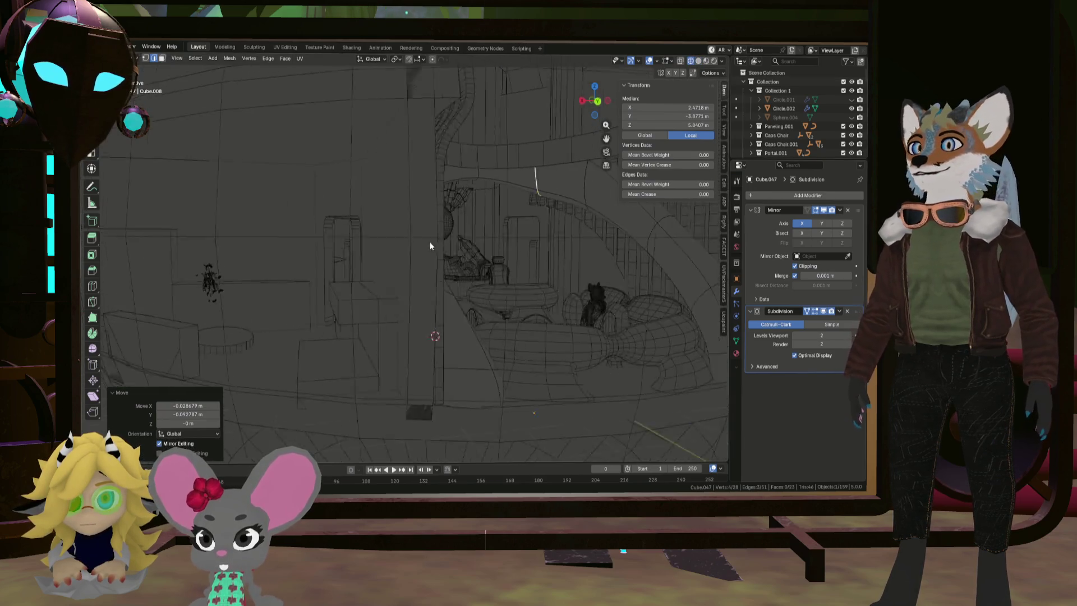
{"action": "left_click", "coordinate": [698, 61]}
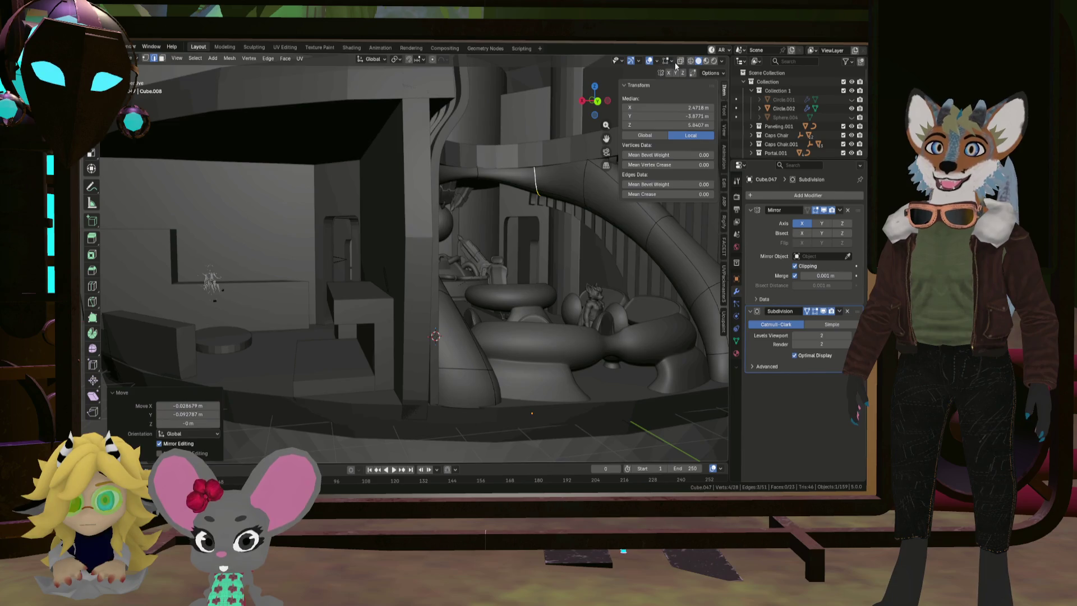
{"action": "left_click", "coordinate": [679, 62]}
{"action": "scroll", "coordinate": [525, 283], "scroll_direction": "up", "scroll_amount": 3}
{"action": "mouse_move", "coordinate": [348, 303]}
{"action": "middle_mouse_down"}
{"action": "mouse_move", "coordinate": [428, 260]}
{"action": "mouse_move", "coordinate": [459, 303]}
{"action": "mouse_move", "coordinate": [498, 325]}
{"action": "mouse_move", "coordinate": [492, 376]}
{"action": "mouse_move", "coordinate": [454, 366]}
{"action": "middle_mouse_up"}
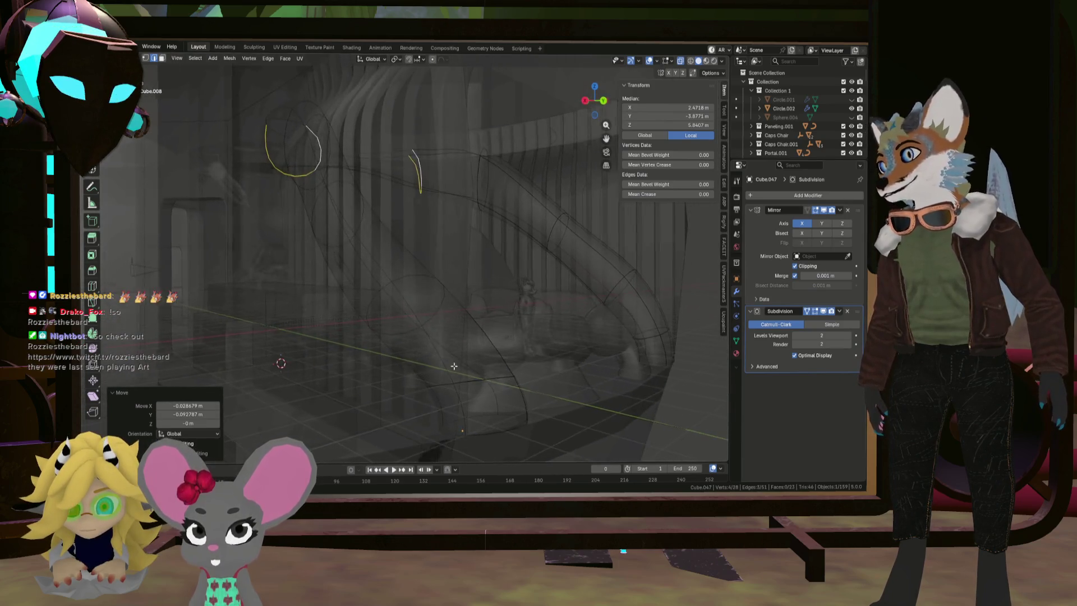
Select a run of faces along the arch tube in face select mode
{"action": "left_click", "coordinate": [162, 58]}
{"action": "left_click", "coordinate": [448, 399]}
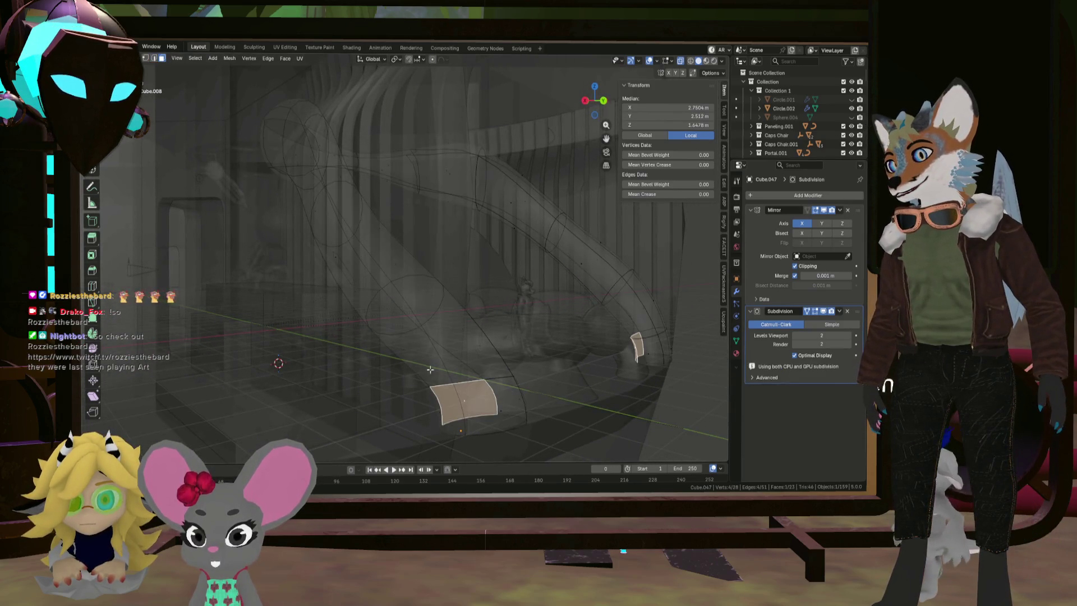
{"action": "key", "text": "ctrl+KP_Add"}
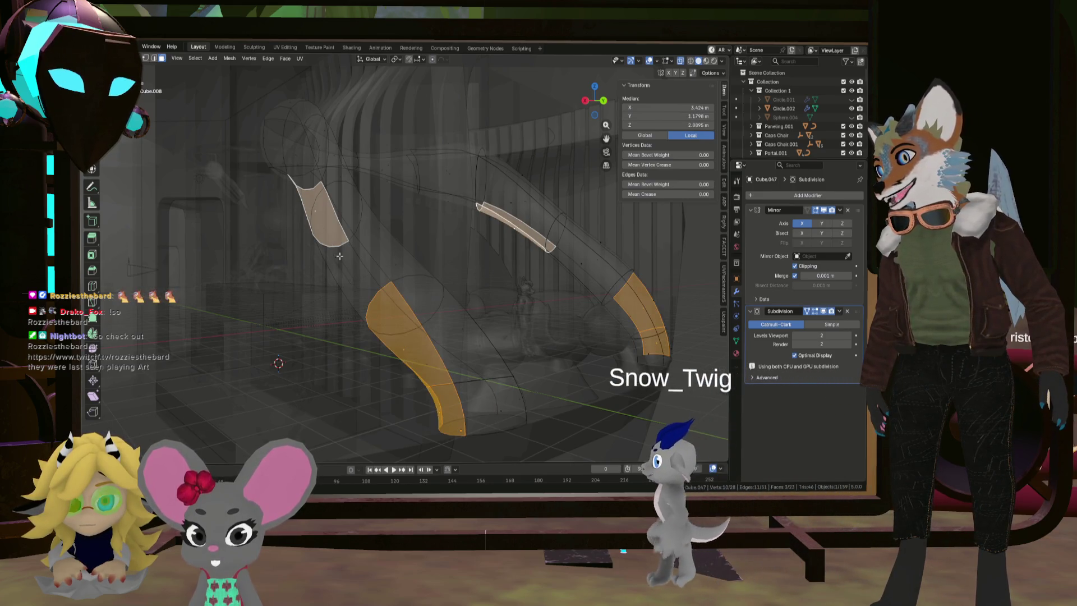
{"action": "key", "text": "ctrl+KP_Subtract"}
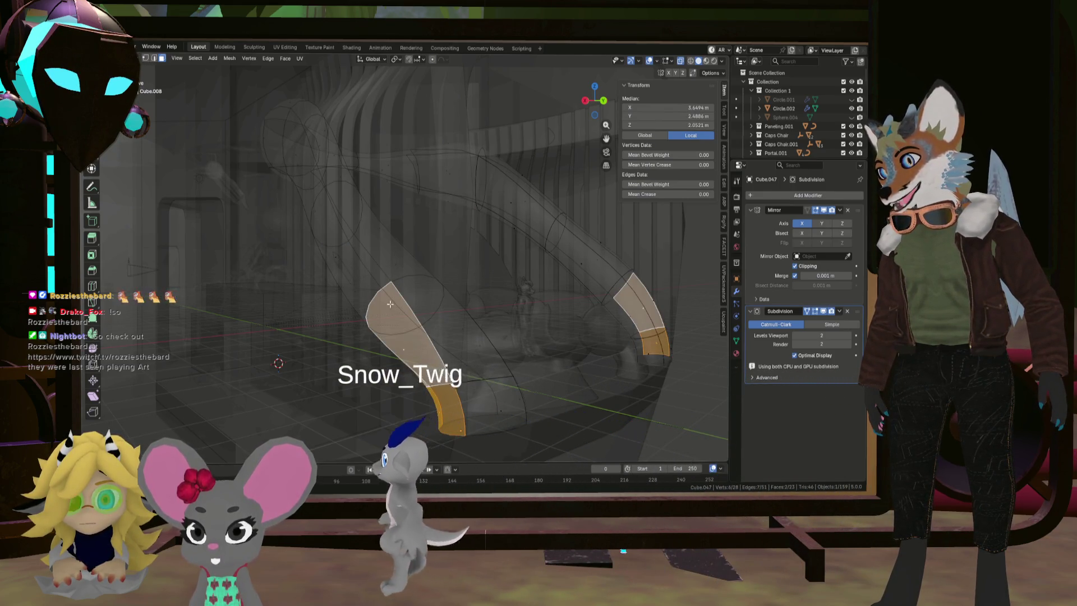
{"action": "left_click", "coordinate": [272, 133], "text": "ctrl"}
{"action": "mouse_move", "coordinate": [273, 133]}
{"action": "middle_mouse_down"}
{"action": "mouse_move", "coordinate": [516, 301]}
{"action": "mouse_move", "coordinate": [425, 170]}
{"action": "mouse_move", "coordinate": [377, 165]}
{"action": "middle_mouse_up"}
Narrow the selection to four faces and delete them
{"action": "left_click", "coordinate": [392, 164], "text": "shift"}
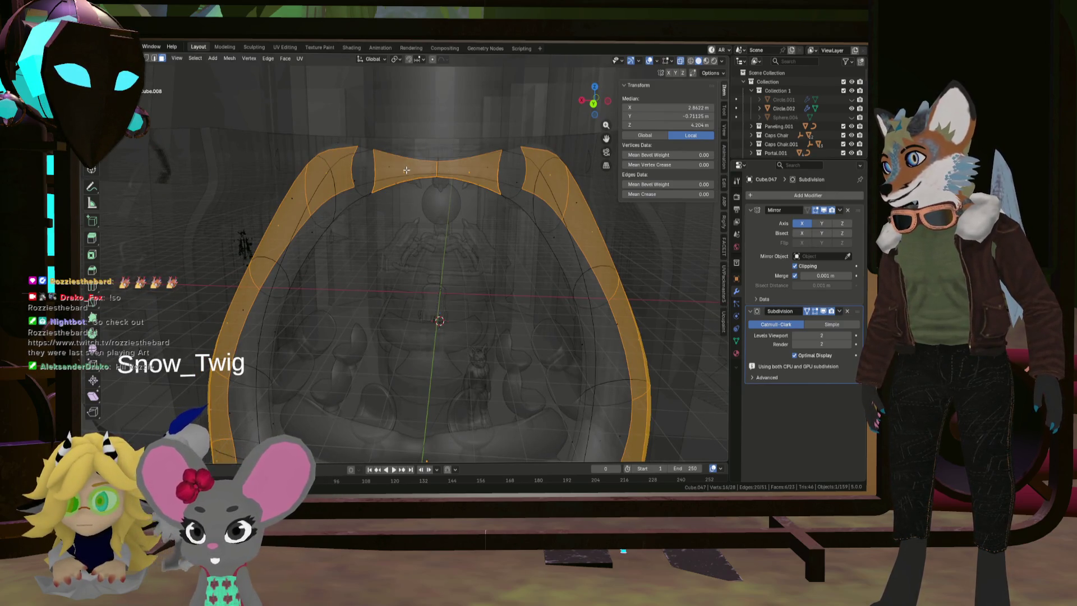
{"action": "left_click", "coordinate": [400, 182], "text": "ctrl"}
{"action": "mouse_move", "coordinate": [429, 198]}
{"action": "middle_mouse_down"}
{"action": "mouse_move", "coordinate": [299, 169]}
{"action": "mouse_move", "coordinate": [375, 163]}
{"action": "mouse_move", "coordinate": [364, 166]}
{"action": "mouse_move", "coordinate": [379, 191]}
{"action": "middle_mouse_up"}
{"action": "left_click", "coordinate": [299, 169], "text": "shift"}
{"action": "key", "text": "x"}
{"action": "left_click", "coordinate": [364, 167]}
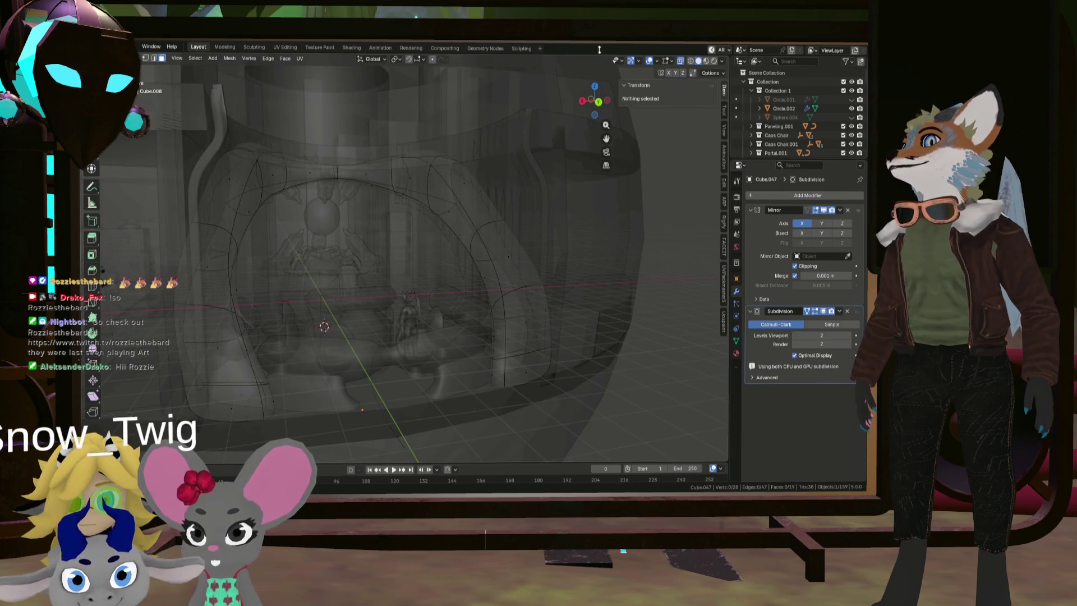
{"action": "middle_click_drag", "start_coordinate": [405, 121], "coordinate": [402, 136]}
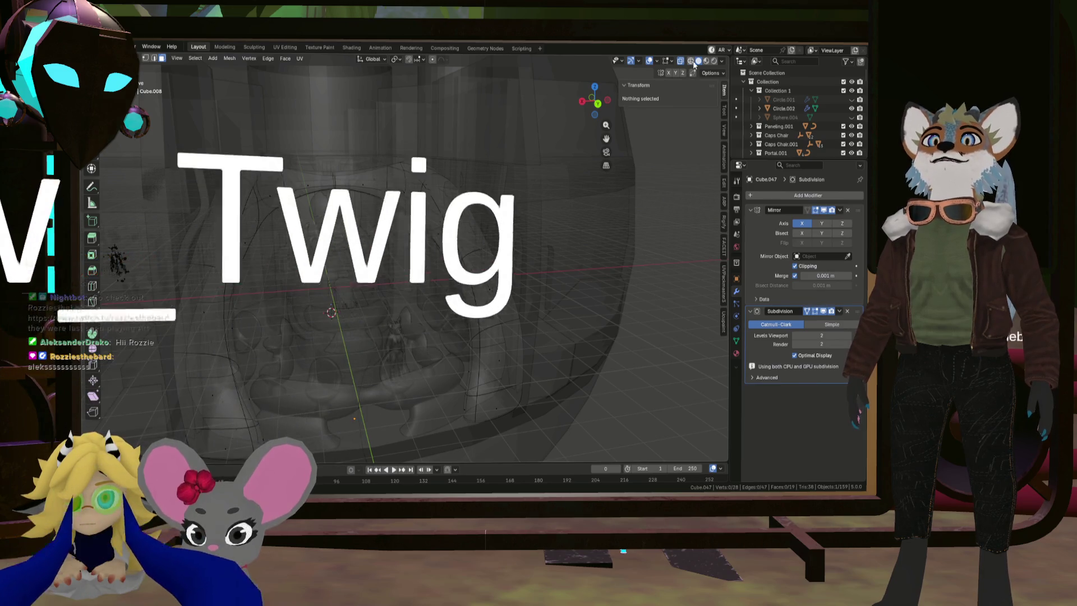
Select three vertices near the base of the arch in vertex mode
{"action": "left_click", "coordinate": [146, 59]}
{"action": "middle_click_drag", "start_coordinate": [336, 258], "coordinate": [357, 278]}
{"action": "left_click", "coordinate": [311, 322]}
{"action": "middle_click_drag", "start_coordinate": [311, 322], "coordinate": [306, 329]}
{"action": "mouse_move", "coordinate": [318, 377]}
{"action": "middle_mouse_down"}
{"action": "mouse_move", "coordinate": [347, 376]}
{"action": "mouse_move", "coordinate": [337, 344]}
{"action": "middle_mouse_up"}
{"action": "left_click", "coordinate": [342, 339], "text": "shift"}
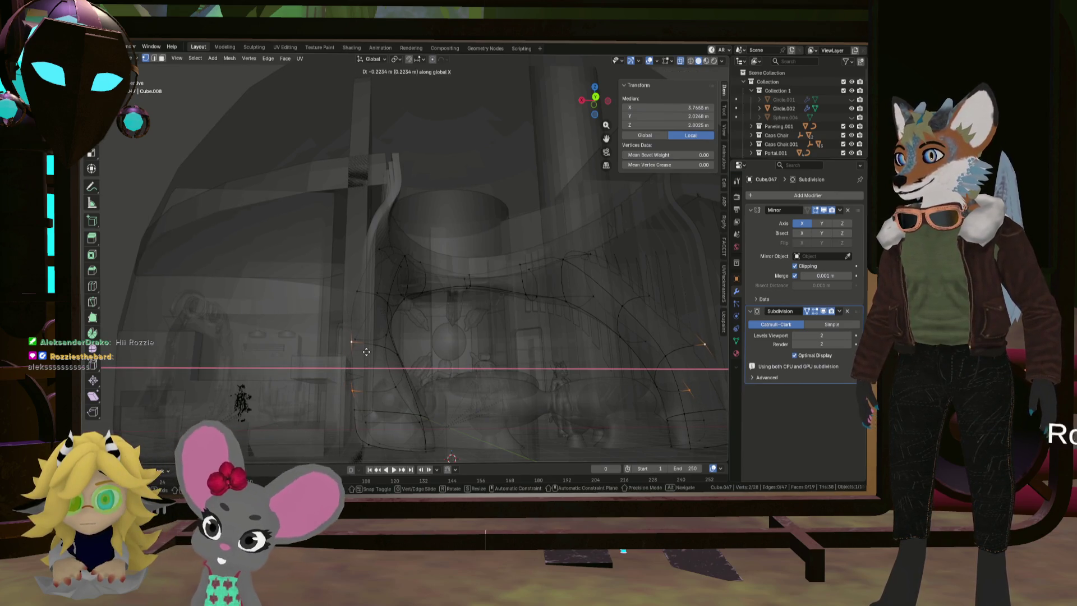
{"action": "left_click", "coordinate": [366, 351]}
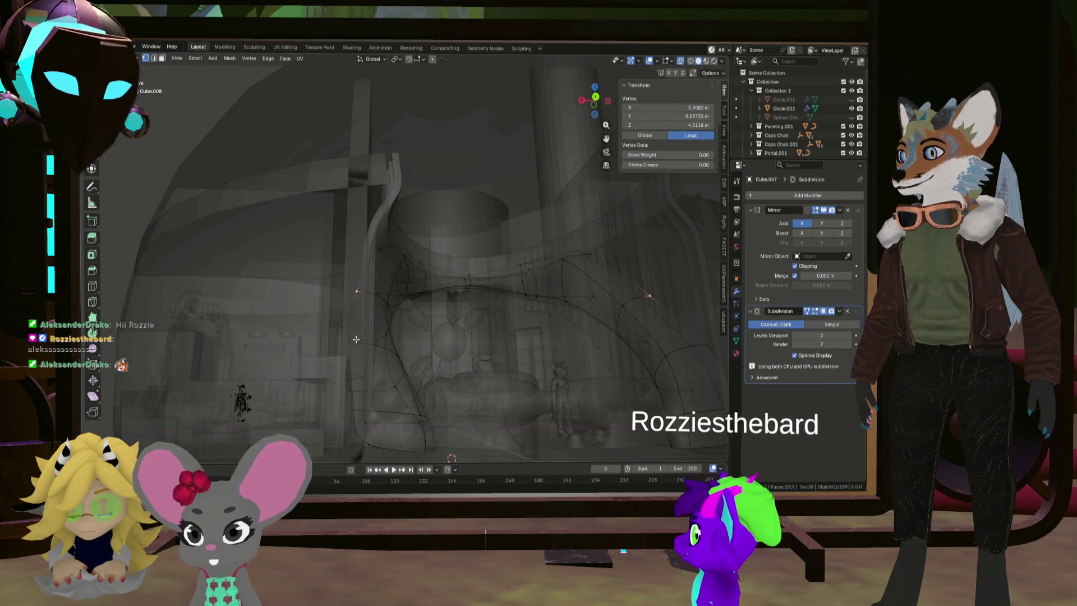
{"action": "left_click", "coordinate": [355, 339], "text": "shift"}
Push the selected arch vertices outward 0.7167 m along X, then redo the move
{"action": "key", "text": "g"}
{"action": "key", "text": "x"}
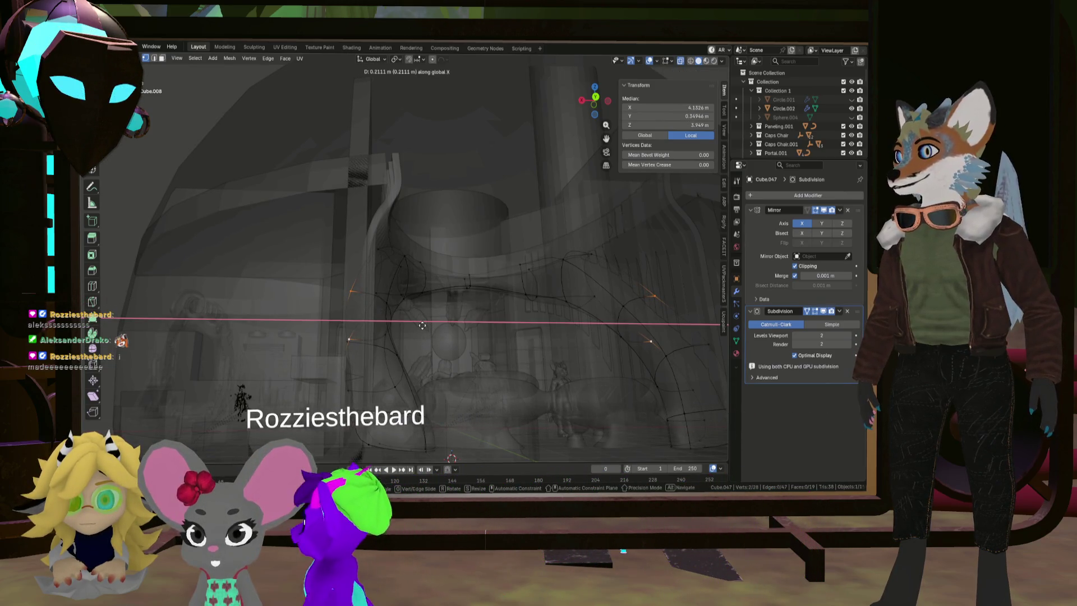
{"action": "left_click", "coordinate": [404, 292]}
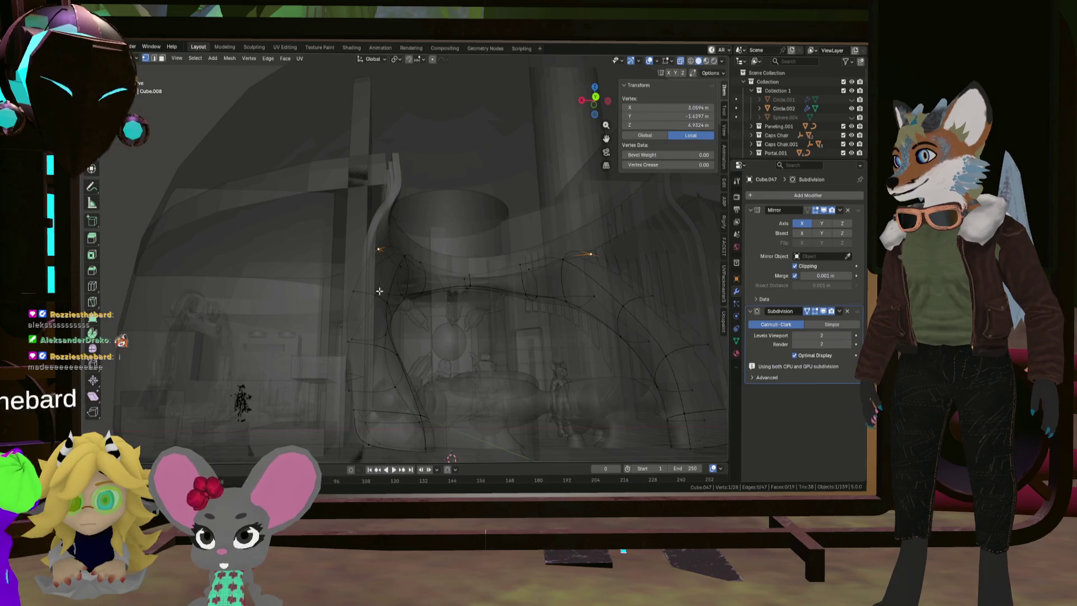
{"action": "left_click", "coordinate": [417, 285]}
{"action": "middle_click_drag", "start_coordinate": [347, 337], "coordinate": [337, 332]}
{"action": "key", "text": "ctrl+shift+z"}
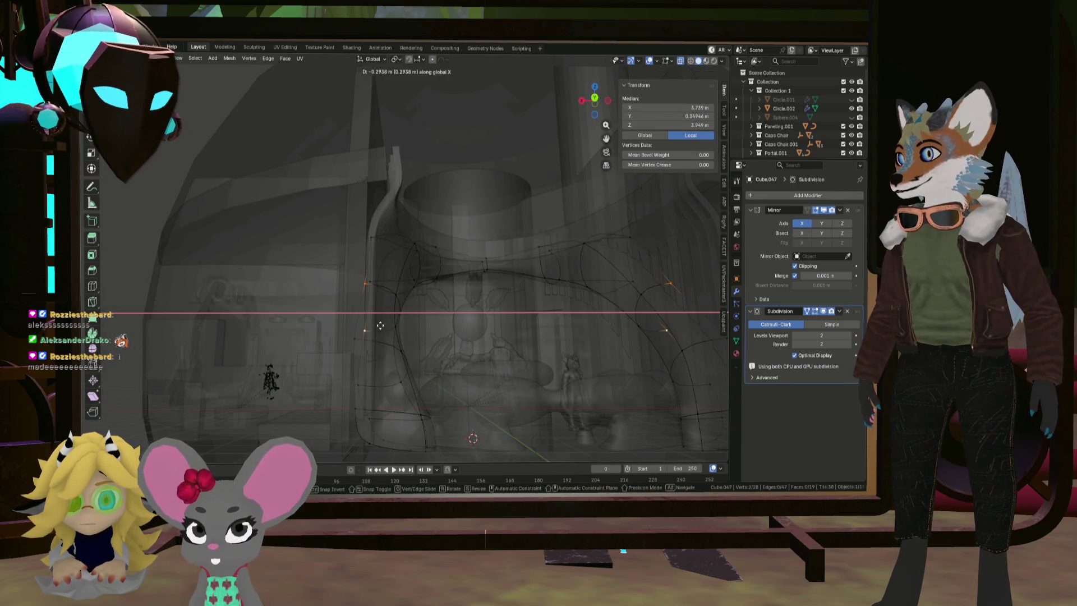
{"action": "left_click", "coordinate": [374, 325]}
Make a final X move of about 0.235 m and turn off X-ray shading
{"action": "mouse_move", "coordinate": [358, 390]}
{"action": "middle_mouse_down"}
{"action": "mouse_move", "coordinate": [389, 397]}
{"action": "mouse_move", "coordinate": [349, 407]}
{"action": "mouse_move", "coordinate": [373, 420]}
{"action": "middle_mouse_up"}
{"action": "key", "text": "x"}
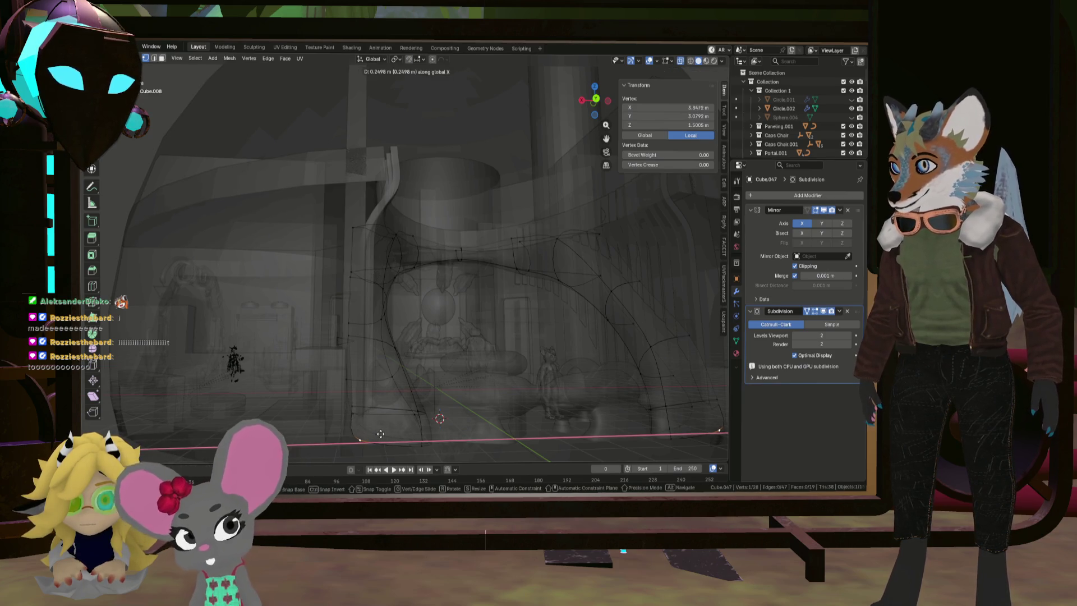
{"action": "middle_click_drag", "start_coordinate": [391, 377], "coordinate": [403, 362]}
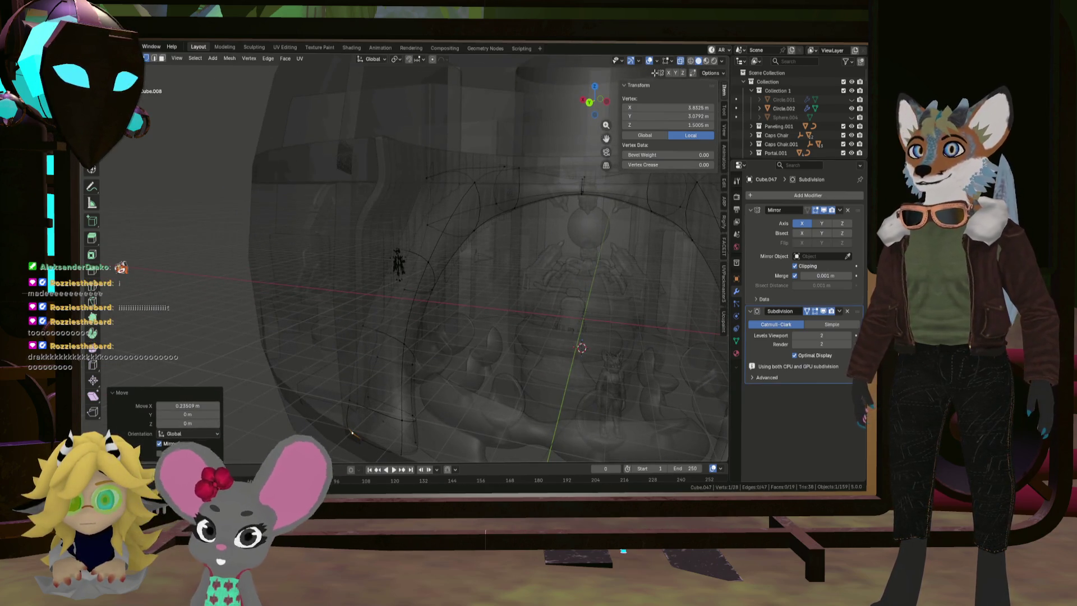
{"action": "left_click", "coordinate": [681, 61]}
{"action": "middle_click_drag", "start_coordinate": [432, 263], "coordinate": [578, 305]}
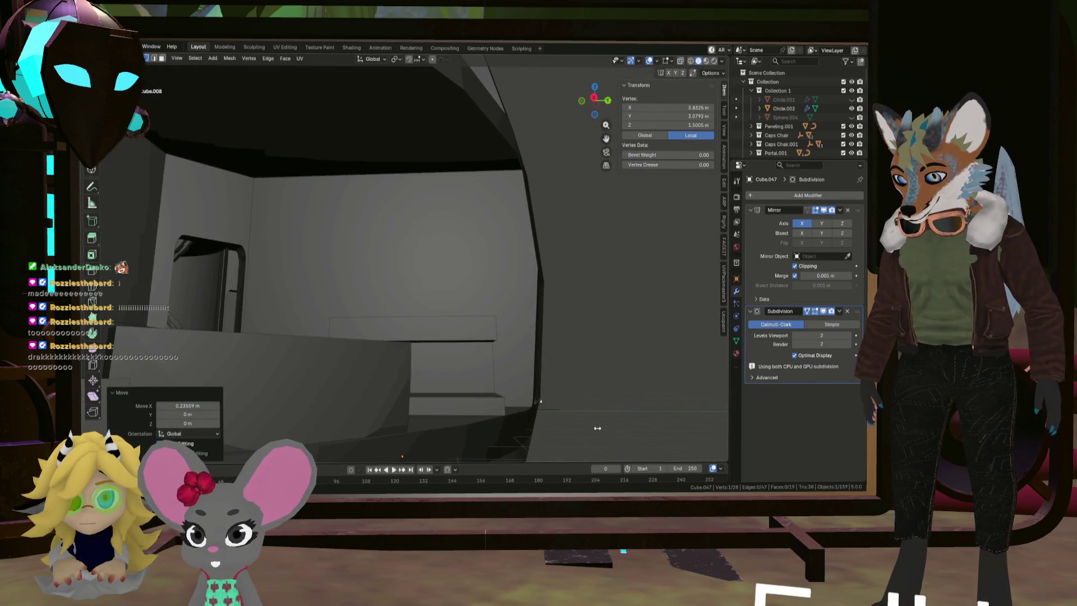
Pull the arch vertex back 0.2461 m along Y and orbit through the room
{"action": "left_click", "coordinate": [545, 414]}
{"action": "scroll", "coordinate": [545, 413], "scroll_direction": "down", "scroll_amount": 3}
{"action": "mouse_move", "coordinate": [545, 413]}
{"action": "middle_mouse_down"}
{"action": "mouse_move", "coordinate": [502, 392]}
{"action": "mouse_move", "coordinate": [520, 387]}
{"action": "middle_mouse_up"}
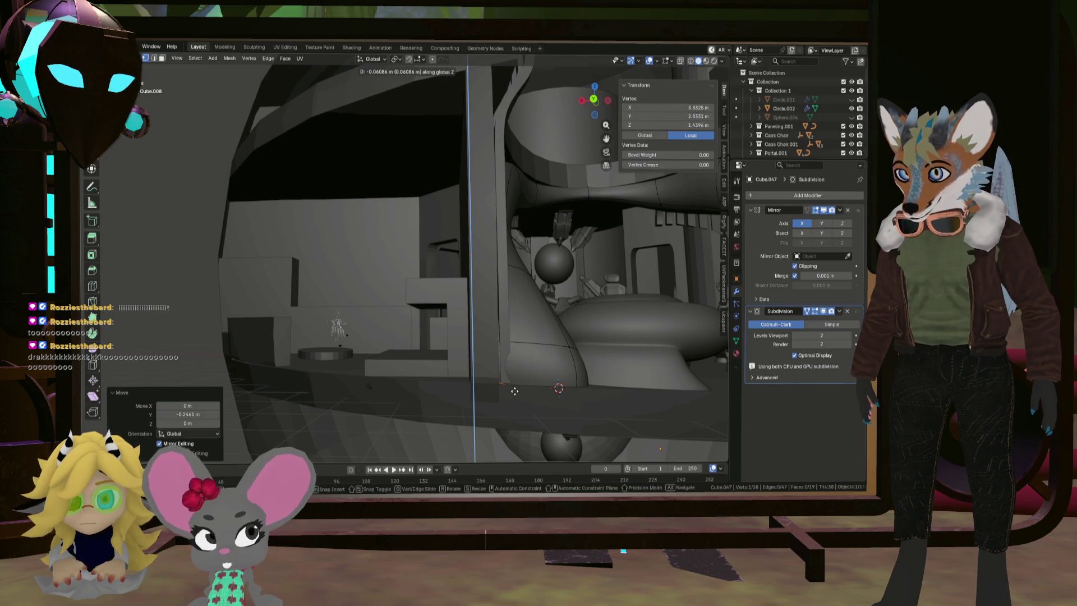
{"action": "scroll", "coordinate": [510, 395], "scroll_direction": "down", "scroll_amount": 10}
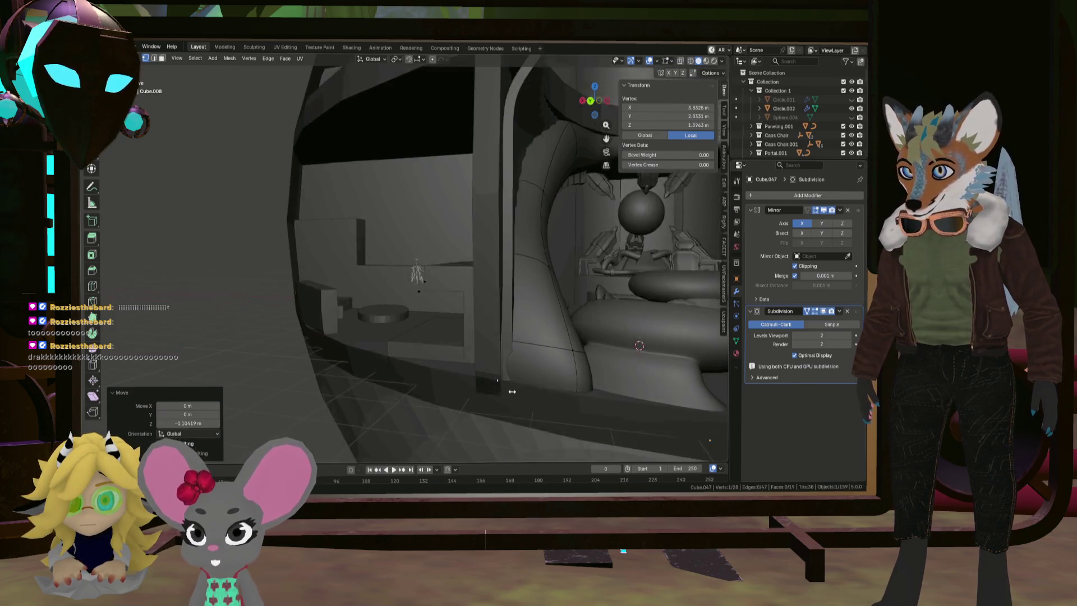
{"action": "scroll", "coordinate": [557, 351], "scroll_direction": "up", "scroll_amount": 10}
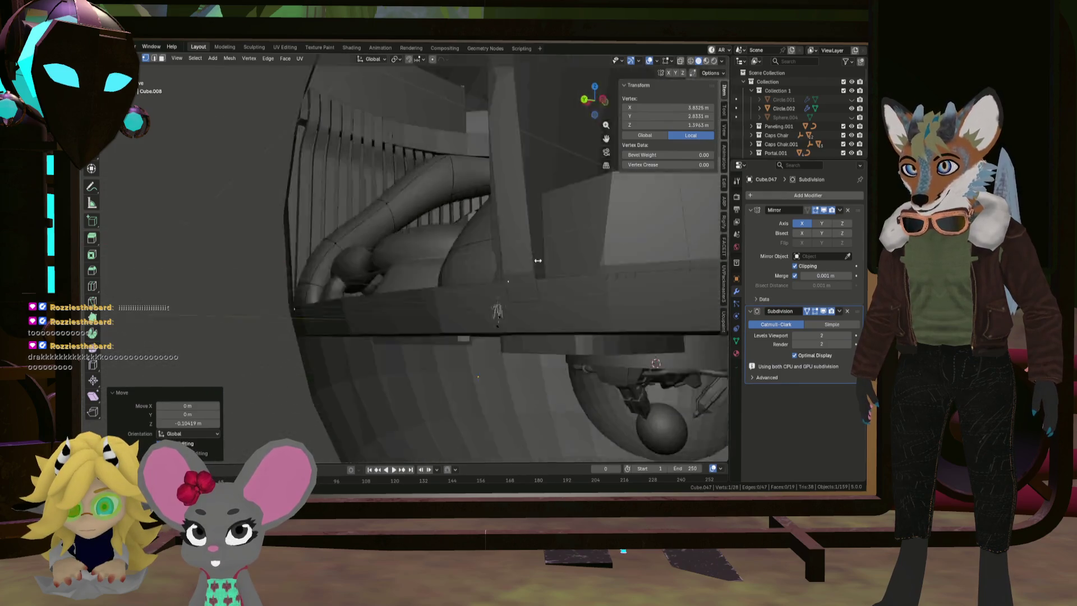
{"action": "scroll", "coordinate": [471, 231], "scroll_direction": "down", "scroll_amount": 2}
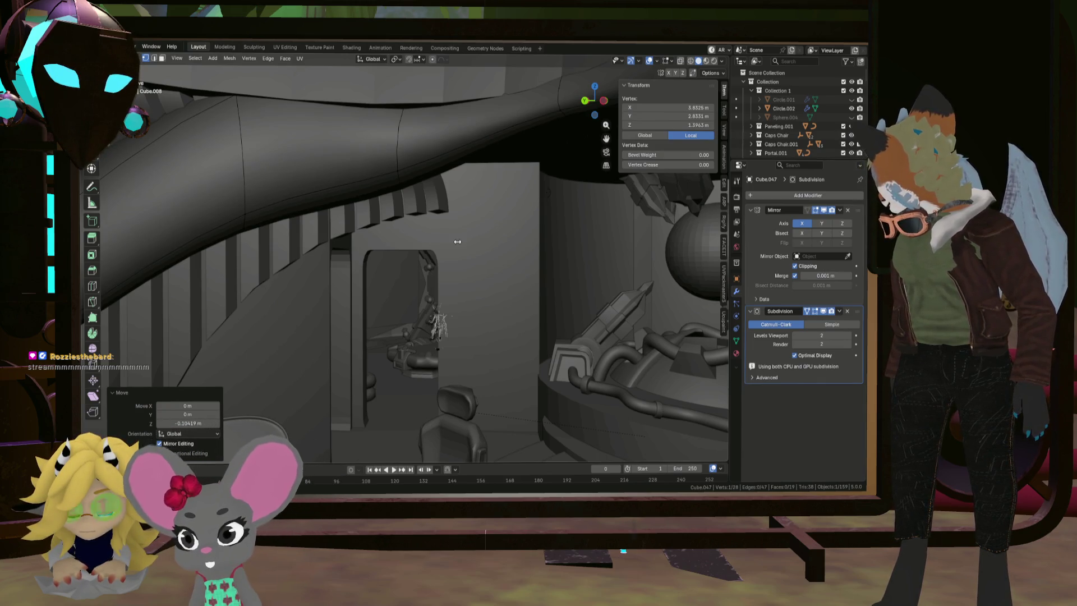
{"action": "scroll", "coordinate": [477, 224], "scroll_direction": "up", "scroll_amount": 10}
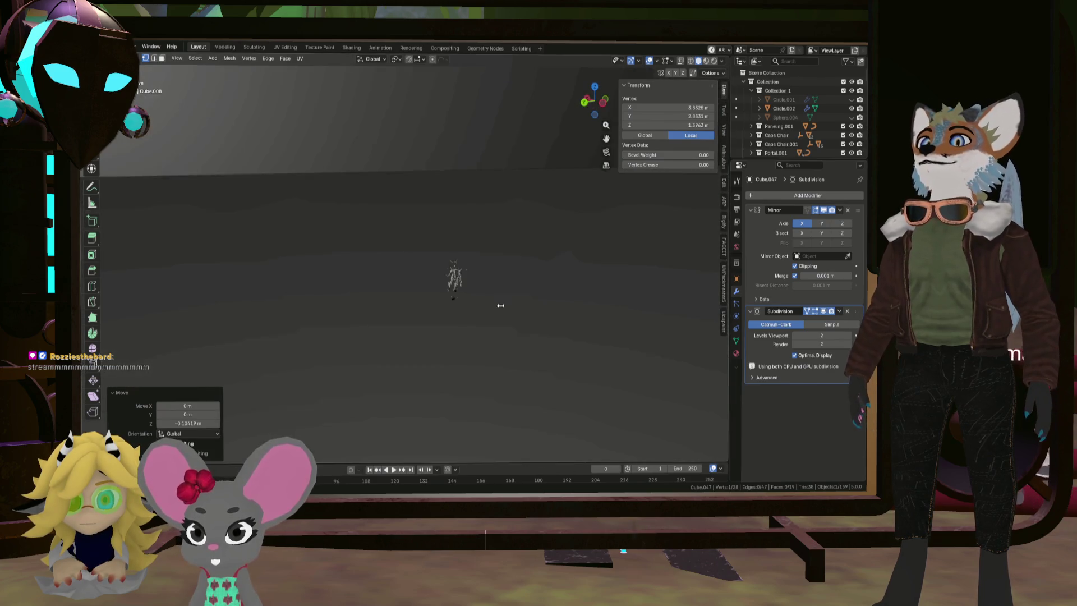
{"action": "scroll", "coordinate": [458, 303], "scroll_direction": "down", "scroll_amount": 10}
{"action": "mouse_move", "coordinate": [458, 303]}
{"action": "middle_mouse_down"}
{"action": "mouse_move", "coordinate": [415, 283]}
{"action": "mouse_move", "coordinate": [447, 282]}
{"action": "mouse_move", "coordinate": [421, 225]}
{"action": "mouse_move", "coordinate": [335, 167]}
{"action": "mouse_move", "coordinate": [230, 180]}
{"action": "mouse_move", "coordinate": [183, 156]}
{"action": "mouse_move", "coordinate": [269, 176]}
{"action": "mouse_move", "coordinate": [316, 211]}
{"action": "mouse_move", "coordinate": [270, 203]}
{"action": "mouse_move", "coordinate": [278, 240]}
{"action": "mouse_move", "coordinate": [352, 226]}
{"action": "middle_mouse_up"}
{"action": "scroll", "coordinate": [394, 272], "scroll_direction": "up", "scroll_amount": 8}
{"action": "scroll", "coordinate": [508, 281], "scroll_direction": "up", "scroll_amount": 5}
Deselect everything and inspect the arch's feet and underside from several angles
{"action": "key", "text": "alt+a"}
{"action": "scroll", "coordinate": [224, 177], "scroll_direction": "down", "scroll_amount": 5}
{"action": "scroll", "coordinate": [268, 176], "scroll_direction": "down", "scroll_amount": 6}
{"action": "scroll", "coordinate": [279, 203], "scroll_direction": "up", "scroll_amount": 6}
{"action": "scroll", "coordinate": [421, 215], "scroll_direction": "down", "scroll_amount": 5}
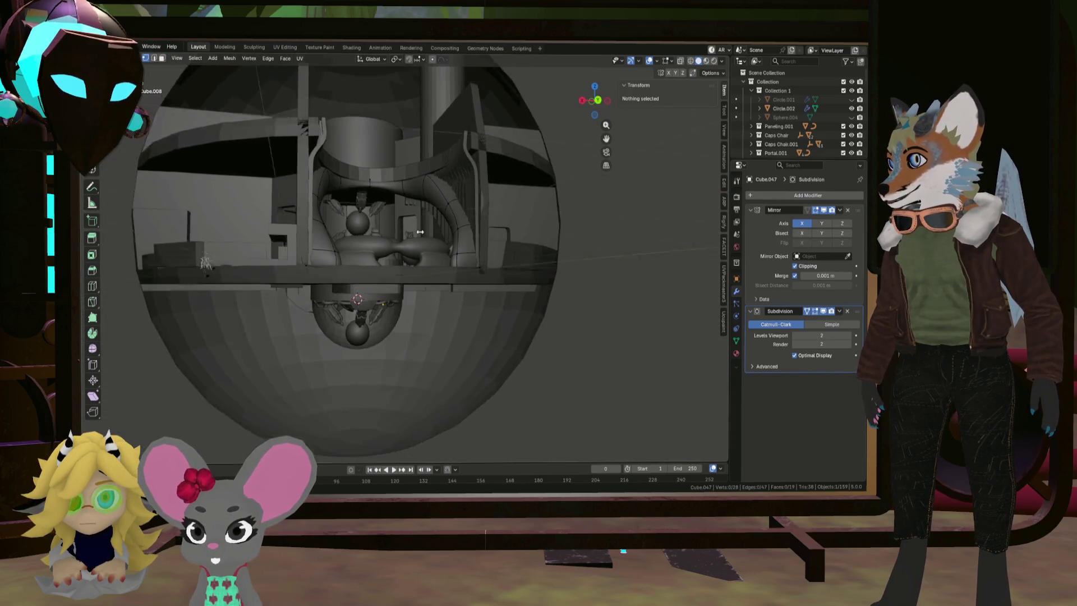
{"action": "scroll", "coordinate": [426, 215], "scroll_direction": "up", "scroll_amount": 8}
{"action": "middle_click_drag", "start_coordinate": [426, 214], "coordinate": [451, 250]}
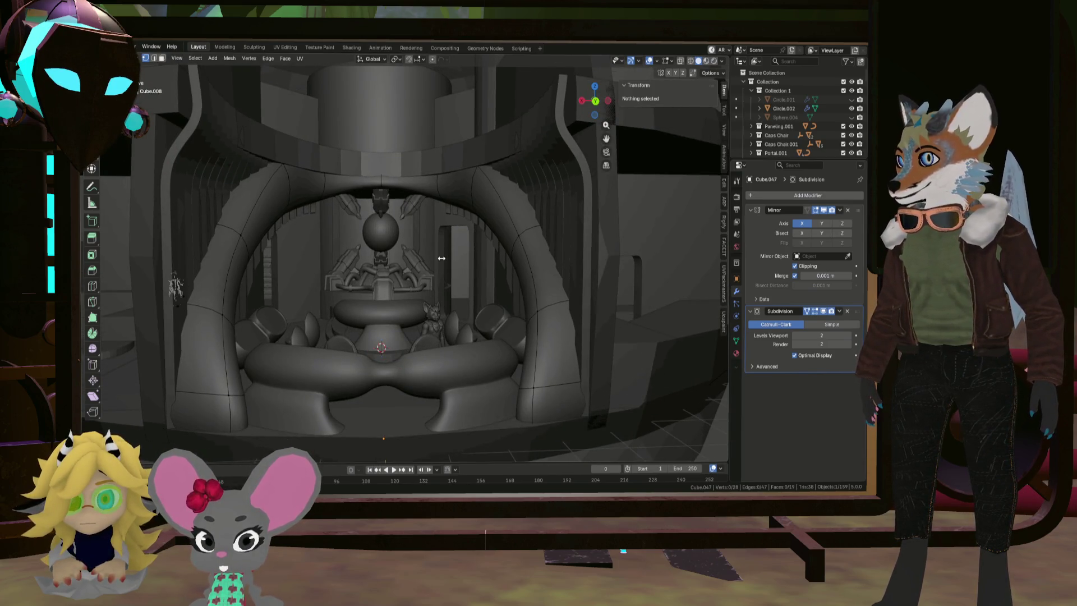
{"action": "middle_click_drag", "start_coordinate": [208, 168], "coordinate": [251, 276]}
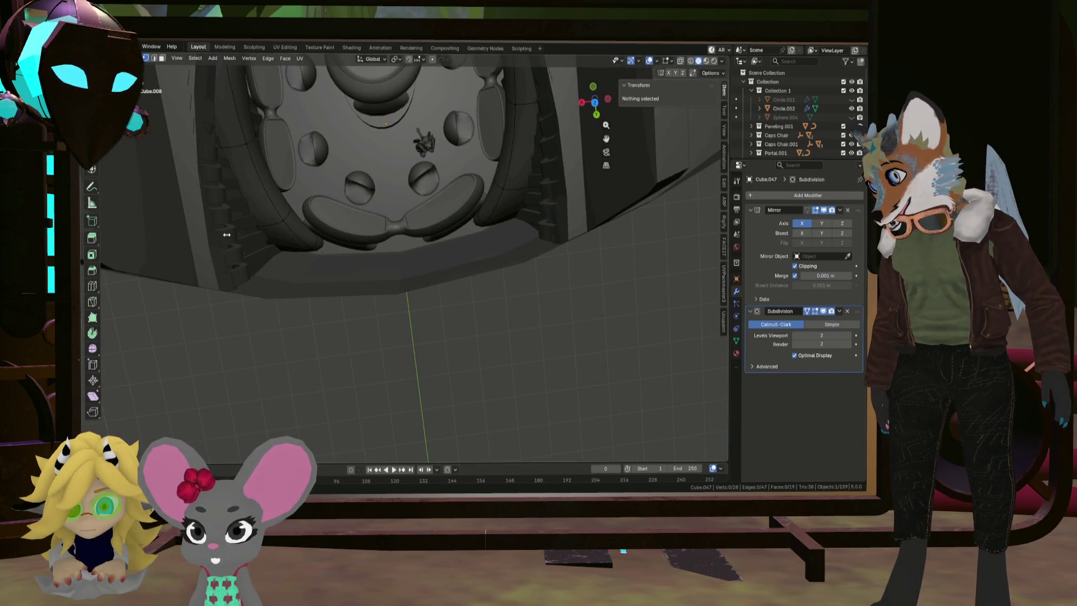
{"action": "middle_click_drag", "start_coordinate": [250, 133], "coordinate": [314, 171]}
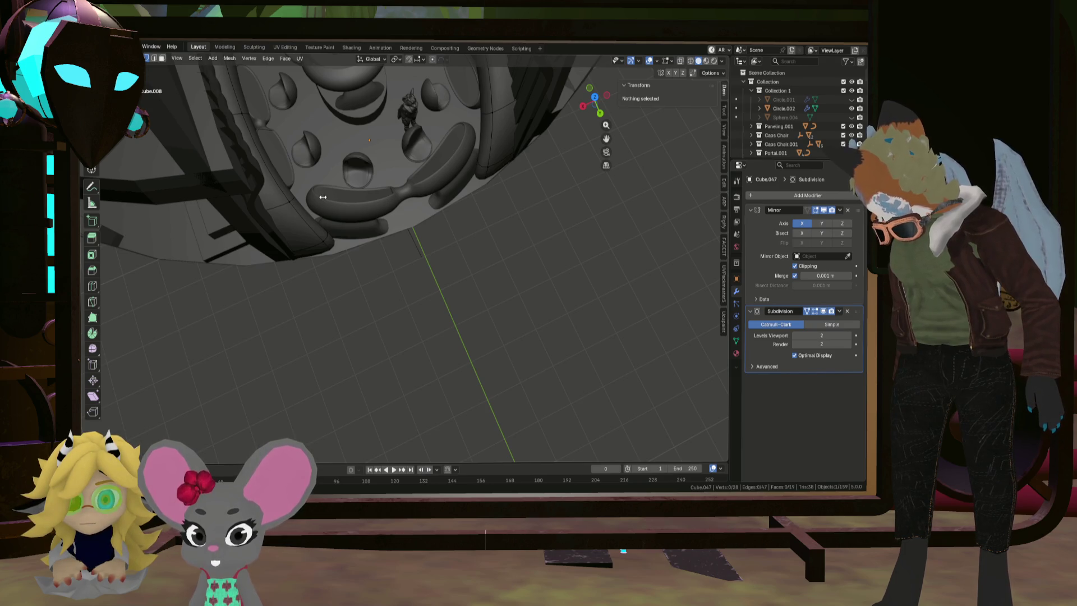
{"action": "mouse_move", "coordinate": [322, 197]}
{"action": "middle_mouse_down"}
{"action": "mouse_move", "coordinate": [311, 161]}
{"action": "mouse_move", "coordinate": [398, 270]}
{"action": "mouse_move", "coordinate": [544, 238]}
{"action": "mouse_move", "coordinate": [531, 255]}
{"action": "mouse_move", "coordinate": [392, 271]}
{"action": "middle_mouse_up"}
{"action": "scroll", "coordinate": [392, 270], "scroll_direction": "up", "scroll_amount": 10}
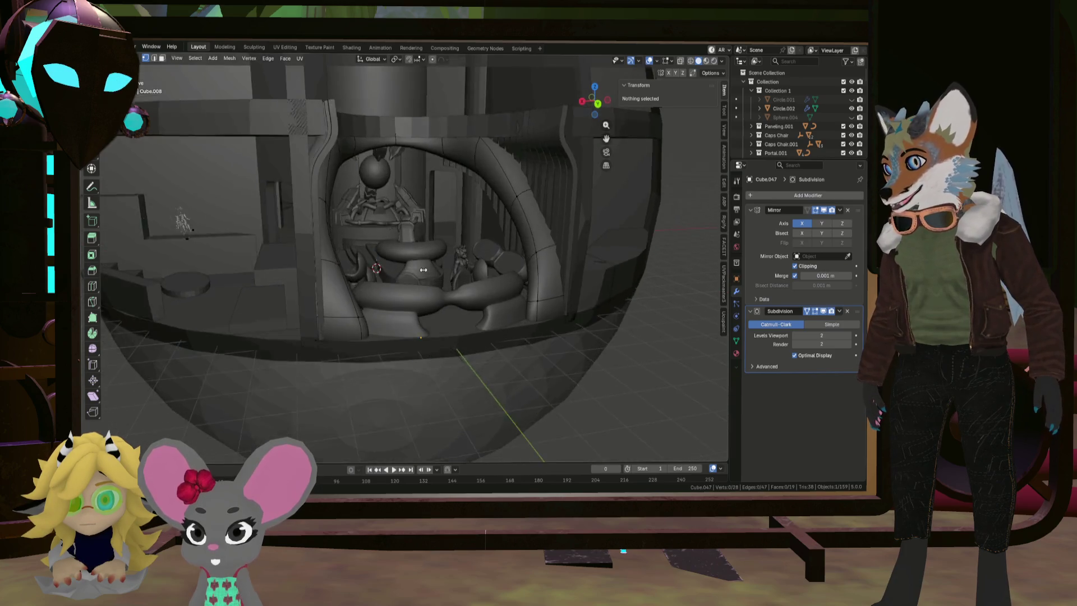
Return to Object Mode, select the arch Cube.047, and view it with the table and chairs
{"action": "key", "text": "Tab"}
{"action": "left_click", "coordinate": [522, 284]}
{"action": "middle_click_drag", "start_coordinate": [645, 378], "coordinate": [577, 353]}
{"action": "scroll", "coordinate": [486, 234], "scroll_direction": "down", "scroll_amount": 5}
{"action": "mouse_move", "coordinate": [486, 235]}
{"action": "middle_mouse_down"}
{"action": "mouse_move", "coordinate": [475, 241]}
{"action": "mouse_move", "coordinate": [536, 223]}
{"action": "mouse_move", "coordinate": [494, 224]}
{"action": "mouse_move", "coordinate": [505, 300]}
{"action": "mouse_move", "coordinate": [503, 266]}
{"action": "mouse_move", "coordinate": [459, 253]}
{"action": "middle_mouse_up"}
{"action": "scroll", "coordinate": [477, 250], "scroll_direction": "up", "scroll_amount": 6}
{"action": "mouse_move", "coordinate": [462, 242]}
{"action": "middle_mouse_down"}
{"action": "mouse_move", "coordinate": [510, 233]}
{"action": "mouse_move", "coordinate": [479, 269]}
{"action": "mouse_move", "coordinate": [335, 370]}
{"action": "mouse_move", "coordinate": [379, 305]}
{"action": "mouse_move", "coordinate": [365, 303]}
{"action": "mouse_move", "coordinate": [449, 286]}
{"action": "mouse_move", "coordinate": [404, 305]}
{"action": "mouse_move", "coordinate": [447, 268]}
{"action": "mouse_move", "coordinate": [449, 279]}
{"action": "middle_mouse_up"}
Select the arch's leg faces in Edit Mode and shift them 0.334 m along X
{"action": "left_click", "coordinate": [302, 233]}
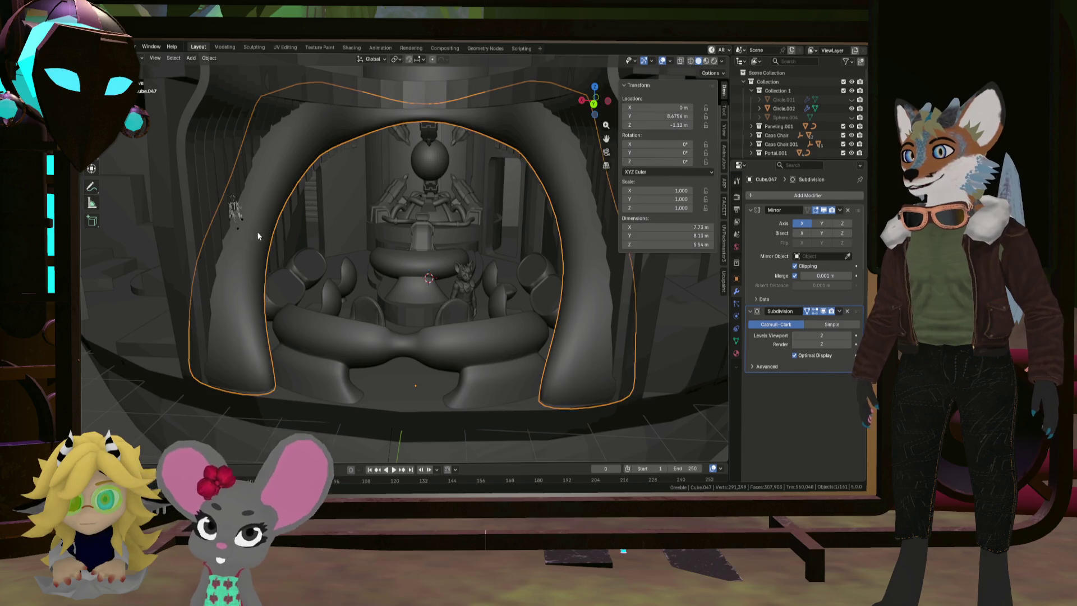
{"action": "key", "text": "KP_Decimal"}
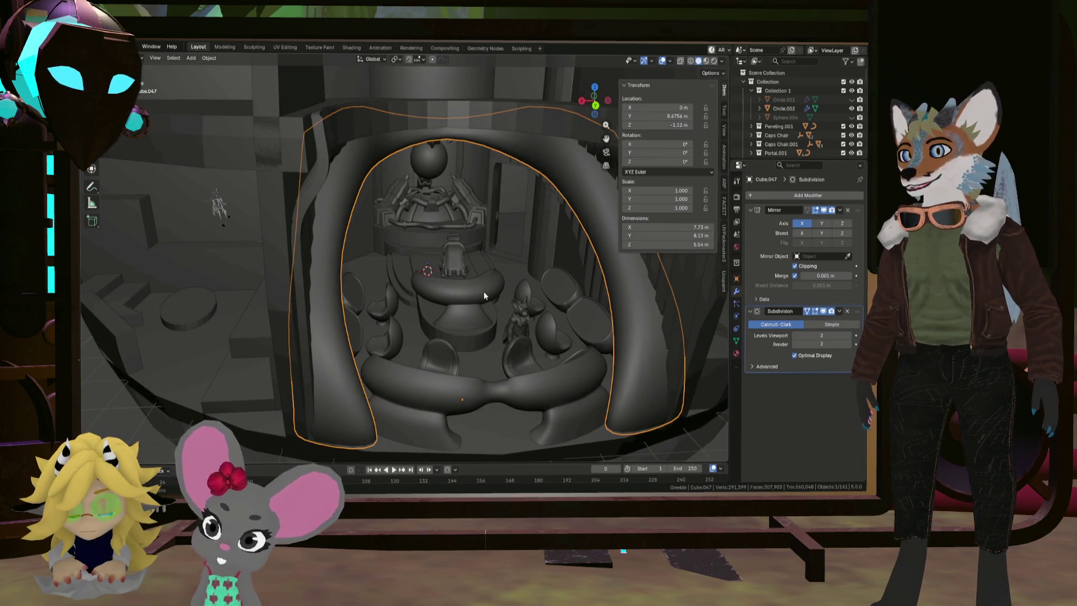
{"action": "key", "text": "KP_Decimal"}
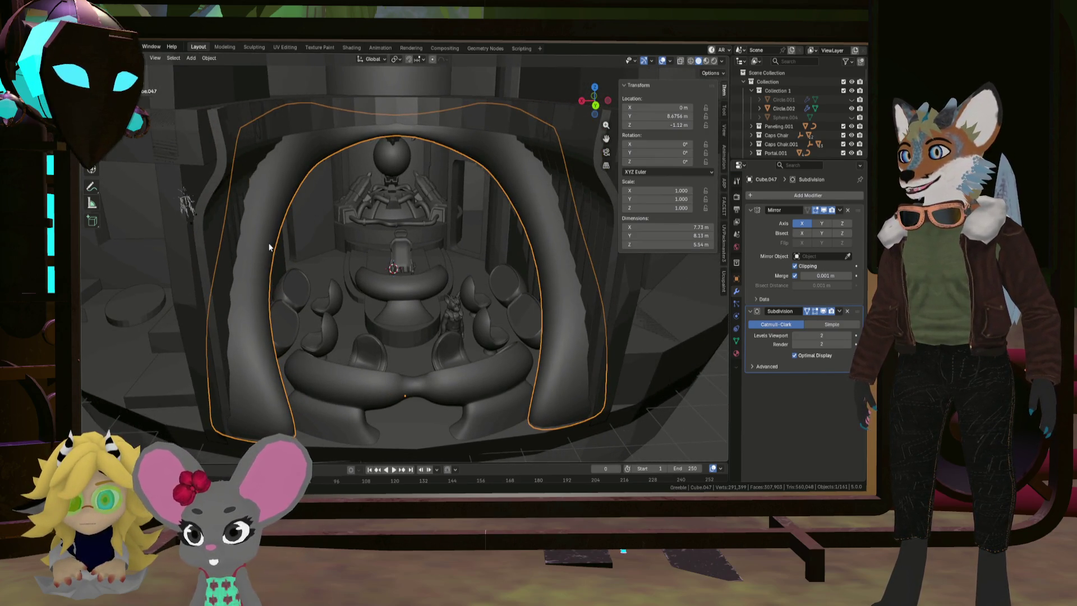
{"action": "key", "text": "Tab"}
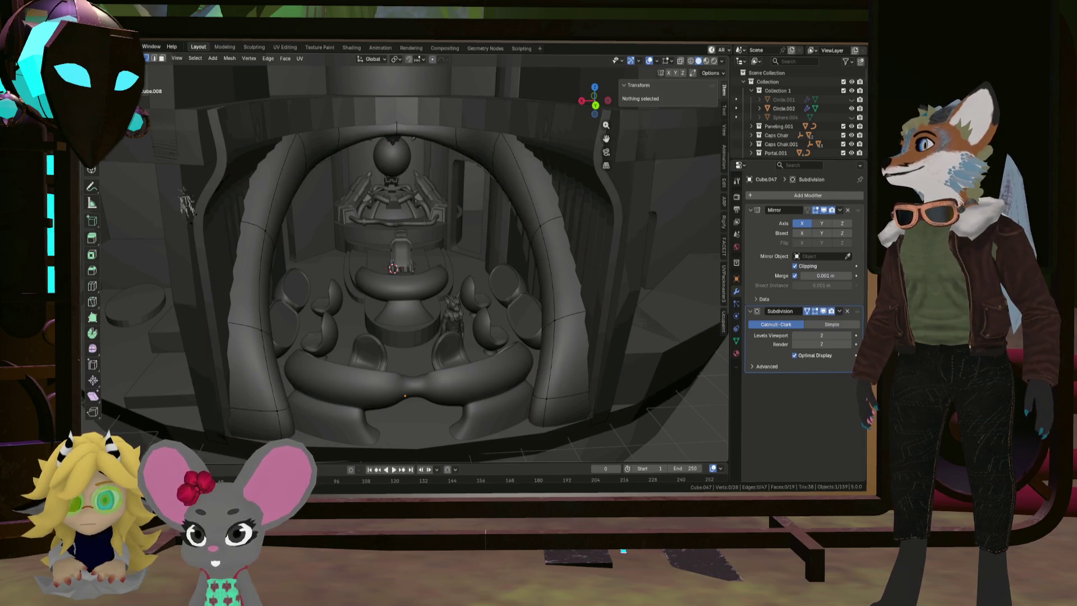
{"action": "left_click", "coordinate": [162, 58]}
{"action": "left_click", "coordinate": [287, 425]}
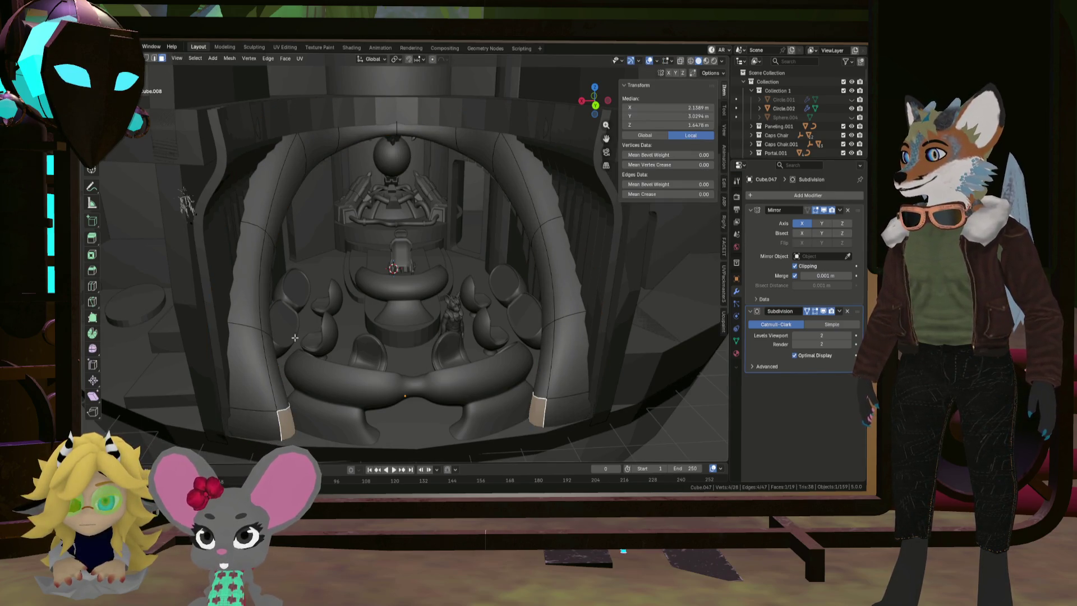
{"action": "left_click", "coordinate": [303, 184], "text": "shift"}
{"action": "key", "text": "ctrl+KP_Add"}
{"action": "key", "text": "ctrl+KP_Add"}
{"action": "middle_click_drag", "start_coordinate": [317, 342], "coordinate": [307, 332]}
{"action": "key", "text": "g"}
{"action": "key", "text": "x"}
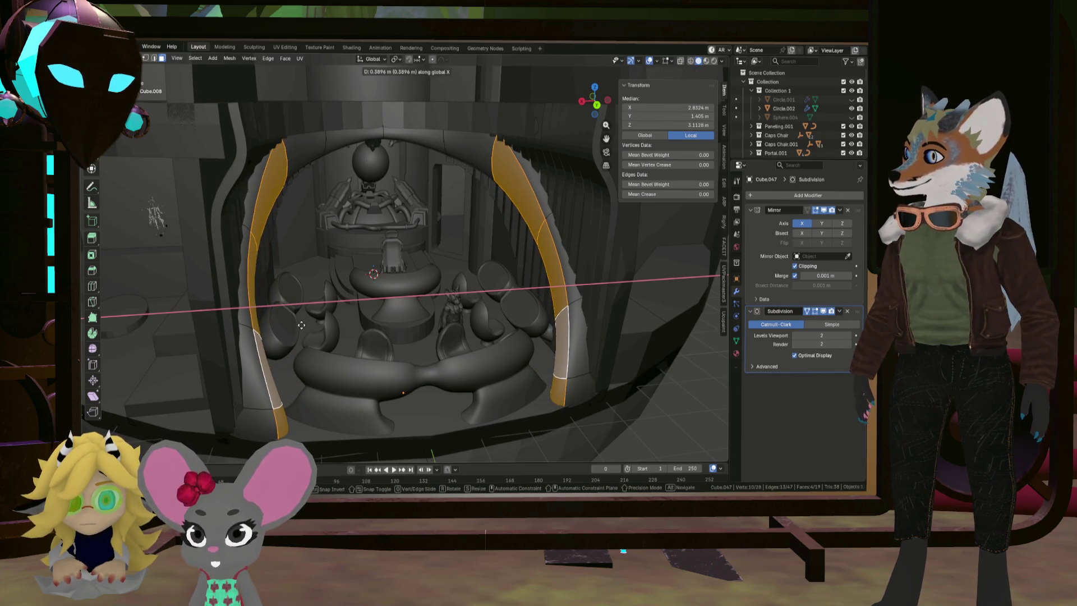
{"action": "left_click", "coordinate": [337, 317]}
Select the bottom end faces of the legs and slide them inward along X
{"action": "mouse_move", "coordinate": [337, 317]}
{"action": "middle_mouse_down"}
{"action": "mouse_move", "coordinate": [319, 313]}
{"action": "mouse_move", "coordinate": [306, 329]}
{"action": "middle_mouse_up"}
{"action": "left_click", "coordinate": [223, 387]}
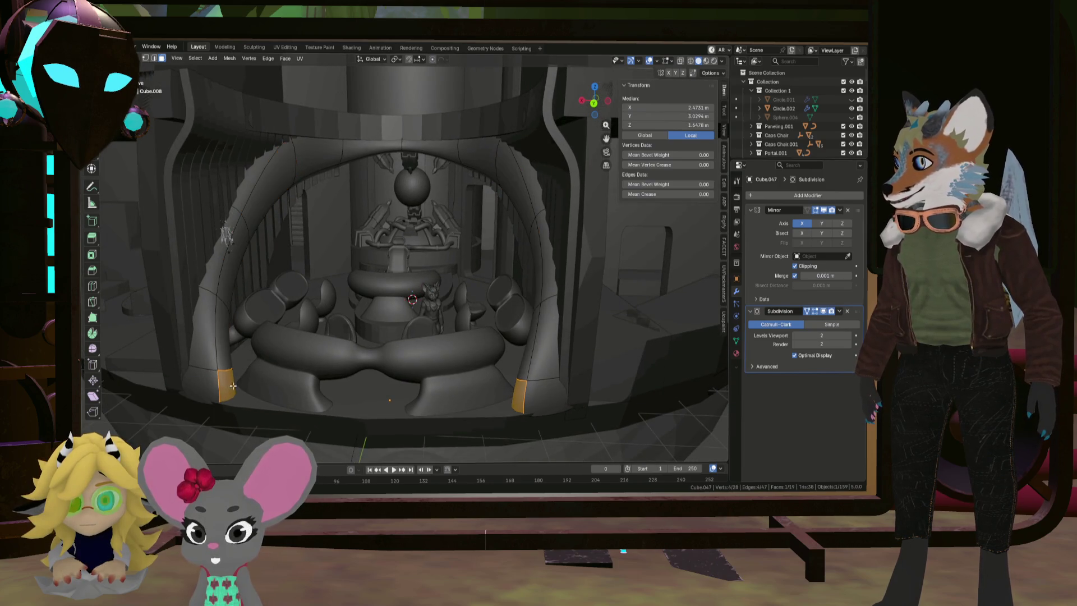
{"action": "middle_click_drag", "start_coordinate": [224, 387], "coordinate": [262, 382]}
{"action": "key", "text": "g"}
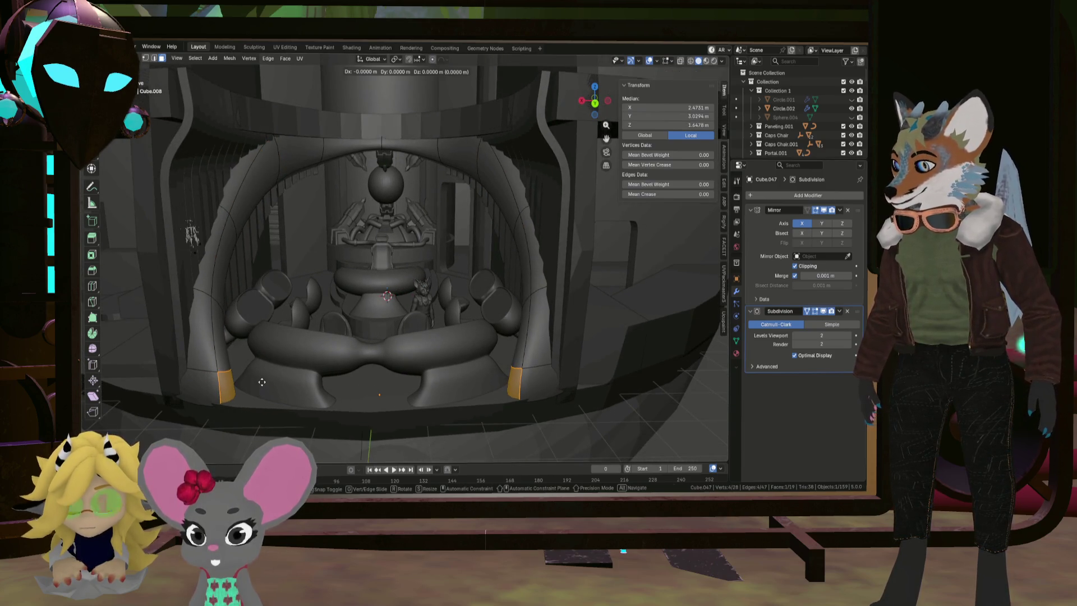
{"action": "key", "text": "x"}
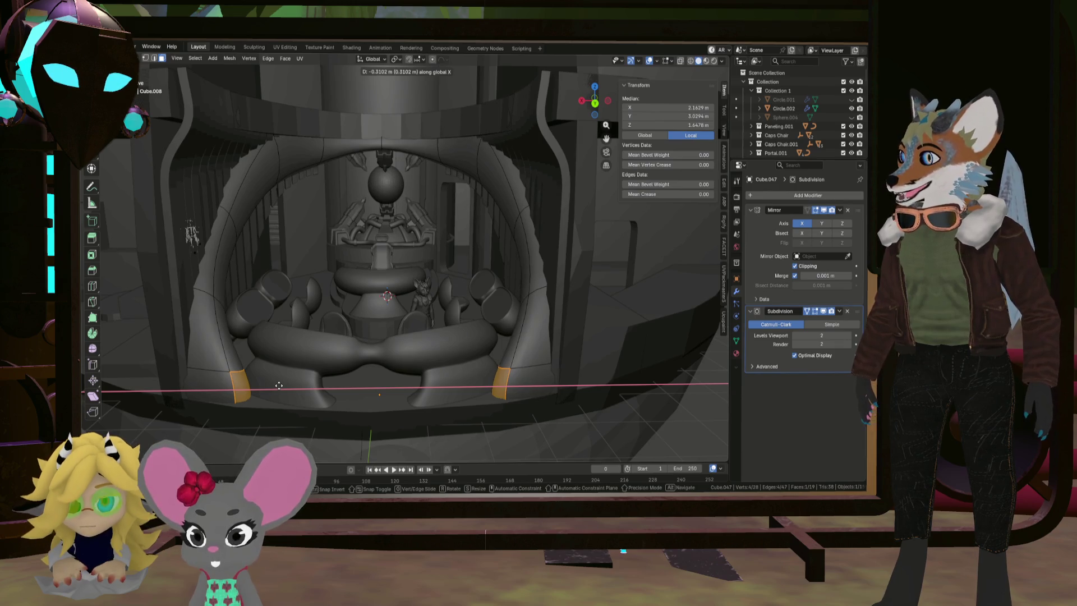
{"action": "left_click", "coordinate": [279, 385]}
Tilt the bottom faces 48.3° and lower them about 0.072 m along Z
{"action": "middle_click_drag", "start_coordinate": [262, 388], "coordinate": [289, 375]}
{"action": "key", "text": "r"}
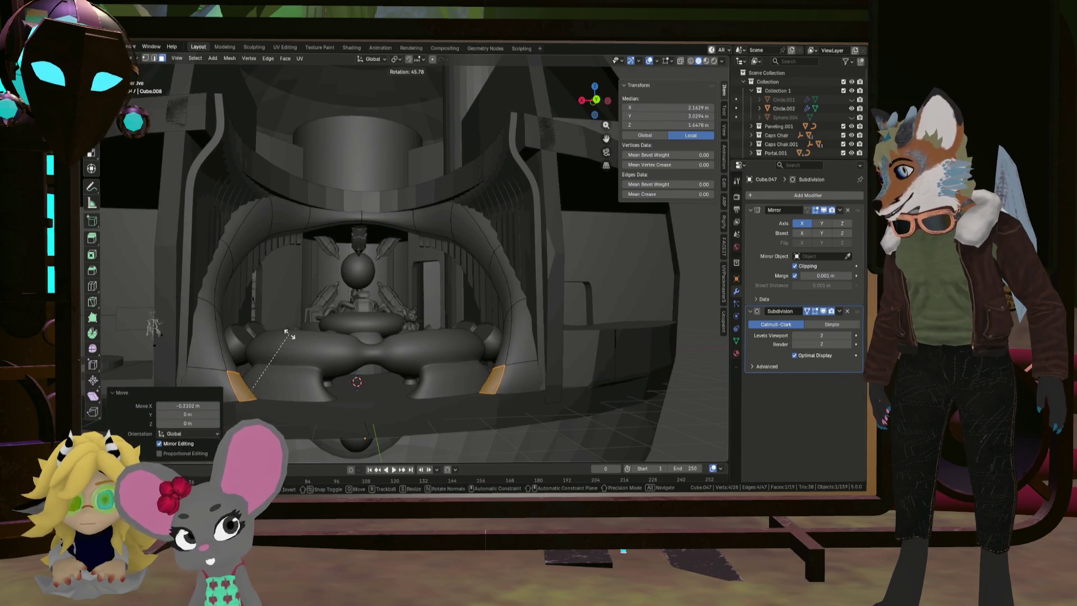
{"action": "left_click", "coordinate": [285, 336]}
{"action": "mouse_move", "coordinate": [285, 336]}
{"action": "middle_mouse_down"}
{"action": "mouse_move", "coordinate": [322, 311]}
{"action": "mouse_move", "coordinate": [322, 338]}
{"action": "mouse_move", "coordinate": [327, 313]}
{"action": "mouse_move", "coordinate": [410, 302]}
{"action": "mouse_move", "coordinate": [376, 206]}
{"action": "mouse_move", "coordinate": [322, 264]}
{"action": "mouse_move", "coordinate": [342, 159]}
{"action": "mouse_move", "coordinate": [348, 190]}
{"action": "middle_mouse_up"}
{"action": "key", "text": "g"}
{"action": "key", "text": "z"}
{"action": "left_click", "coordinate": [321, 315]}
Select edges at the arch top and move them along Z
{"action": "left_click", "coordinate": [345, 190]}
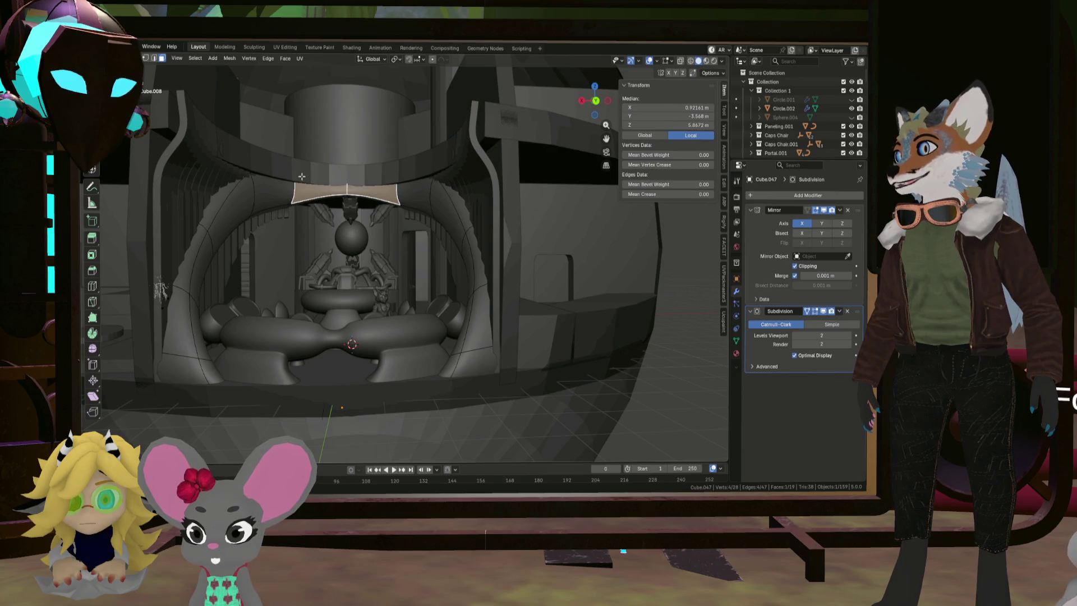
{"action": "left_click", "coordinate": [154, 58]}
{"action": "left_click", "coordinate": [351, 186]}
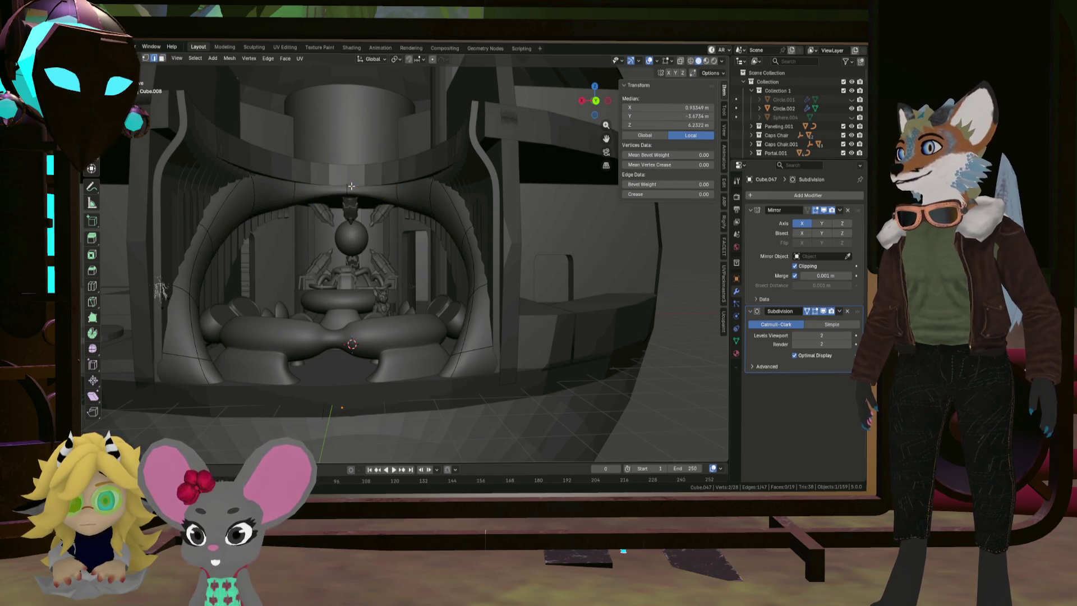
{"action": "middle_click_drag", "start_coordinate": [346, 186], "coordinate": [348, 175]}
{"action": "key", "text": "g"}
{"action": "key", "text": "z"}
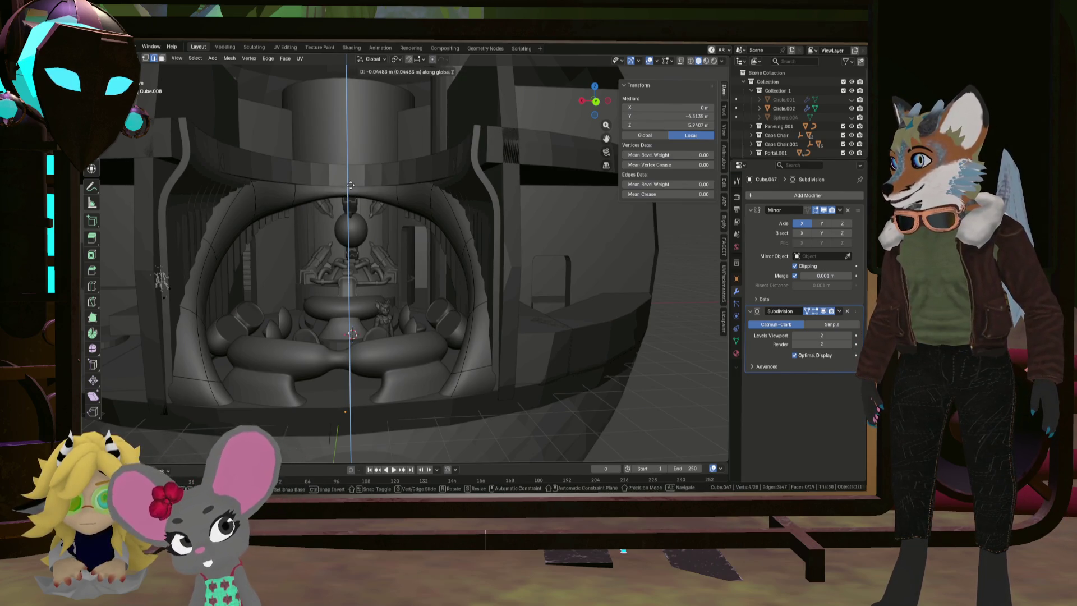
{"action": "left_click", "coordinate": [402, 191]}
{"action": "left_click", "coordinate": [296, 194]}
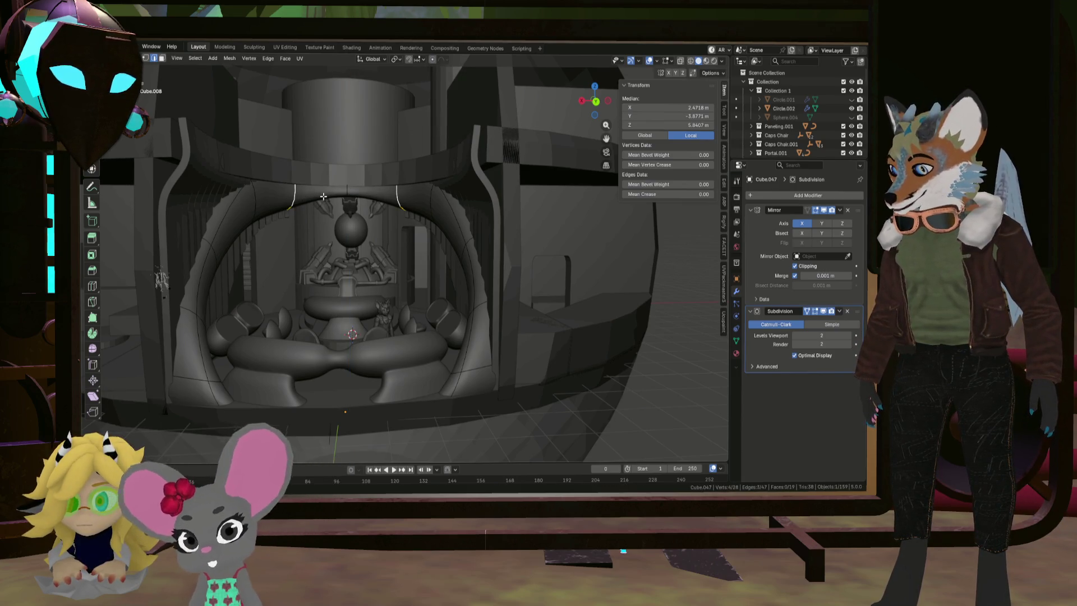
{"action": "key", "text": "g"}
{"action": "key", "text": "z"}
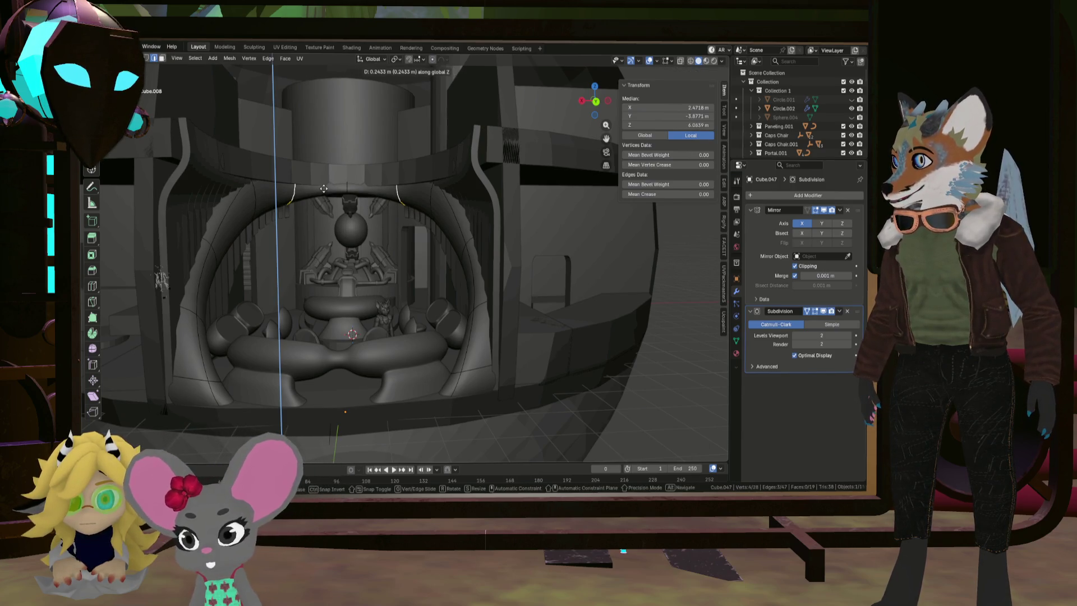
{"action": "left_click", "coordinate": [323, 185]}
Shift the arch's top centre edge about 0.19 m toward negative Y
{"action": "left_click", "coordinate": [349, 185]}
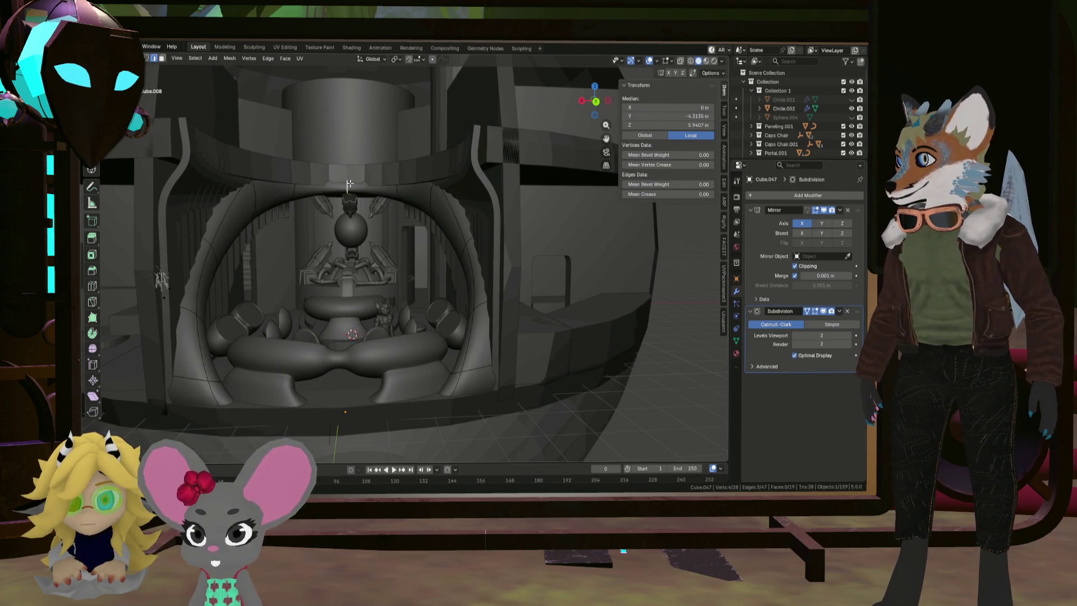
{"action": "key", "text": "g"}
{"action": "key", "text": "y"}
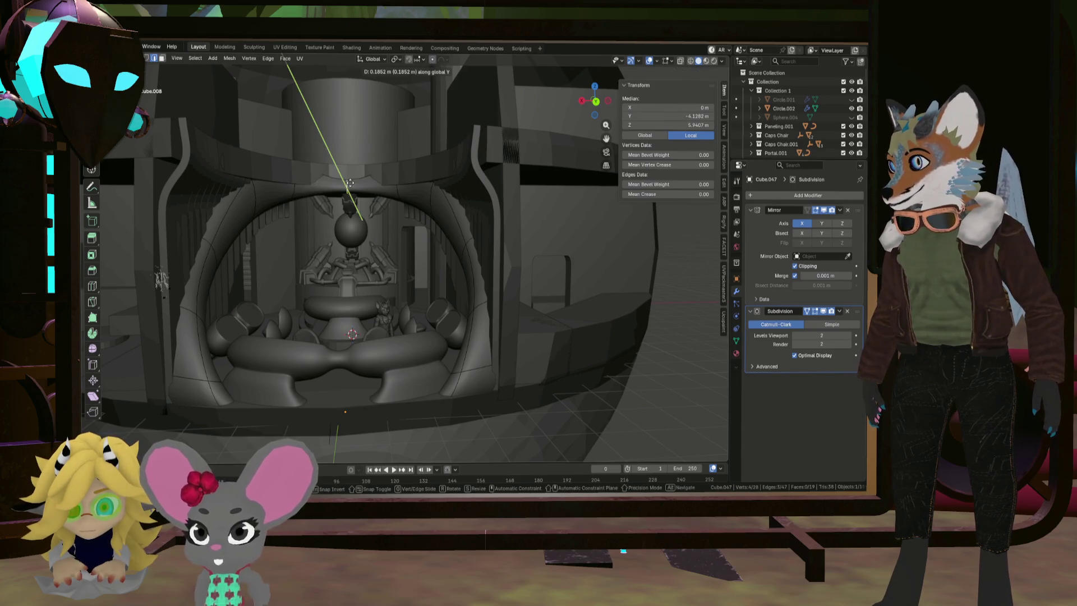
{"action": "left_click", "coordinate": [350, 183]}
{"action": "mouse_move", "coordinate": [350, 183]}
{"action": "middle_mouse_down"}
{"action": "mouse_move", "coordinate": [381, 171]}
{"action": "mouse_move", "coordinate": [384, 193]}
{"action": "mouse_move", "coordinate": [405, 200]}
{"action": "mouse_move", "coordinate": [359, 214]}
{"action": "mouse_move", "coordinate": [378, 186]}
{"action": "mouse_move", "coordinate": [337, 207]}
{"action": "middle_mouse_up"}
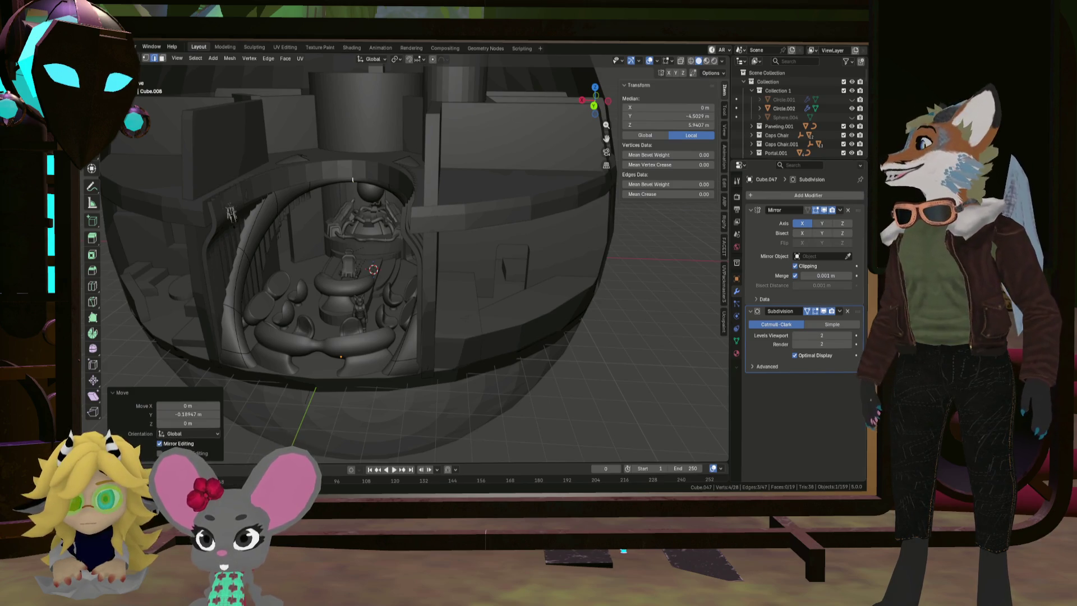
{"action": "scroll", "coordinate": [365, 245], "scroll_direction": "up", "scroll_amount": 3}
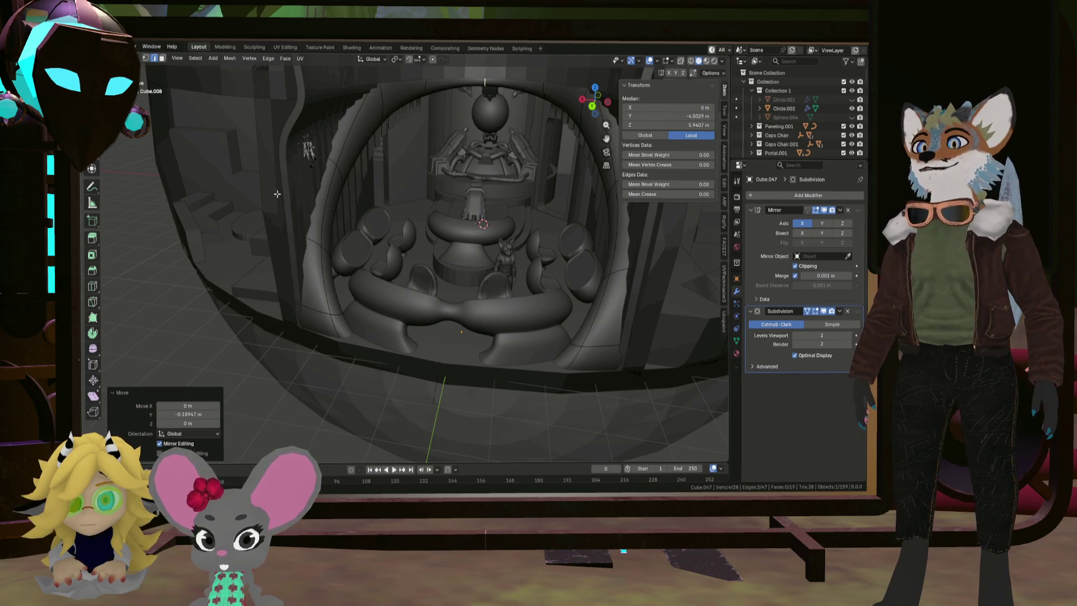
{"action": "middle_click_drag", "start_coordinate": [401, 100], "coordinate": [380, 228]}
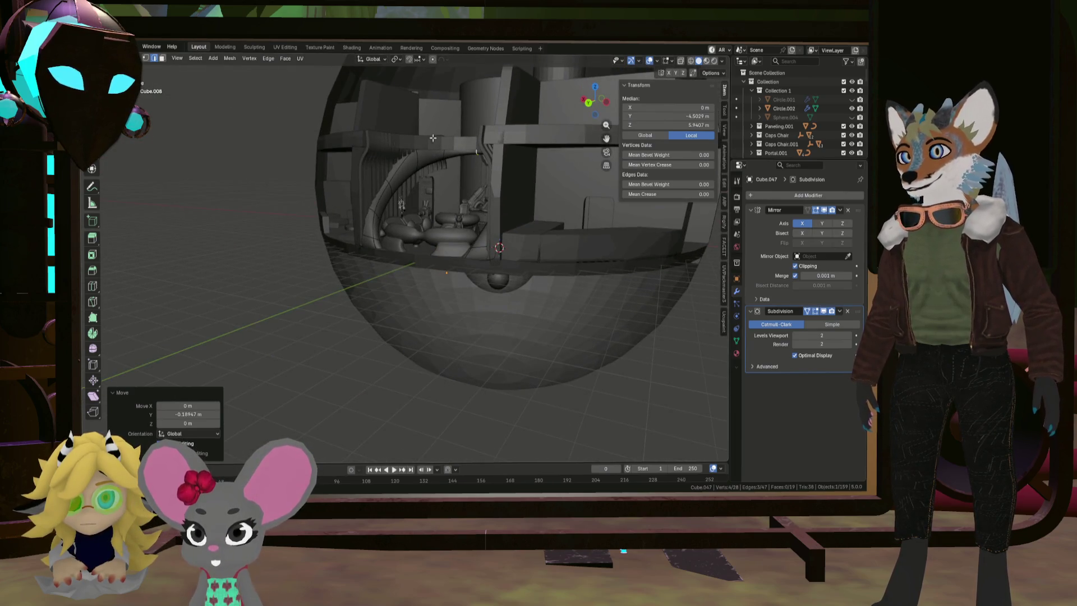
{"action": "scroll", "coordinate": [433, 137], "scroll_direction": "up", "scroll_amount": 10}
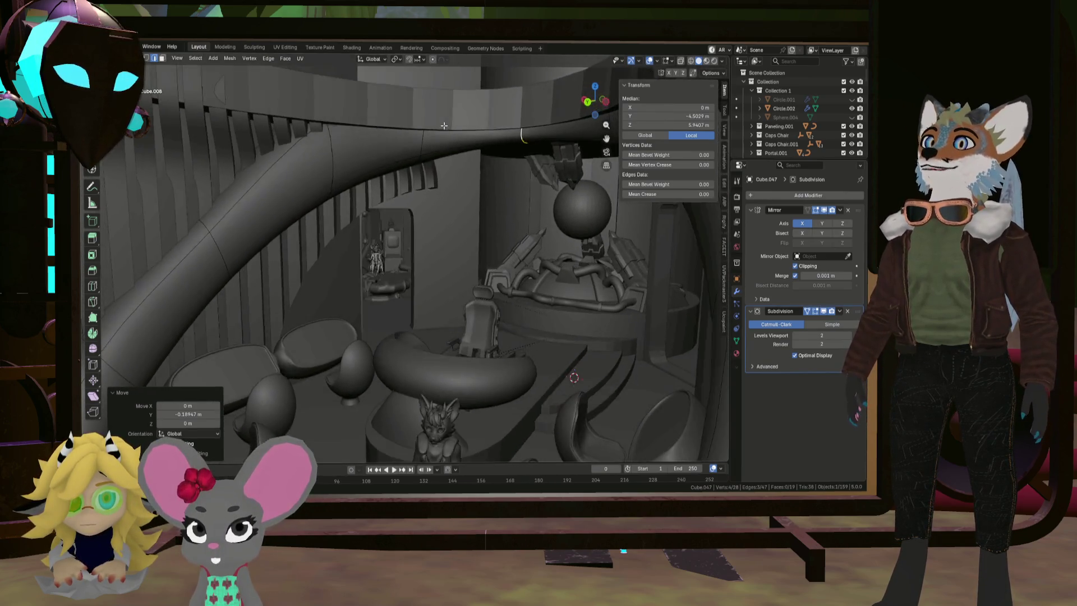
{"action": "scroll", "coordinate": [444, 125], "scroll_direction": "up", "scroll_amount": 8}
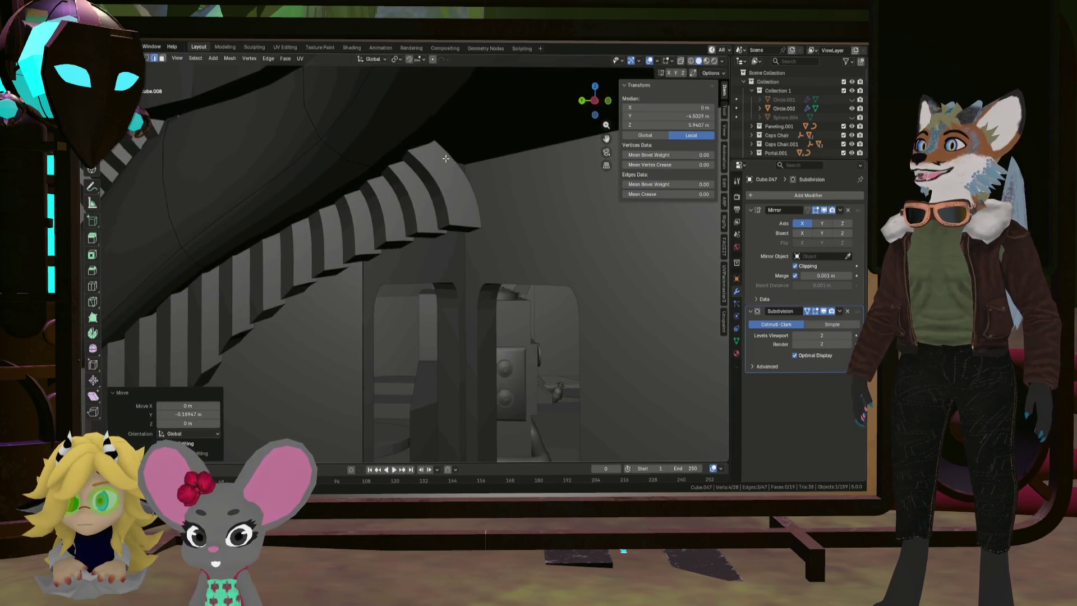
{"action": "scroll", "coordinate": [445, 159], "scroll_direction": "down", "scroll_amount": 10}
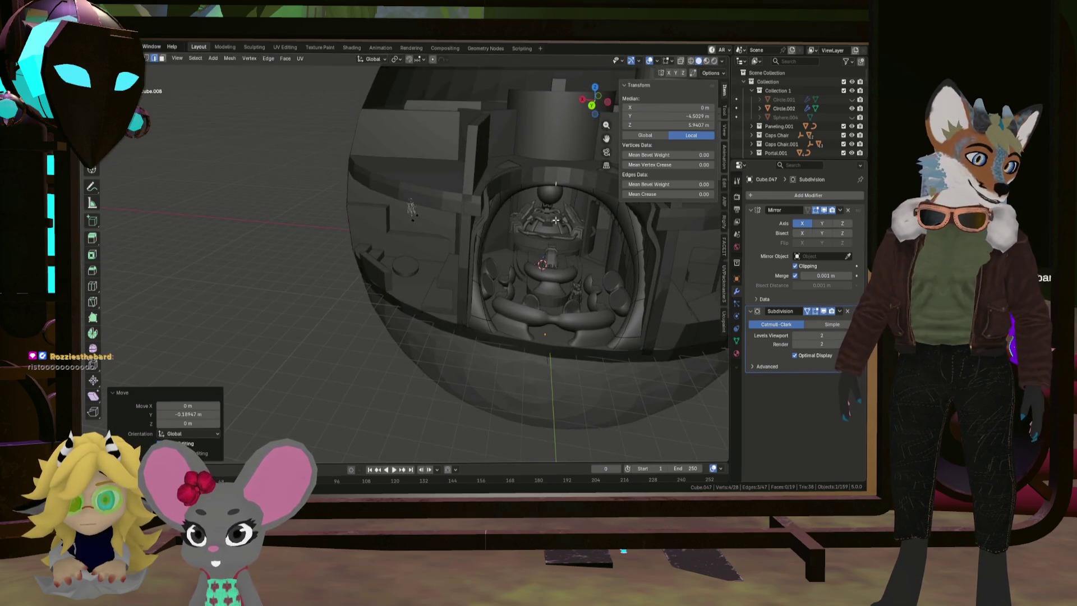
{"action": "scroll", "coordinate": [556, 220], "scroll_direction": "up", "scroll_amount": 6}
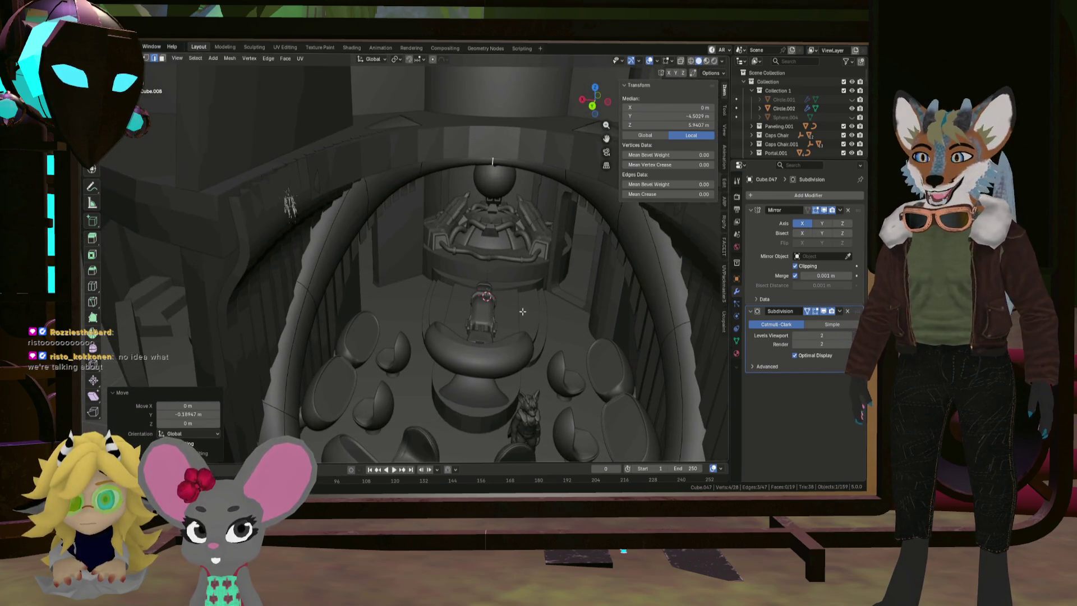
{"action": "middle_click_drag", "start_coordinate": [522, 311], "coordinate": [420, 268]}
{"action": "mouse_move", "coordinate": [341, 300]}
{"action": "middle_mouse_down"}
{"action": "mouse_move", "coordinate": [345, 290]}
{"action": "mouse_move", "coordinate": [277, 364]}
{"action": "middle_mouse_up"}
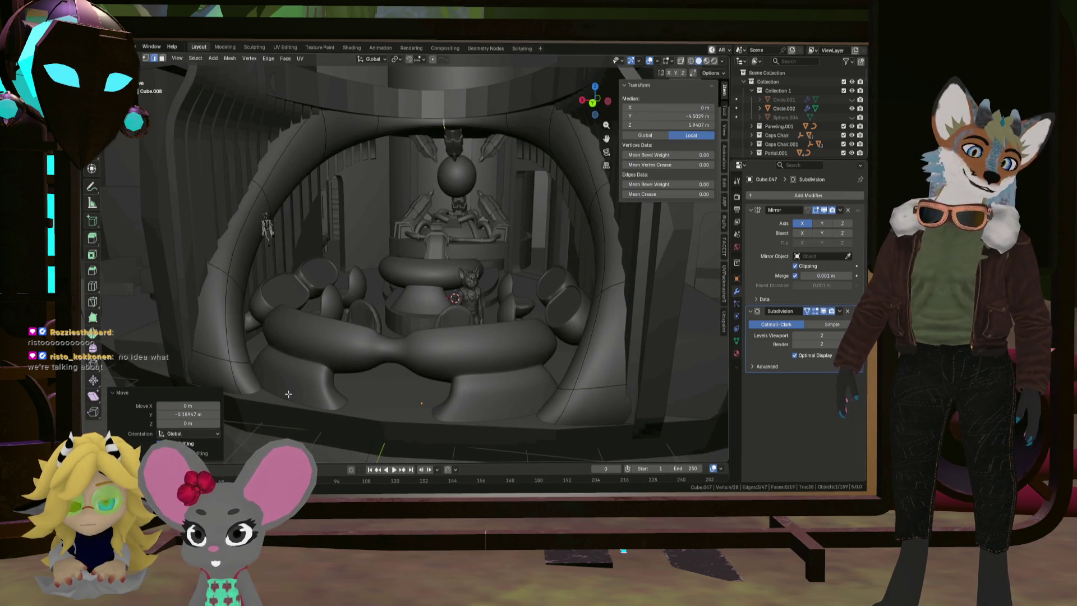
{"action": "middle_click_drag", "start_coordinate": [296, 388], "coordinate": [240, 358]}
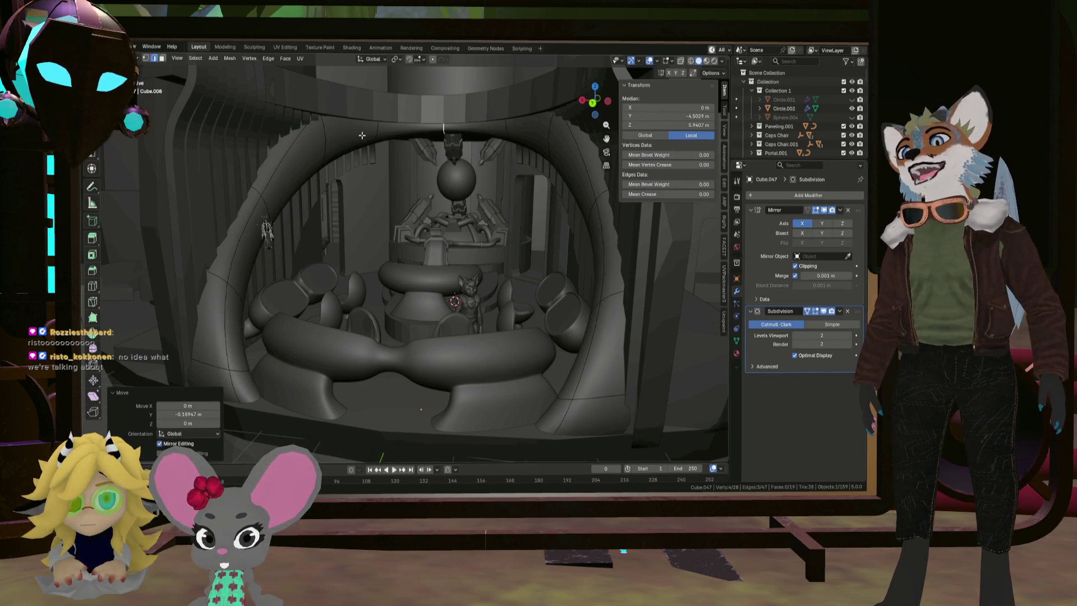
{"action": "scroll", "coordinate": [405, 303], "scroll_direction": "up", "scroll_amount": 3}
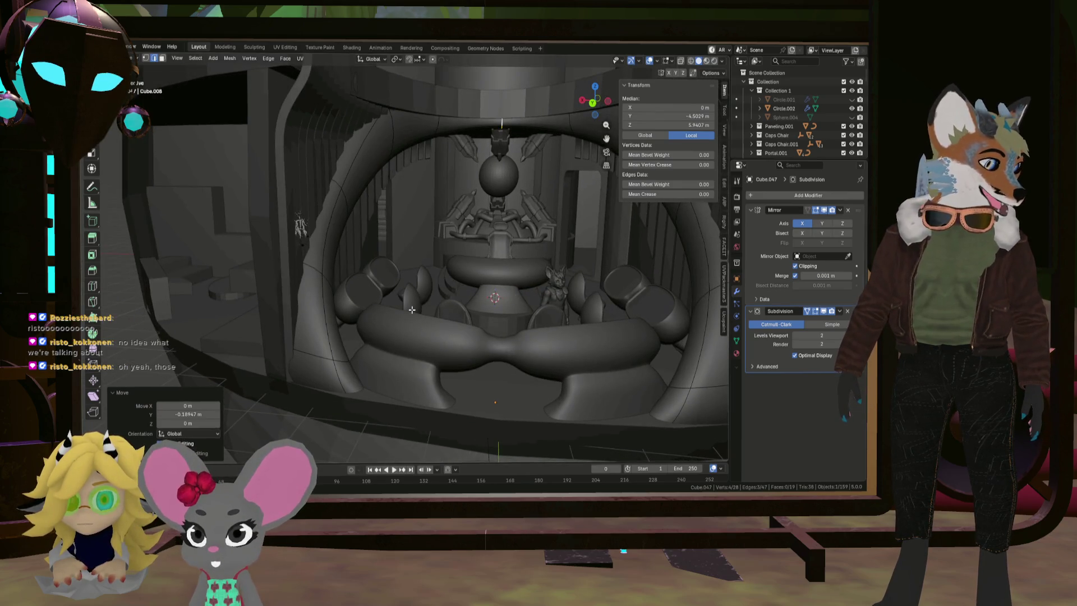
{"action": "middle_click_drag", "start_coordinate": [411, 315], "coordinate": [372, 308]}
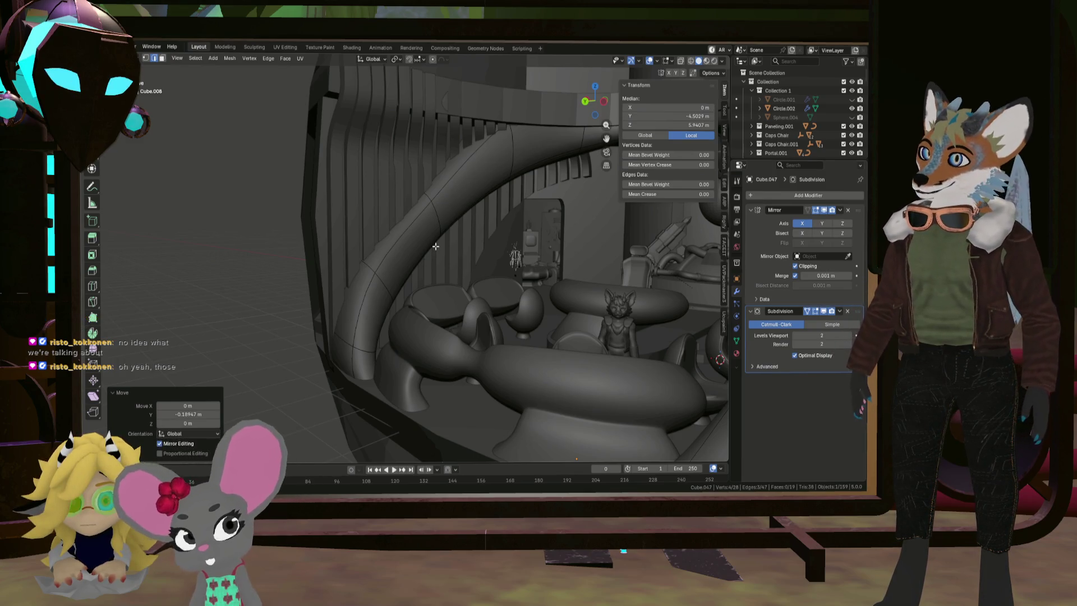
Select the faces running along the curved arch tube
{"action": "left_click", "coordinate": [364, 370]}
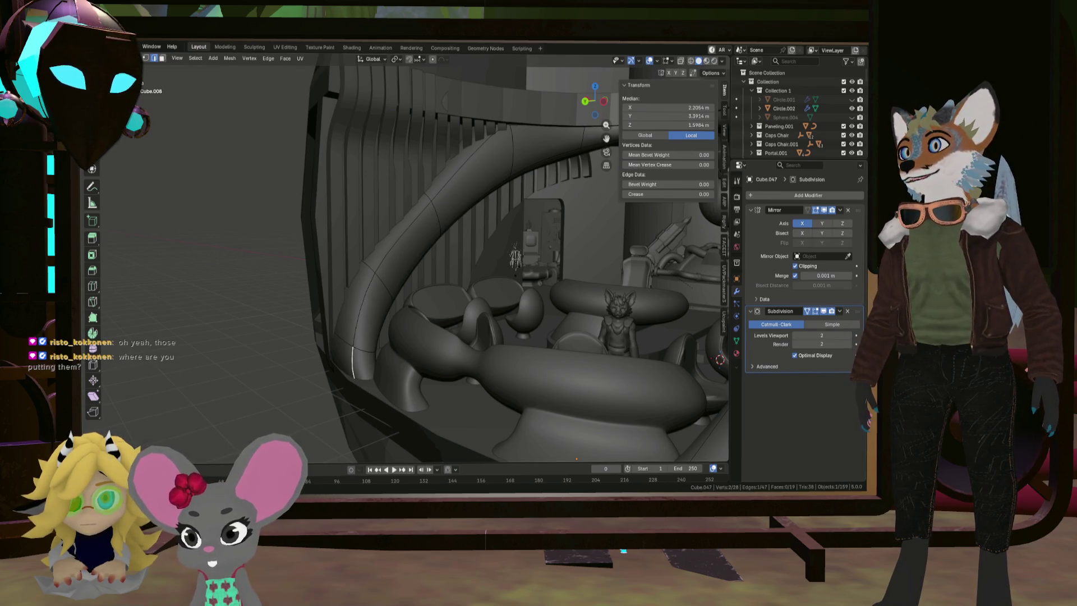
{"action": "left_click", "coordinate": [162, 58]}
{"action": "left_click", "coordinate": [361, 370]}
{"action": "left_click", "coordinate": [371, 317], "text": "shift"}
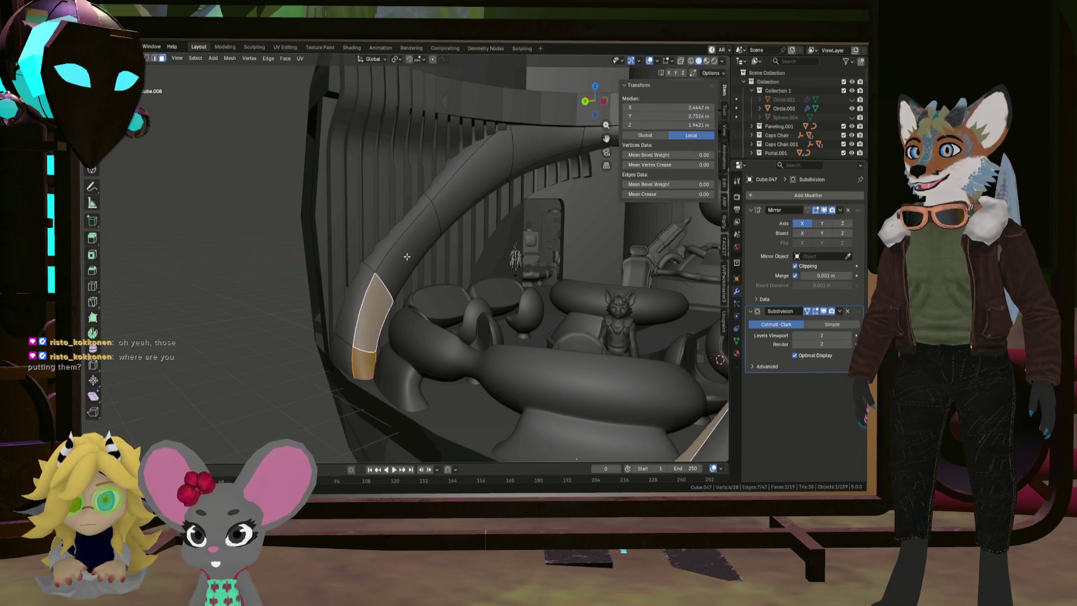
{"action": "left_click", "coordinate": [400, 249], "text": "shift"}
{"action": "left_click", "coordinate": [457, 176], "text": "shift"}
{"action": "left_click", "coordinate": [532, 137], "text": "shift"}
{"action": "middle_click_drag", "start_coordinate": [532, 137], "coordinate": [522, 240]}
{"action": "scroll", "coordinate": [524, 244], "scroll_direction": "down", "scroll_amount": 4}
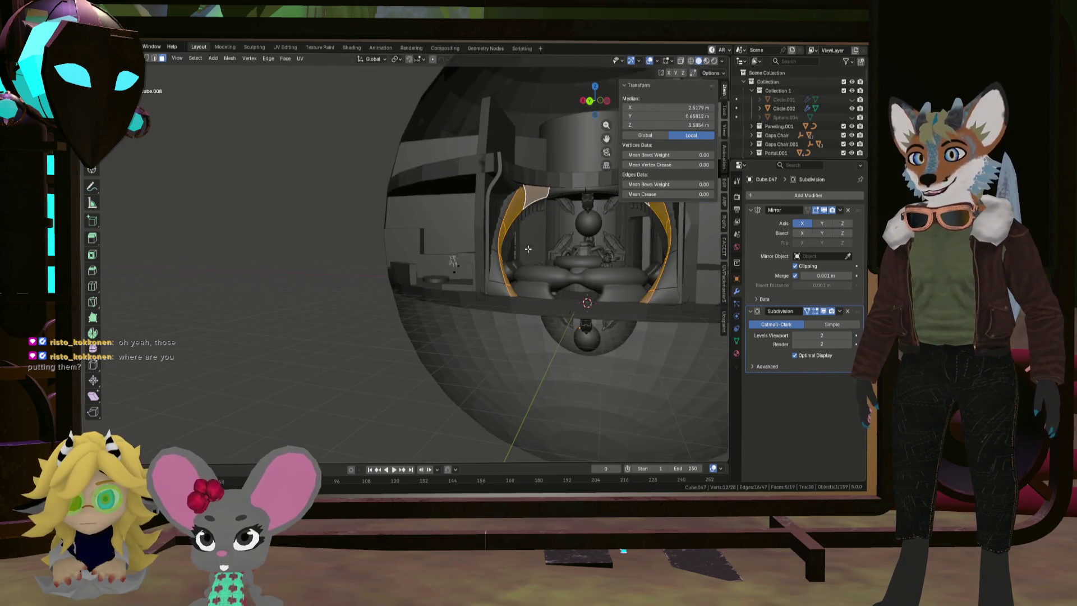
{"action": "scroll", "coordinate": [561, 261], "scroll_direction": "up", "scroll_amount": 8}
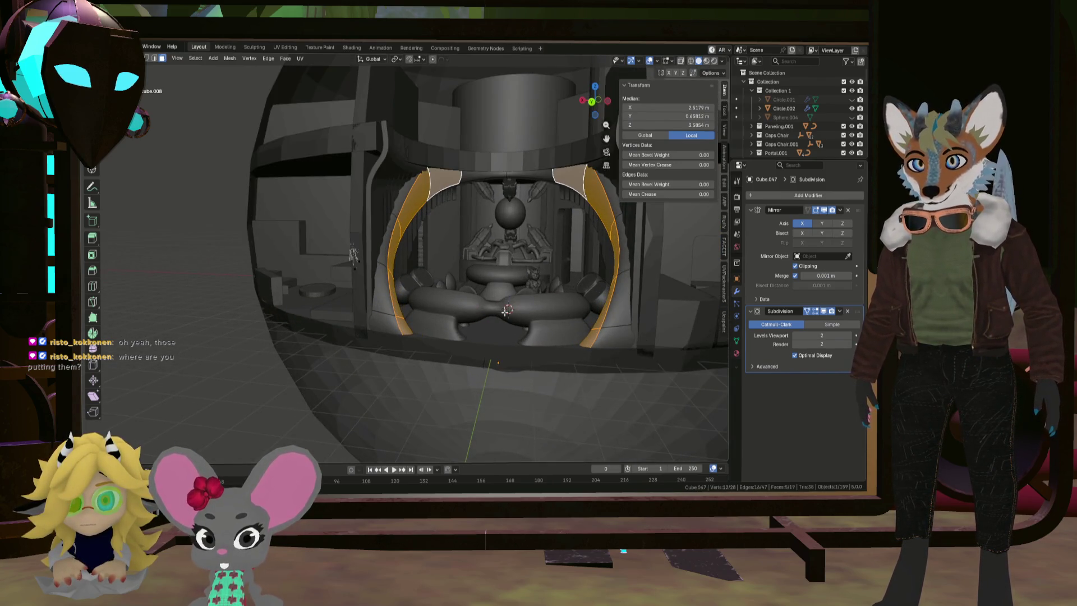
{"action": "middle_click_drag", "start_coordinate": [520, 297], "coordinate": [478, 192]}
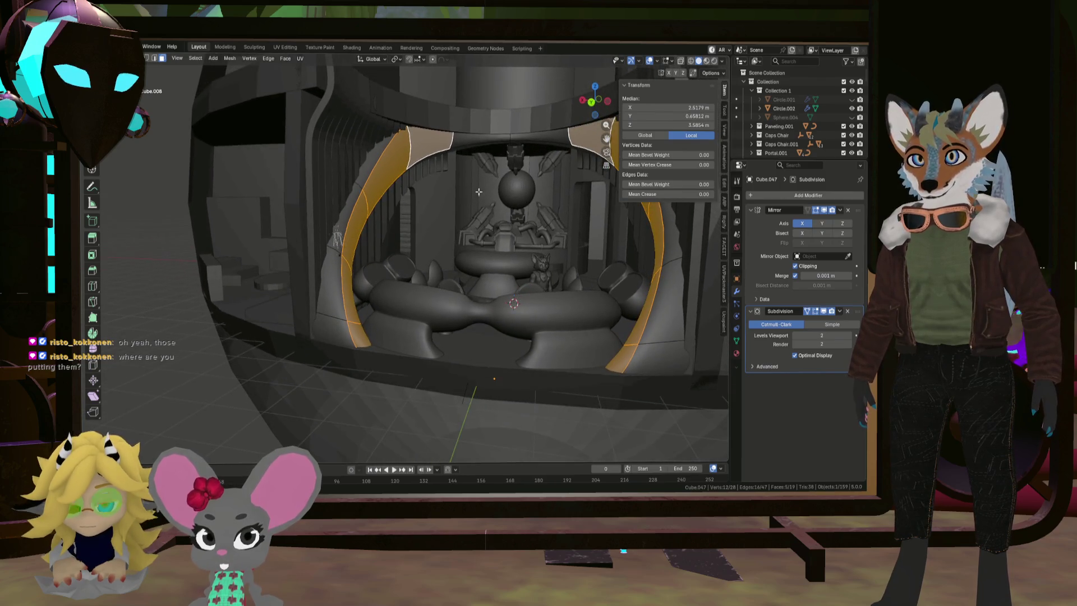
{"action": "left_click", "coordinate": [470, 139], "text": "shift"}
{"action": "middle_click_drag", "start_coordinate": [476, 146], "coordinate": [579, 231]}
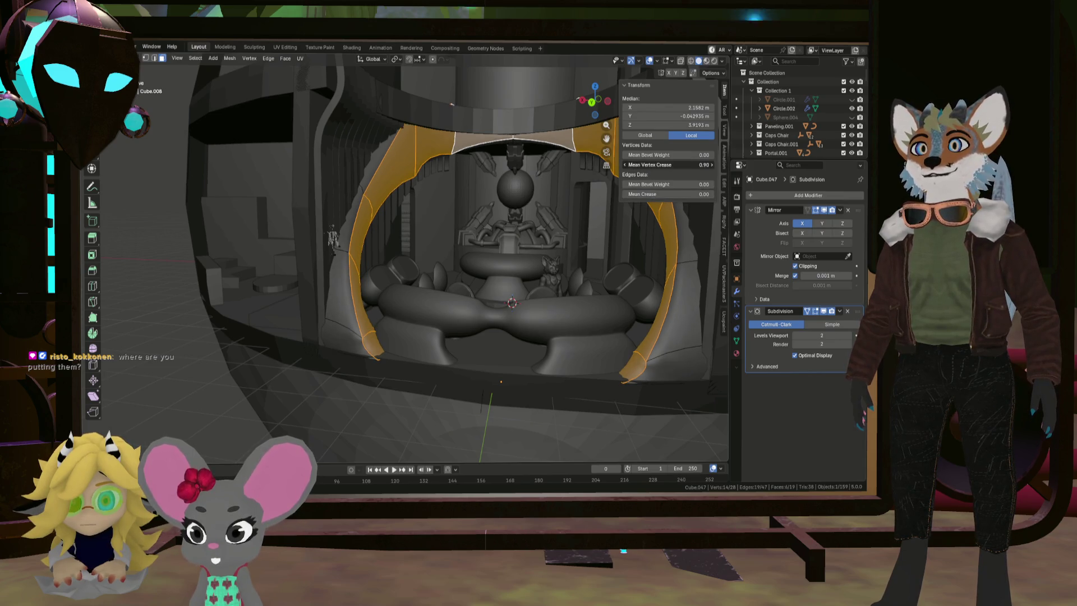
Try a lower vertex crease and a full edge crease on the selection, then undo them
{"action": "left_click_drag", "start_coordinate": [667, 164], "coordinate": [645, 164]}
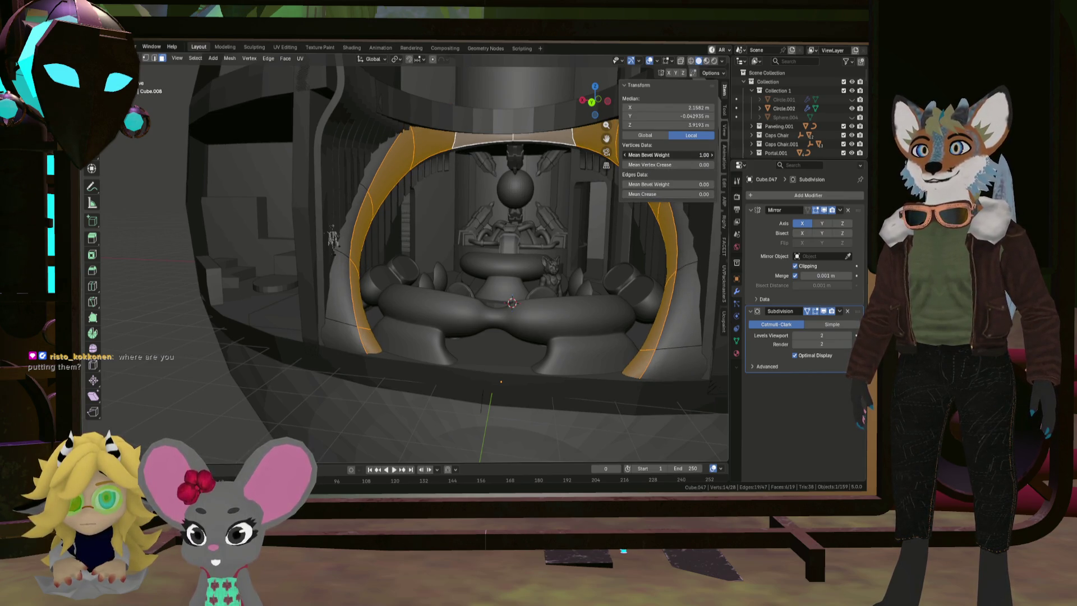
{"action": "left_click_drag", "start_coordinate": [661, 194], "coordinate": [701, 194]}
{"action": "key", "text": "ctrl+z"}
{"action": "key", "text": "ctrl+shift+z"}
{"action": "key", "text": "ctrl+z"}
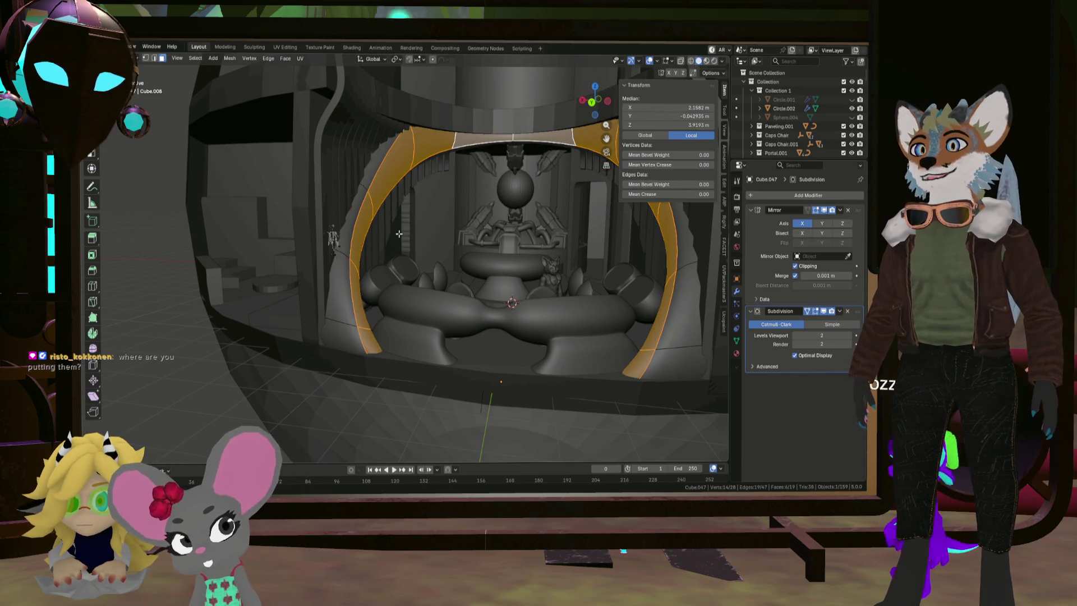
Give the edge loops along each arch side a 0.62 vertex crease and return to Object Mode
{"action": "key", "text": "ctrl+z"}
{"action": "left_click", "coordinate": [159, 61]}
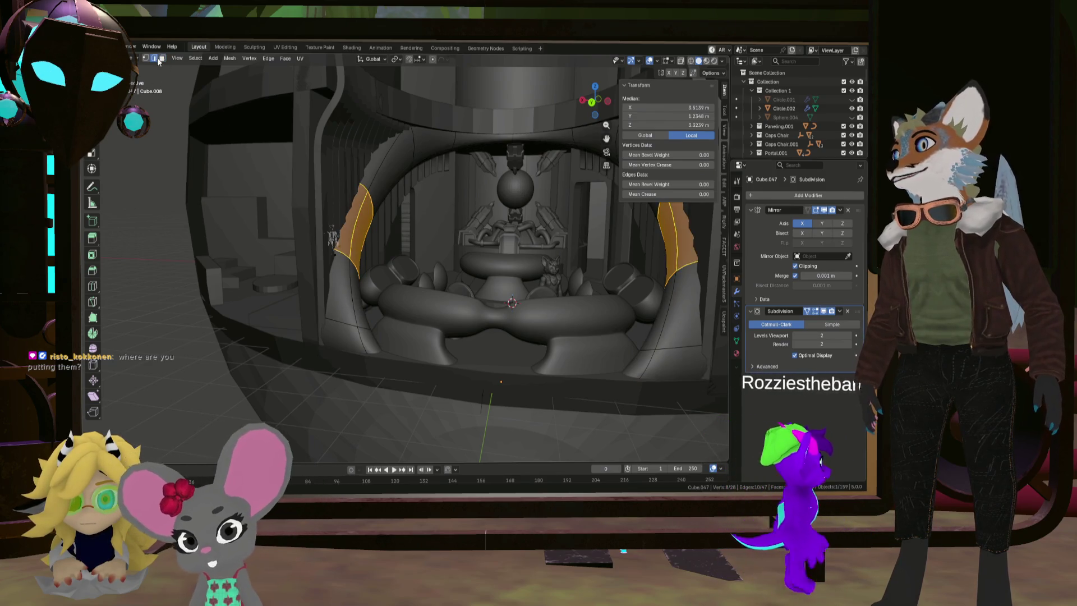
{"action": "key", "text": "ctrl+z"}
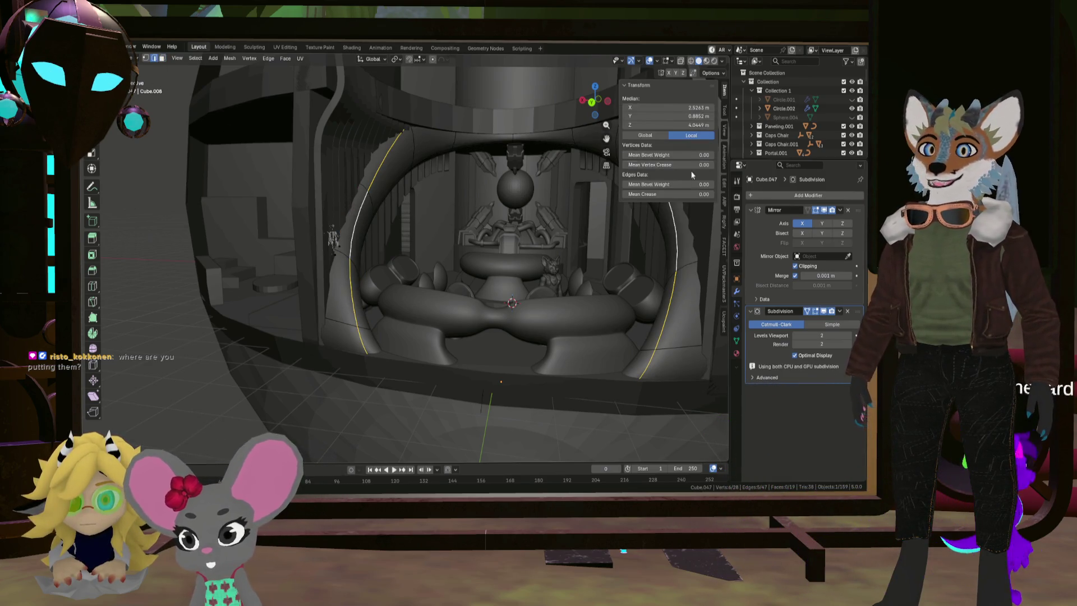
{"action": "mouse_move", "coordinate": [662, 165]}
{"action": "left_mouse_down"}
{"action": "mouse_move", "coordinate": [695, 165]}
{"action": "mouse_move", "coordinate": [656, 165]}
{"action": "left_mouse_up"}
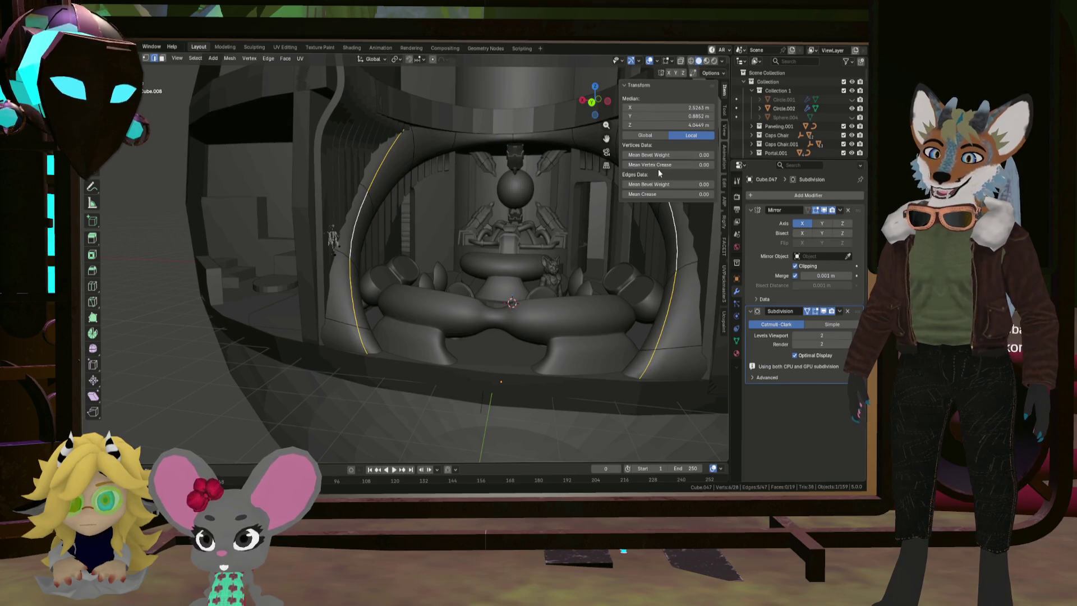
{"action": "middle_click_drag", "start_coordinate": [567, 246], "coordinate": [487, 252]}
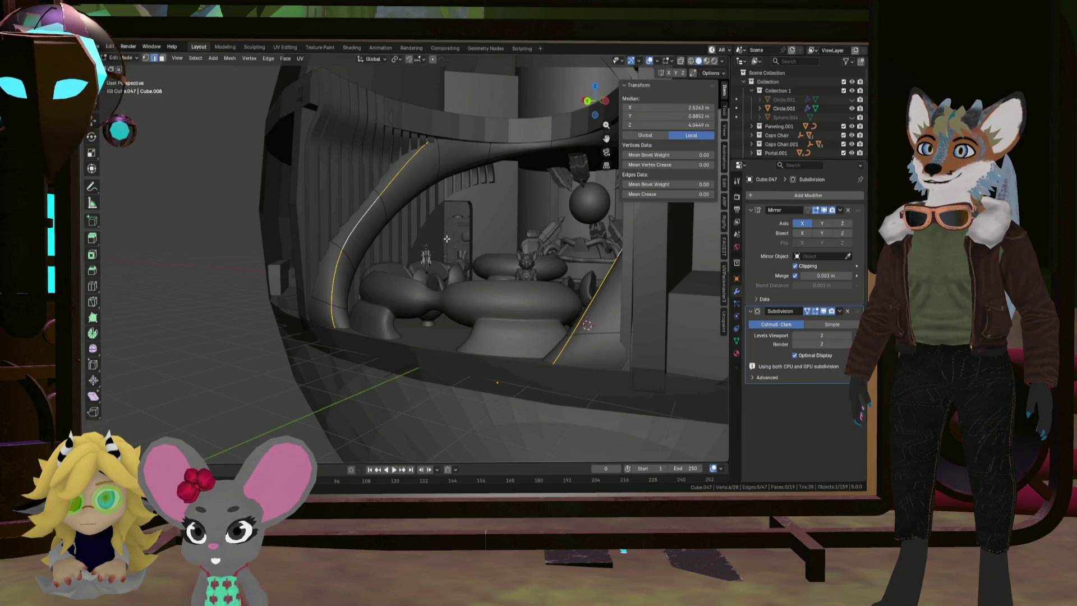
{"action": "key", "text": "Tab"}
{"action": "middle_click_drag", "start_coordinate": [207, 258], "coordinate": [294, 264]}
{"action": "scroll", "coordinate": [295, 266], "scroll_direction": "up", "scroll_amount": 2}
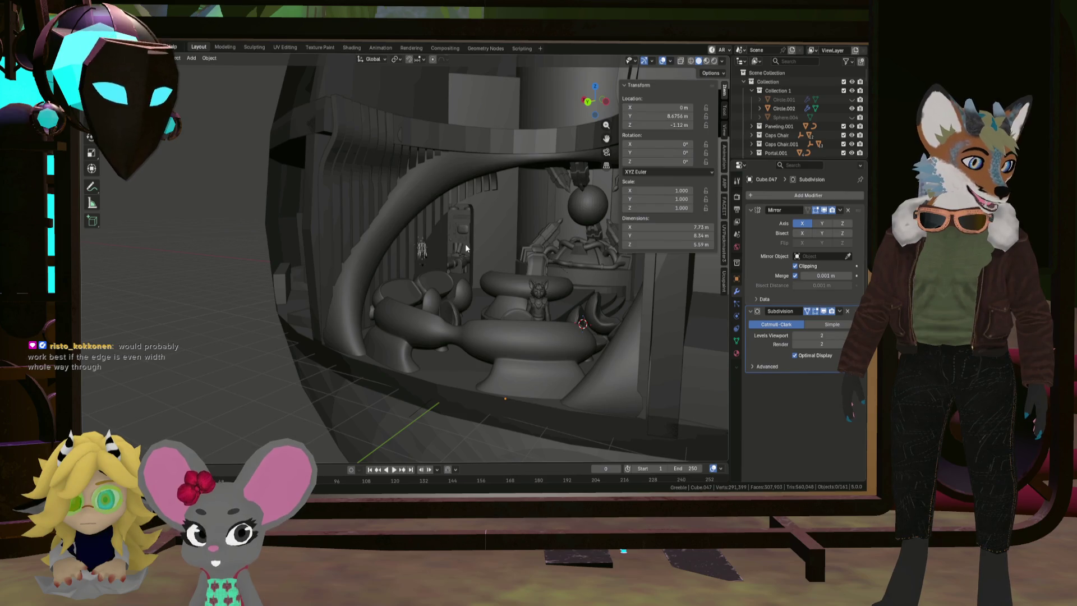
{"action": "mouse_move", "coordinate": [469, 244]}
{"action": "middle_mouse_down"}
{"action": "mouse_move", "coordinate": [556, 292]}
{"action": "mouse_move", "coordinate": [570, 282]}
{"action": "mouse_move", "coordinate": [596, 295]}
{"action": "mouse_move", "coordinate": [551, 308]}
{"action": "mouse_move", "coordinate": [571, 304]}
{"action": "mouse_move", "coordinate": [502, 301]}
{"action": "middle_mouse_up"}
{"action": "scroll", "coordinate": [553, 308], "scroll_direction": "down", "scroll_amount": 3}
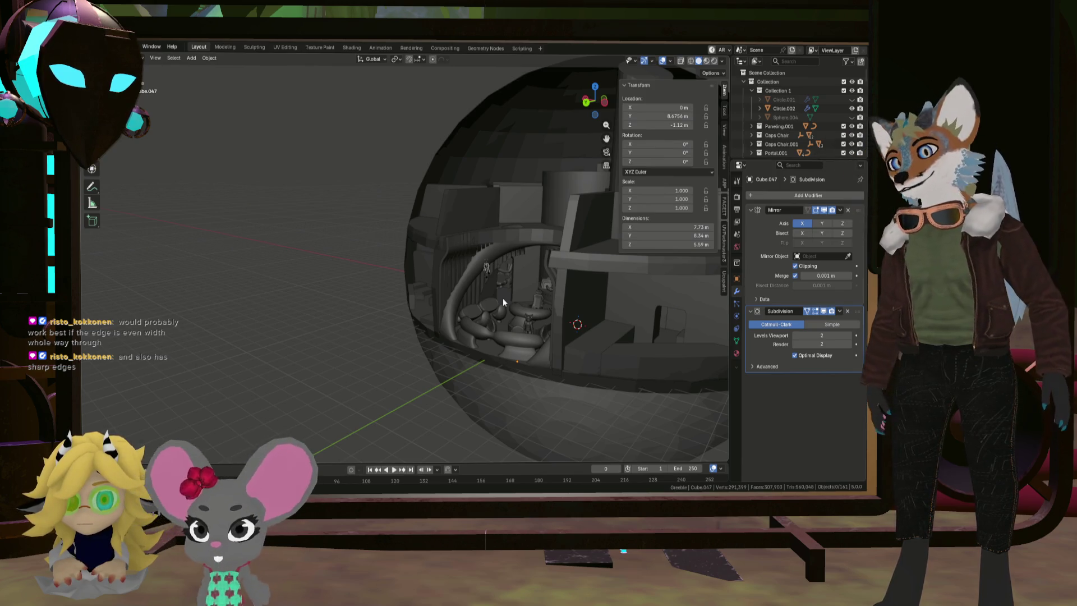
{"action": "key", "text": "KP_1"}
{"action": "scroll", "coordinate": [554, 282], "scroll_direction": "up", "scroll_amount": 6}
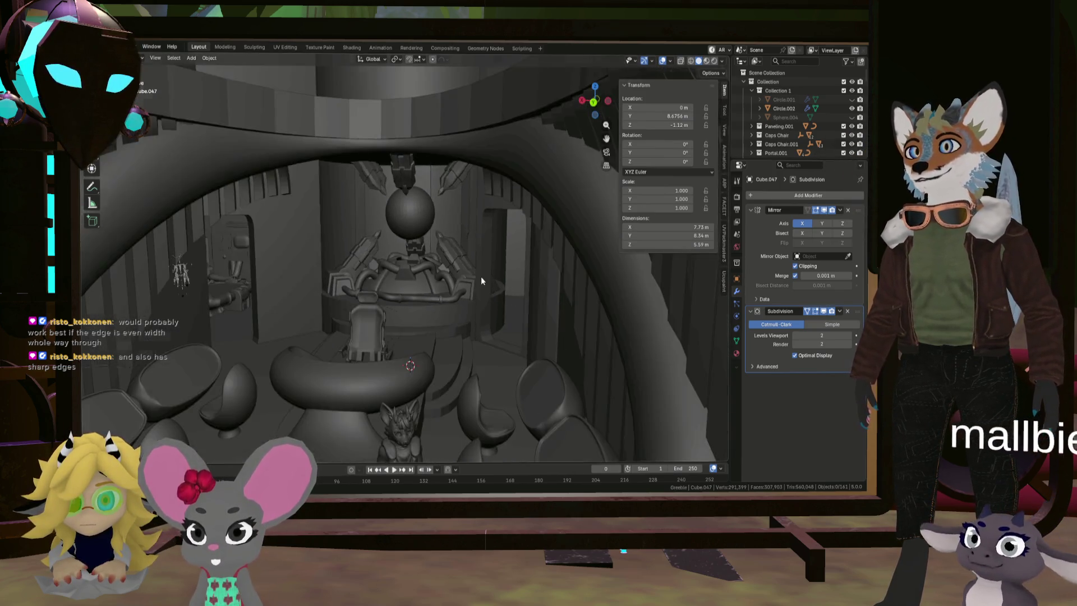
{"action": "scroll", "coordinate": [487, 269], "scroll_direction": "up", "scroll_amount": 4}
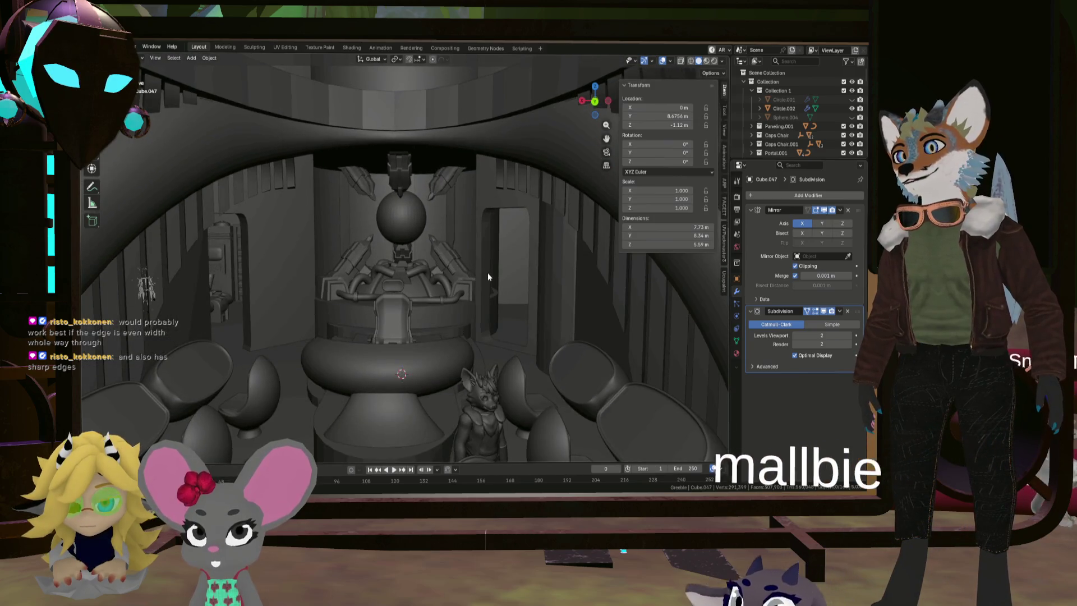
{"action": "scroll", "coordinate": [485, 251], "scroll_direction": "up", "scroll_amount": 2}
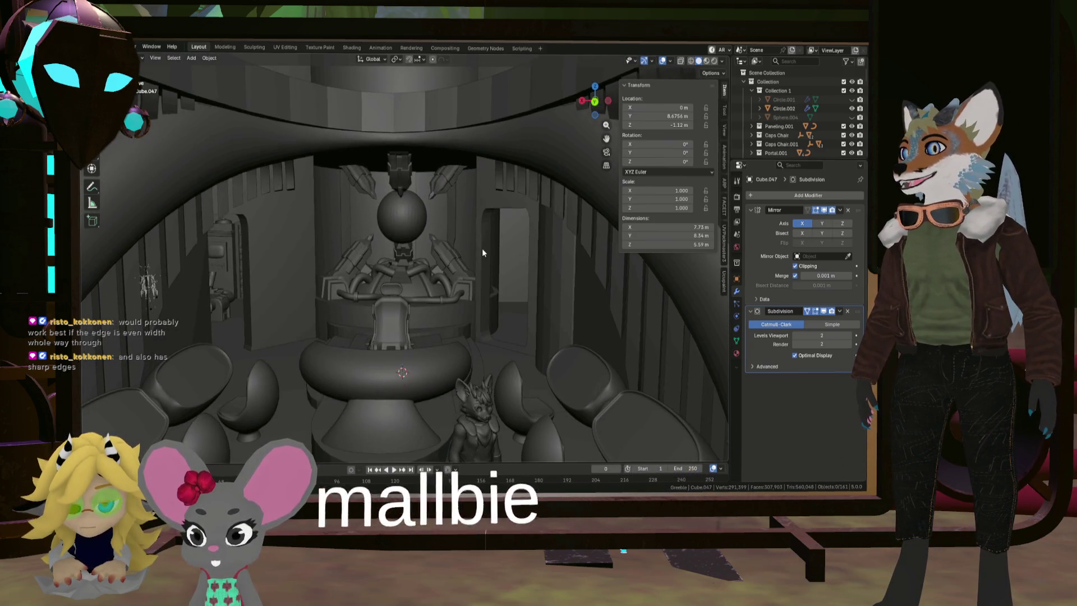
{"action": "scroll", "coordinate": [495, 243], "scroll_direction": "up", "scroll_amount": 1}
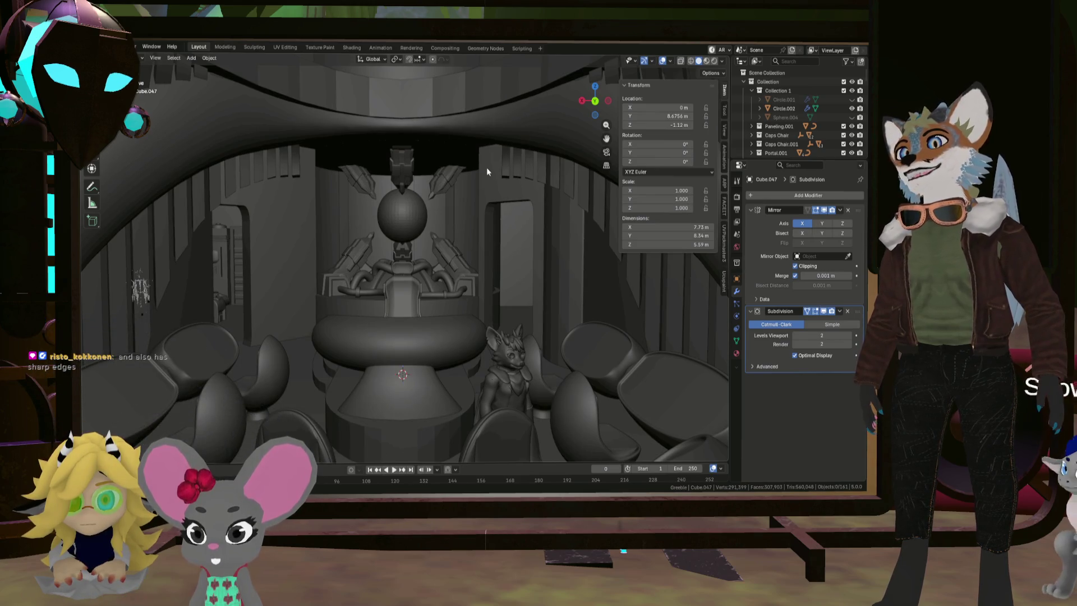
{"action": "scroll", "coordinate": [483, 157], "scroll_direction": "down", "scroll_amount": 5}
{"action": "middle_click_drag", "start_coordinate": [526, 183], "coordinate": [496, 203]}
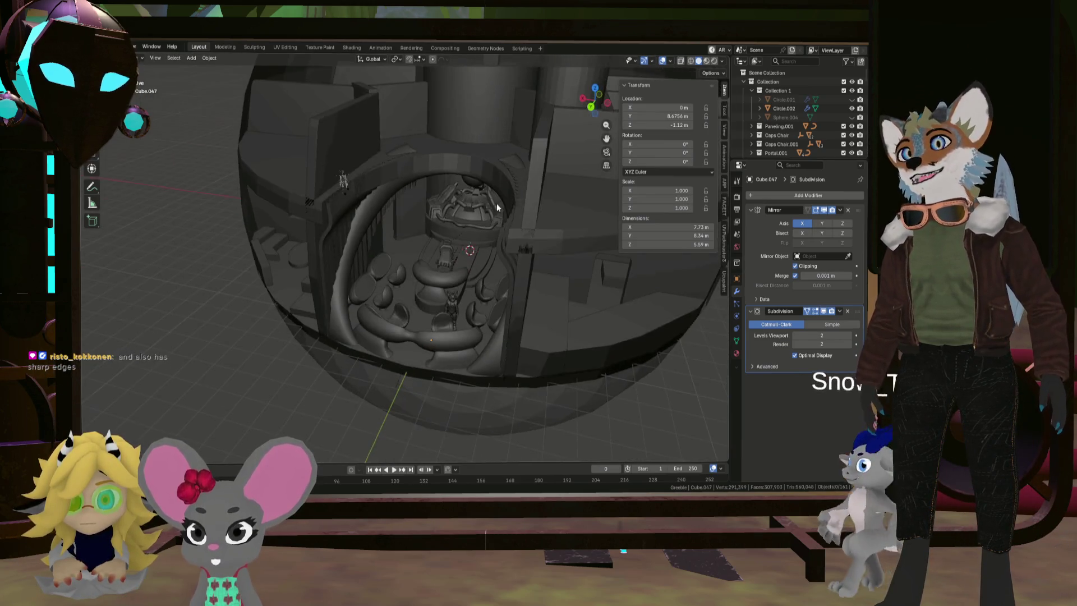
{"action": "scroll", "coordinate": [497, 200], "scroll_direction": "up", "scroll_amount": 2}
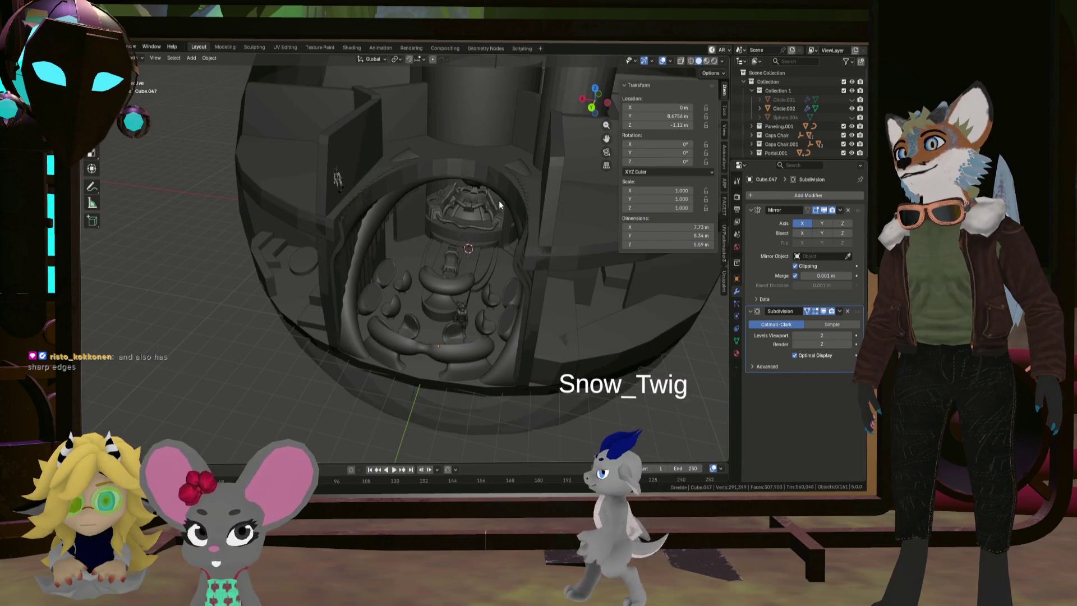
{"action": "scroll", "coordinate": [498, 197], "scroll_direction": "up", "scroll_amount": 2}
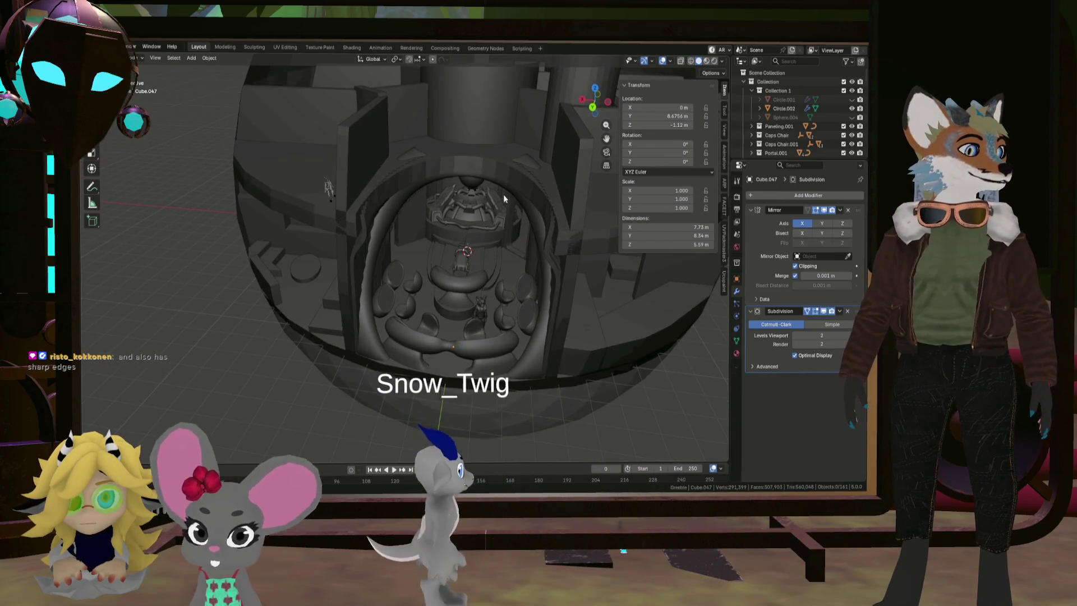
{"action": "mouse_move", "coordinate": [503, 191]}
{"action": "middle_mouse_down"}
{"action": "mouse_move", "coordinate": [503, 213]}
{"action": "mouse_move", "coordinate": [413, 194]}
{"action": "mouse_move", "coordinate": [426, 190]}
{"action": "middle_mouse_up"}
{"action": "scroll", "coordinate": [365, 170], "scroll_direction": "up", "scroll_amount": 4}
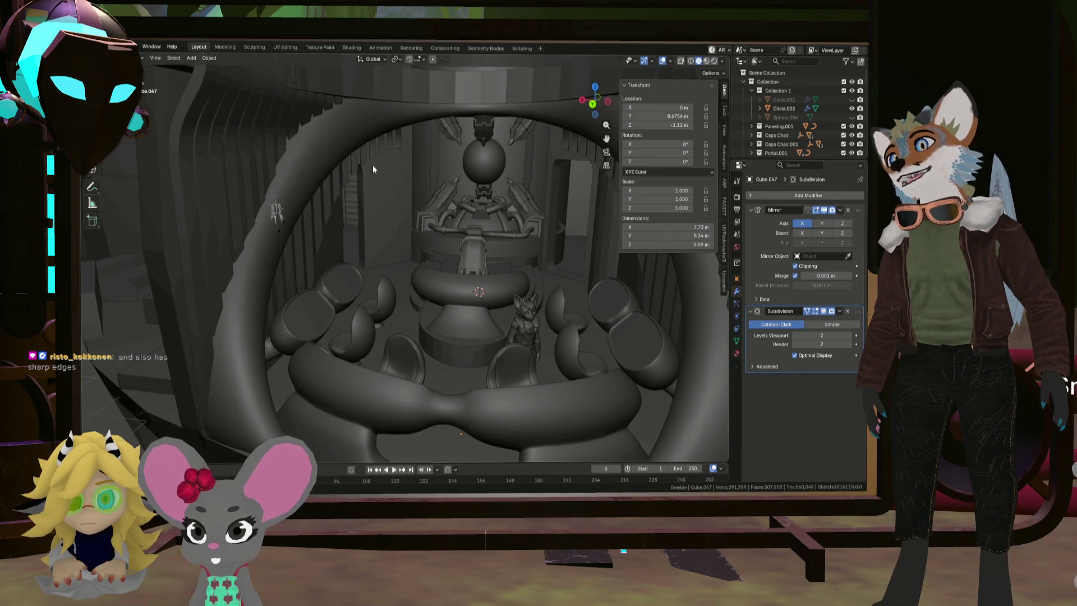
{"action": "left_click", "coordinate": [322, 167]}
{"action": "key", "text": "Tab"}
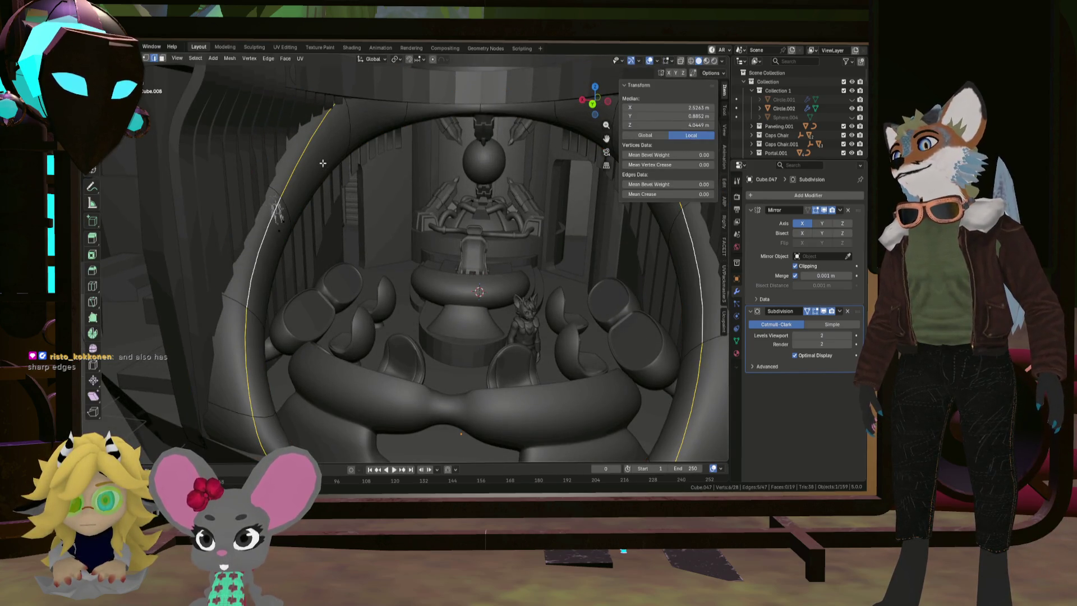
{"action": "middle_click_drag", "start_coordinate": [323, 163], "coordinate": [274, 214]}
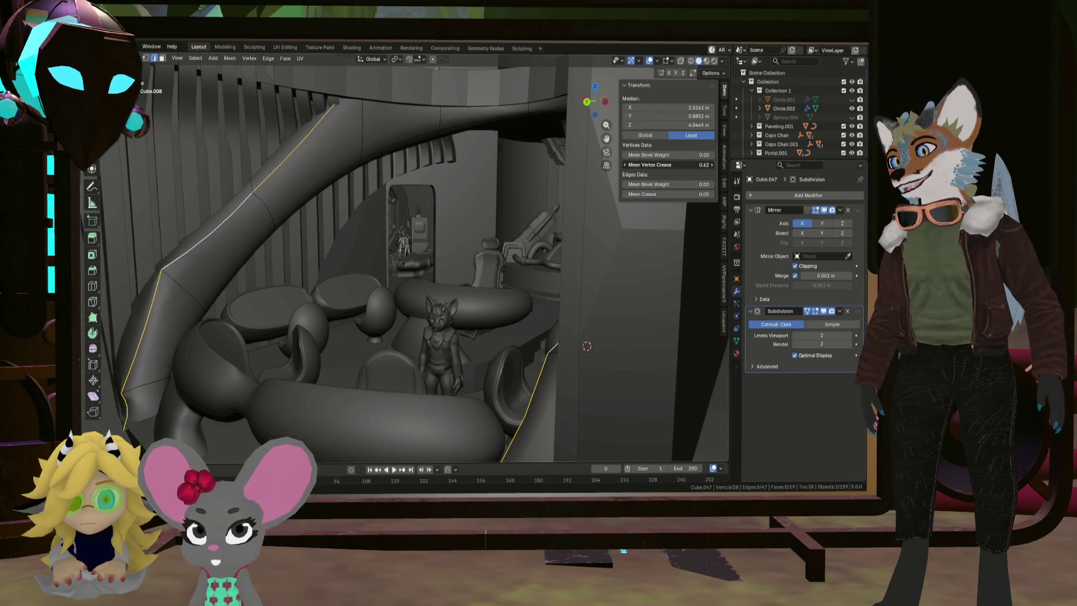
{"action": "left_click", "coordinate": [668, 184]}
{"action": "type", "text": "0.75"}
{"action": "key", "text": "Return"}
{"action": "left_click_drag", "start_coordinate": [701, 194], "coordinate": [746, 194]}
{"action": "mouse_move", "coordinate": [522, 179]}
{"action": "middle_mouse_down"}
{"action": "mouse_move", "coordinate": [488, 174]}
{"action": "mouse_move", "coordinate": [507, 207]}
{"action": "mouse_move", "coordinate": [487, 200]}
{"action": "mouse_move", "coordinate": [489, 210]}
{"action": "mouse_move", "coordinate": [510, 217]}
{"action": "mouse_move", "coordinate": [492, 207]}
{"action": "middle_mouse_up"}
{"action": "key", "text": "Tab"}
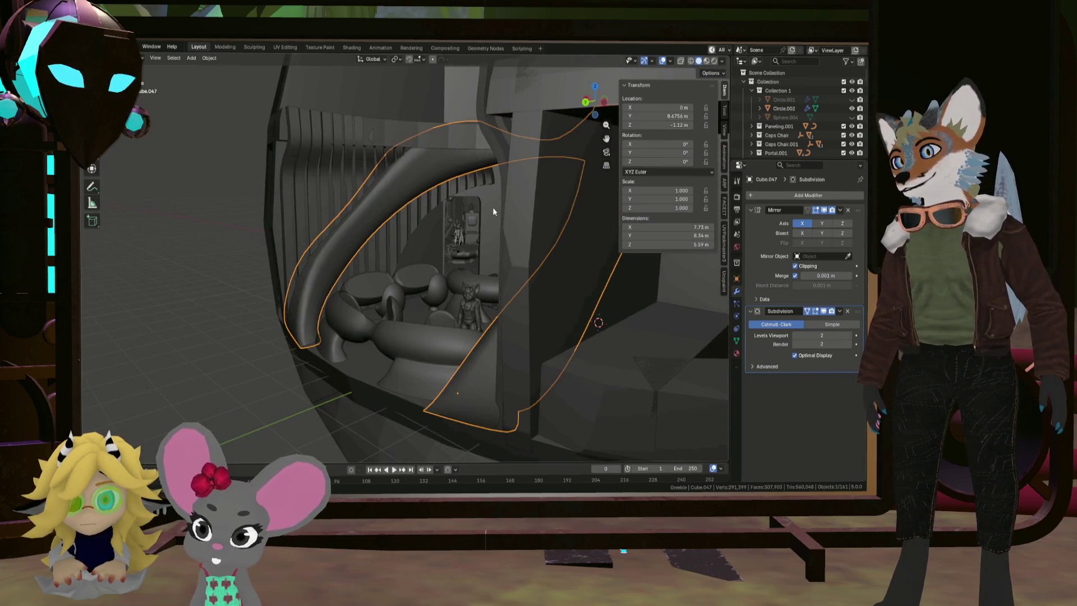
{"action": "key", "text": "Tab"}
{"action": "key", "text": "shift+e"}
{"action": "type", "text": "-1"}
{"action": "key", "text": "Return"}
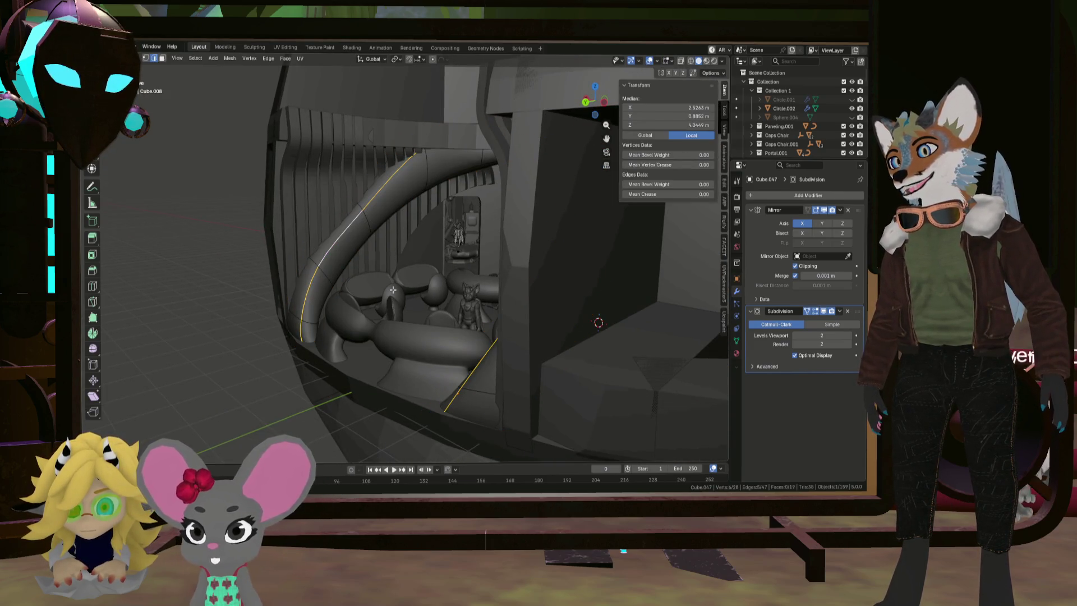
{"action": "key", "text": "Tab"}
{"action": "mouse_move", "coordinate": [197, 290]}
{"action": "middle_mouse_down"}
{"action": "mouse_move", "coordinate": [288, 317]}
{"action": "mouse_move", "coordinate": [399, 241]}
{"action": "mouse_move", "coordinate": [355, 314]}
{"action": "mouse_move", "coordinate": [298, 265]}
{"action": "mouse_move", "coordinate": [296, 240]}
{"action": "mouse_move", "coordinate": [324, 254]}
{"action": "middle_mouse_up"}
Confirm the arch curve's Boolean cuts with Sphere, then select Sphere.006 in the Outliner
{"action": "left_click", "coordinate": [293, 221]}
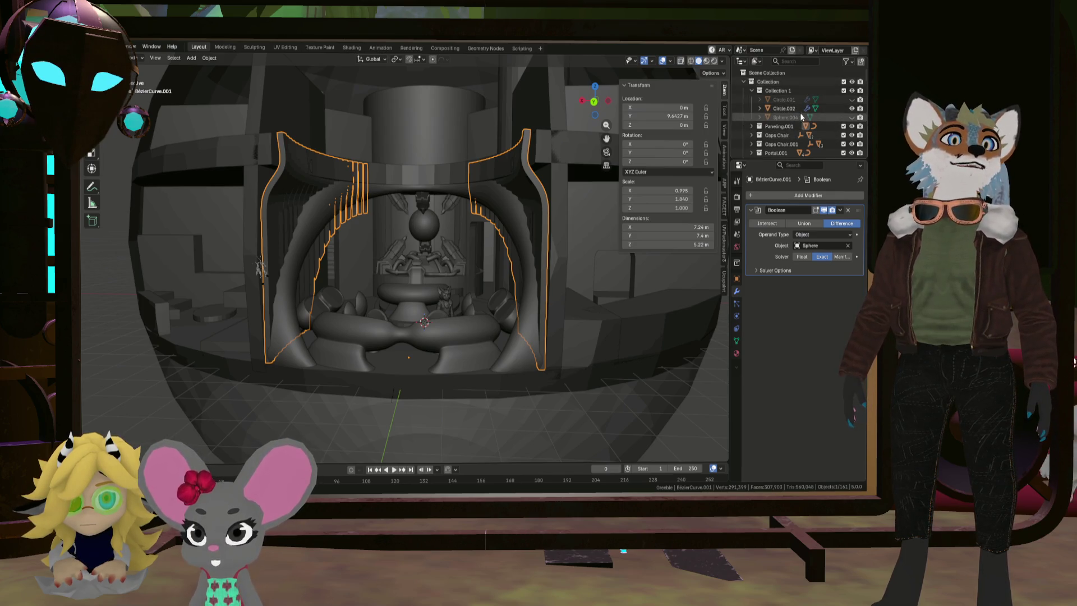
{"action": "scroll", "coordinate": [801, 116], "scroll_direction": "down", "scroll_amount": 5}
{"action": "scroll", "coordinate": [828, 119], "scroll_direction": "up", "scroll_amount": 1}
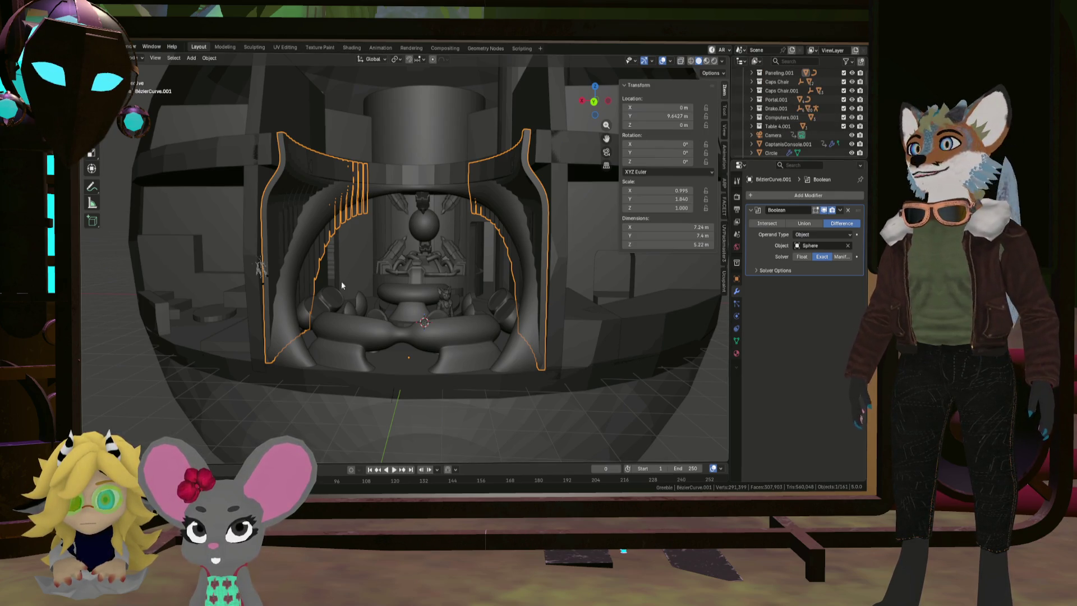
{"action": "left_click", "coordinate": [809, 245]}
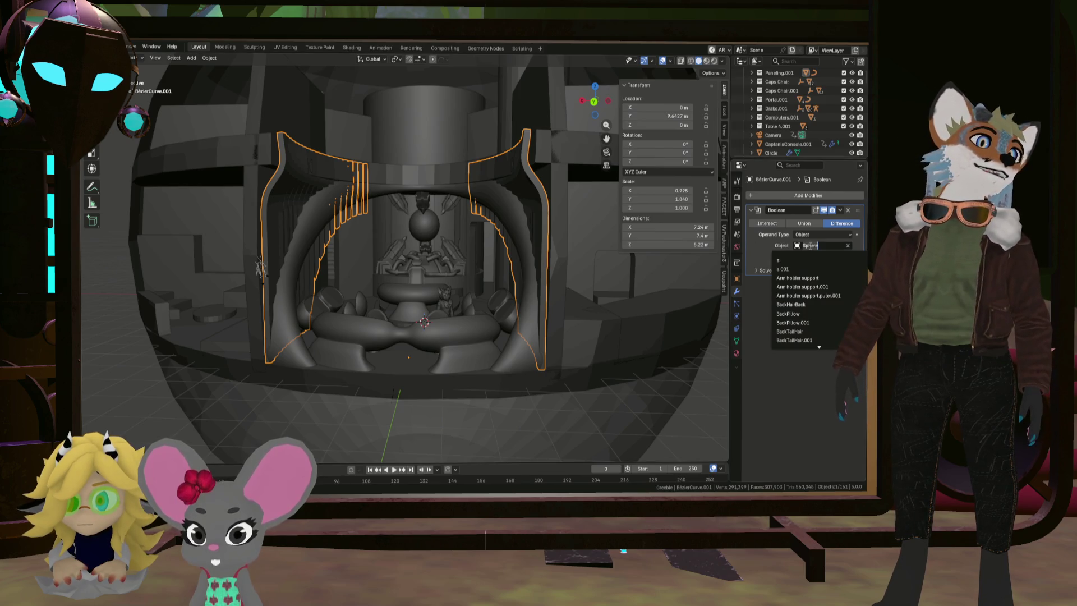
{"action": "key", "text": "Escape"}
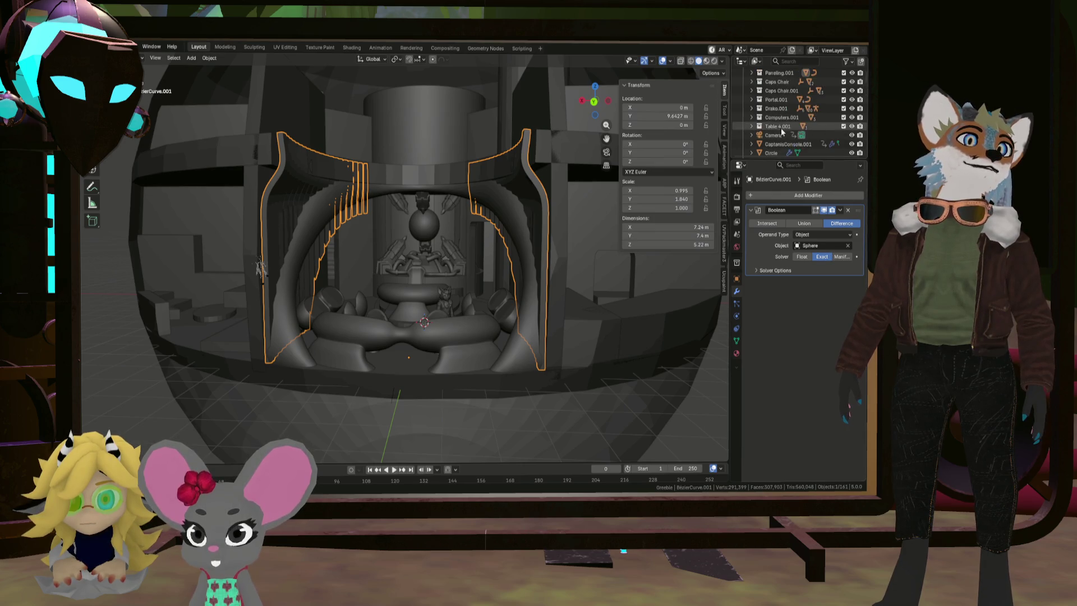
{"action": "scroll", "coordinate": [782, 130], "scroll_direction": "up", "scroll_amount": 3}
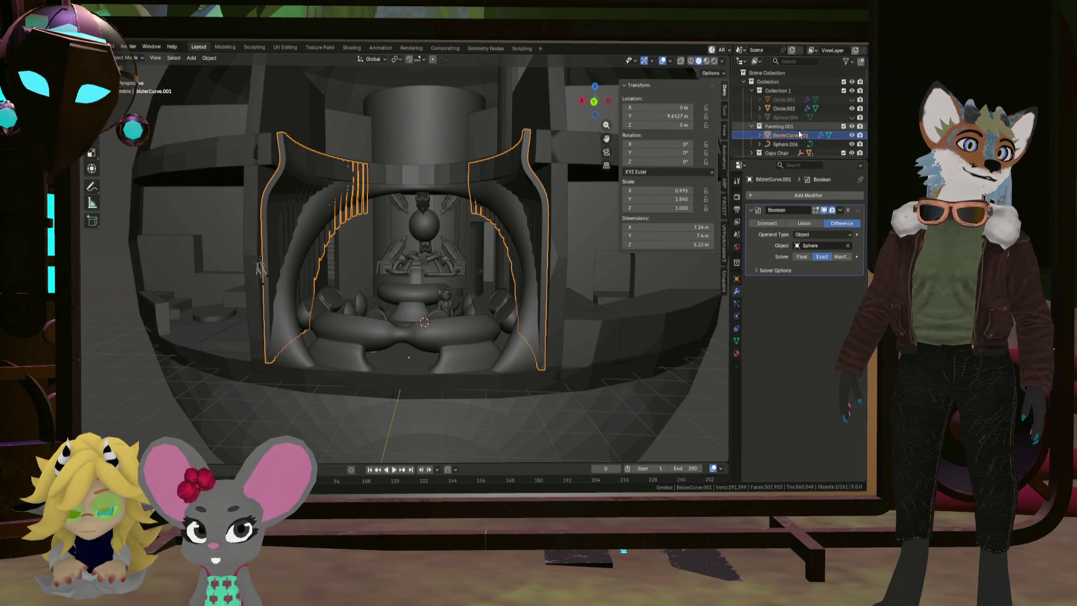
{"action": "scroll", "coordinate": [791, 129], "scroll_direction": "down", "scroll_amount": 2}
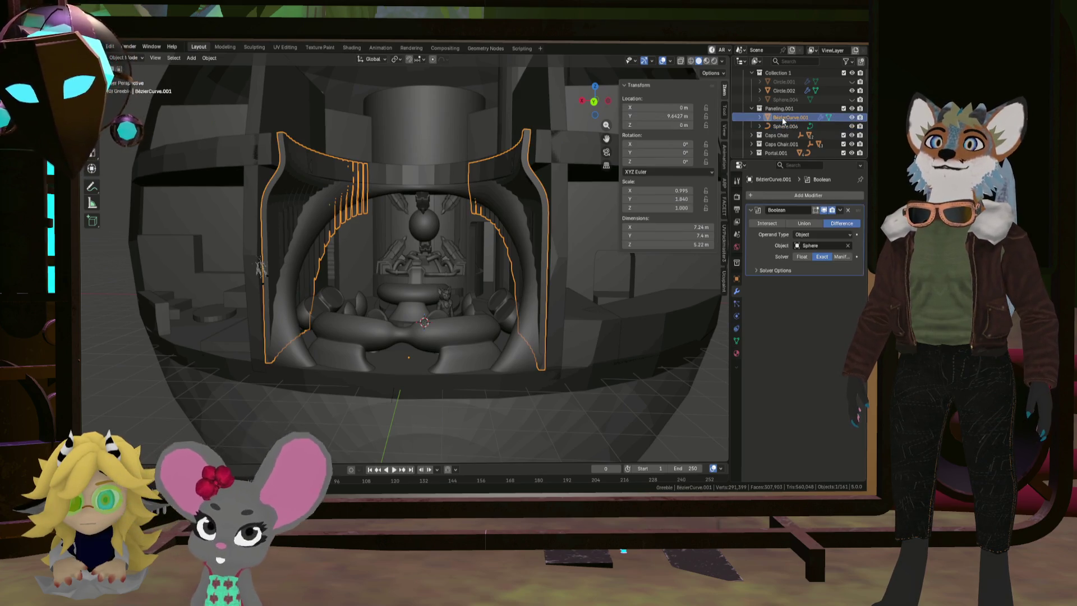
{"action": "left_click", "coordinate": [784, 126]}
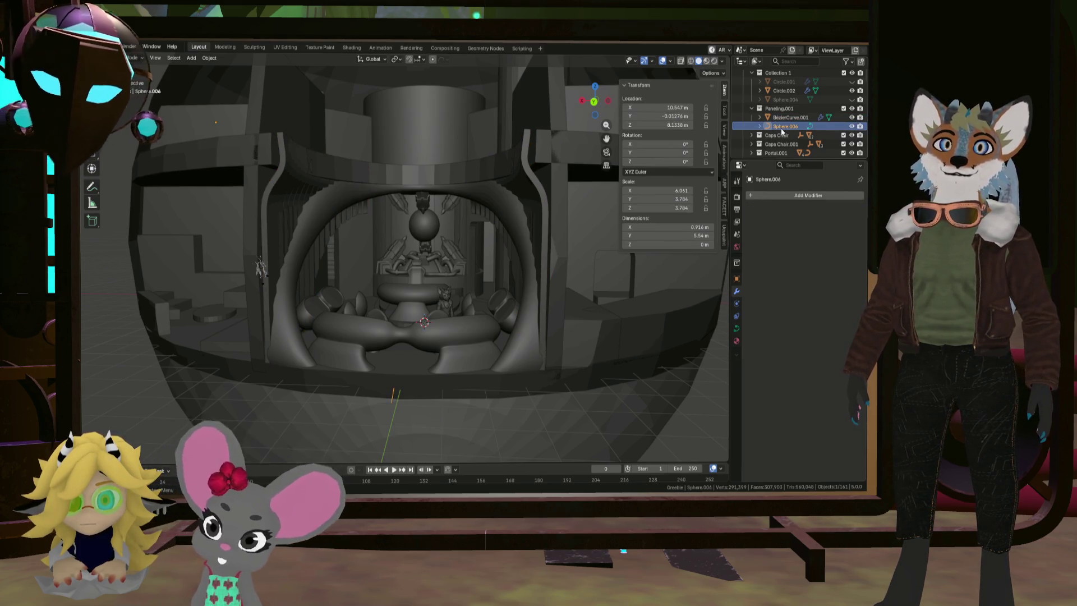
Frame the helper sphere, reveal all hidden objects, then hide Sphere.004 and Circle.001 again
{"action": "key", "text": "KP_Decimal"}
{"action": "mouse_move", "coordinate": [453, 257]}
{"action": "middle_mouse_down"}
{"action": "mouse_move", "coordinate": [463, 257]}
{"action": "mouse_move", "coordinate": [409, 280]}
{"action": "mouse_move", "coordinate": [459, 291]}
{"action": "mouse_move", "coordinate": [389, 258]}
{"action": "mouse_move", "coordinate": [400, 259]}
{"action": "middle_mouse_up"}
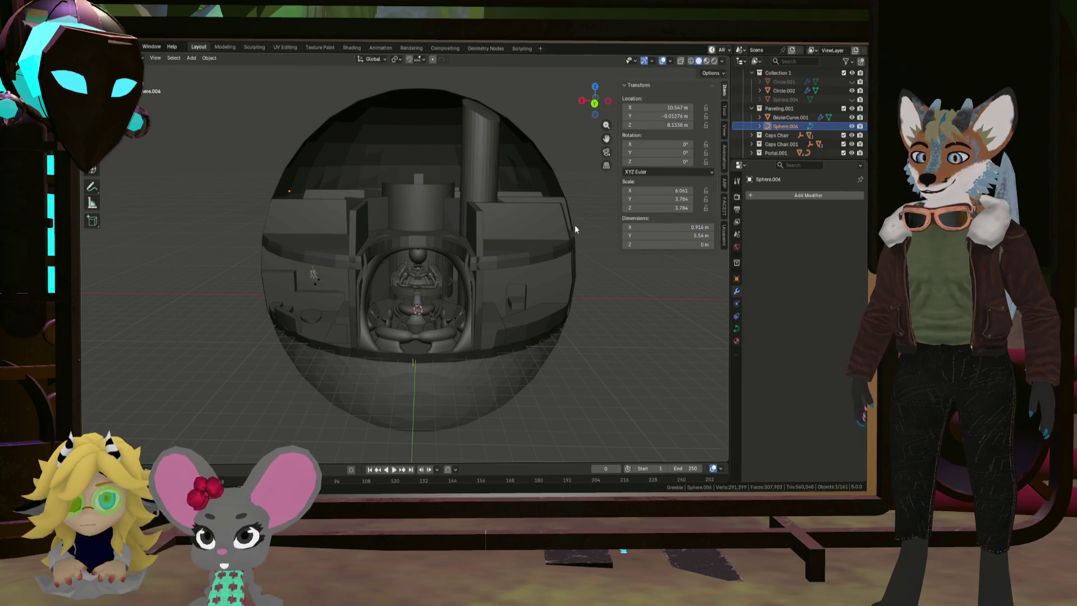
{"action": "key", "text": "alt+h"}
{"action": "scroll", "coordinate": [433, 284], "scroll_direction": "up", "scroll_amount": 4}
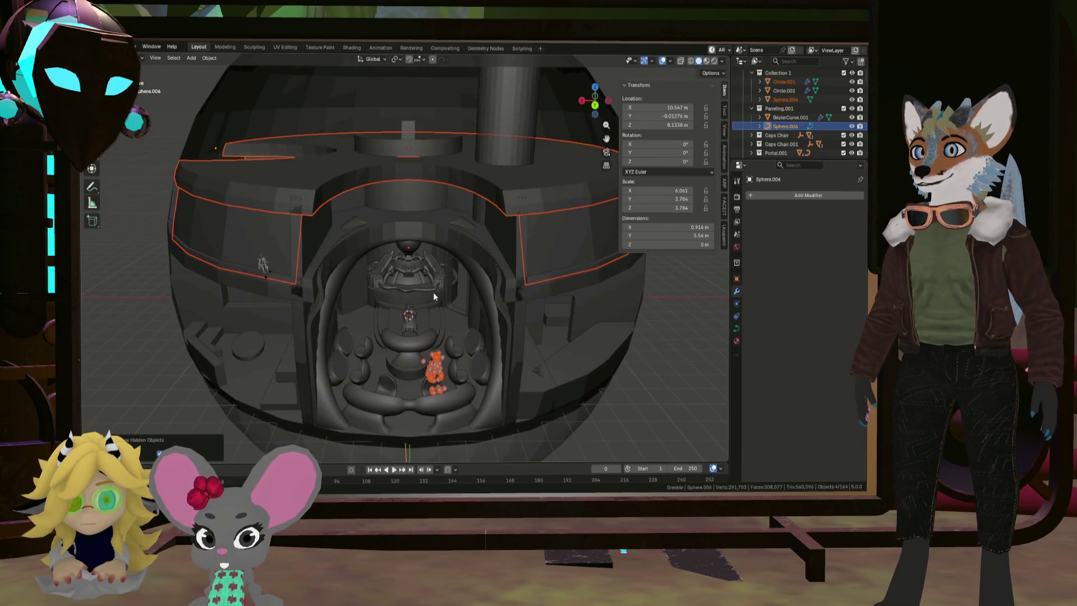
{"action": "mouse_move", "coordinate": [443, 278]}
{"action": "middle_mouse_down"}
{"action": "mouse_move", "coordinate": [435, 275]}
{"action": "mouse_move", "coordinate": [449, 276]}
{"action": "middle_mouse_up"}
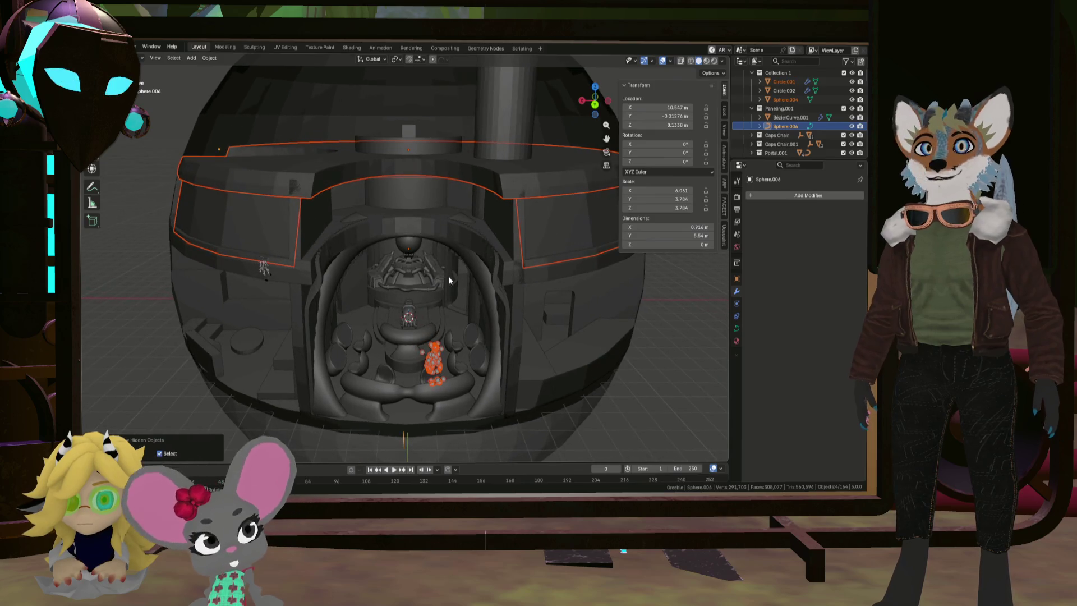
{"action": "left_click", "coordinate": [851, 99]}
{"action": "left_click", "coordinate": [851, 100]}
{"action": "left_click", "coordinate": [851, 82]}
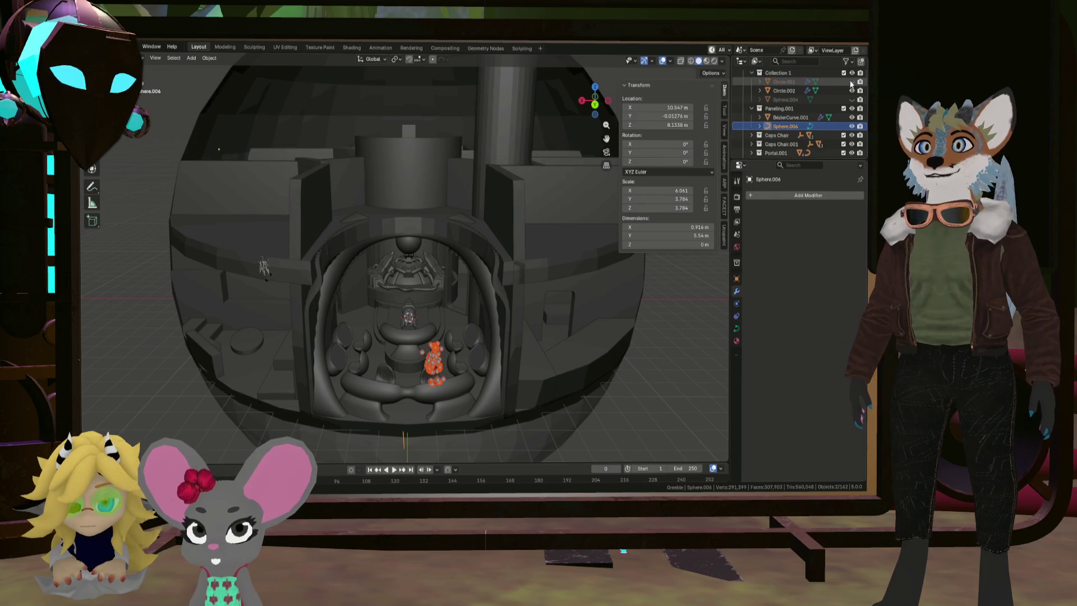
{"action": "middle_click_drag", "start_coordinate": [531, 308], "coordinate": [453, 356]}
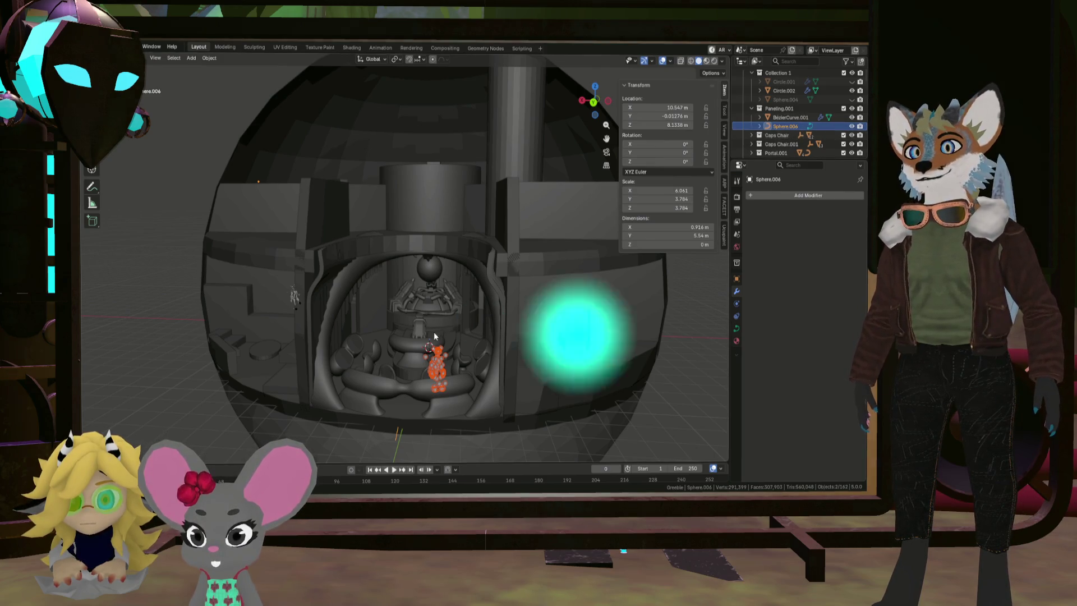
Delete the helper sphere Sphere.006 from the Outliner
{"action": "key", "text": "g"}
{"action": "key", "text": "Escape"}
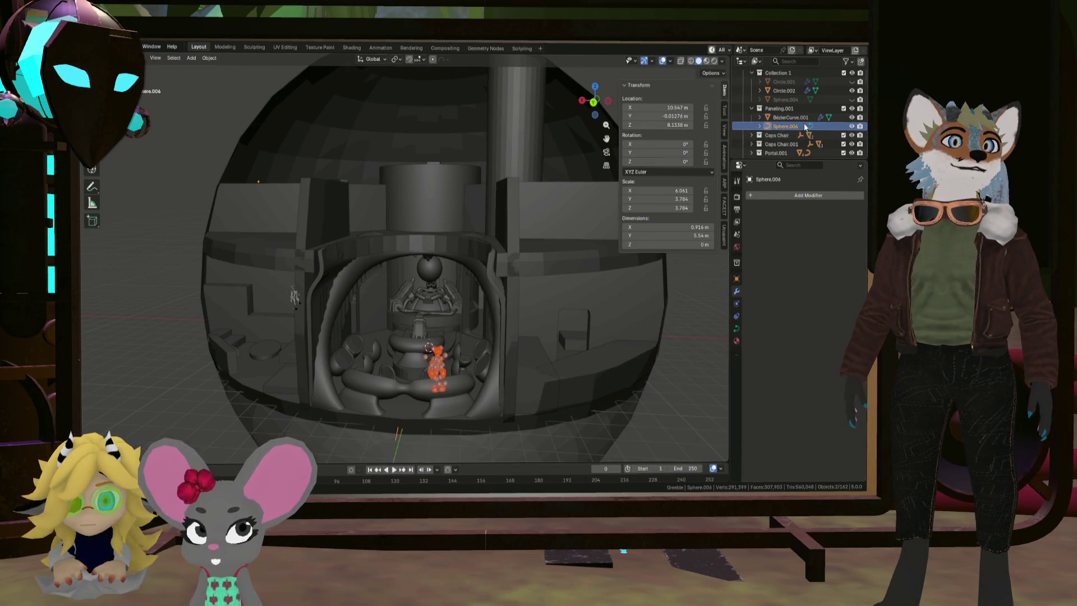
{"action": "left_click", "coordinate": [790, 117]}
{"action": "left_click", "coordinate": [794, 127]}
{"action": "key", "text": "g"}
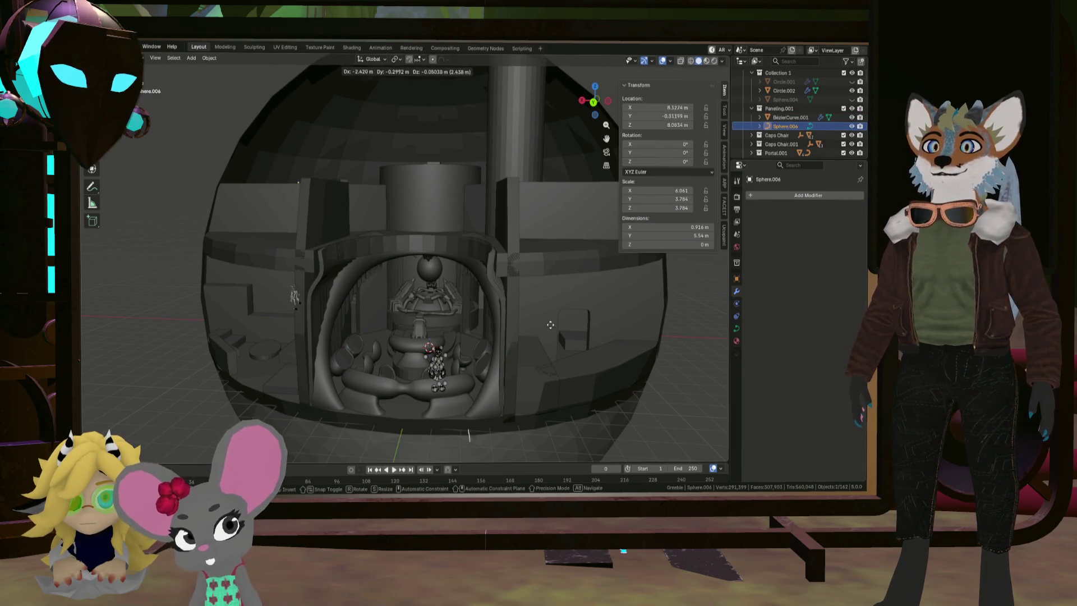
{"action": "scroll", "coordinate": [493, 341], "scroll_direction": "down", "scroll_amount": 3}
{"action": "key", "text": "Escape"}
{"action": "right_click", "coordinate": [785, 128]}
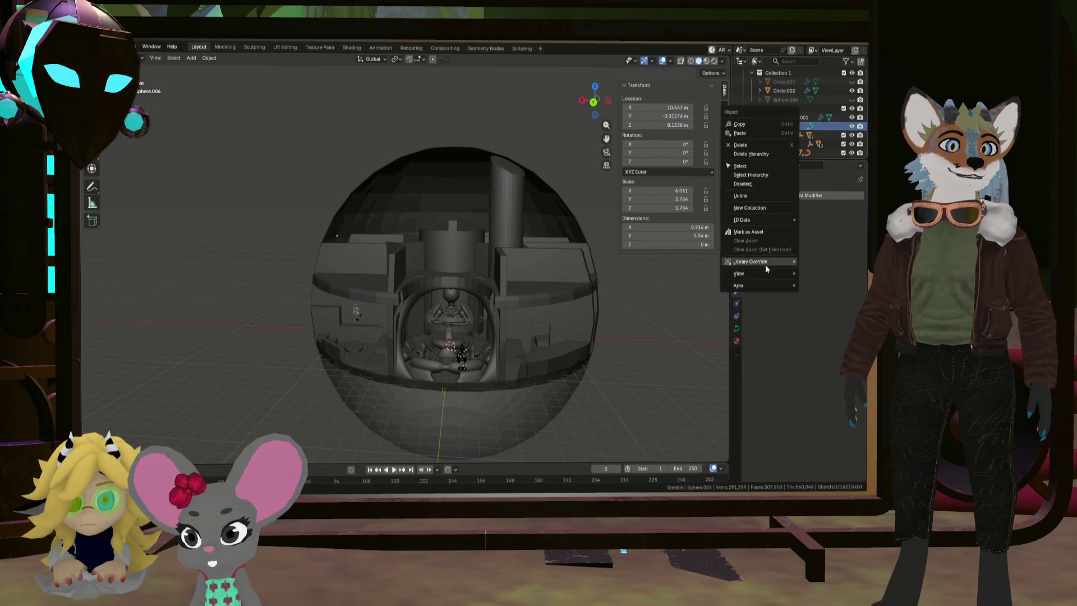
{"action": "left_click", "coordinate": [763, 147]}
{"action": "scroll", "coordinate": [486, 342], "scroll_direction": "up", "scroll_amount": 3}
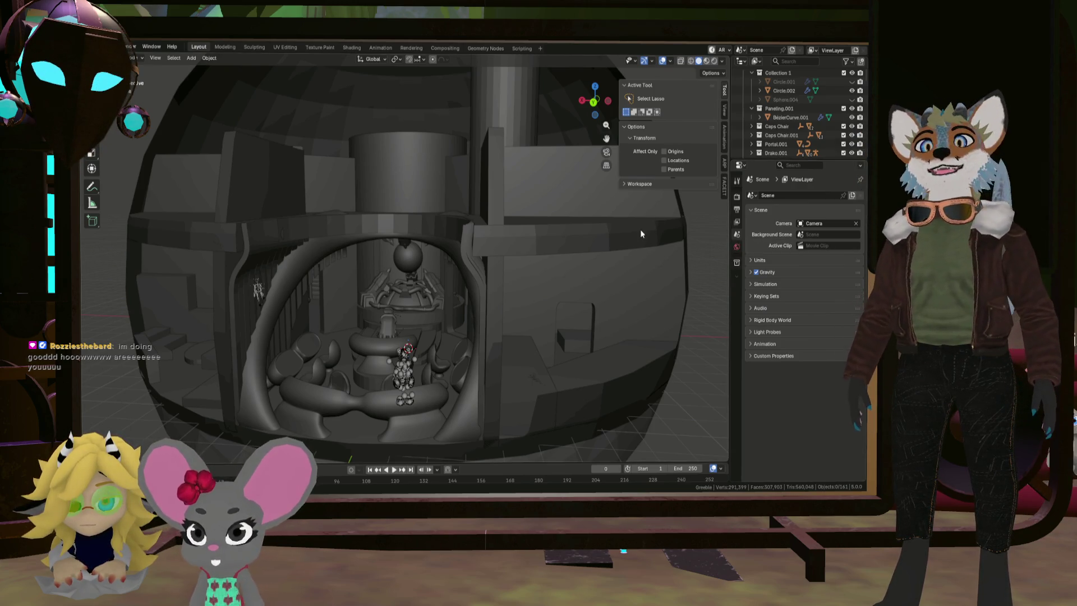
In Edit Mode on Cube.047, rotate the arch's top edge about 6.61°
{"action": "mouse_move", "coordinate": [496, 291]}
{"action": "middle_mouse_down"}
{"action": "mouse_move", "coordinate": [488, 328]}
{"action": "mouse_move", "coordinate": [456, 90]}
{"action": "middle_mouse_up"}
{"action": "mouse_move", "coordinate": [444, 130]}
{"action": "middle_mouse_down"}
{"action": "mouse_move", "coordinate": [489, 115]}
{"action": "mouse_move", "coordinate": [445, 198]}
{"action": "middle_mouse_up"}
{"action": "left_click", "coordinate": [459, 164]}
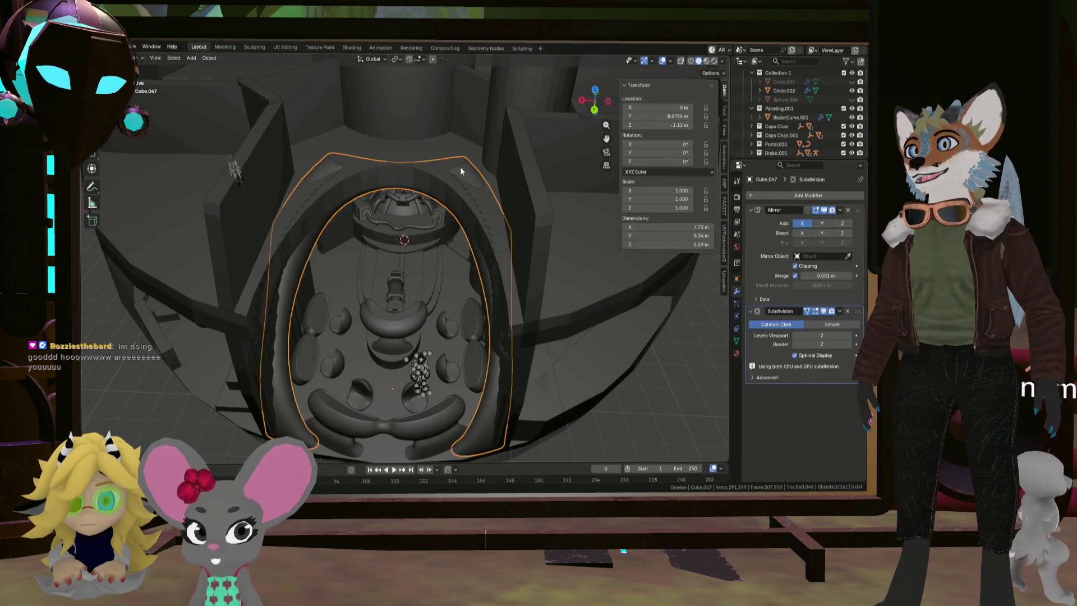
{"action": "key", "text": "Tab"}
{"action": "scroll", "coordinate": [302, 163], "scroll_direction": "up", "scroll_amount": 5}
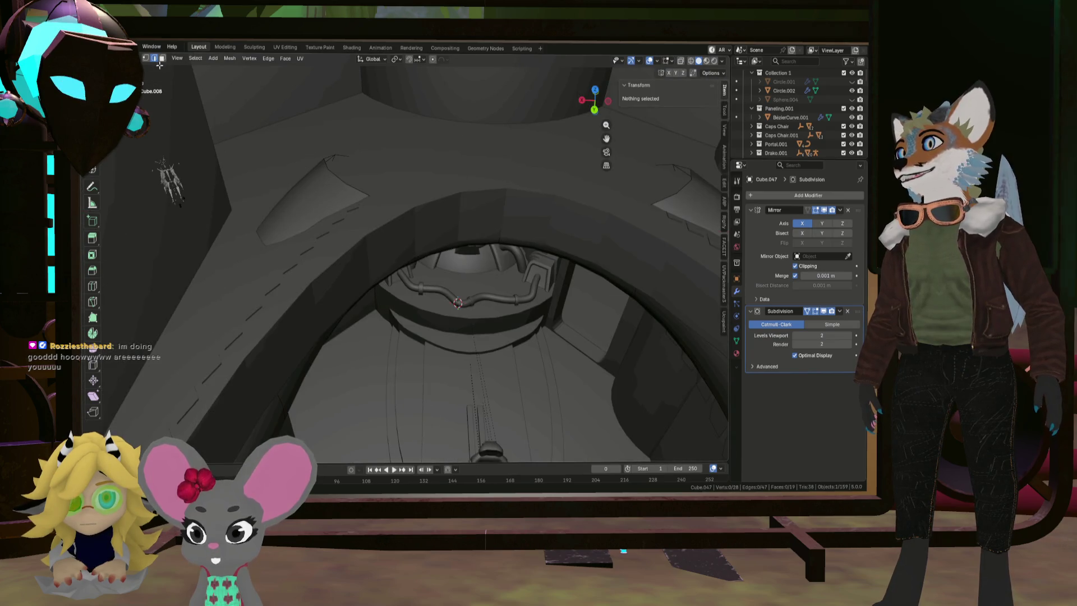
{"action": "left_click", "coordinate": [349, 157]}
{"action": "mouse_move", "coordinate": [349, 156]}
{"action": "middle_mouse_down"}
{"action": "mouse_move", "coordinate": [371, 167]}
{"action": "mouse_move", "coordinate": [376, 143]}
{"action": "mouse_move", "coordinate": [472, 157]}
{"action": "middle_mouse_up"}
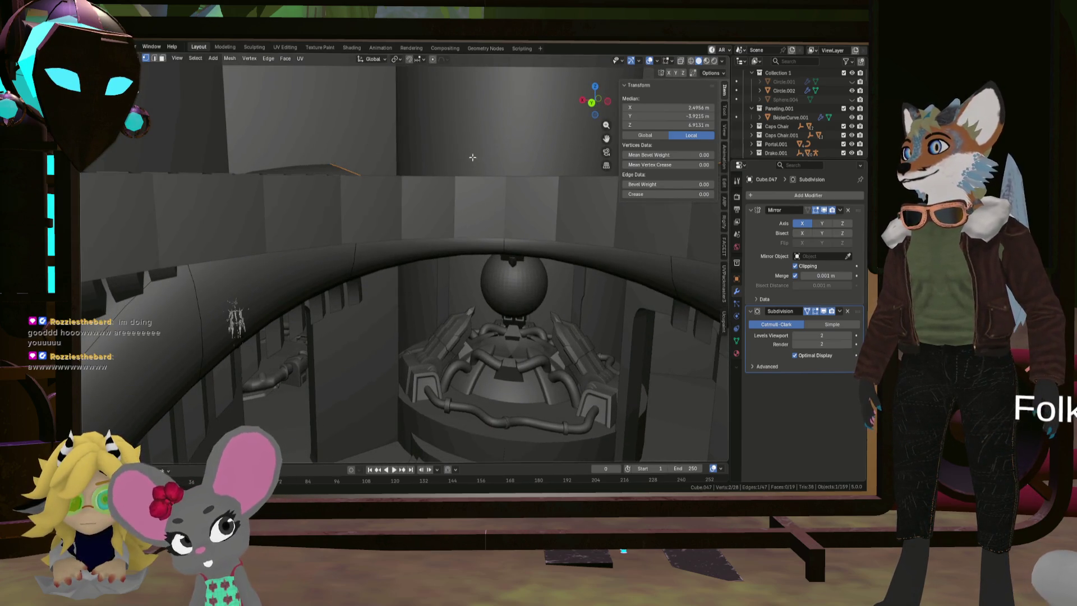
{"action": "key", "text": "r"}
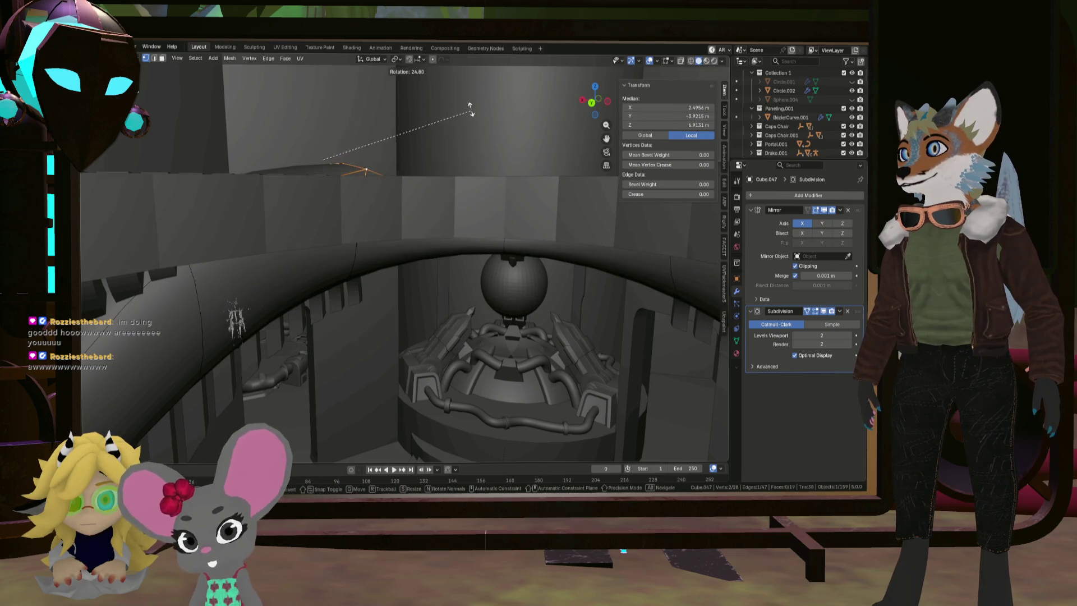
{"action": "left_click", "coordinate": [457, 157]}
Lower the arch's top edge about 0.28 m along Z
{"action": "key", "text": "g"}
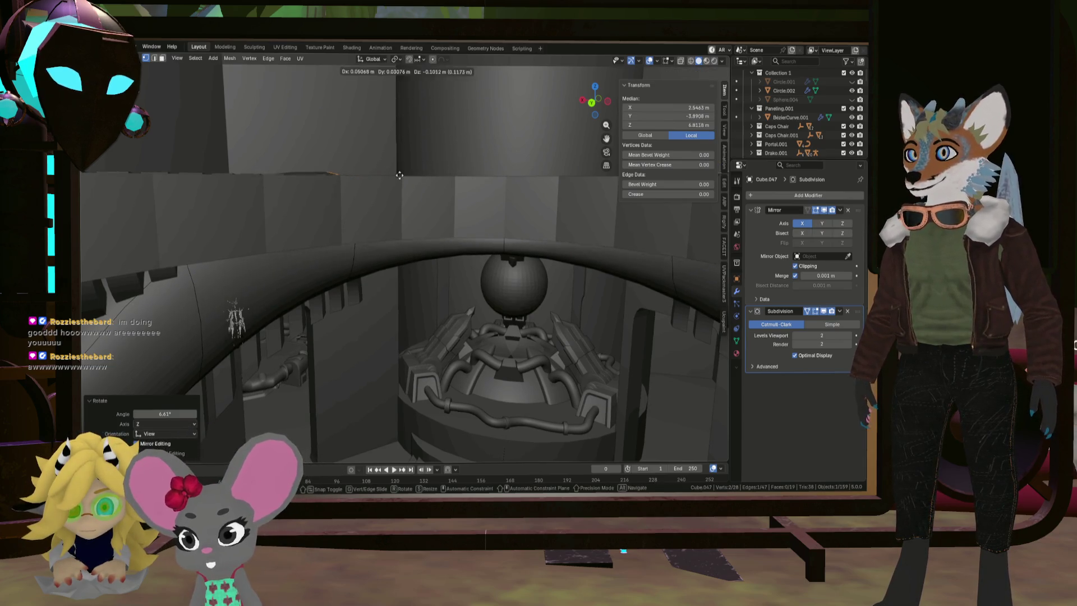
{"action": "left_click", "coordinate": [411, 203]}
{"action": "key", "text": "g"}
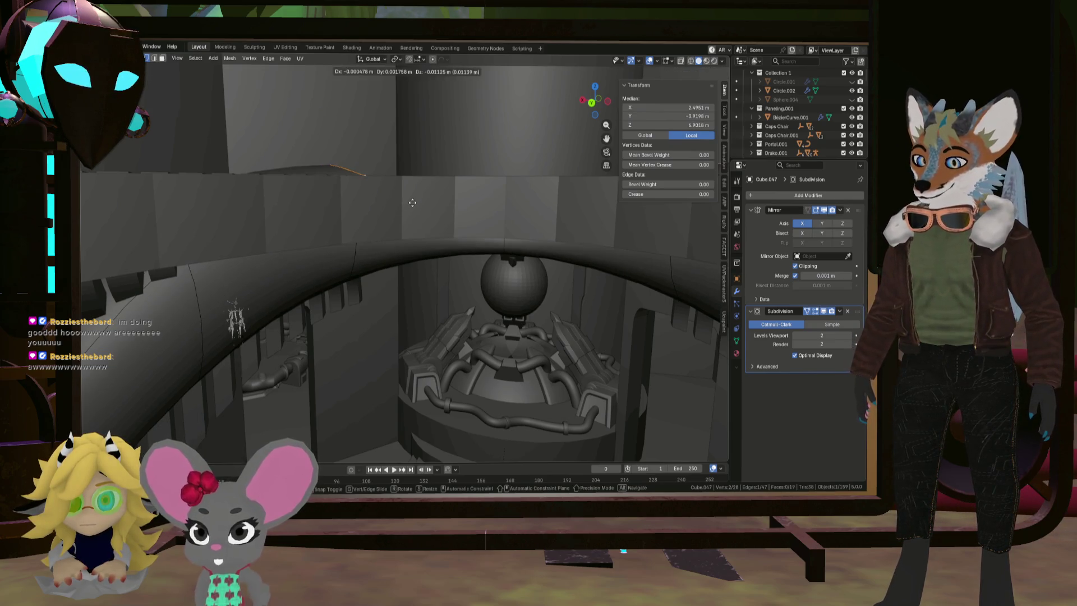
{"action": "key", "text": "z"}
{"action": "left_click", "coordinate": [413, 224]}
{"action": "scroll", "coordinate": [413, 224], "scroll_direction": "down", "scroll_amount": 10}
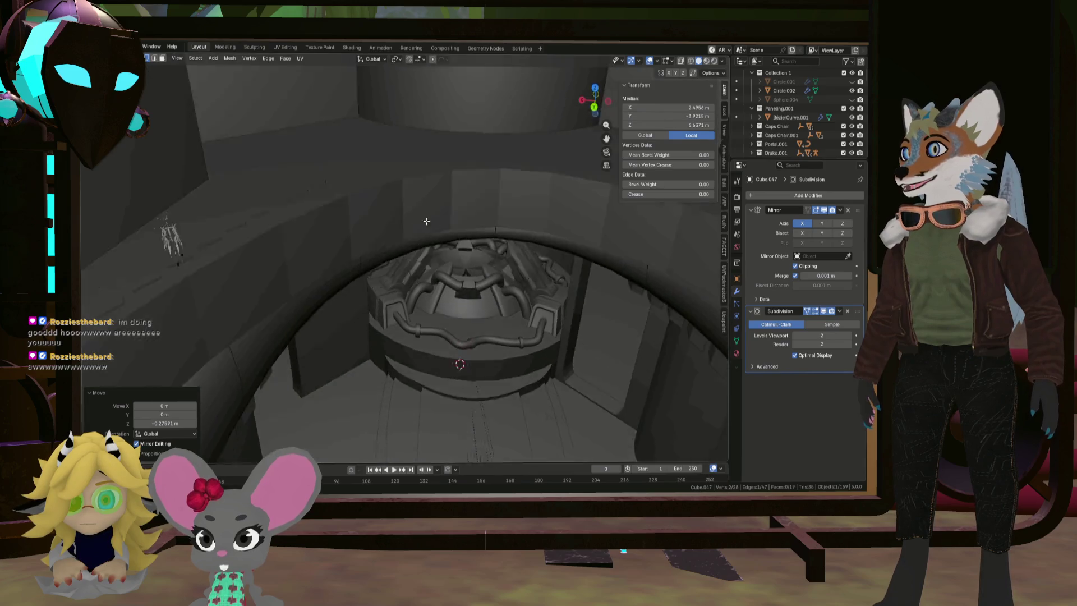
{"action": "middle_click_drag", "start_coordinate": [425, 195], "coordinate": [368, 173]}
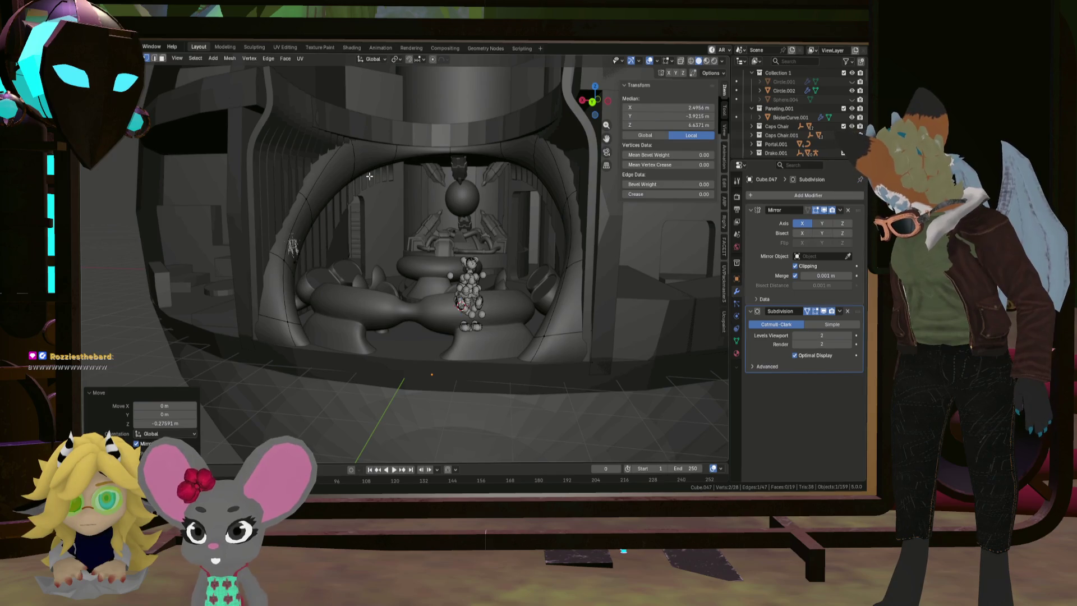
{"action": "middle_click_drag", "start_coordinate": [396, 197], "coordinate": [462, 272]}
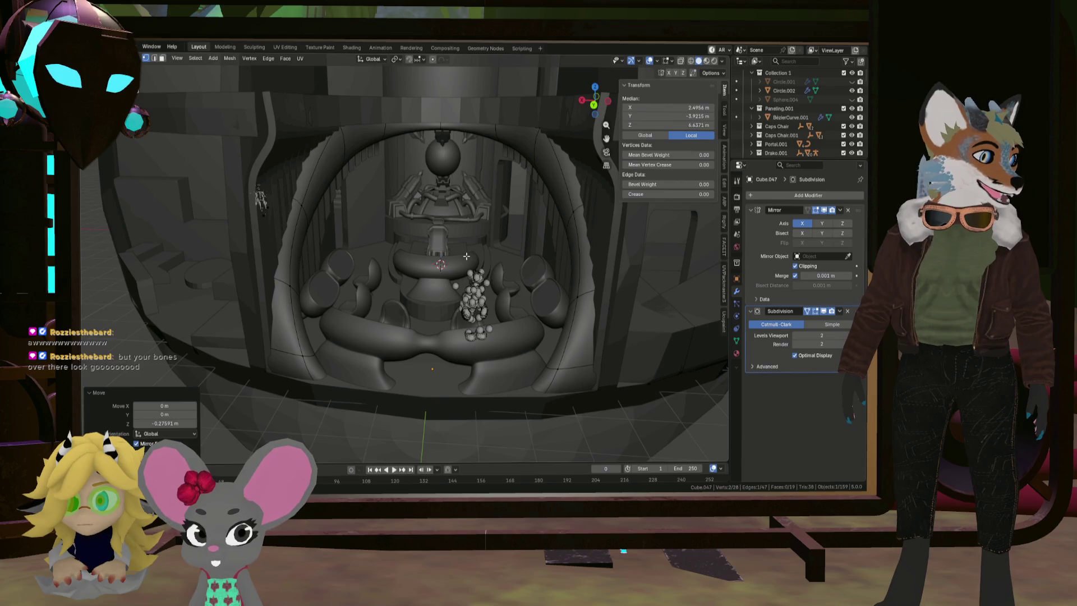
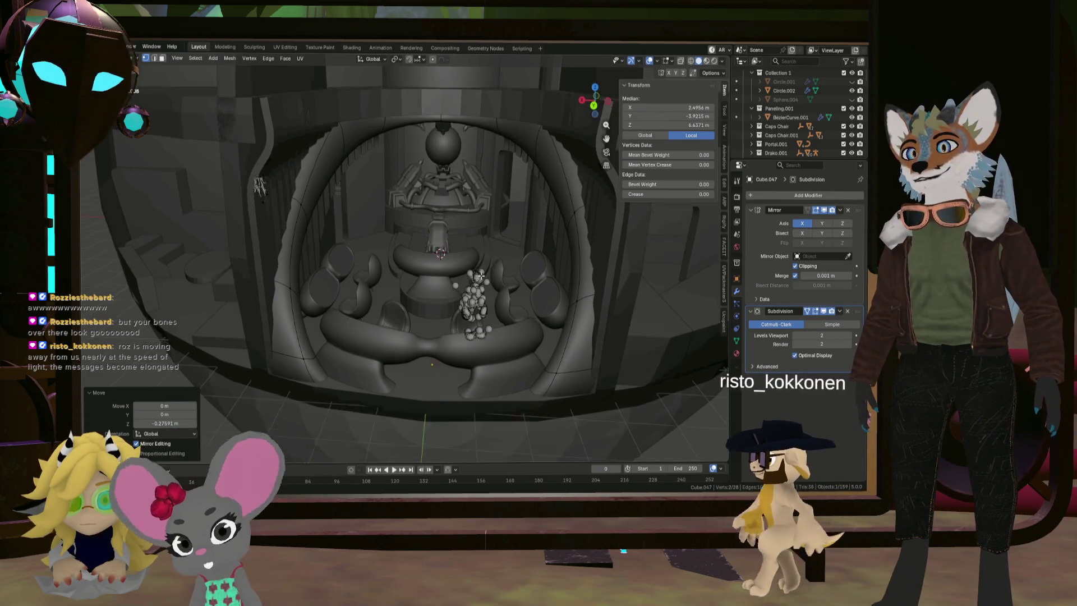
Orbit down into the domed chamber, zoom out, and bring up the Shift+A Add Mesh list
{"action": "middle_click_drag", "start_coordinate": [463, 252], "coordinate": [508, 135]}
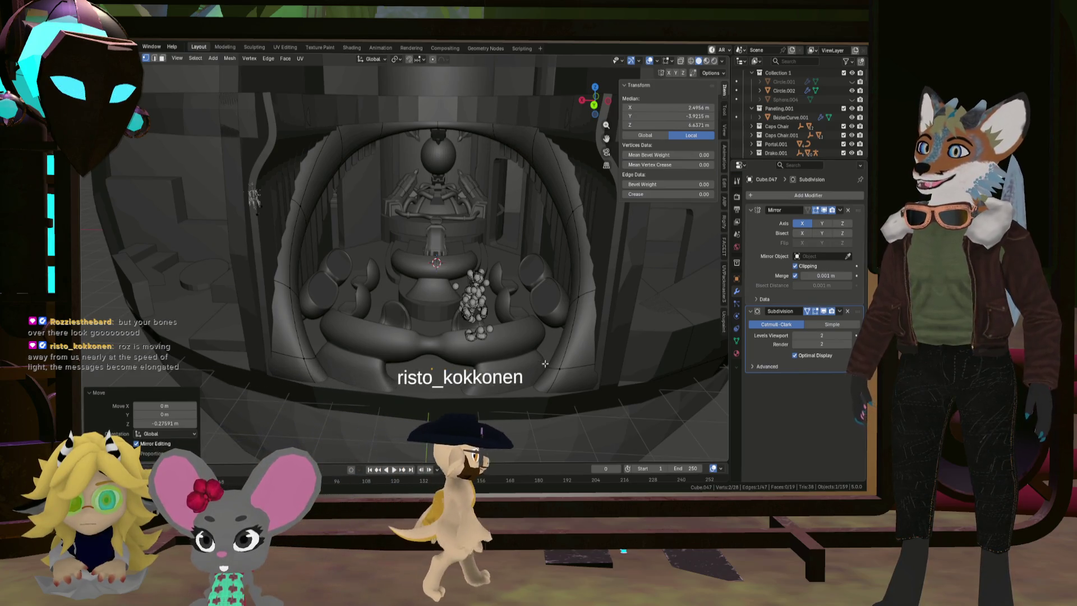
{"action": "mouse_move", "coordinate": [381, 123]}
{"action": "middle_mouse_down"}
{"action": "mouse_move", "coordinate": [399, 239]}
{"action": "mouse_move", "coordinate": [336, 262]}
{"action": "middle_mouse_up"}
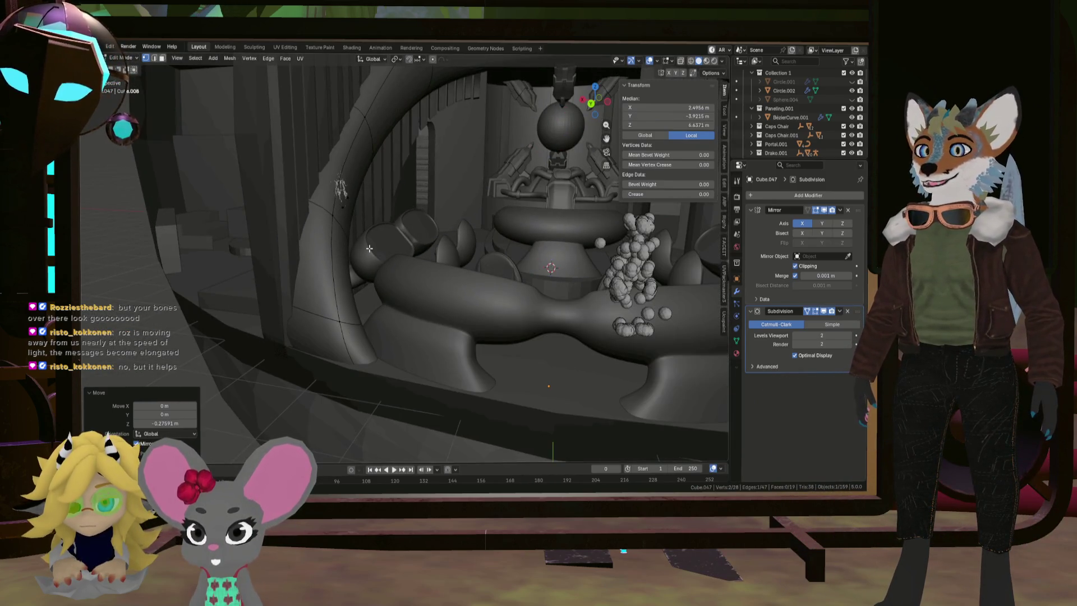
{"action": "scroll", "coordinate": [421, 257], "scroll_direction": "down", "scroll_amount": 5}
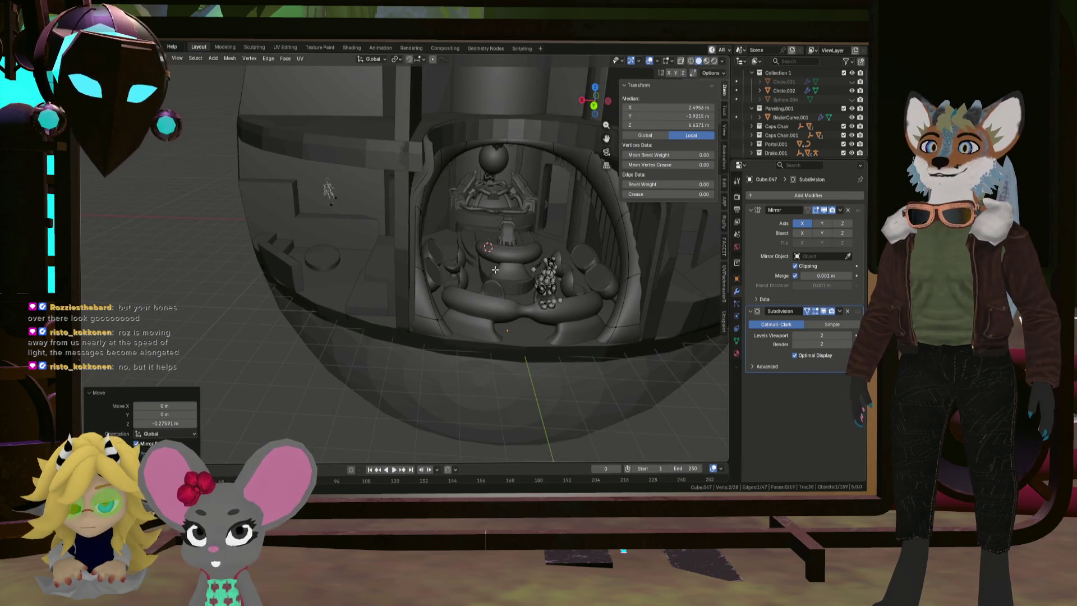
{"action": "scroll", "coordinate": [449, 264], "scroll_direction": "down", "scroll_amount": 2}
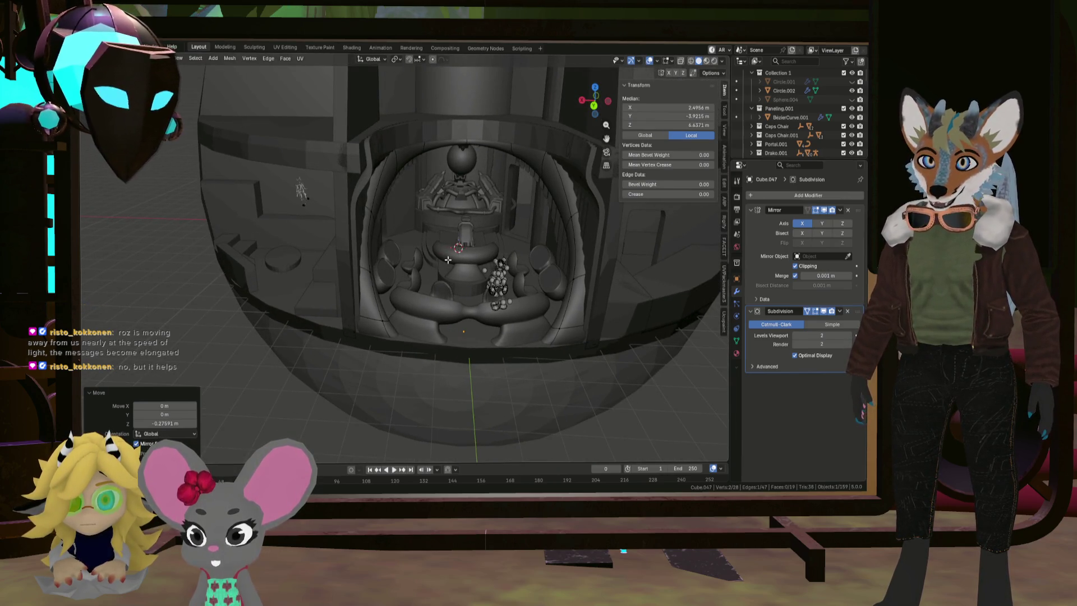
{"action": "key", "text": "shift+a"}
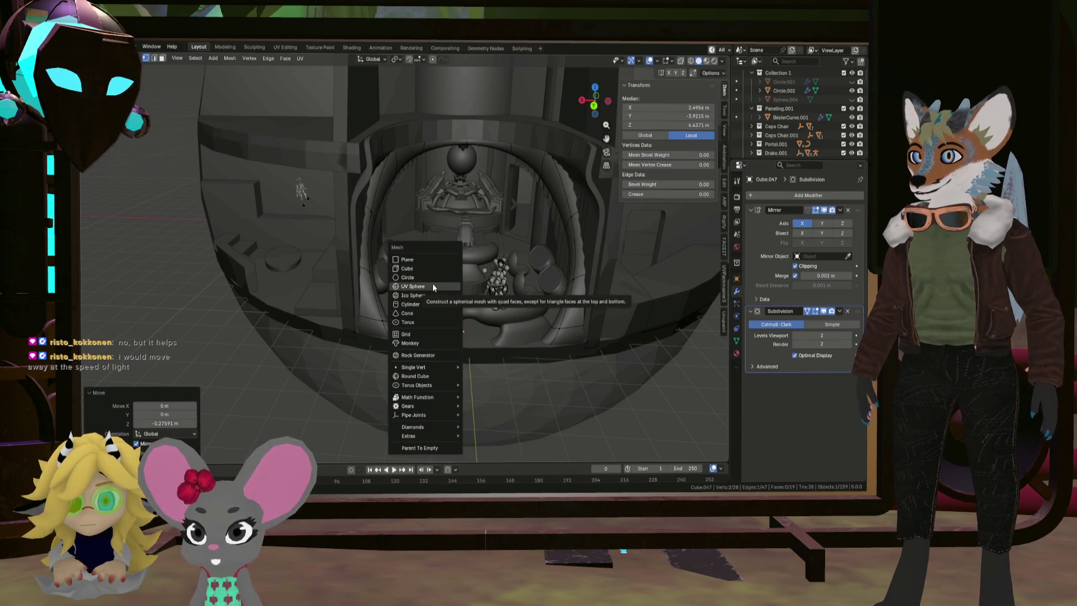
Add a cube, raise it to 3.57 m height along Z, and move it along Y
{"action": "left_click", "coordinate": [426, 266]}
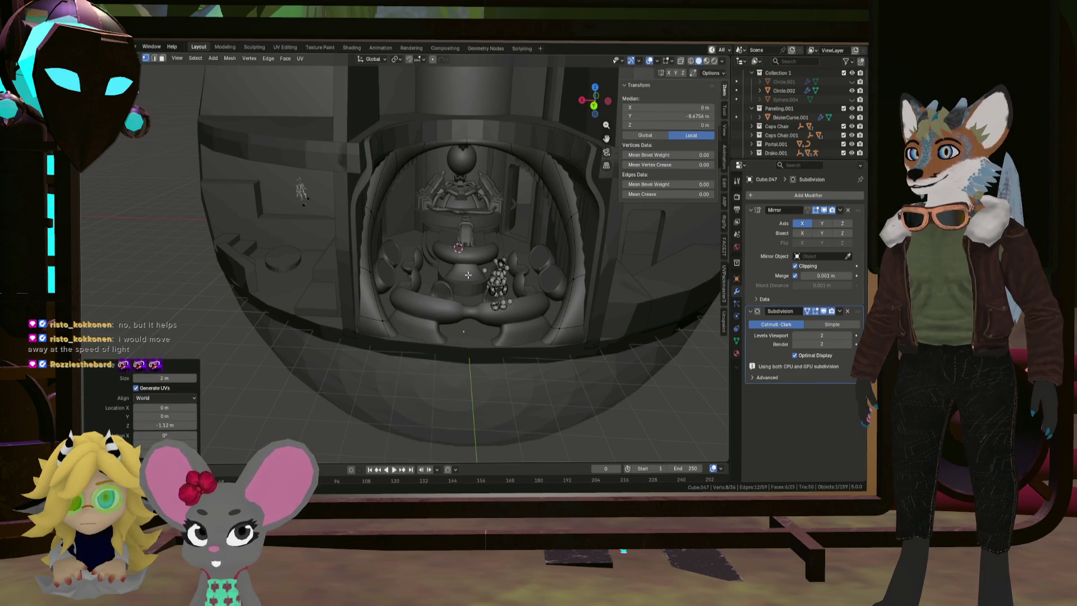
{"action": "scroll", "coordinate": [467, 275], "scroll_direction": "up", "scroll_amount": 3}
{"action": "key", "text": "z"}
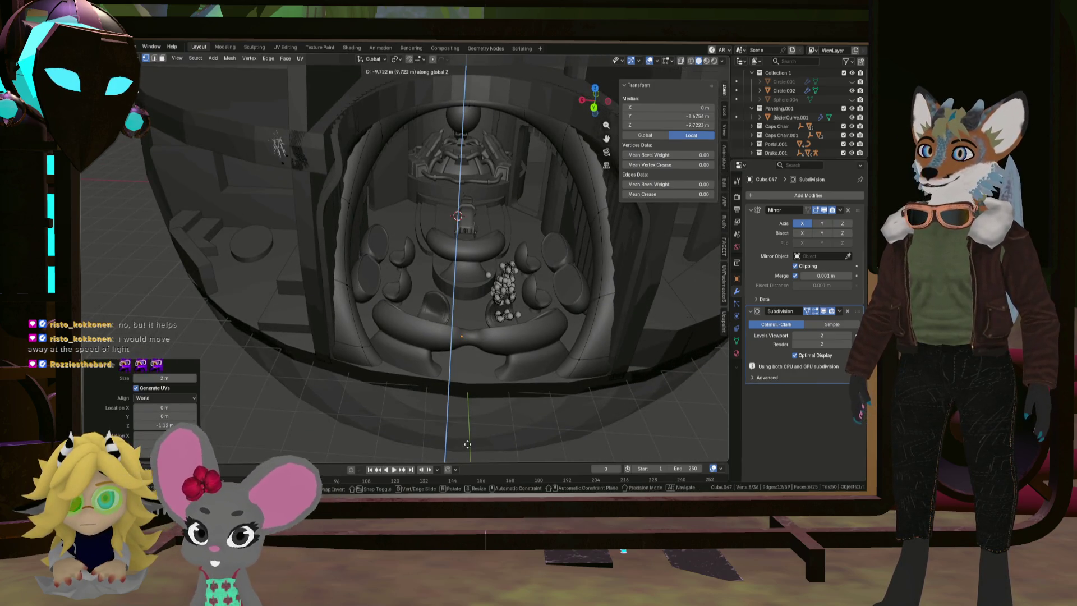
{"action": "left_click", "coordinate": [474, 203]}
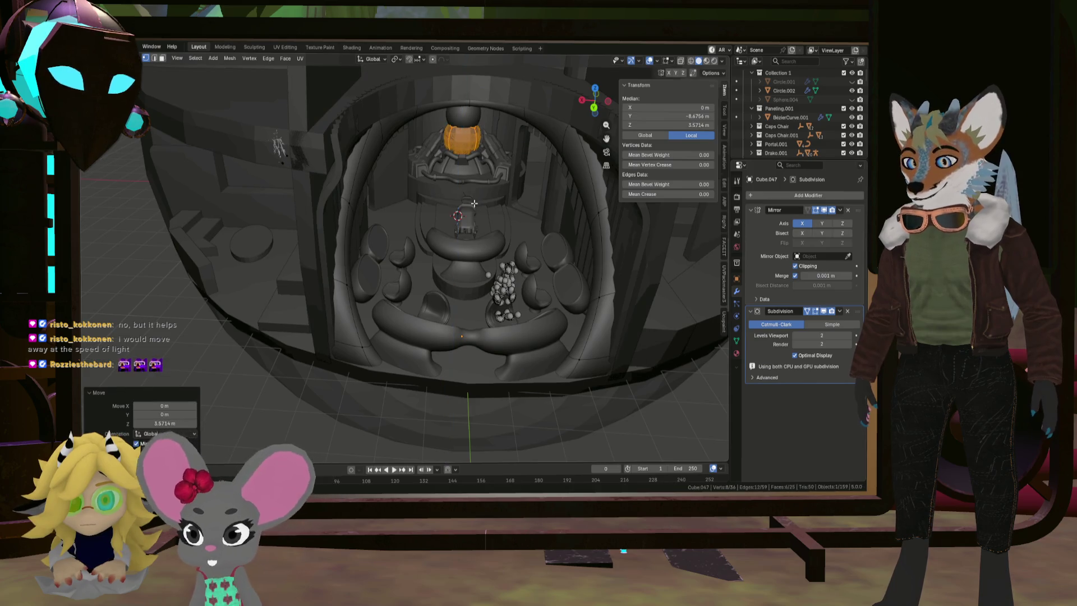
{"action": "key", "text": "y"}
{"action": "left_click", "coordinate": [481, 342]}
{"action": "middle_click_drag", "start_coordinate": [481, 342], "coordinate": [505, 257]}
{"action": "scroll", "coordinate": [504, 257], "scroll_direction": "up", "scroll_amount": 4}
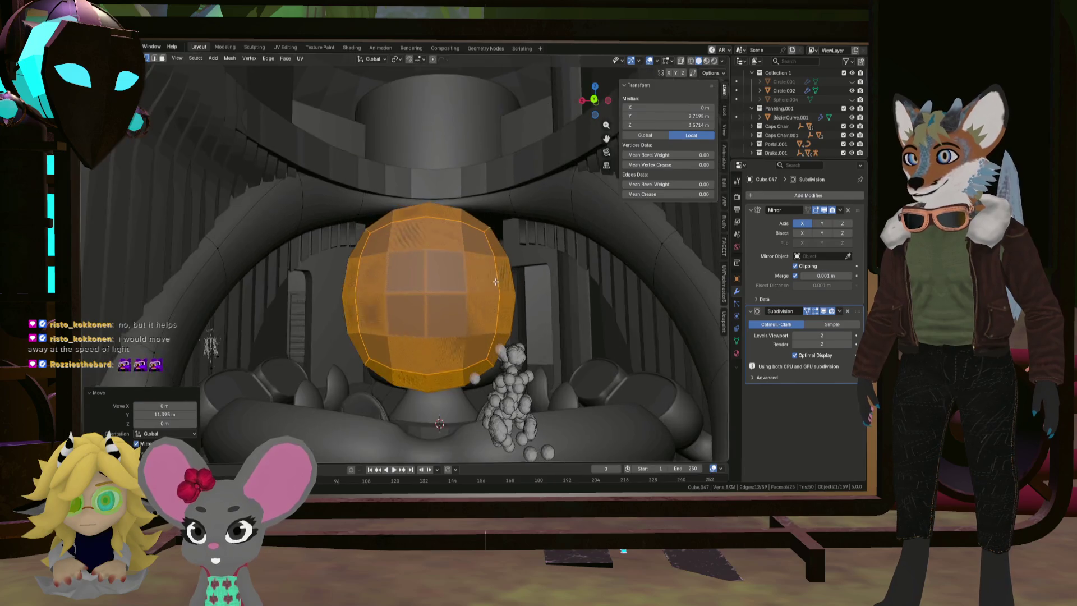
Flatten the cube along Z into a thin disc and reposition it above the seating
{"action": "key", "text": "s"}
{"action": "key", "text": "z"}
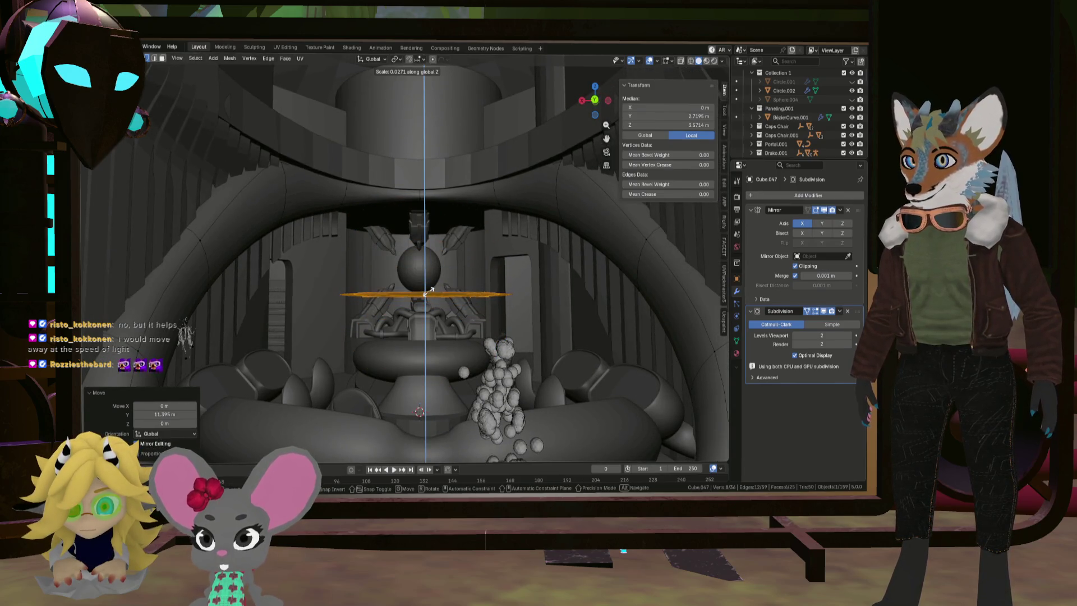
{"action": "left_click", "coordinate": [428, 292]}
{"action": "middle_click_drag", "start_coordinate": [428, 293], "coordinate": [560, 334]}
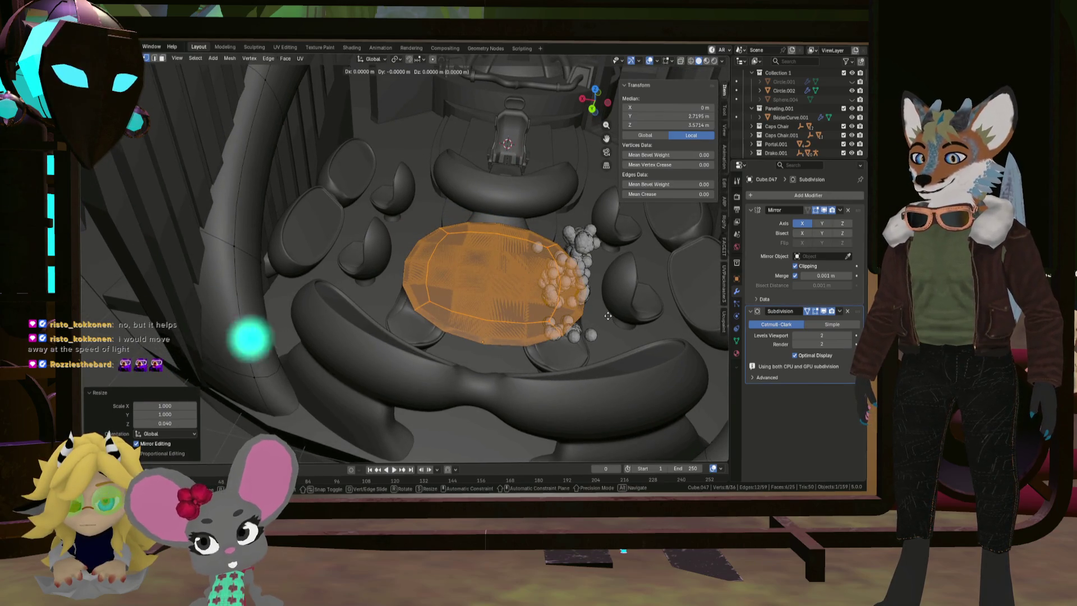
{"action": "key", "text": "g"}
{"action": "left_click", "coordinate": [427, 285]}
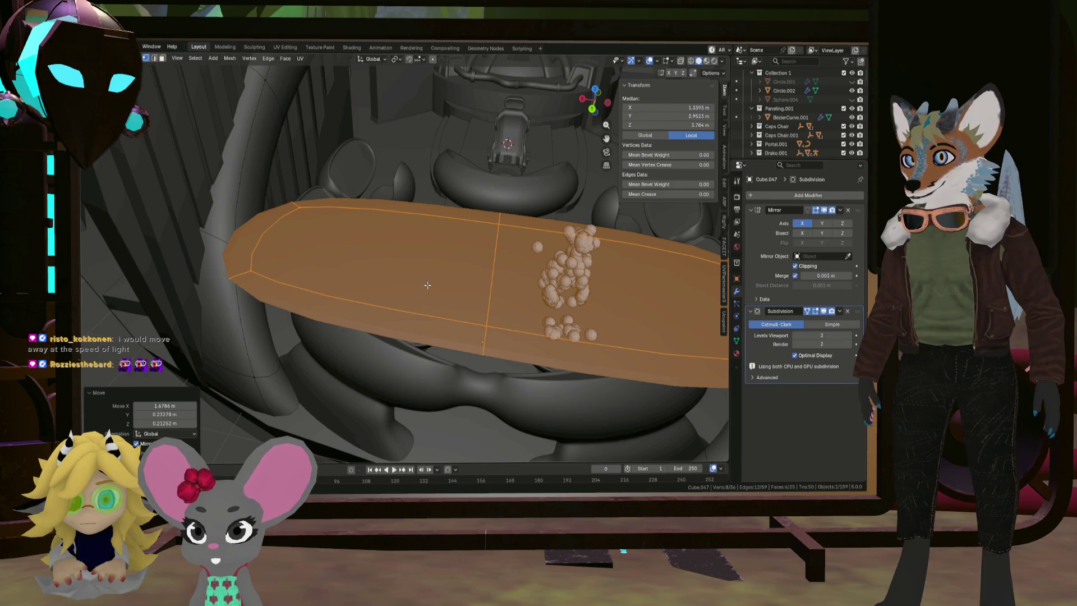
Turn off the Mirror merging and spread the two disc halves 0.62694 m apart along X
{"action": "left_click", "coordinate": [794, 276]}
{"action": "left_click", "coordinate": [794, 266]}
{"action": "left_click", "coordinate": [795, 275]}
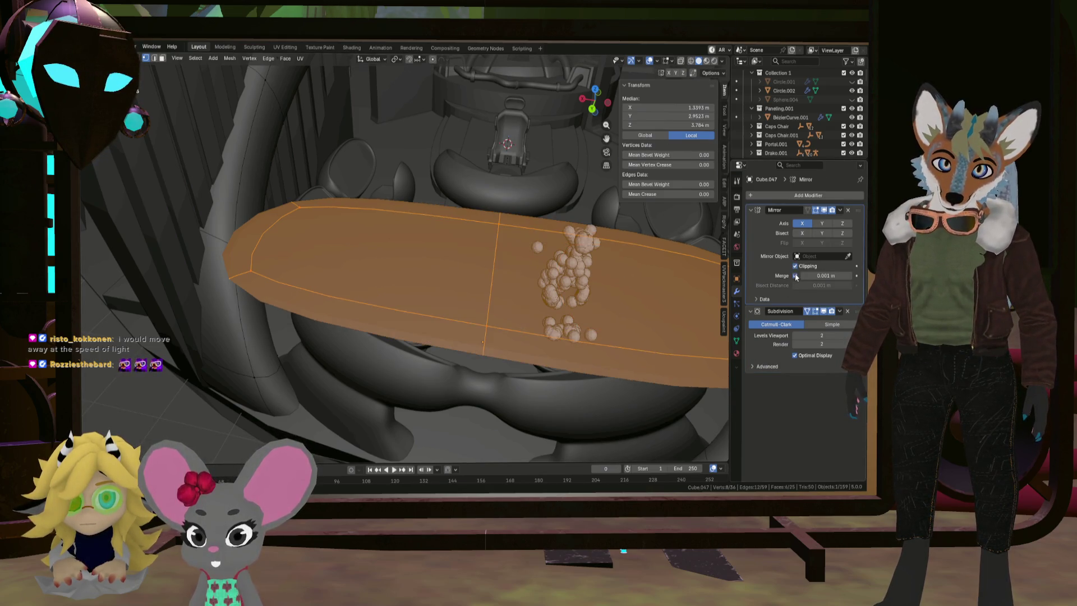
{"action": "left_click", "coordinate": [795, 275]}
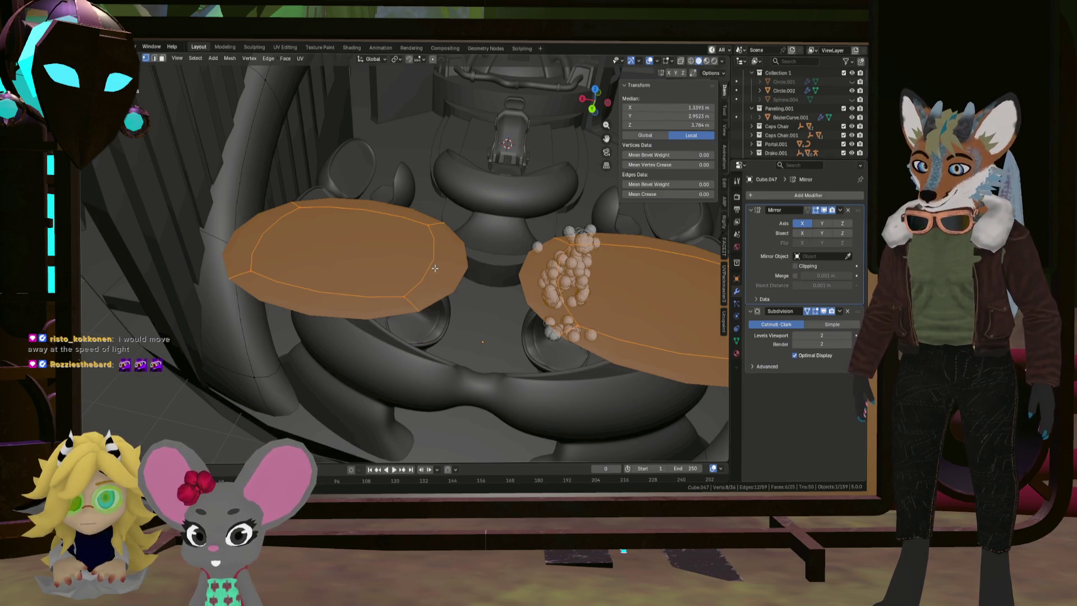
{"action": "key", "text": "g"}
{"action": "key", "text": "x"}
{"action": "left_click", "coordinate": [374, 254]}
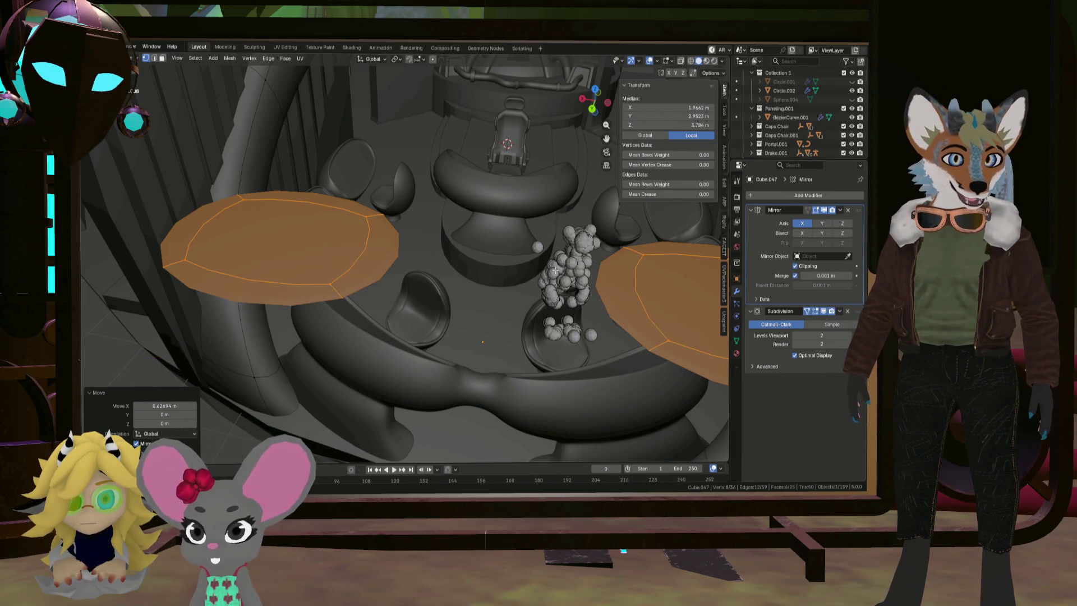
Shrink the mirrored discs to 0.399 scale
{"action": "middle_click_drag", "start_coordinate": [556, 269], "coordinate": [570, 232]}
{"action": "scroll", "coordinate": [377, 199], "scroll_direction": "up", "scroll_amount": 5}
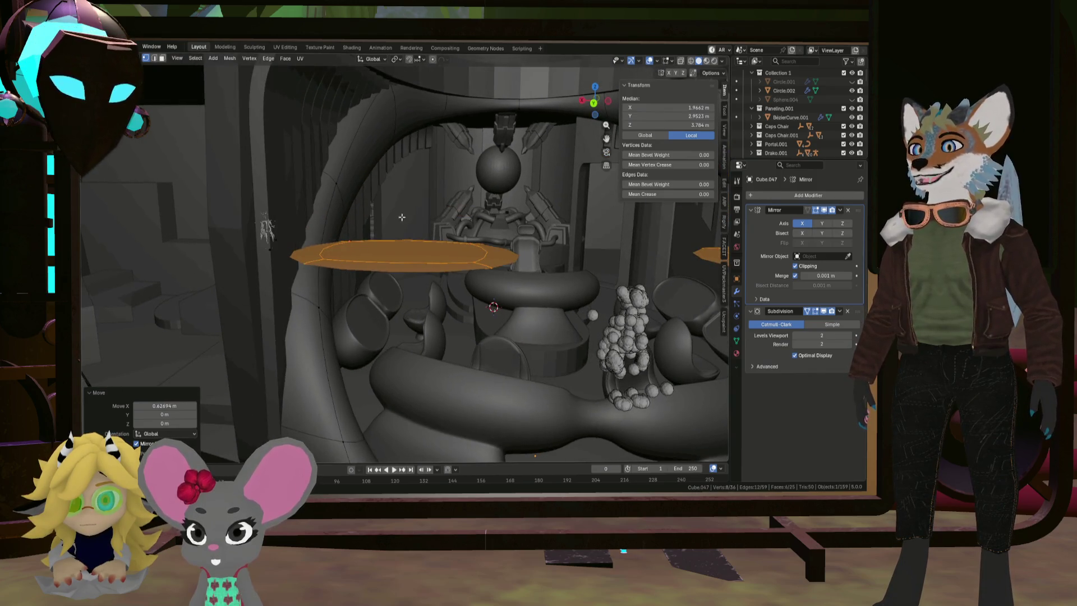
{"action": "key", "text": "s"}
{"action": "left_click", "coordinate": [470, 248]}
{"action": "mouse_move", "coordinate": [470, 248]}
{"action": "middle_mouse_down"}
{"action": "mouse_move", "coordinate": [472, 267]}
{"action": "mouse_move", "coordinate": [516, 268]}
{"action": "middle_mouse_up"}
Lower the discs 0.86404 m along Z
{"action": "key", "text": "g"}
{"action": "key", "text": "z"}
{"action": "left_click", "coordinate": [529, 309]}
{"action": "middle_click_drag", "start_coordinate": [530, 310], "coordinate": [537, 286]}
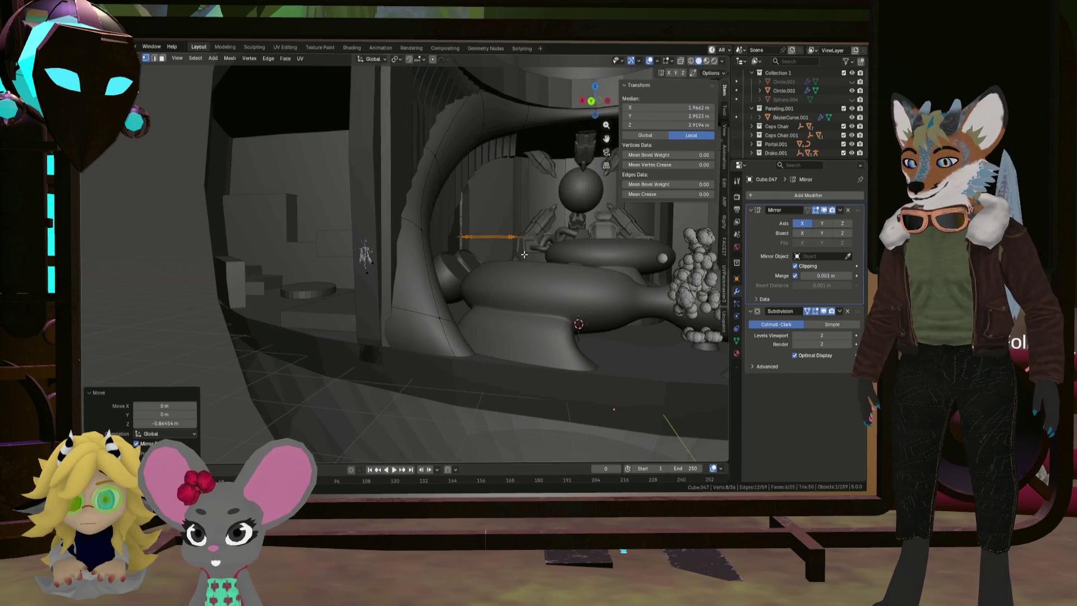
Slide the discs 4.8945 m along Y in the horizontal plane, away from the seating
{"action": "key", "text": "g"}
{"action": "key", "text": "shift+z"}
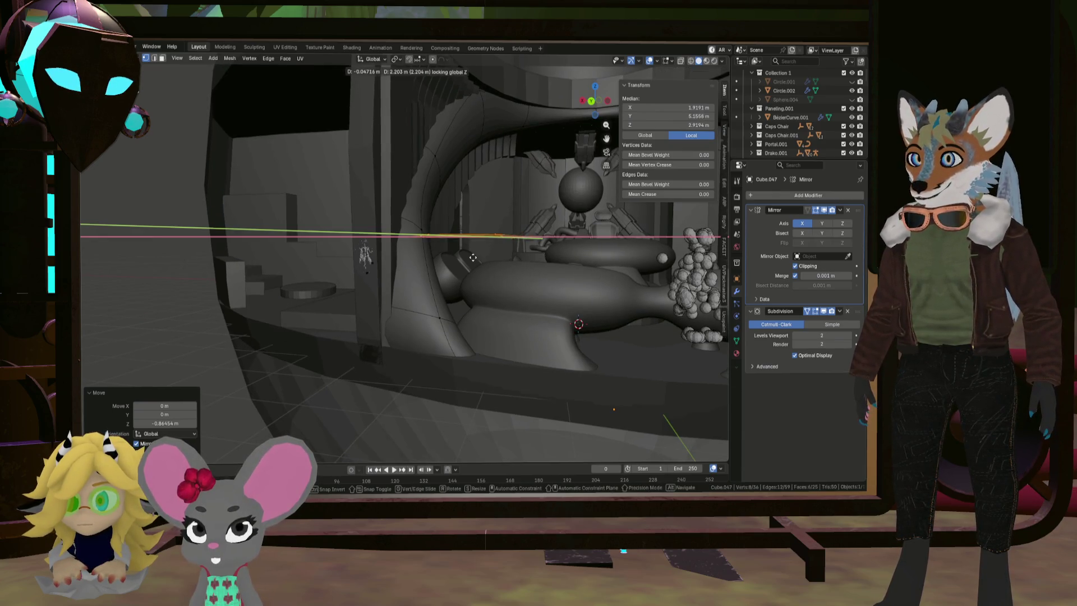
{"action": "left_click", "coordinate": [392, 292]}
{"action": "mouse_move", "coordinate": [392, 291]}
{"action": "middle_mouse_down"}
{"action": "mouse_move", "coordinate": [365, 306]}
{"action": "mouse_move", "coordinate": [368, 280]}
{"action": "middle_mouse_up"}
{"action": "scroll", "coordinate": [378, 301], "scroll_direction": "down", "scroll_amount": 5}
{"action": "scroll", "coordinate": [364, 305], "scroll_direction": "up", "scroll_amount": 5}
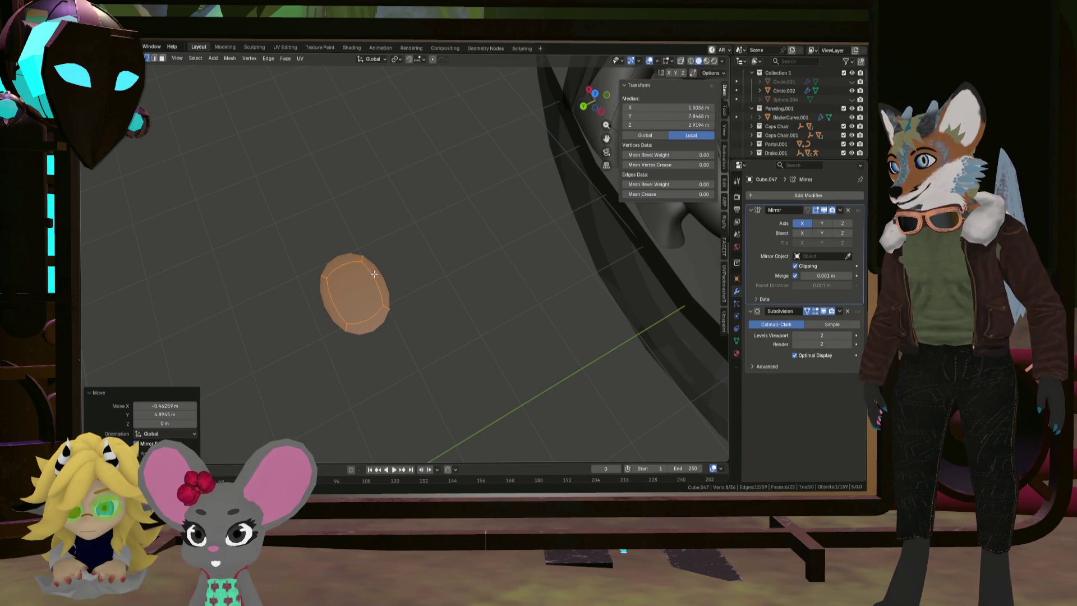
Delete the disc's right rim face in face select mode to open it up
{"action": "left_click", "coordinate": [374, 274]}
{"action": "left_click", "coordinate": [166, 59]}
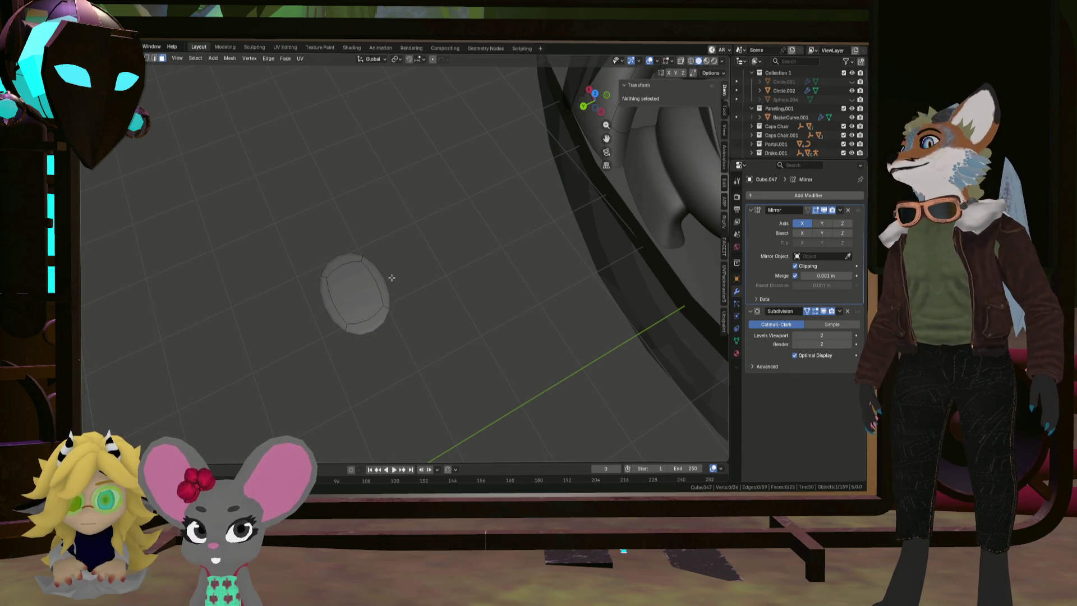
{"action": "left_click", "coordinate": [385, 280]}
{"action": "key", "text": "x"}
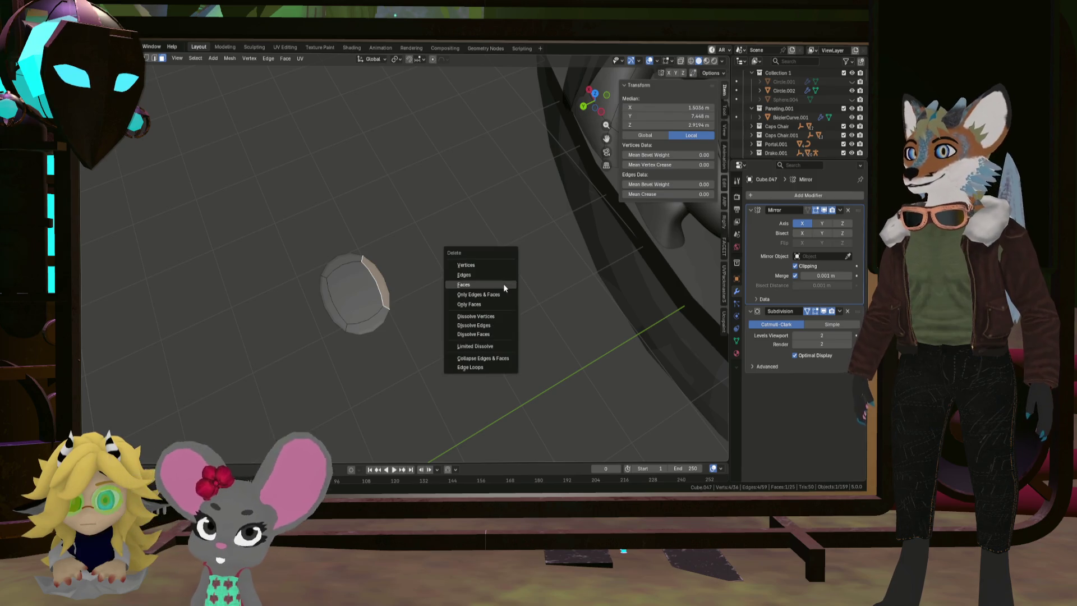
{"action": "left_click", "coordinate": [503, 284]}
{"action": "mouse_move", "coordinate": [503, 281]}
{"action": "middle_mouse_down"}
{"action": "mouse_move", "coordinate": [442, 279]}
{"action": "mouse_move", "coordinate": [489, 262]}
{"action": "mouse_move", "coordinate": [500, 291]}
{"action": "middle_mouse_up"}
{"action": "mouse_move", "coordinate": [455, 320]}
{"action": "middle_mouse_down"}
{"action": "mouse_move", "coordinate": [471, 305]}
{"action": "mouse_move", "coordinate": [435, 320]}
{"action": "middle_mouse_up"}
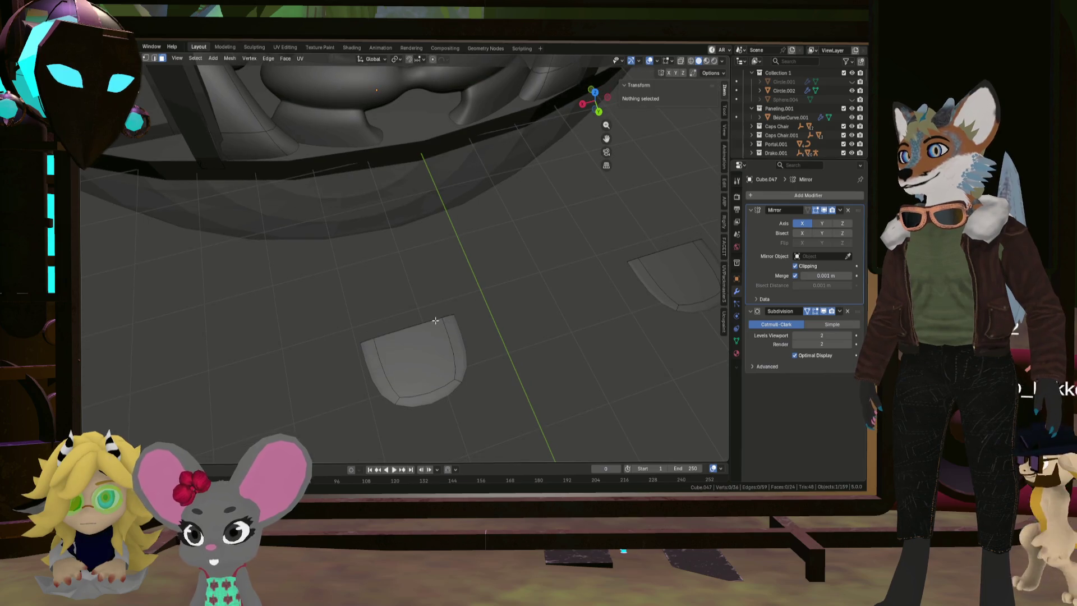
Select the linked piece and squash it to 0.208 along Y into a thin strip
{"action": "key", "text": "l"}
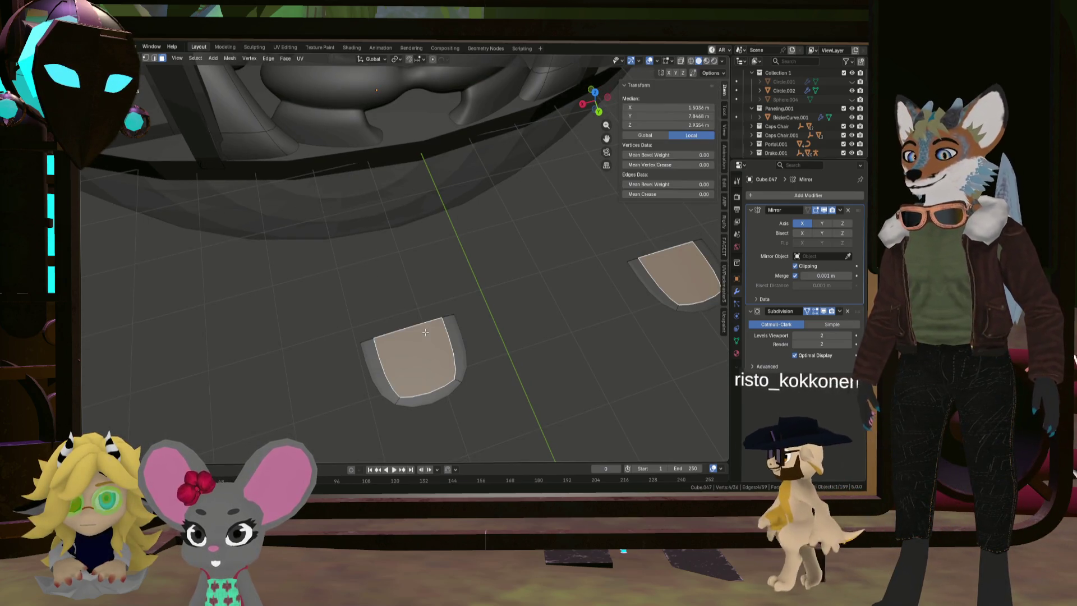
{"action": "key", "text": "s"}
{"action": "key", "text": "y"}
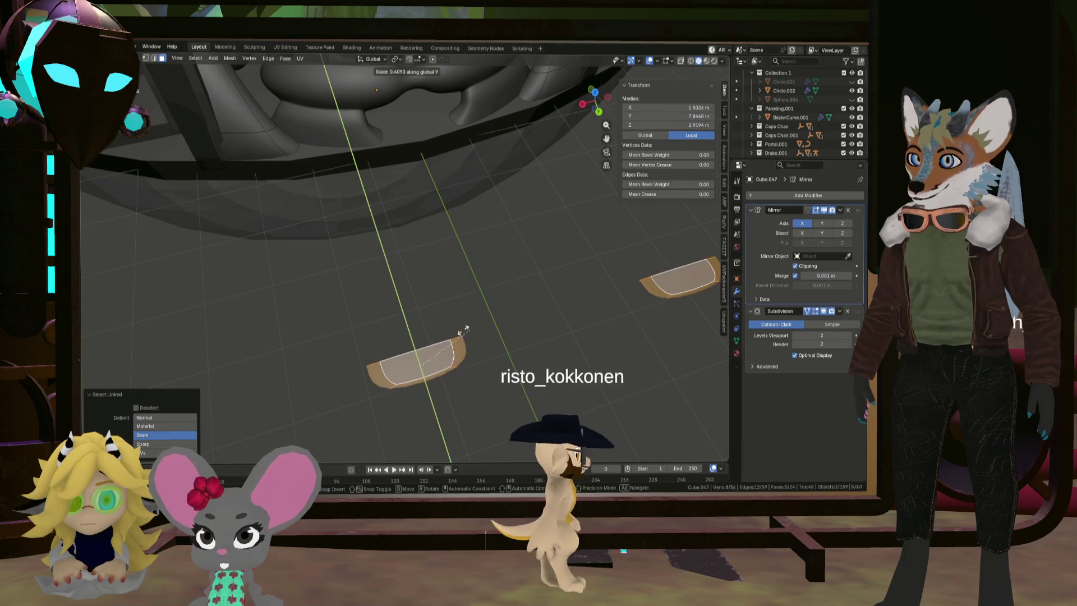
{"action": "left_click", "coordinate": [434, 336]}
{"action": "mouse_move", "coordinate": [433, 336]}
{"action": "middle_mouse_down"}
{"action": "mouse_move", "coordinate": [488, 312]}
{"action": "mouse_move", "coordinate": [476, 323]}
{"action": "mouse_move", "coordinate": [493, 334]}
{"action": "mouse_move", "coordinate": [567, 320]}
{"action": "mouse_move", "coordinate": [565, 339]}
{"action": "mouse_move", "coordinate": [546, 329]}
{"action": "middle_mouse_up"}
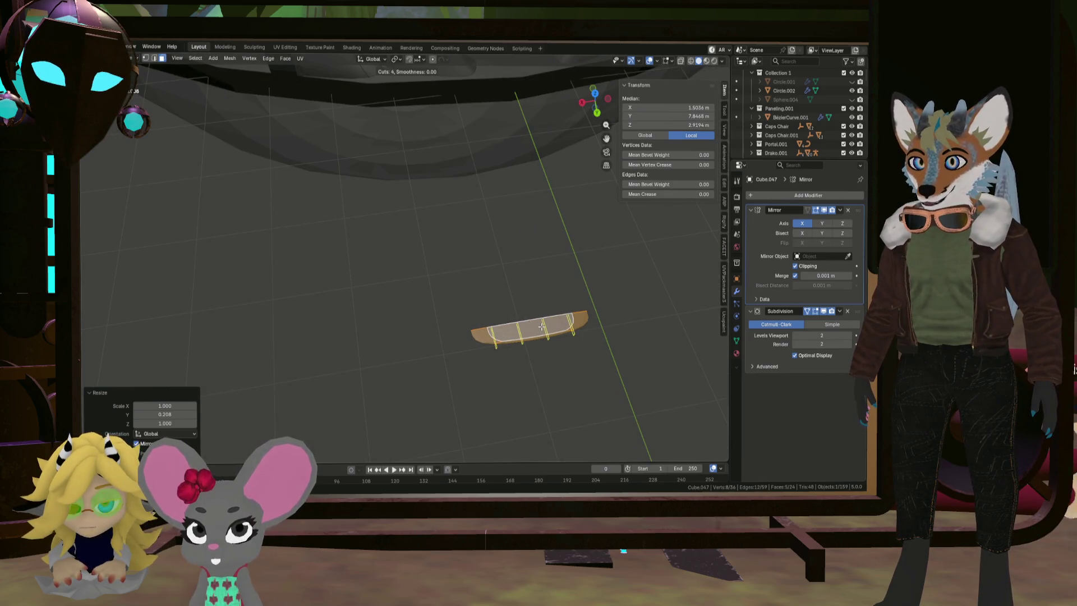
Add four centred loop cuts across each strip
{"action": "left_click", "coordinate": [541, 326]}
{"action": "right_click", "coordinate": [541, 326]}
{"action": "middle_click_drag", "start_coordinate": [541, 326], "coordinate": [507, 290]}
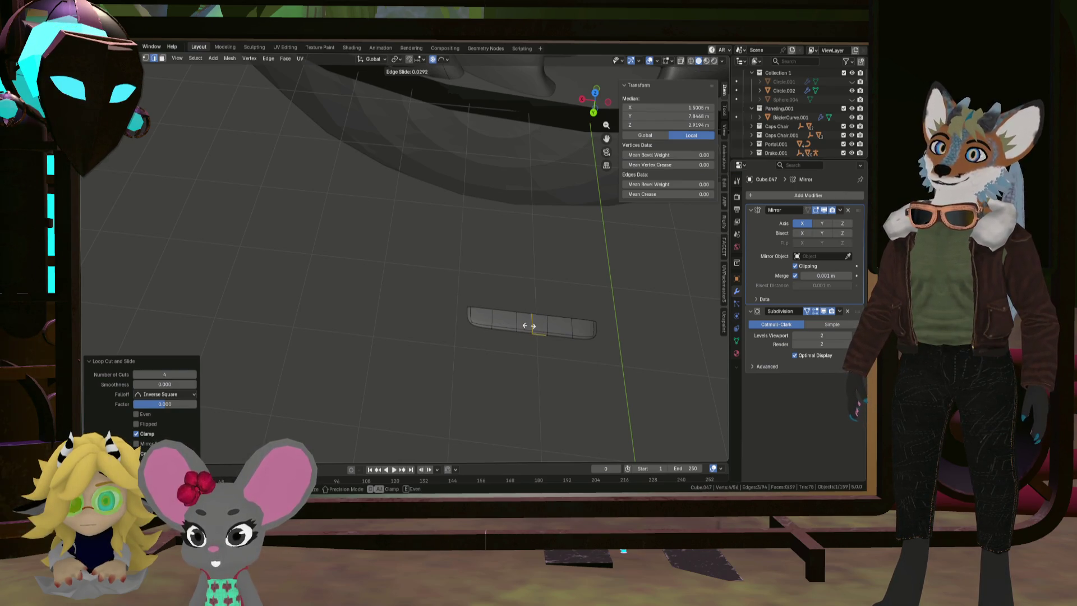
Bend the strip along Y with proportional editing into a crescent and select the whole piece
{"action": "key", "text": "g"}
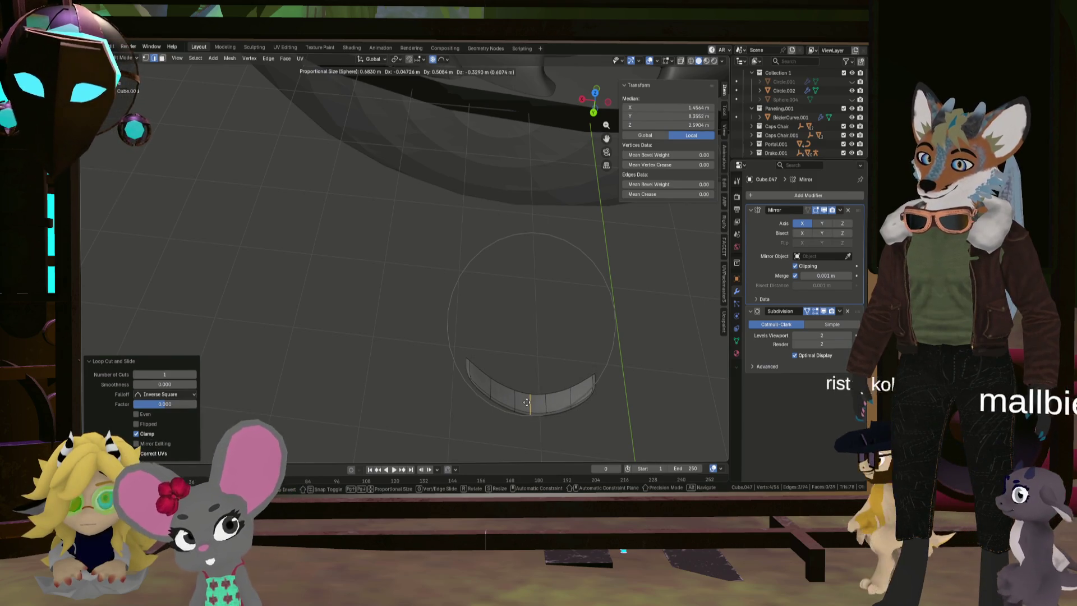
{"action": "key", "text": "y"}
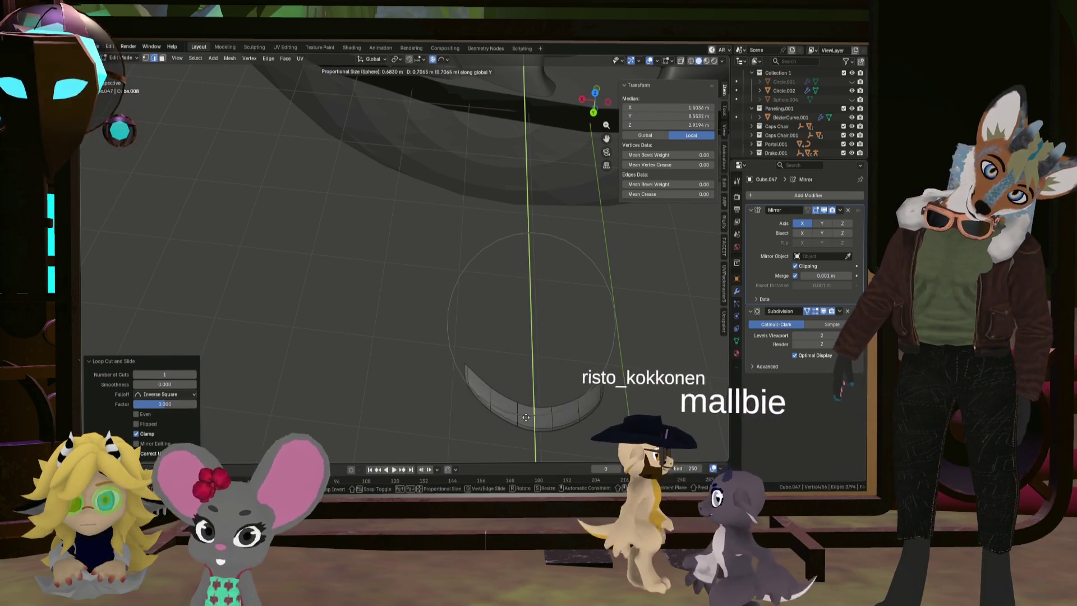
{"action": "left_click", "coordinate": [543, 412]}
{"action": "mouse_move", "coordinate": [542, 412]}
{"action": "middle_mouse_down"}
{"action": "mouse_move", "coordinate": [588, 371]}
{"action": "mouse_move", "coordinate": [489, 219]}
{"action": "middle_mouse_up"}
{"action": "key", "text": "l"}
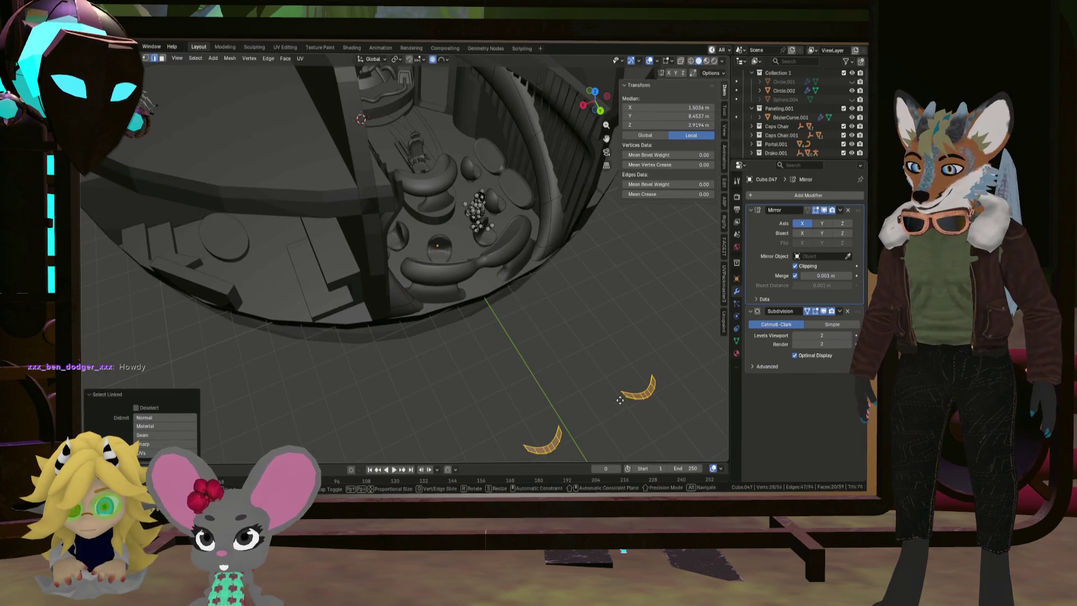
Move the crescents along Y and then along X, cancelling a final stray move
{"action": "key", "text": "g"}
{"action": "key", "text": "y"}
{"action": "left_click", "coordinate": [488, 252]}
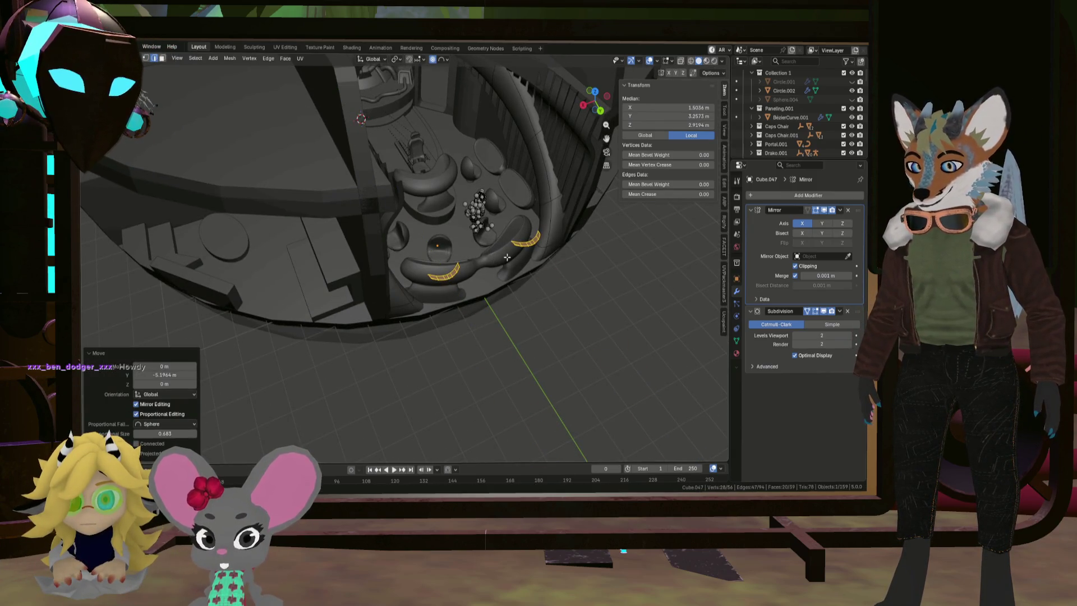
{"action": "key", "text": "g"}
{"action": "key", "text": "x"}
{"action": "left_click", "coordinate": [465, 267]}
{"action": "scroll", "coordinate": [464, 267], "scroll_direction": "up", "scroll_amount": 3}
{"action": "mouse_move", "coordinate": [438, 280]}
{"action": "middle_mouse_down"}
{"action": "mouse_move", "coordinate": [403, 306]}
{"action": "mouse_move", "coordinate": [378, 284]}
{"action": "mouse_move", "coordinate": [402, 288]}
{"action": "middle_mouse_up"}
{"action": "scroll", "coordinate": [403, 306], "scroll_direction": "up", "scroll_amount": 3}
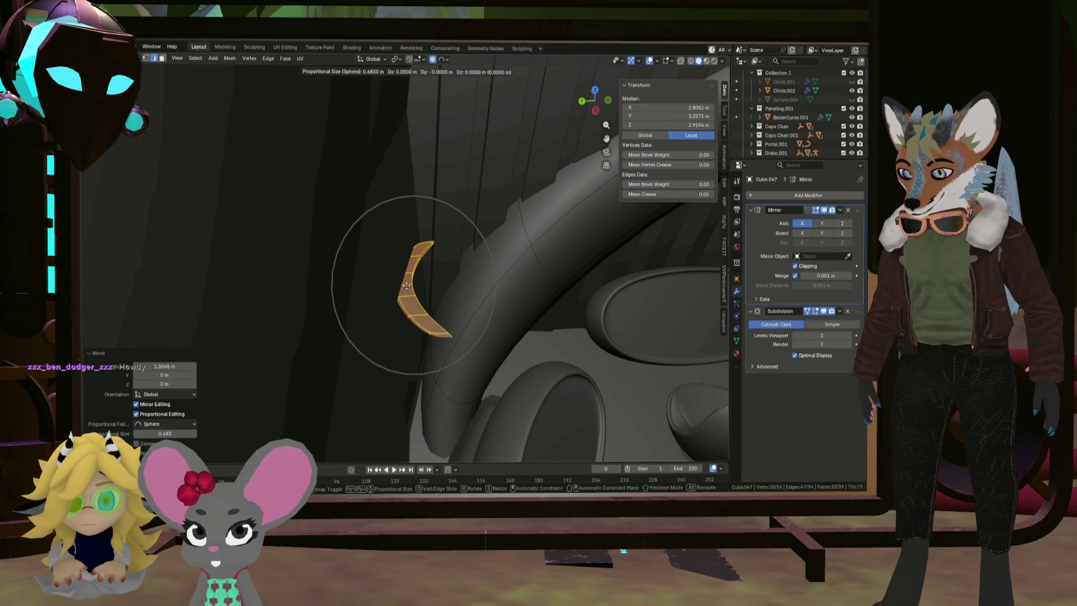
{"action": "right_click", "coordinate": [405, 286]}
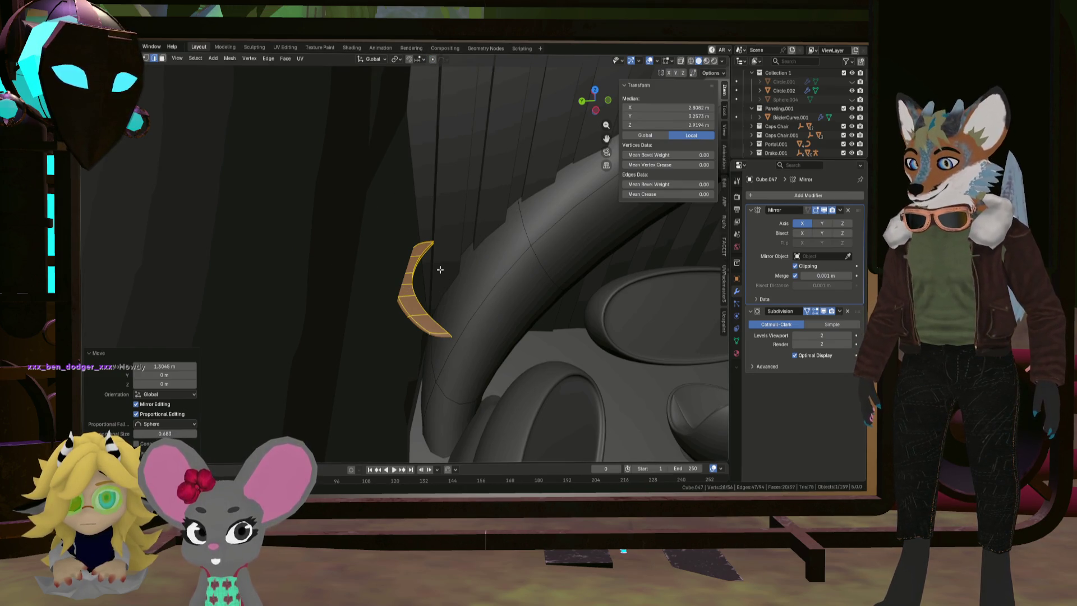
Place the strip onto the curved arm in the horizontal plane and rotate it 52.8° around Z
{"action": "key", "text": "shift+z"}
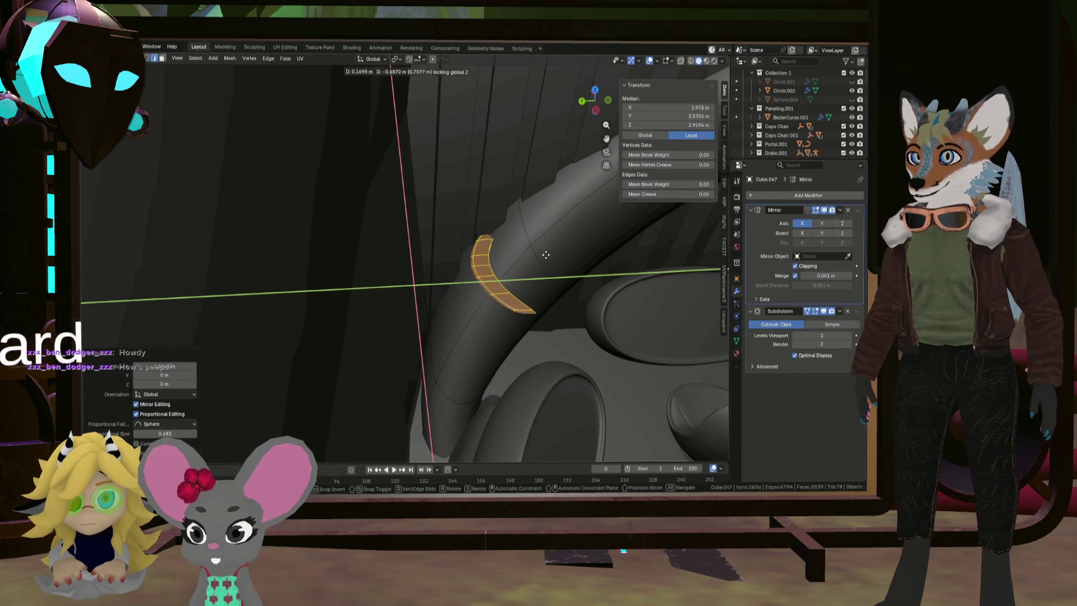
{"action": "left_click", "coordinate": [543, 261]}
{"action": "mouse_move", "coordinate": [543, 261]}
{"action": "middle_mouse_down"}
{"action": "mouse_move", "coordinate": [521, 280]}
{"action": "mouse_move", "coordinate": [532, 300]}
{"action": "middle_mouse_up"}
{"action": "key", "text": "r"}
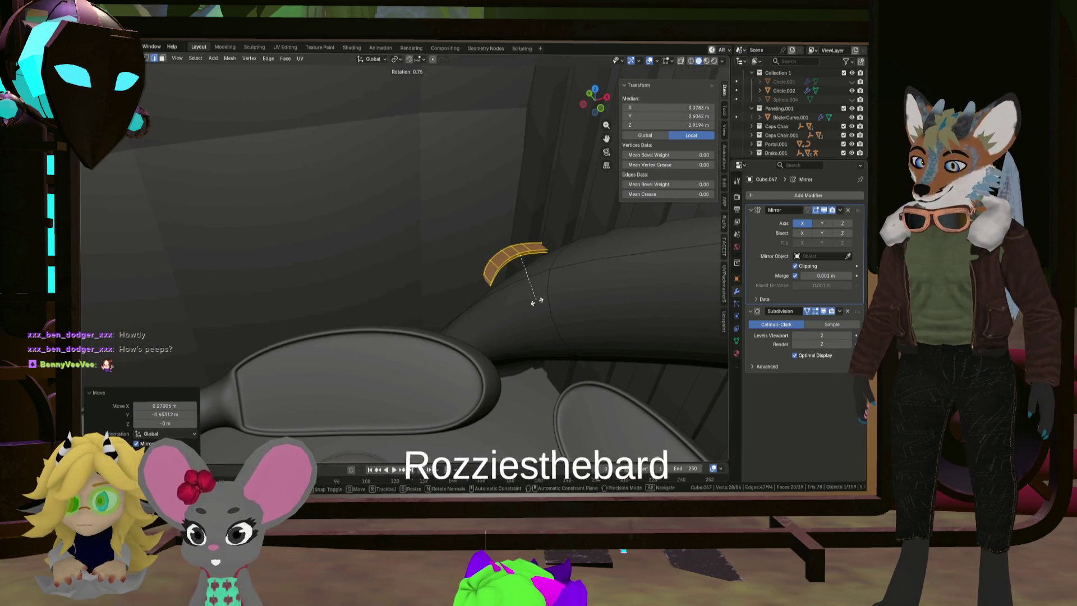
{"action": "key", "text": "z"}
{"action": "left_click", "coordinate": [577, 271]}
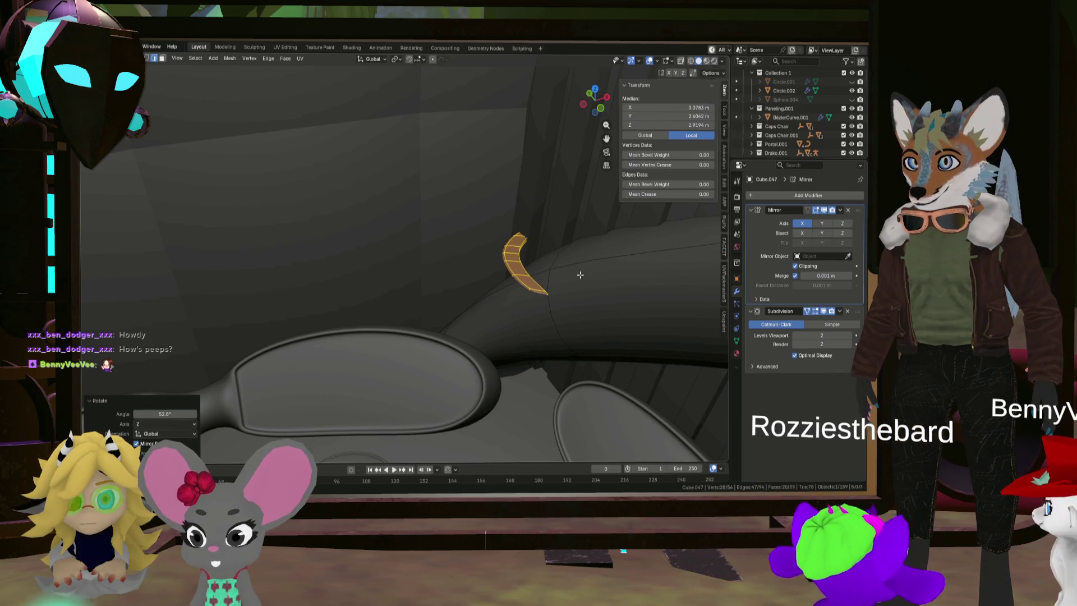
{"action": "middle_click_drag", "start_coordinate": [577, 271], "coordinate": [472, 257]}
Reposition the strip against the arm, move it to a new spot, and frame it
{"action": "key", "text": "g"}
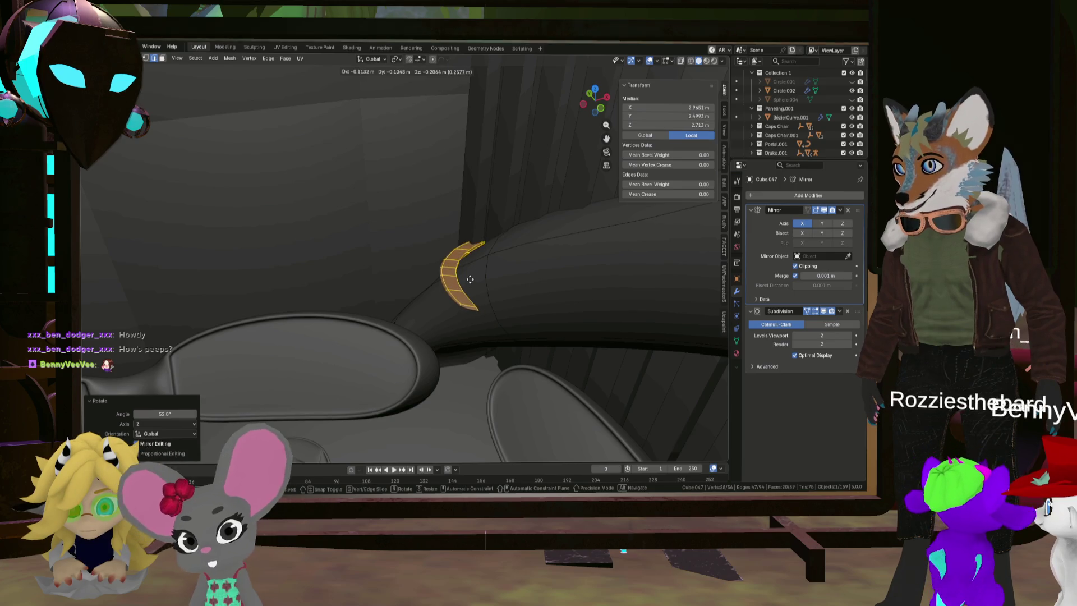
{"action": "left_click", "coordinate": [474, 280]}
{"action": "mouse_move", "coordinate": [474, 279]}
{"action": "middle_mouse_down"}
{"action": "mouse_move", "coordinate": [520, 259]}
{"action": "mouse_move", "coordinate": [476, 291]}
{"action": "mouse_move", "coordinate": [483, 314]}
{"action": "mouse_move", "coordinate": [418, 288]}
{"action": "middle_mouse_up"}
{"action": "key", "text": "g"}
{"action": "left_click", "coordinate": [449, 313]}
{"action": "scroll", "coordinate": [449, 312], "scroll_direction": "down", "scroll_amount": 5}
{"action": "key", "text": "KP_Decimal"}
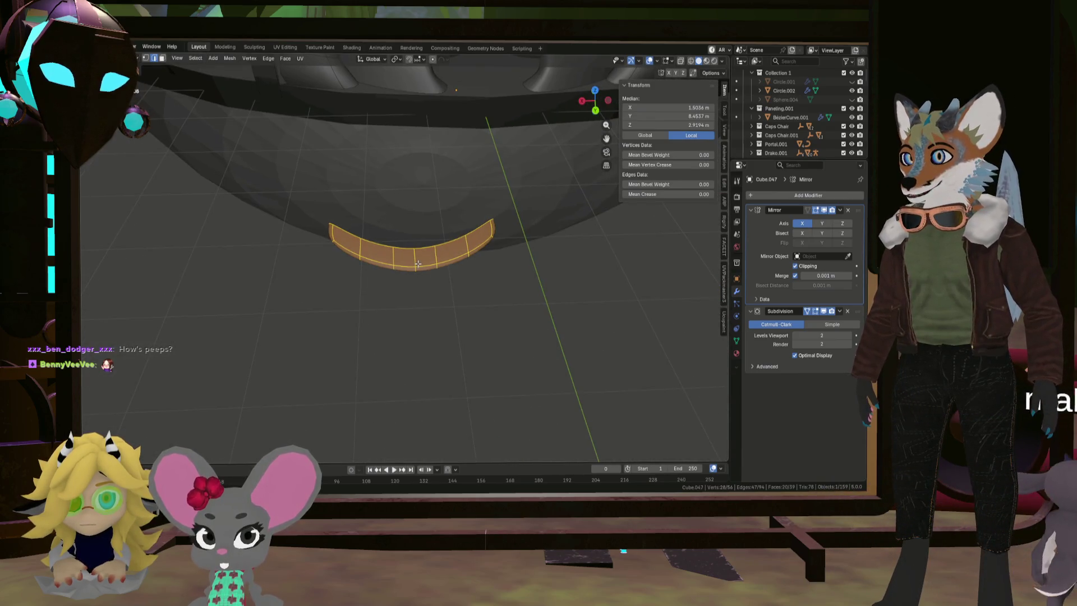
Select a bottom edge of the strip and soft-move it downward to bend the strip
{"action": "left_click", "coordinate": [426, 264]}
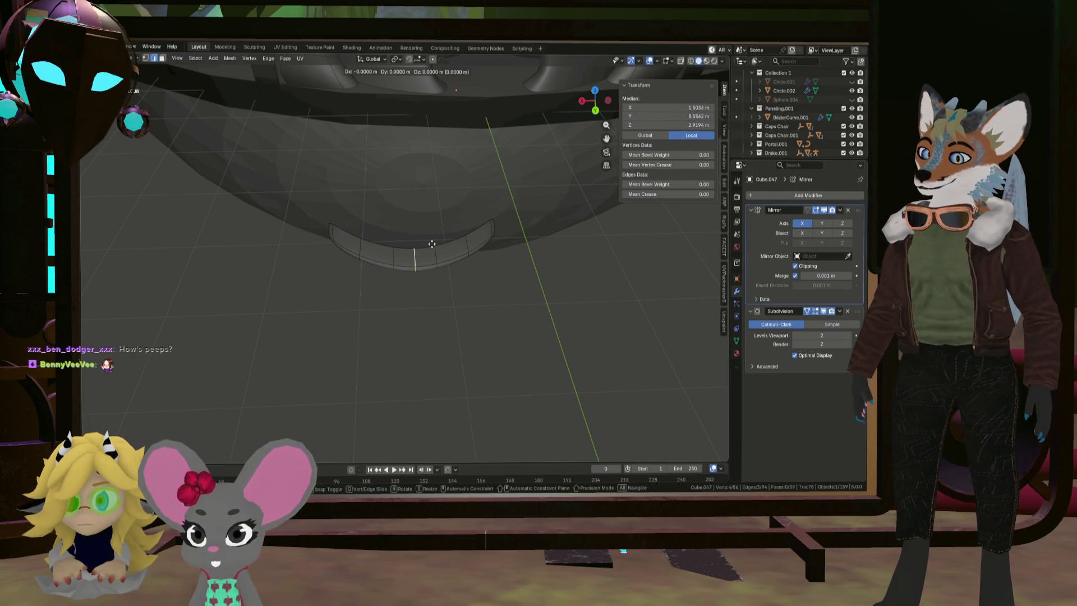
{"action": "right_click", "coordinate": [431, 252]}
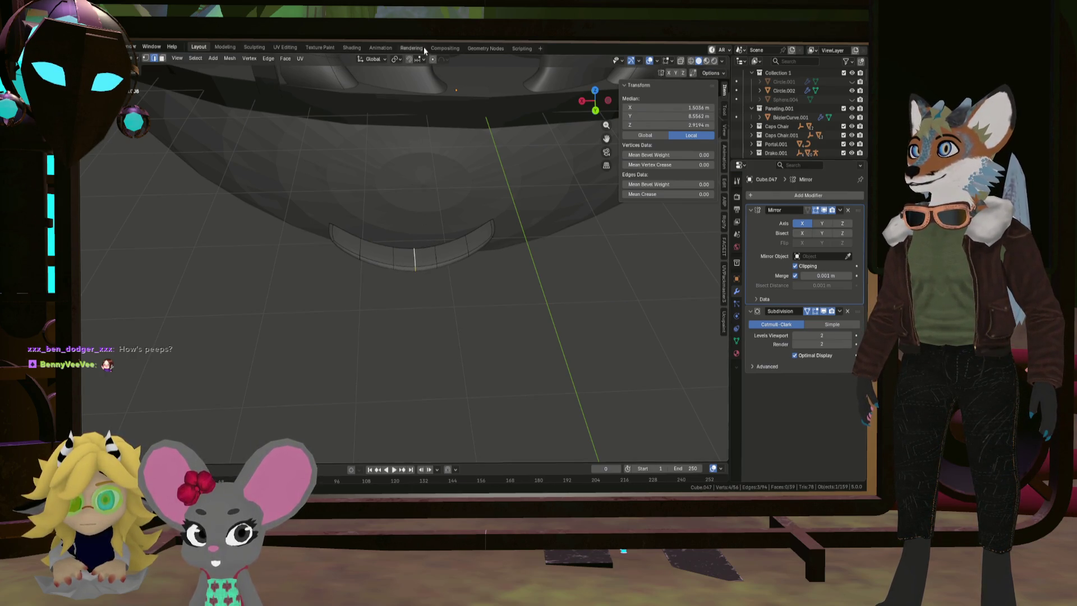
{"action": "key", "text": "g"}
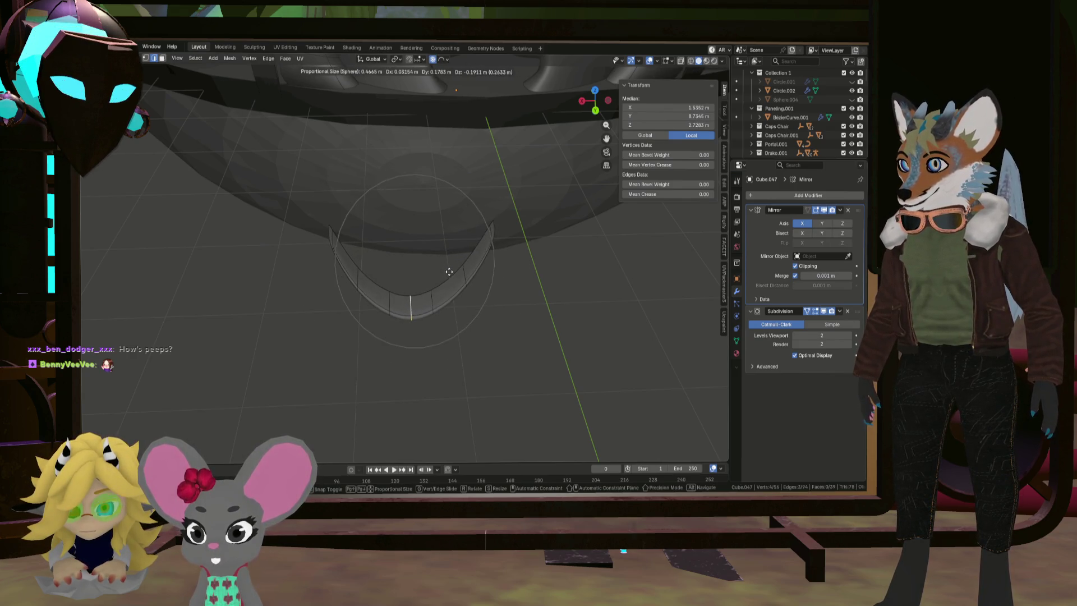
{"action": "left_click", "coordinate": [449, 271]}
{"action": "mouse_move", "coordinate": [449, 271]}
{"action": "middle_mouse_down"}
{"action": "mouse_move", "coordinate": [471, 216]}
{"action": "mouse_move", "coordinate": [473, 226]}
{"action": "middle_mouse_up"}
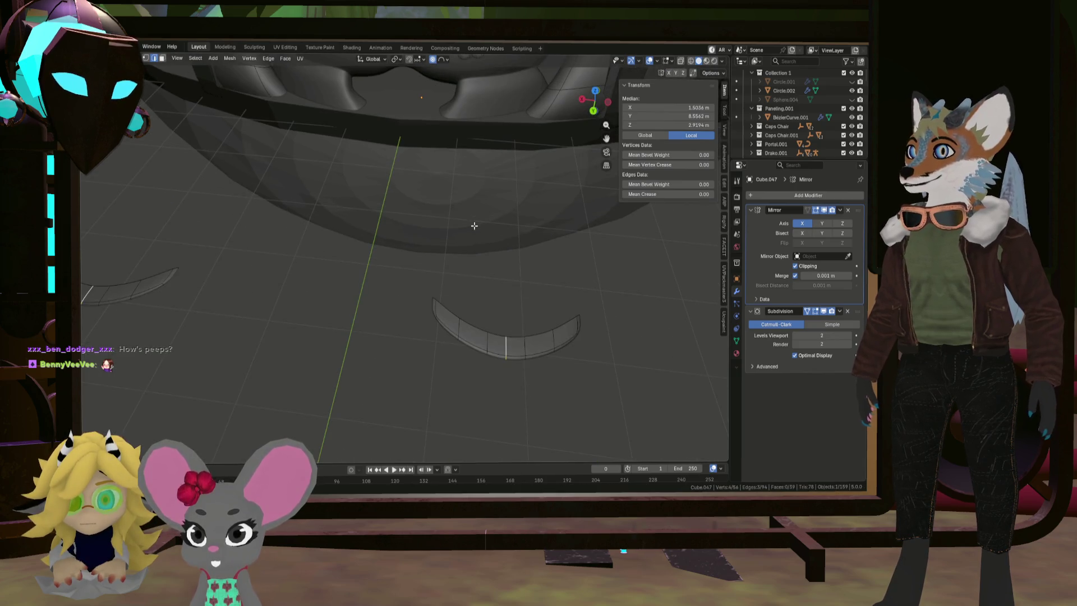
Deepen the bend with a 0.31016 m proportional move along Y, then select both curved strips
{"action": "key", "text": "g"}
{"action": "key", "text": "y"}
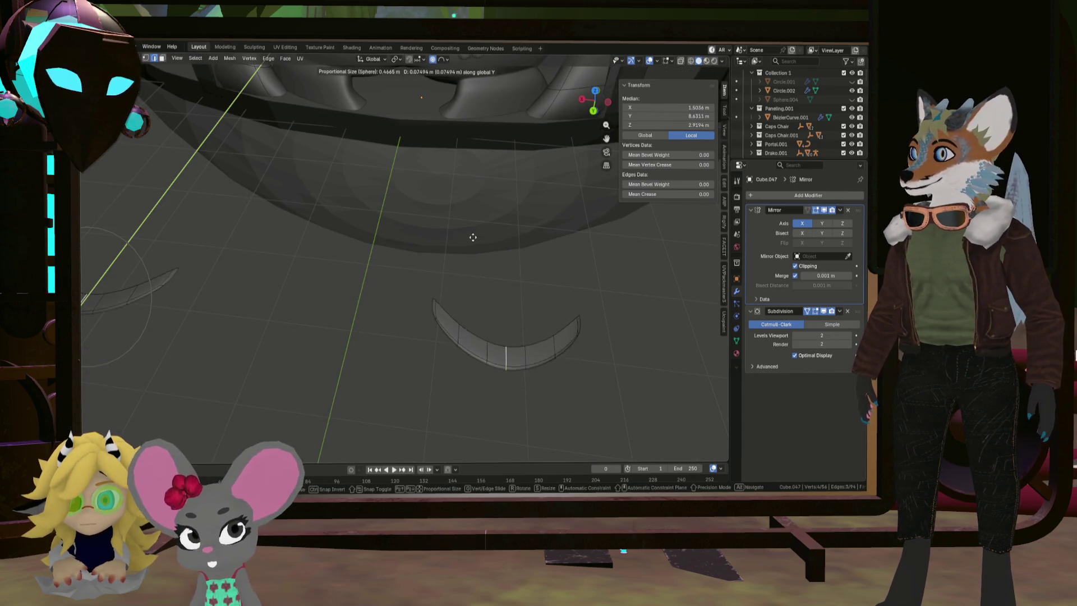
{"action": "left_click", "coordinate": [464, 273]}
{"action": "mouse_move", "coordinate": [465, 272]}
{"action": "middle_mouse_down"}
{"action": "mouse_move", "coordinate": [432, 264]}
{"action": "mouse_move", "coordinate": [421, 243]}
{"action": "mouse_move", "coordinate": [378, 280]}
{"action": "mouse_move", "coordinate": [353, 271]}
{"action": "mouse_move", "coordinate": [335, 236]}
{"action": "mouse_move", "coordinate": [454, 82]}
{"action": "middle_mouse_up"}
{"action": "key", "text": "l"}
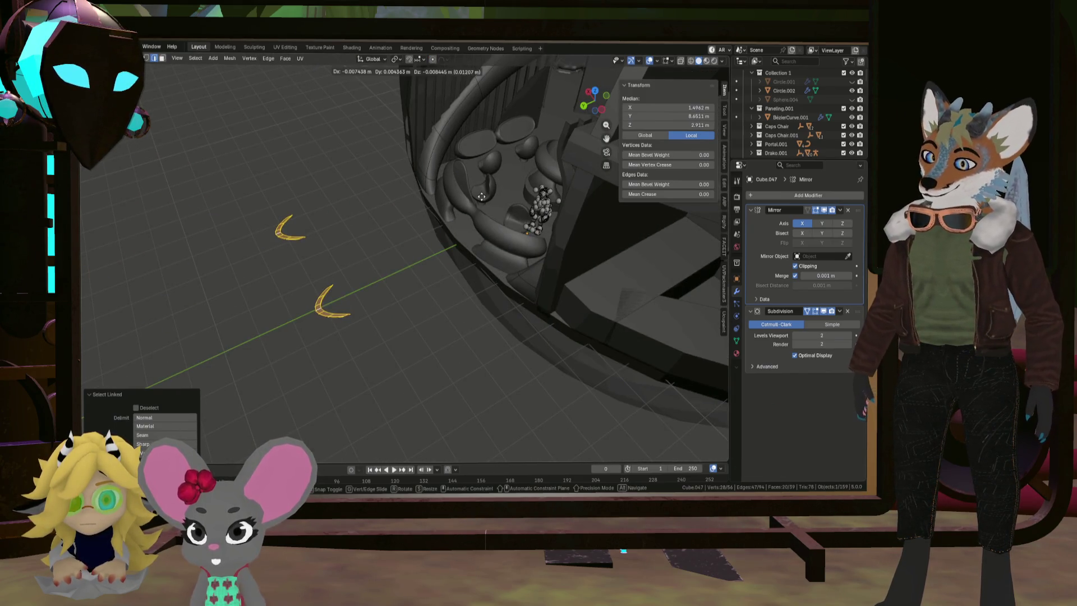
Drop the curved strips near the arm in the horizontal plane and rotate the strip 45.8°
{"action": "key", "text": "g"}
{"action": "key", "text": "shift+z"}
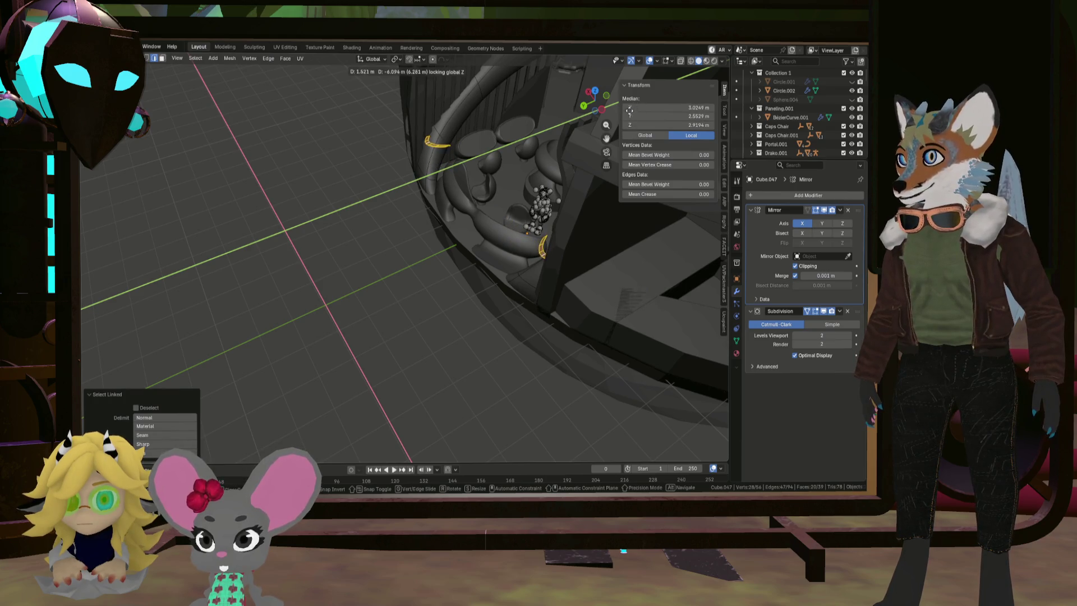
{"action": "left_click", "coordinate": [629, 110]}
{"action": "middle_click_drag", "start_coordinate": [629, 110], "coordinate": [468, 211]}
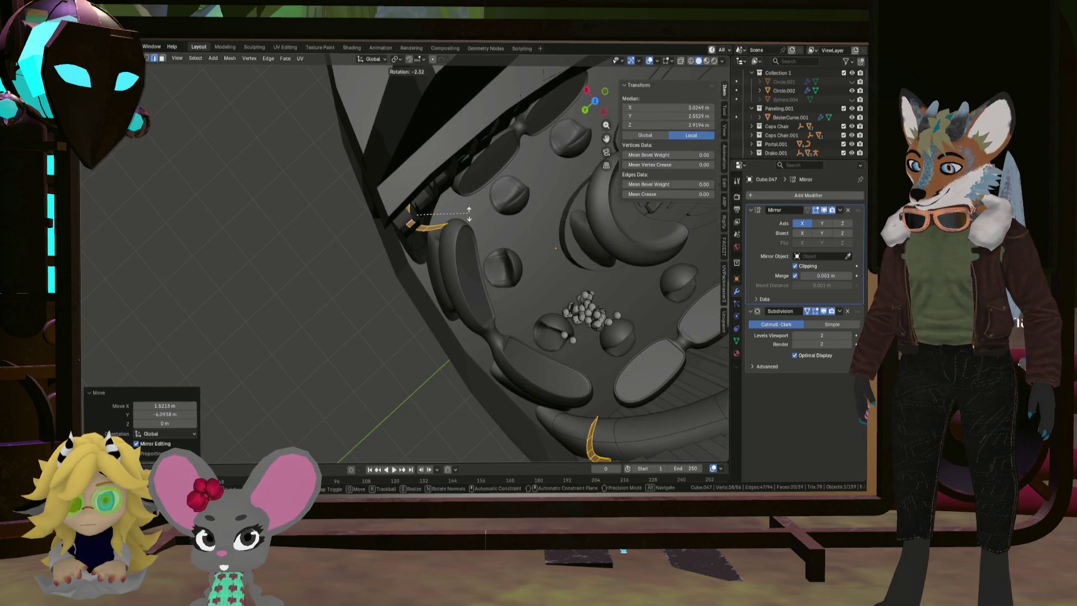
{"action": "left_click", "coordinate": [489, 118]}
{"action": "scroll", "coordinate": [489, 119], "scroll_direction": "up", "scroll_amount": 5}
{"action": "mouse_move", "coordinate": [490, 119]}
{"action": "middle_mouse_down"}
{"action": "mouse_move", "coordinate": [458, 144]}
{"action": "mouse_move", "coordinate": [464, 173]}
{"action": "mouse_move", "coordinate": [346, 131]}
{"action": "mouse_move", "coordinate": [415, 173]}
{"action": "middle_mouse_up"}
Set the strip against the arm and rotate it 38.3° around Z
{"action": "key", "text": "g"}
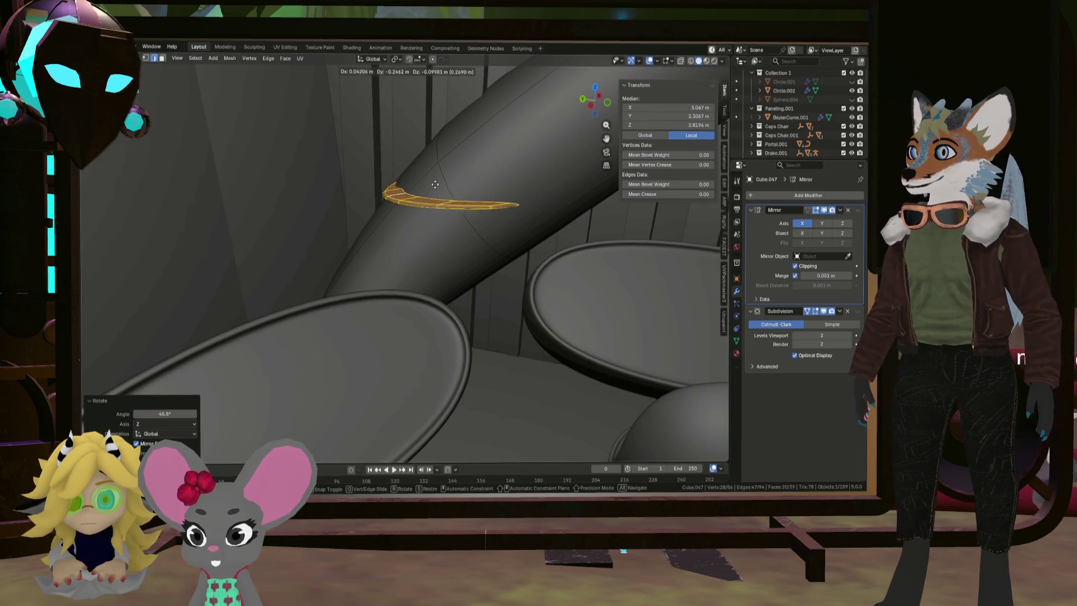
{"action": "left_click", "coordinate": [449, 144]}
{"action": "mouse_move", "coordinate": [450, 144]}
{"action": "middle_mouse_down"}
{"action": "mouse_move", "coordinate": [404, 173]}
{"action": "mouse_move", "coordinate": [405, 200]}
{"action": "mouse_move", "coordinate": [404, 180]}
{"action": "mouse_move", "coordinate": [376, 172]}
{"action": "mouse_move", "coordinate": [379, 185]}
{"action": "mouse_move", "coordinate": [349, 152]}
{"action": "middle_mouse_up"}
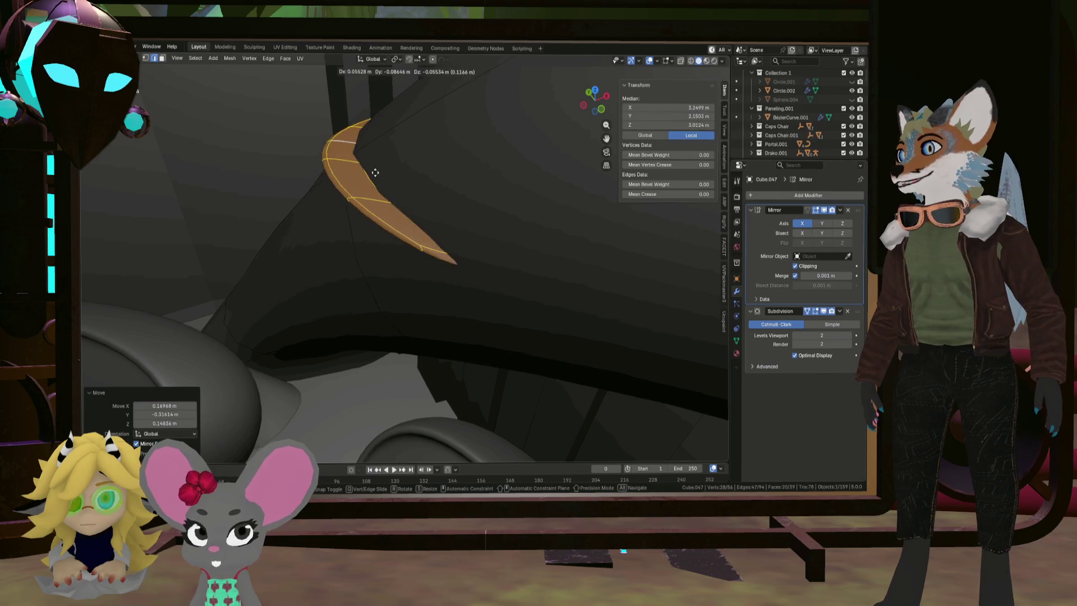
{"action": "mouse_move", "coordinate": [378, 156]}
{"action": "middle_mouse_down"}
{"action": "mouse_move", "coordinate": [372, 168]}
{"action": "mouse_move", "coordinate": [426, 163]}
{"action": "mouse_move", "coordinate": [332, 137]}
{"action": "mouse_move", "coordinate": [329, 155]}
{"action": "middle_mouse_up"}
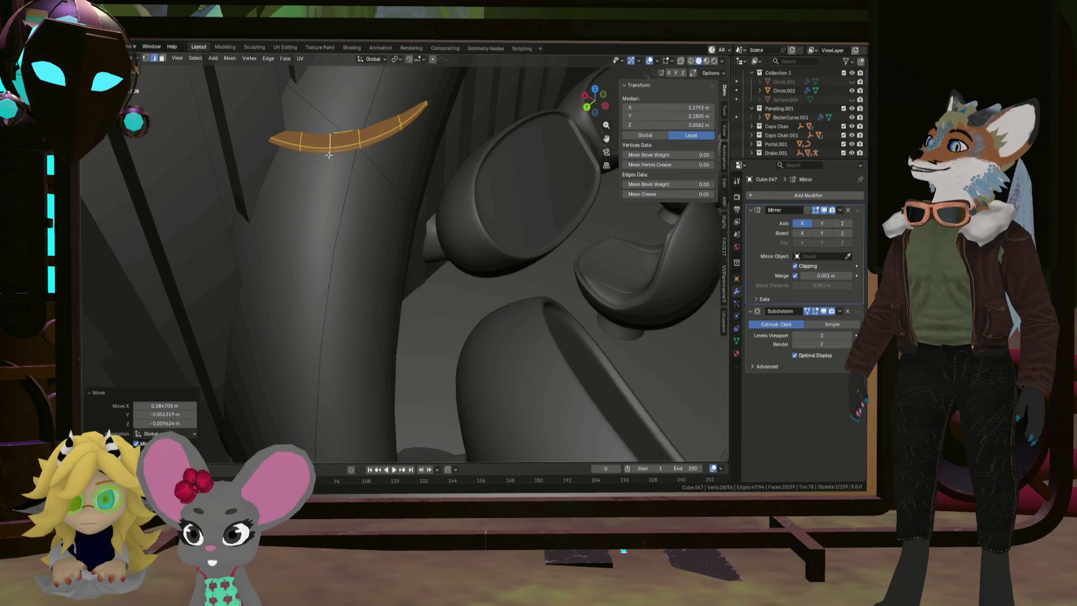
{"action": "scroll", "coordinate": [329, 155], "scroll_direction": "down", "scroll_amount": 5}
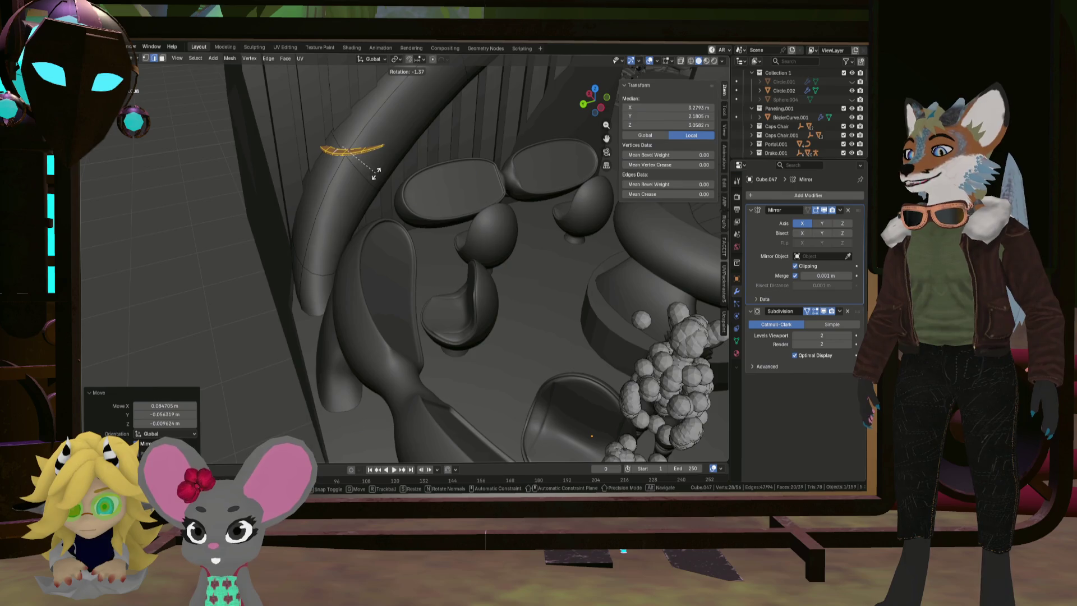
{"action": "key", "text": "z"}
{"action": "left_click", "coordinate": [434, 140]}
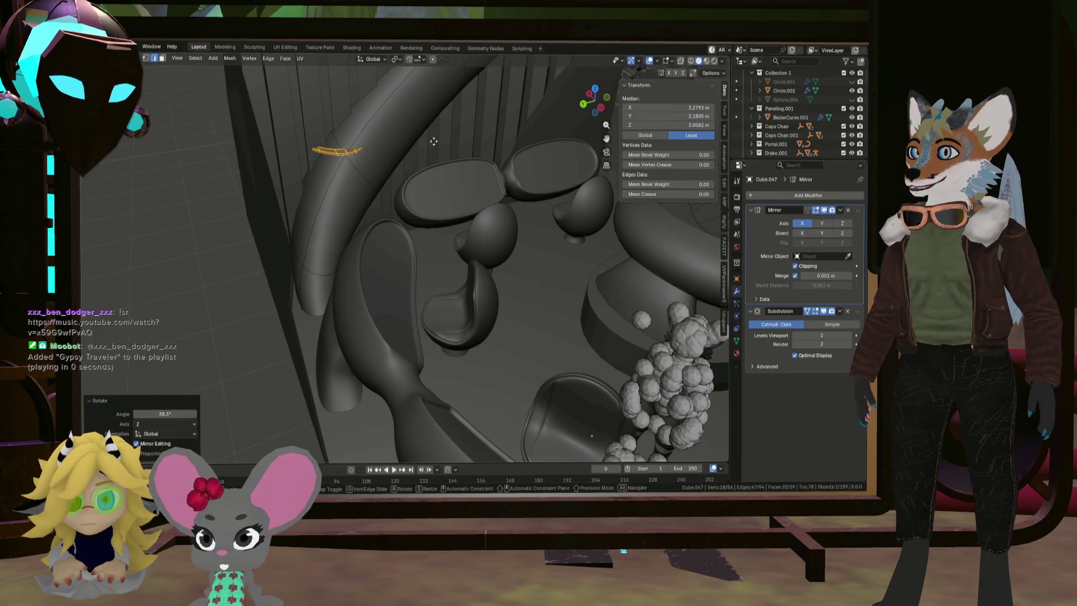
Nudge the strip into position, stretch it 1.425 along Y, and select an edge of the ring
{"action": "key", "text": "g"}
{"action": "left_click", "coordinate": [453, 167]}
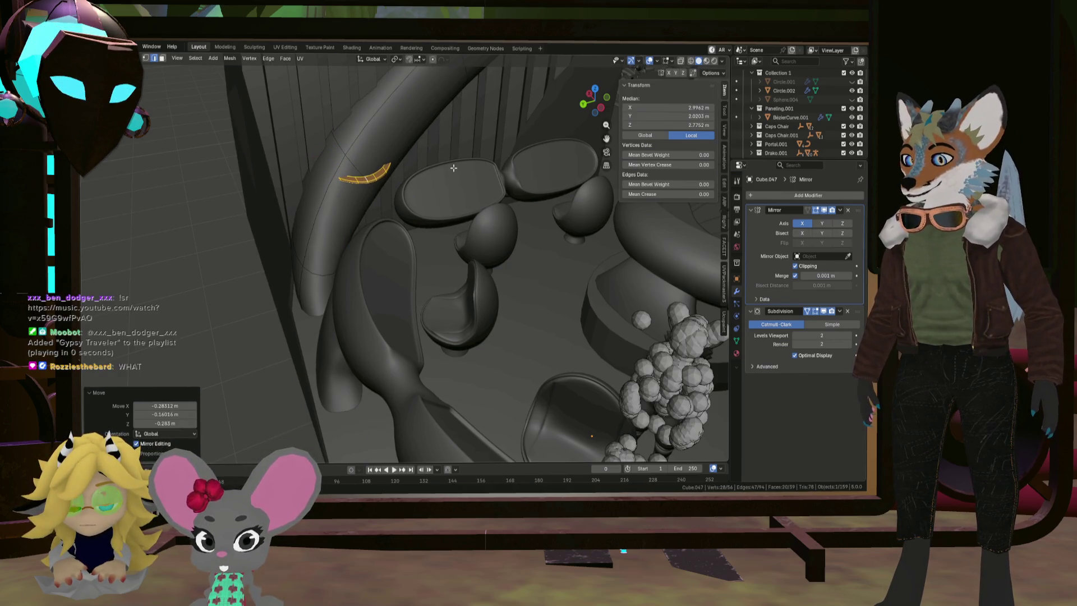
{"action": "key", "text": "s"}
{"action": "key", "text": "y"}
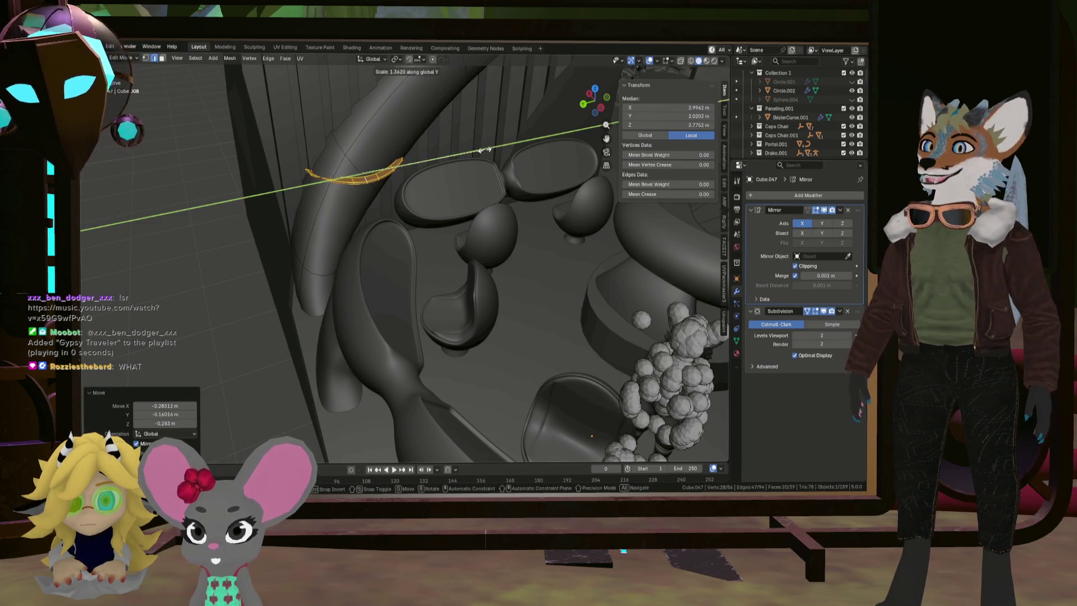
{"action": "left_click", "coordinate": [488, 141]}
{"action": "mouse_move", "coordinate": [482, 146]}
{"action": "middle_mouse_down"}
{"action": "mouse_move", "coordinate": [337, 188]}
{"action": "mouse_move", "coordinate": [317, 180]}
{"action": "middle_mouse_up"}
{"action": "left_click", "coordinate": [322, 194]}
{"action": "scroll", "coordinate": [319, 192], "scroll_direction": "up", "scroll_amount": 3}
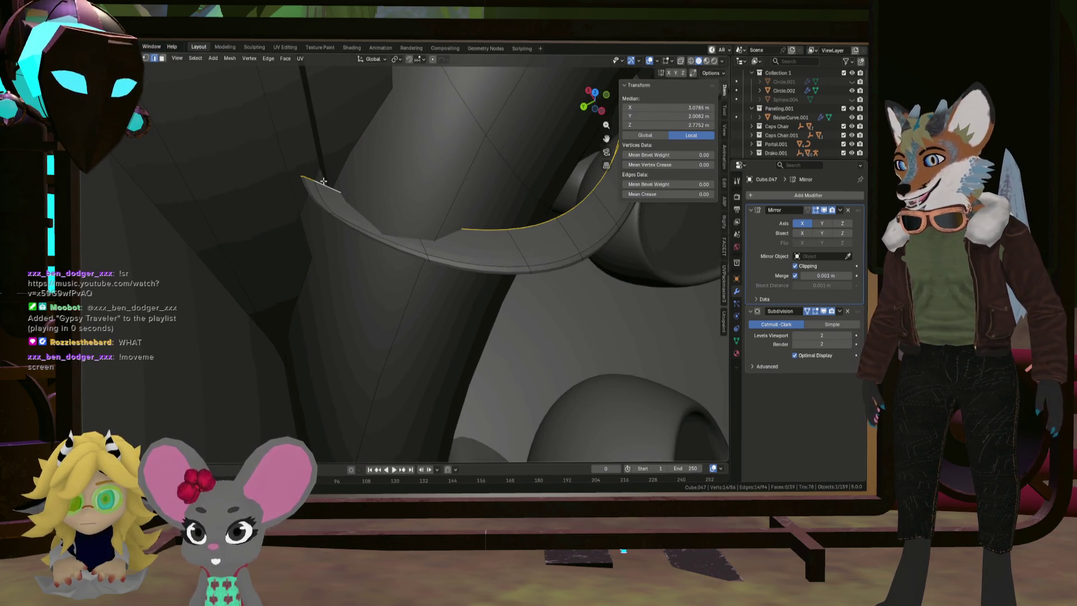
Slide the first rim edge loop sideways along the tube with its height locked (Shift+Z)
{"action": "middle_click_drag", "start_coordinate": [341, 182], "coordinate": [332, 192]}
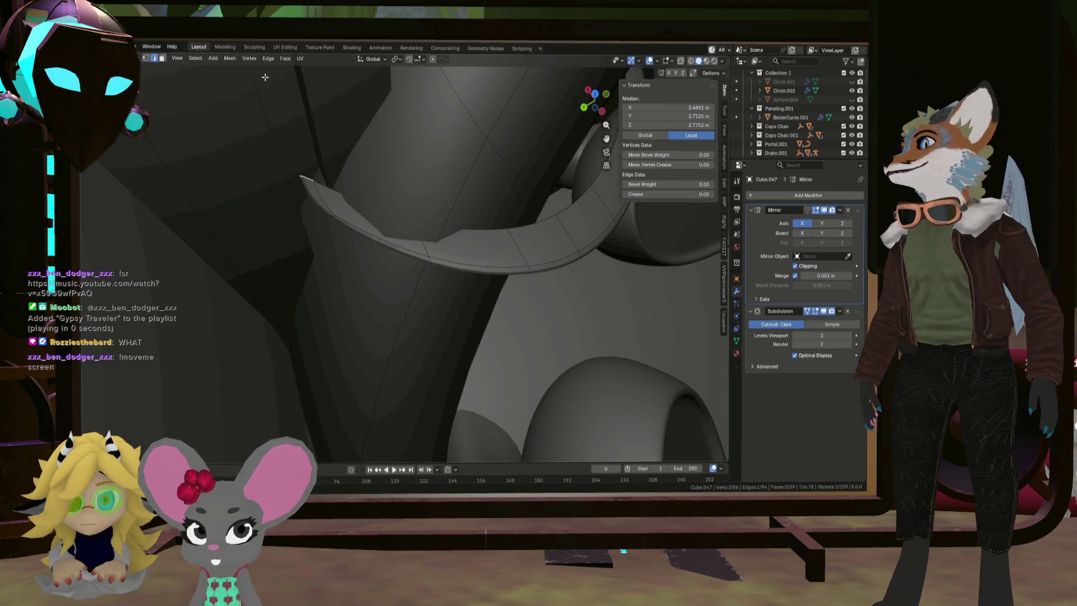
{"action": "middle_click_drag", "start_coordinate": [403, 173], "coordinate": [346, 149]}
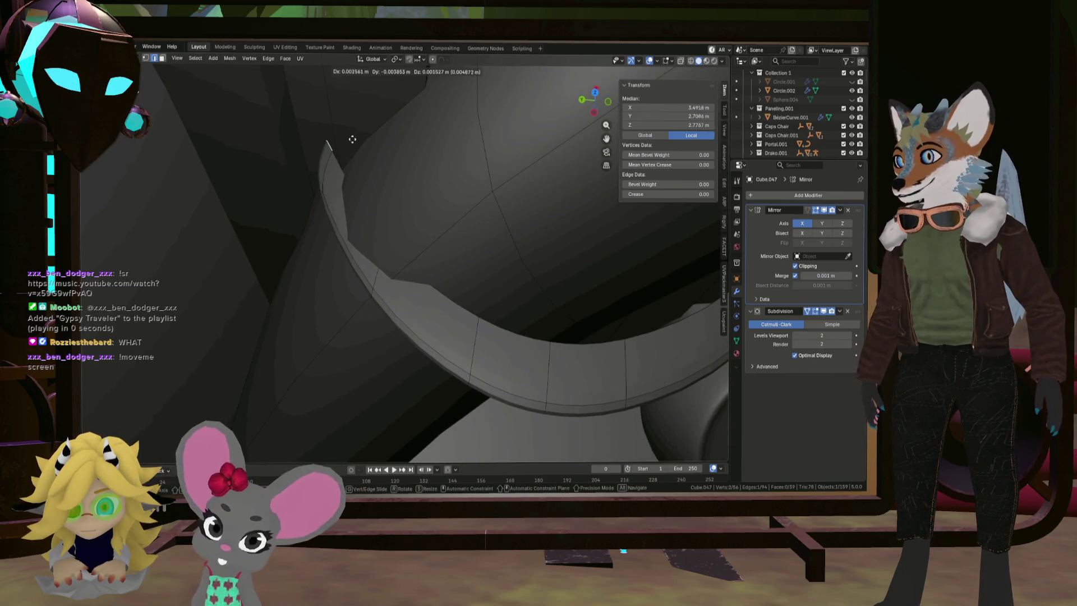
{"action": "left_click", "coordinate": [384, 129]}
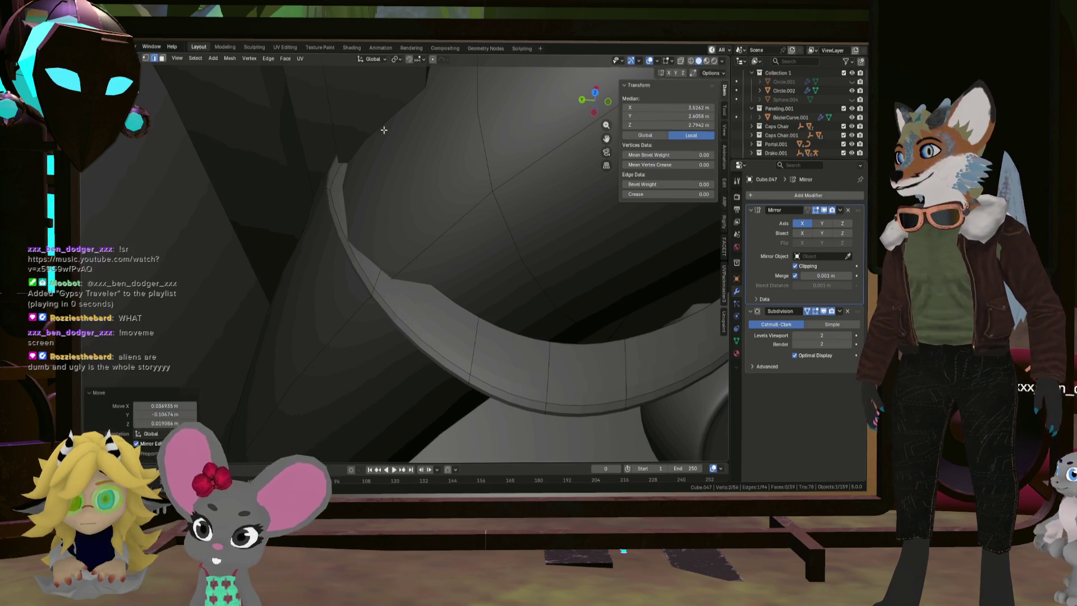
{"action": "left_click", "coordinate": [376, 283], "text": "shift"}
{"action": "key", "text": "g"}
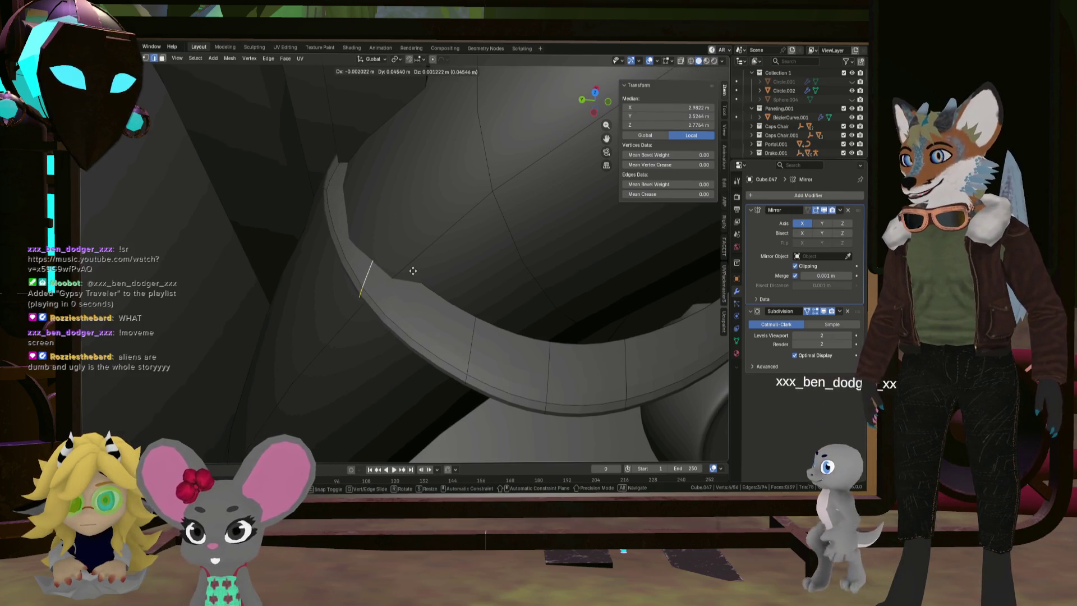
{"action": "key", "text": "z"}
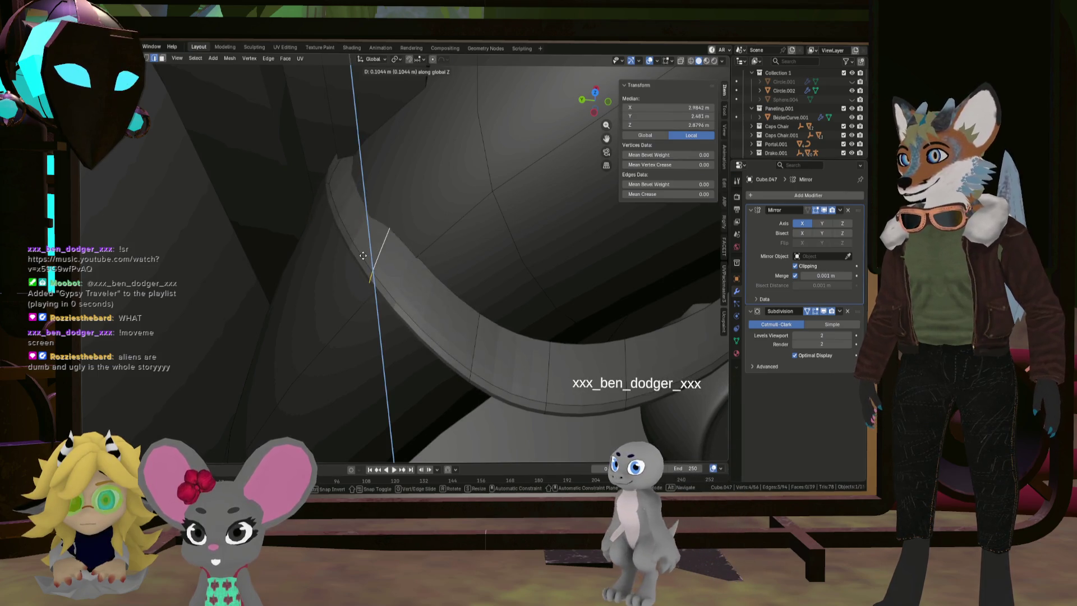
{"action": "key", "text": "shift+z"}
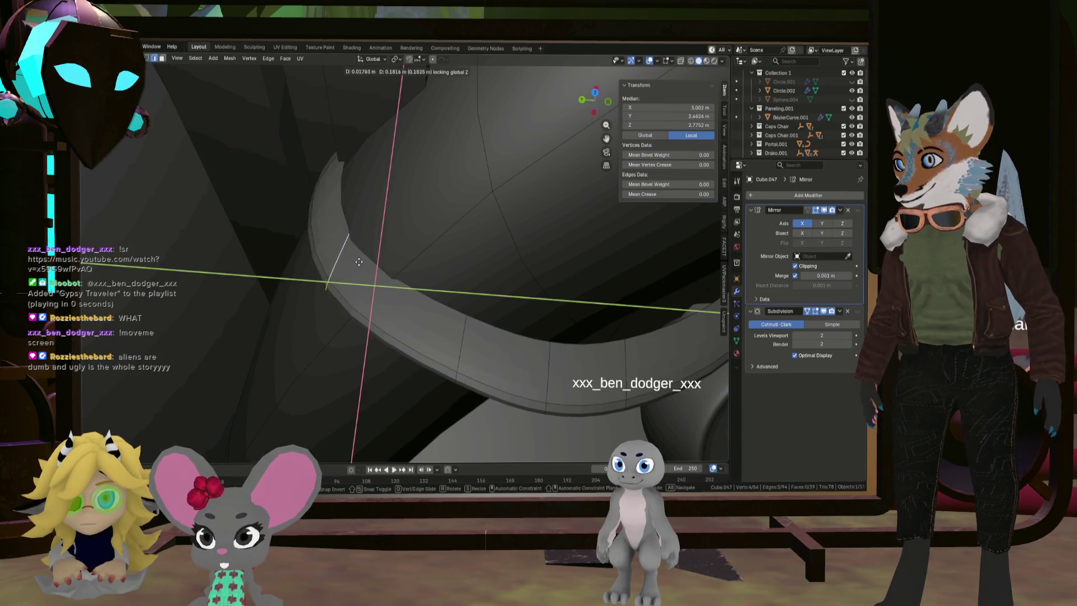
{"action": "left_click", "coordinate": [372, 265]}
Pick another rim edge, check it in wireframe, and slide it horizontally at the same height
{"action": "mouse_move", "coordinate": [371, 265]}
{"action": "middle_mouse_down"}
{"action": "mouse_move", "coordinate": [385, 209]}
{"action": "mouse_move", "coordinate": [365, 268]}
{"action": "middle_mouse_up"}
{"action": "mouse_move", "coordinate": [428, 328]}
{"action": "middle_mouse_down"}
{"action": "mouse_move", "coordinate": [420, 296]}
{"action": "mouse_move", "coordinate": [365, 305]}
{"action": "mouse_move", "coordinate": [450, 300]}
{"action": "middle_mouse_up"}
{"action": "left_click", "coordinate": [365, 302]}
{"action": "key", "text": "shift+z"}
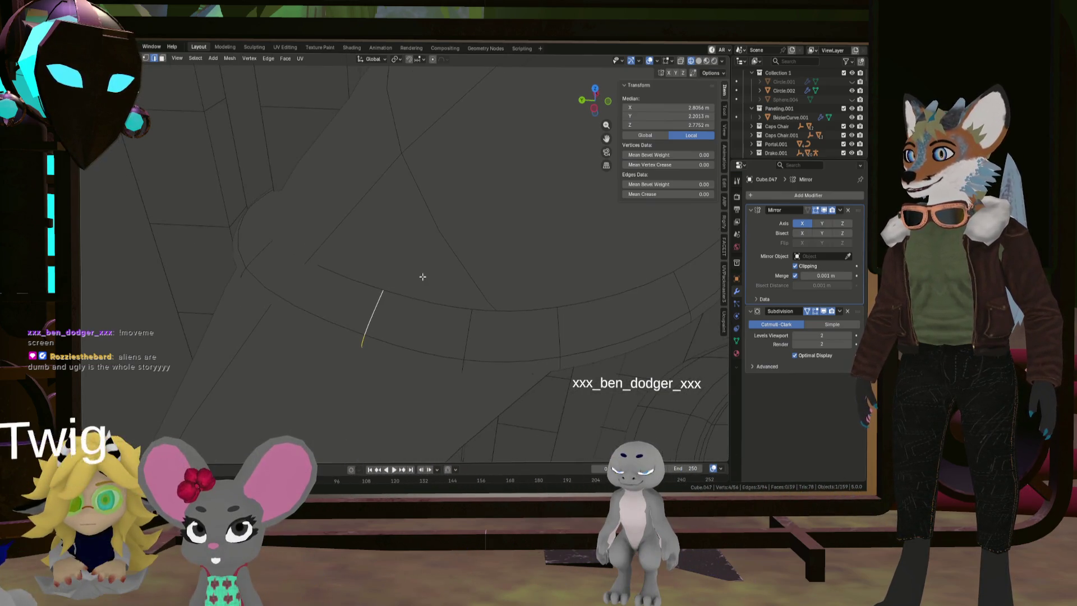
{"action": "left_click", "coordinate": [698, 62]}
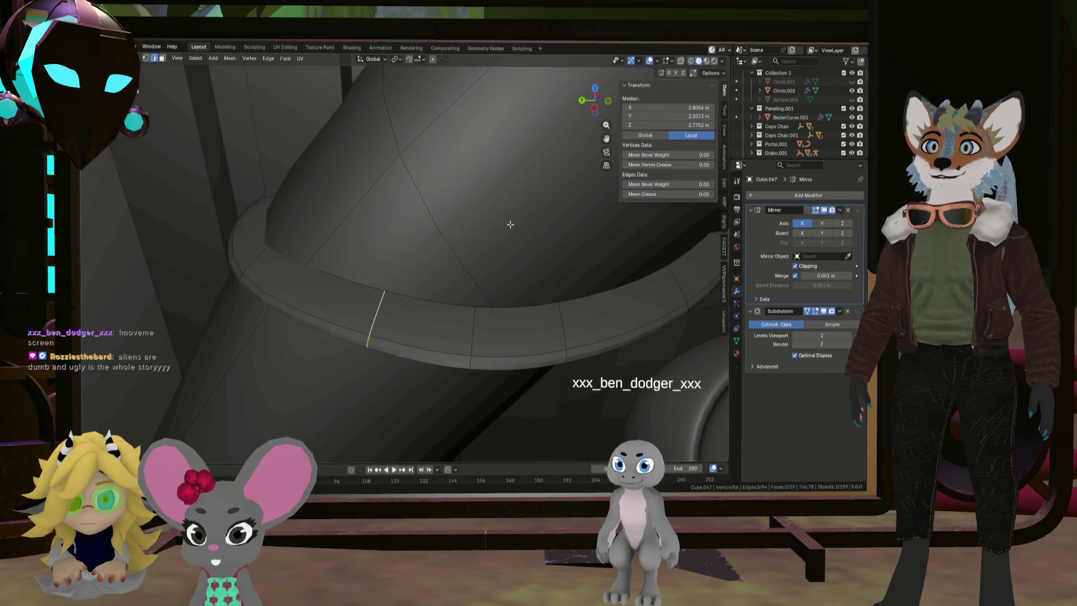
{"action": "middle_click_drag", "start_coordinate": [510, 224], "coordinate": [456, 293]}
{"action": "key", "text": "g"}
{"action": "key", "text": "shift+z"}
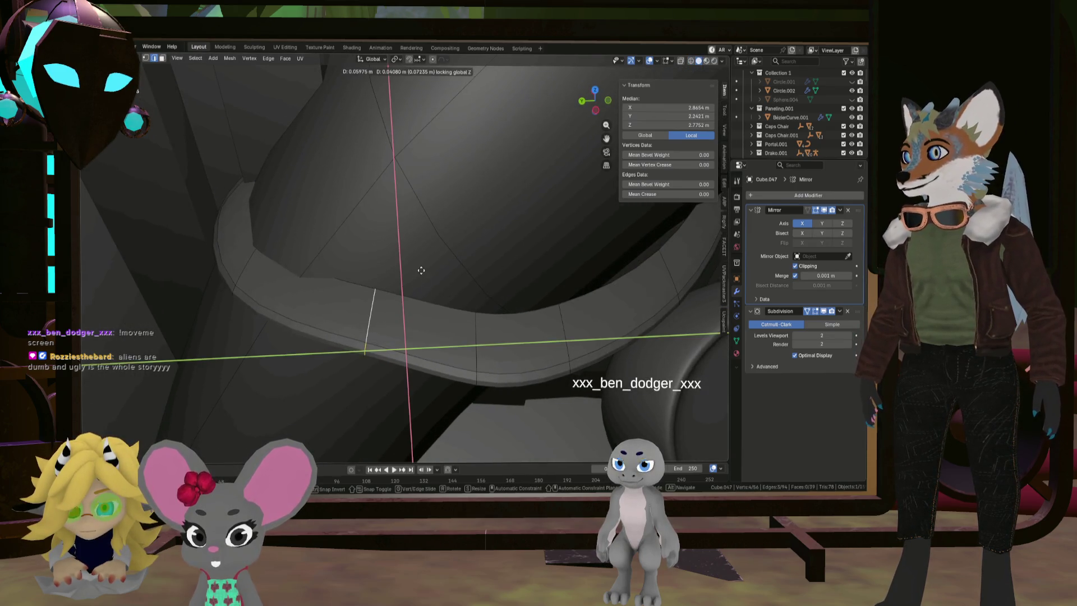
{"action": "left_click", "coordinate": [351, 267]}
Try a further horizontal edge move, then undo it
{"action": "mouse_move", "coordinate": [351, 267]}
{"action": "middle_mouse_down"}
{"action": "mouse_move", "coordinate": [387, 301]}
{"action": "mouse_move", "coordinate": [496, 300]}
{"action": "mouse_move", "coordinate": [446, 279]}
{"action": "mouse_move", "coordinate": [457, 256]}
{"action": "mouse_move", "coordinate": [457, 308]}
{"action": "mouse_move", "coordinate": [437, 287]}
{"action": "middle_mouse_up"}
{"action": "key", "text": "shift+z"}
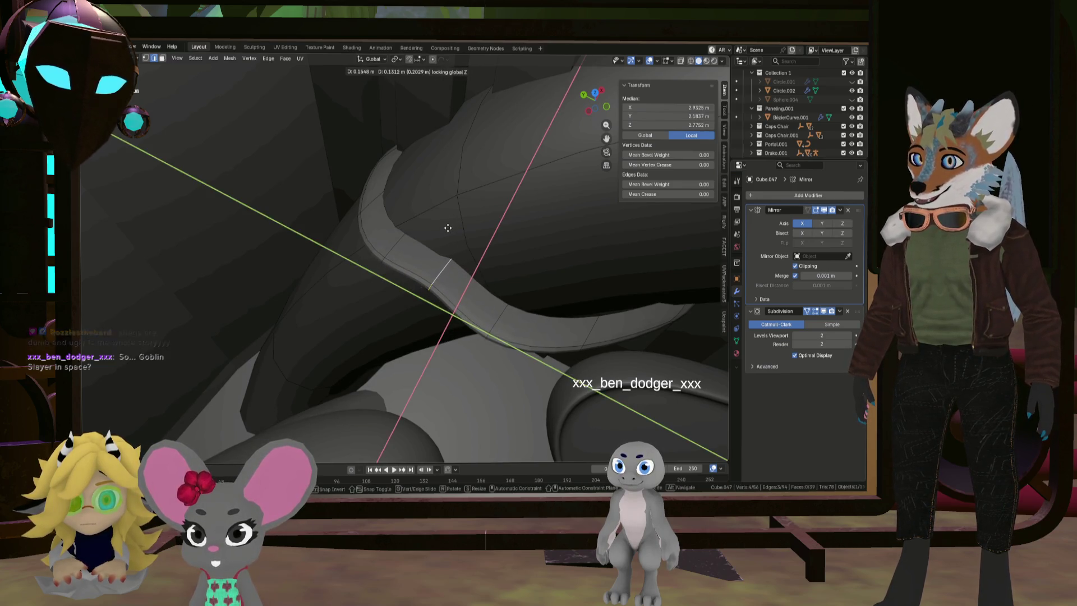
{"action": "left_click", "coordinate": [447, 227]}
{"action": "key", "text": "ctrl+z"}
Re-slide the edge loop about 0.18 m along X at constant height
{"action": "mouse_move", "coordinate": [496, 318]}
{"action": "middle_mouse_down"}
{"action": "mouse_move", "coordinate": [486, 307]}
{"action": "mouse_move", "coordinate": [507, 308]}
{"action": "middle_mouse_up"}
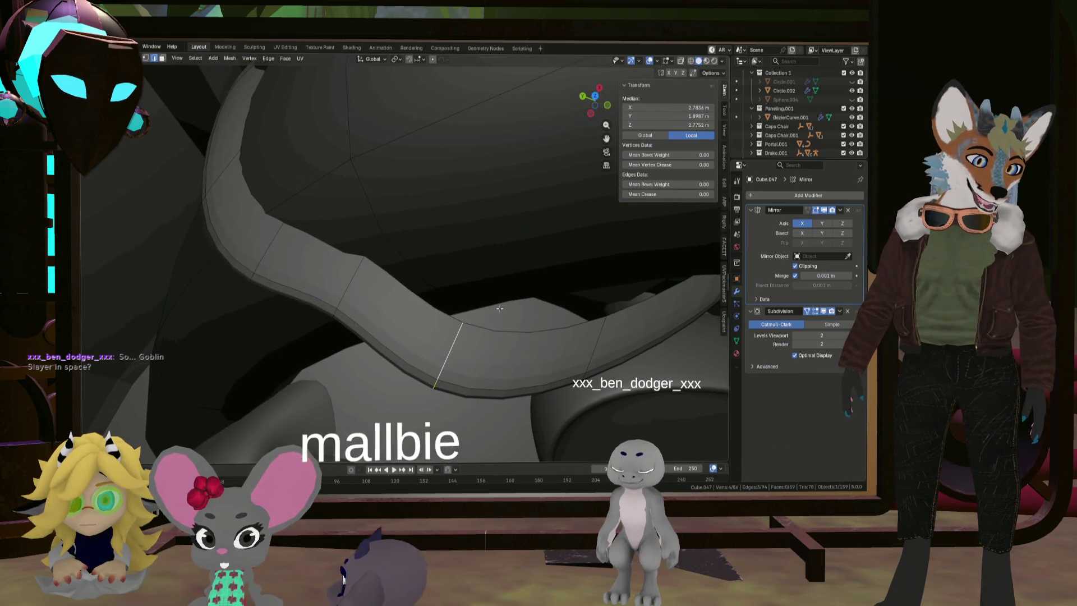
{"action": "key", "text": "shift+z"}
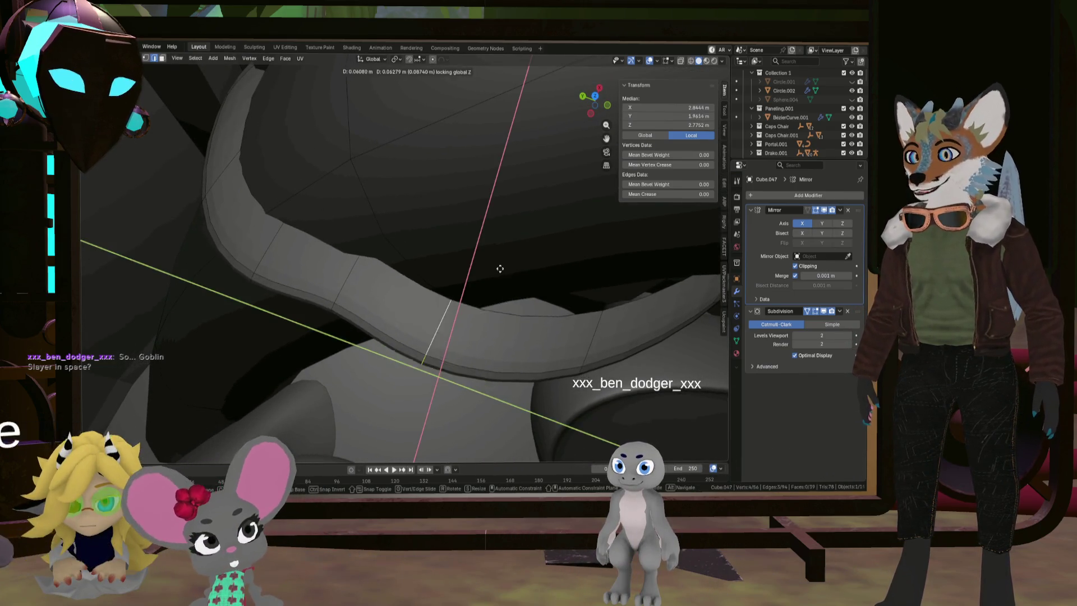
{"action": "left_click", "coordinate": [521, 222]}
{"action": "middle_click_drag", "start_coordinate": [520, 223], "coordinate": [478, 255], "text": "shift"}
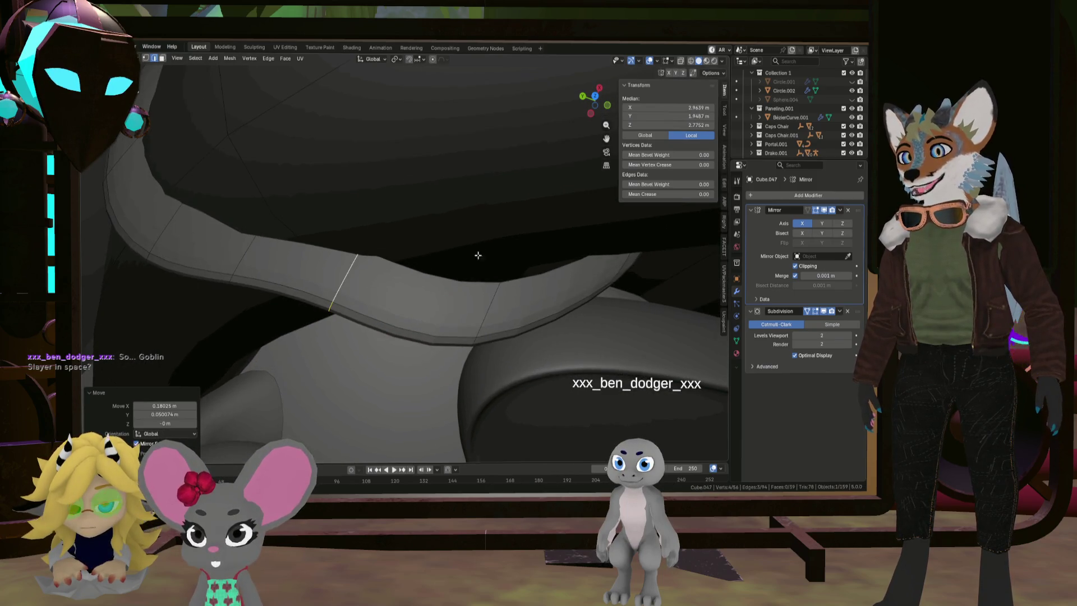
{"action": "middle_click_drag", "start_coordinate": [493, 309], "coordinate": [512, 308]}
{"action": "key", "text": "g"}
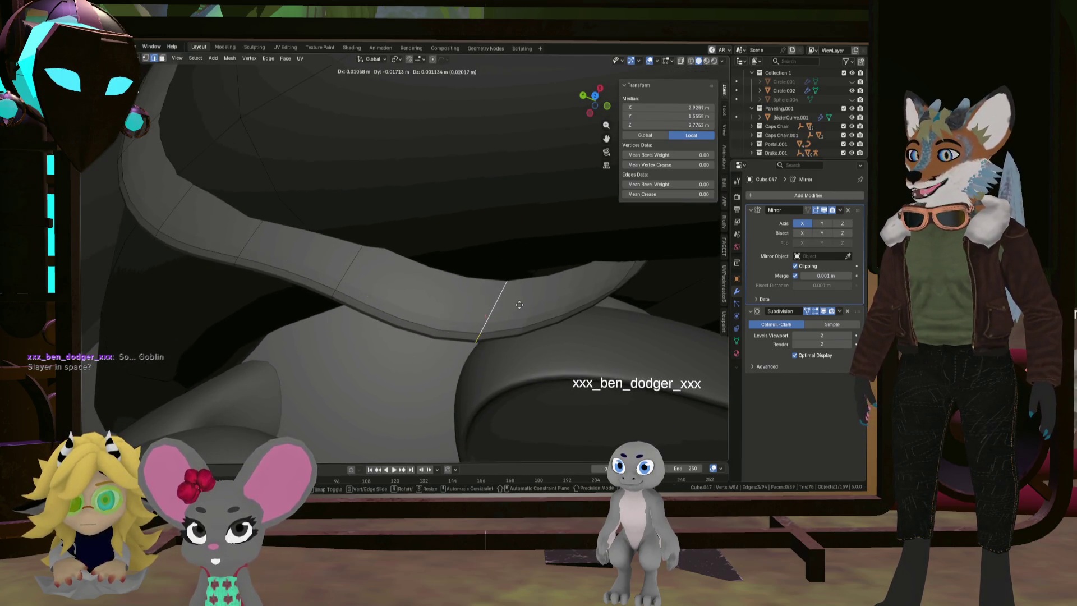
{"action": "key", "text": "shift+z"}
Confirm the loop's position, then move the vertex ring horizontally and enlarge it
{"action": "left_click", "coordinate": [433, 240]}
{"action": "mouse_move", "coordinate": [432, 240]}
{"action": "middle_mouse_down"}
{"action": "mouse_move", "coordinate": [487, 257]}
{"action": "mouse_move", "coordinate": [513, 219]}
{"action": "mouse_move", "coordinate": [538, 236]}
{"action": "mouse_move", "coordinate": [476, 290]}
{"action": "mouse_move", "coordinate": [466, 278]}
{"action": "middle_mouse_up"}
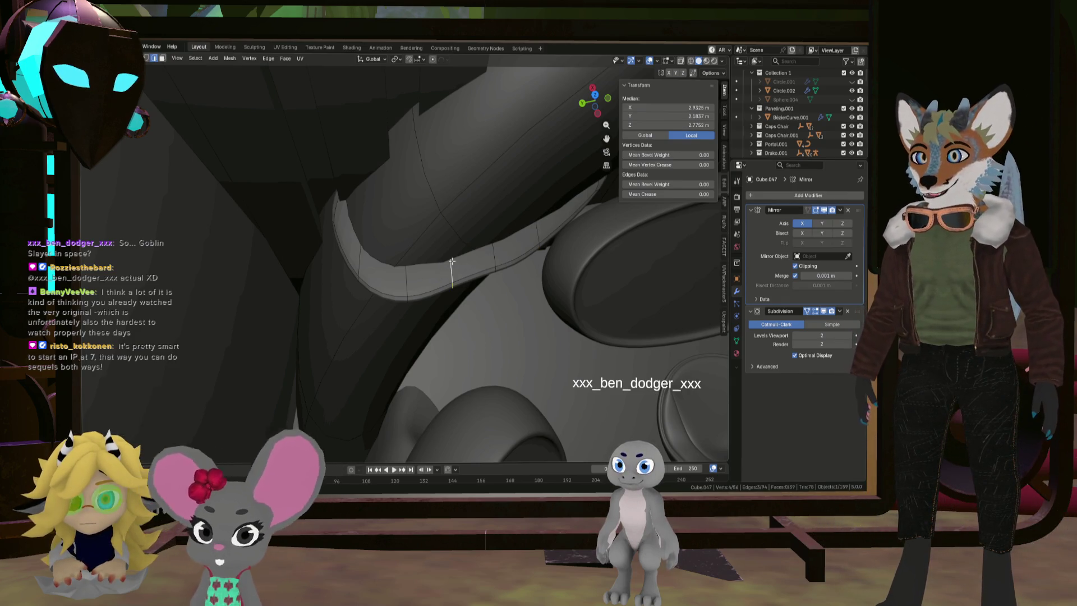
{"action": "key", "text": "g"}
{"action": "key", "text": "shift+z"}
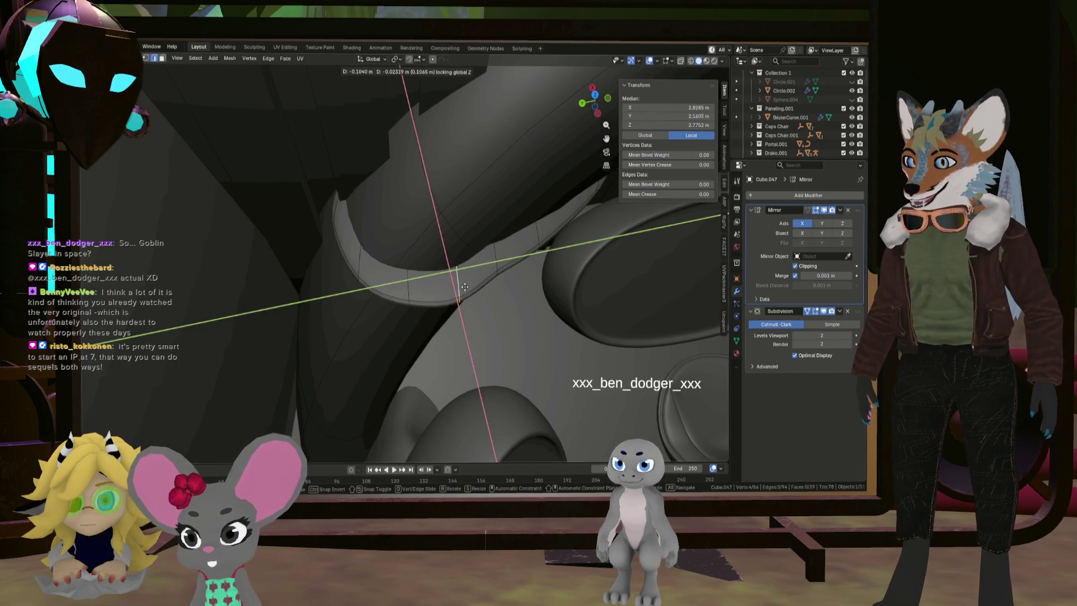
{"action": "left_click", "coordinate": [458, 281]}
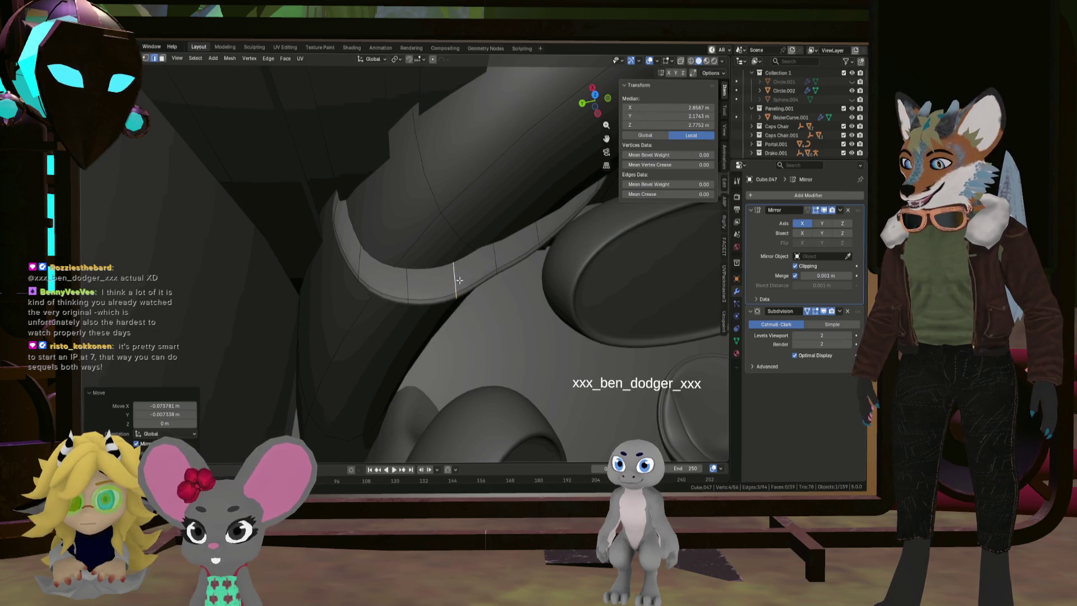
{"action": "left_click", "coordinate": [493, 277]}
{"action": "mouse_move", "coordinate": [493, 277]}
{"action": "middle_mouse_down"}
{"action": "mouse_move", "coordinate": [485, 213]}
{"action": "mouse_move", "coordinate": [457, 298]}
{"action": "middle_mouse_up"}
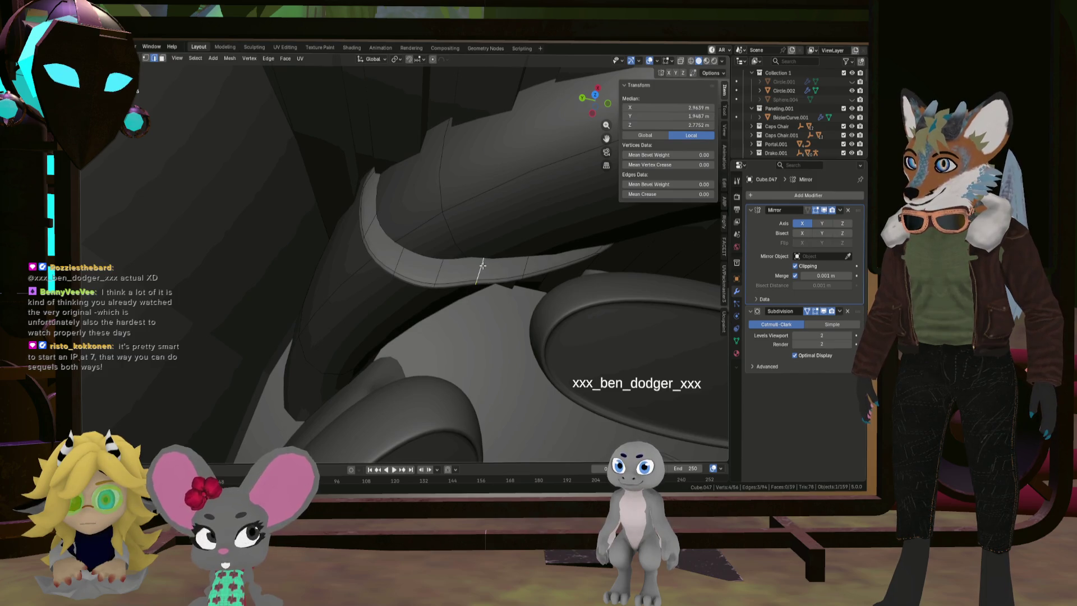
Rotate the ring around Z, shrink it to 0.227, and select the connected rim with L
{"action": "left_click", "coordinate": [553, 236]}
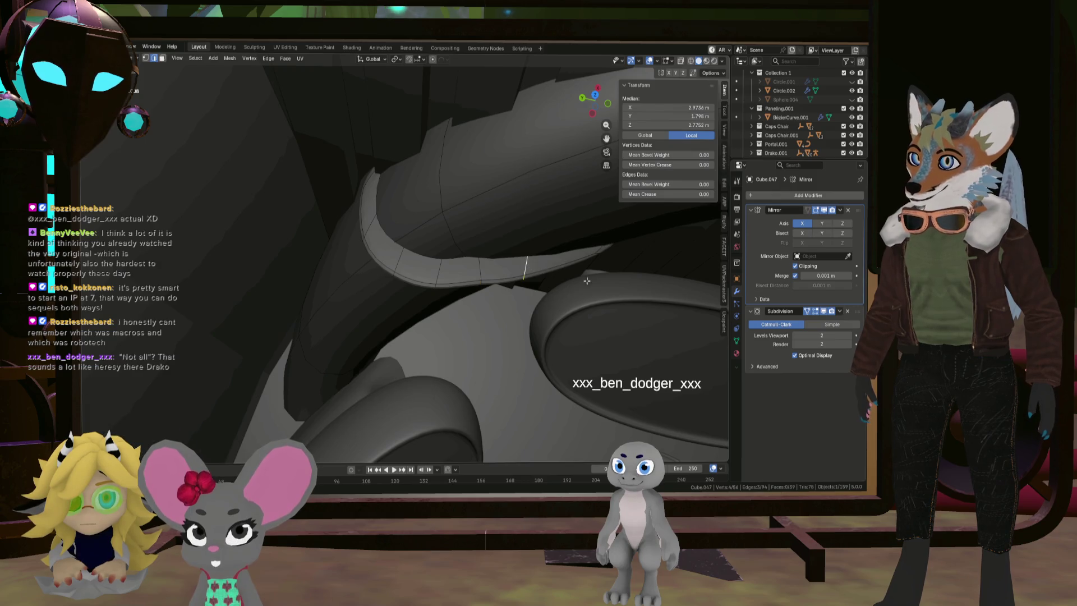
{"action": "mouse_move", "coordinate": [600, 274]}
{"action": "middle_mouse_down"}
{"action": "mouse_move", "coordinate": [581, 232]}
{"action": "mouse_move", "coordinate": [607, 261]}
{"action": "middle_mouse_up"}
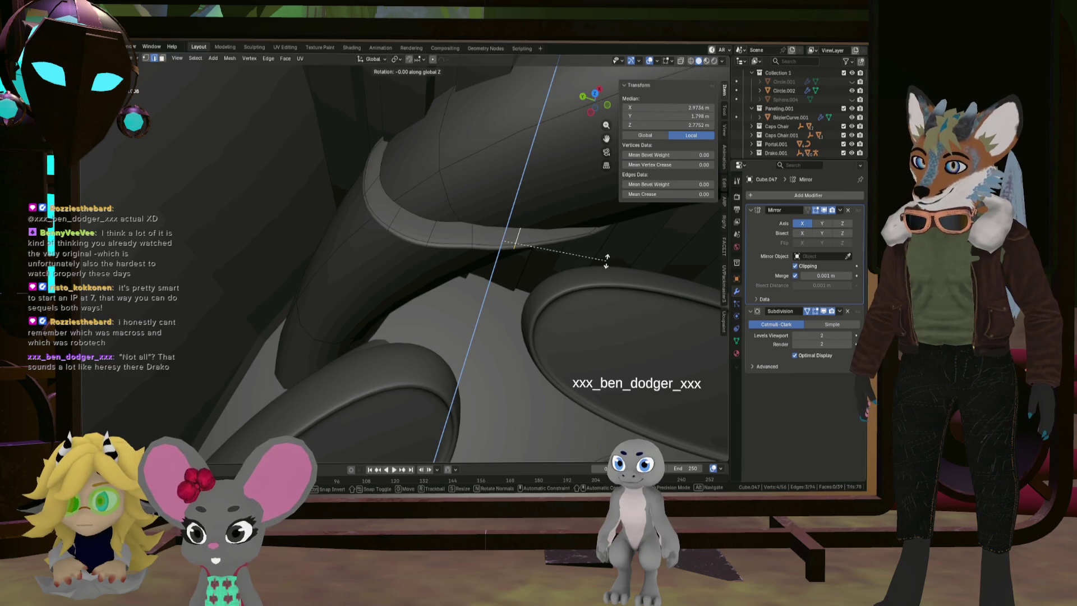
{"action": "left_click", "coordinate": [610, 214]}
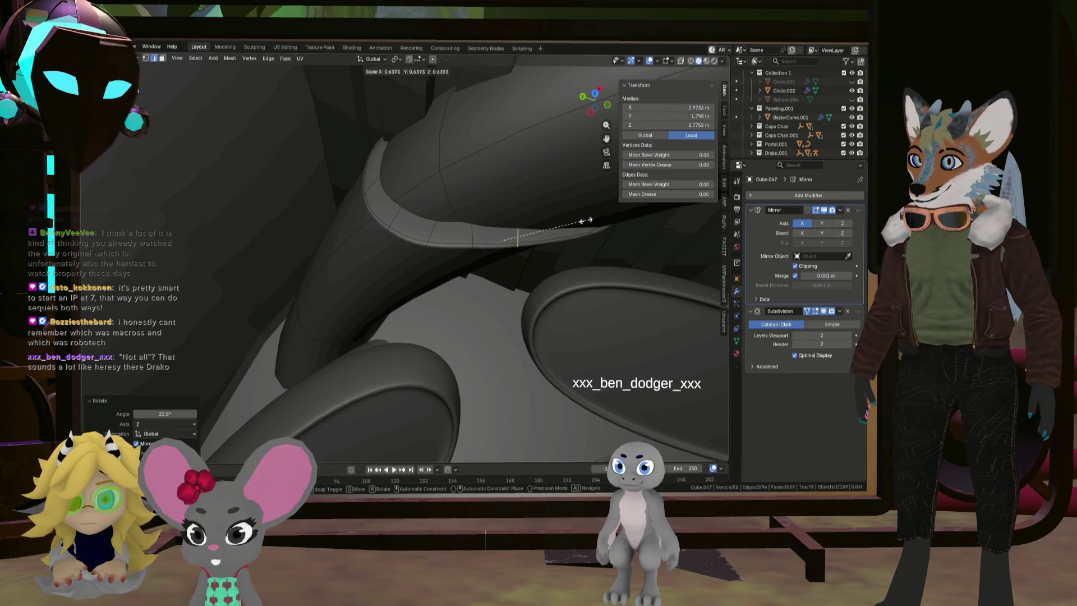
{"action": "left_click", "coordinate": [524, 220]}
{"action": "mouse_move", "coordinate": [525, 220]}
{"action": "middle_mouse_down"}
{"action": "mouse_move", "coordinate": [435, 204]}
{"action": "mouse_move", "coordinate": [409, 168]}
{"action": "mouse_move", "coordinate": [542, 257]}
{"action": "middle_mouse_up"}
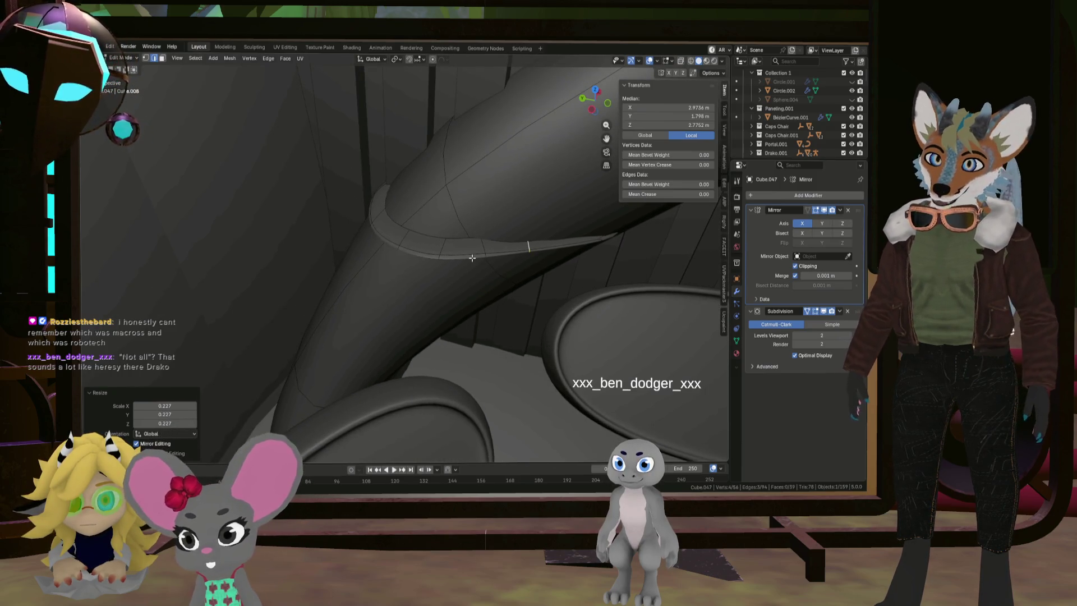
{"action": "middle_click_drag", "start_coordinate": [472, 258], "coordinate": [550, 252]}
{"action": "key", "text": "r"}
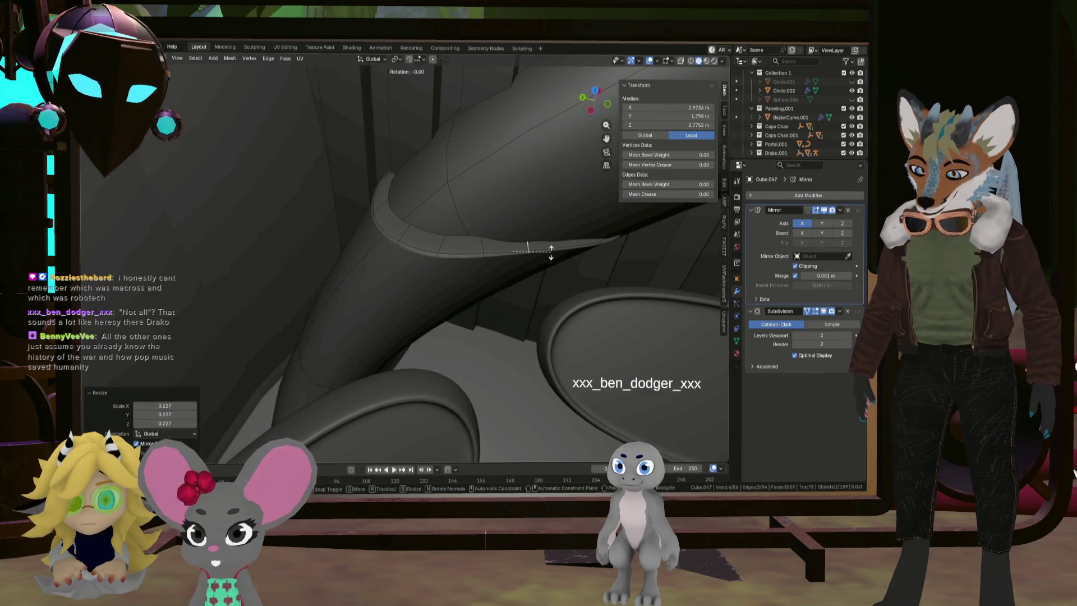
{"action": "key", "text": "z"}
{"action": "left_click", "coordinate": [557, 174]}
{"action": "mouse_move", "coordinate": [557, 174]}
{"action": "middle_mouse_down"}
{"action": "mouse_move", "coordinate": [527, 241]}
{"action": "mouse_move", "coordinate": [536, 211]}
{"action": "middle_mouse_up"}
{"action": "key", "text": "l"}
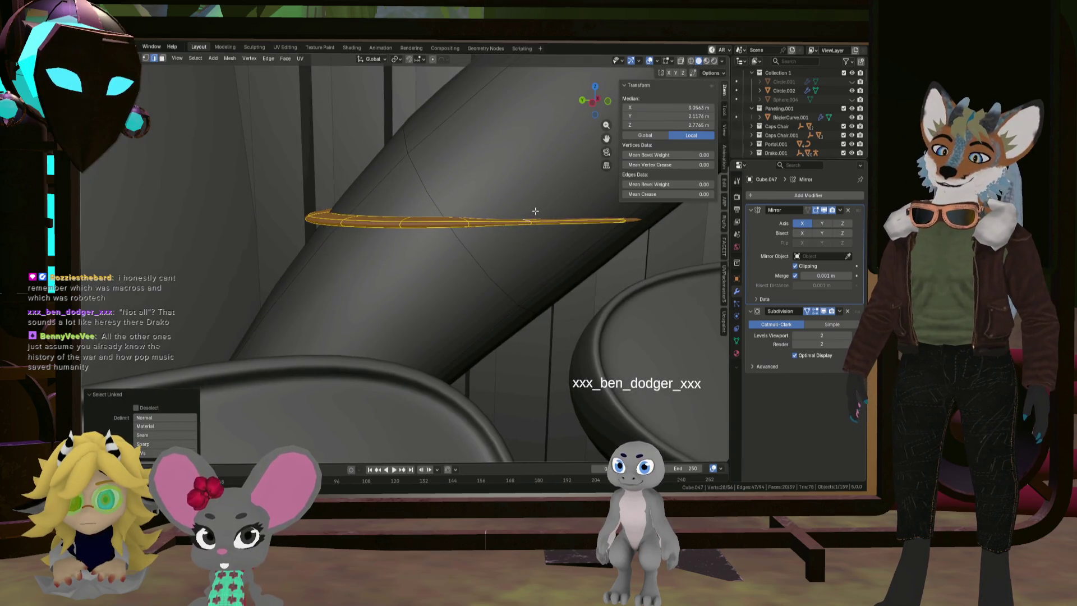
Extrude the rim ring into a strip, move it up and outward, enlarge it and shift it on Y
{"action": "key", "text": "e"}
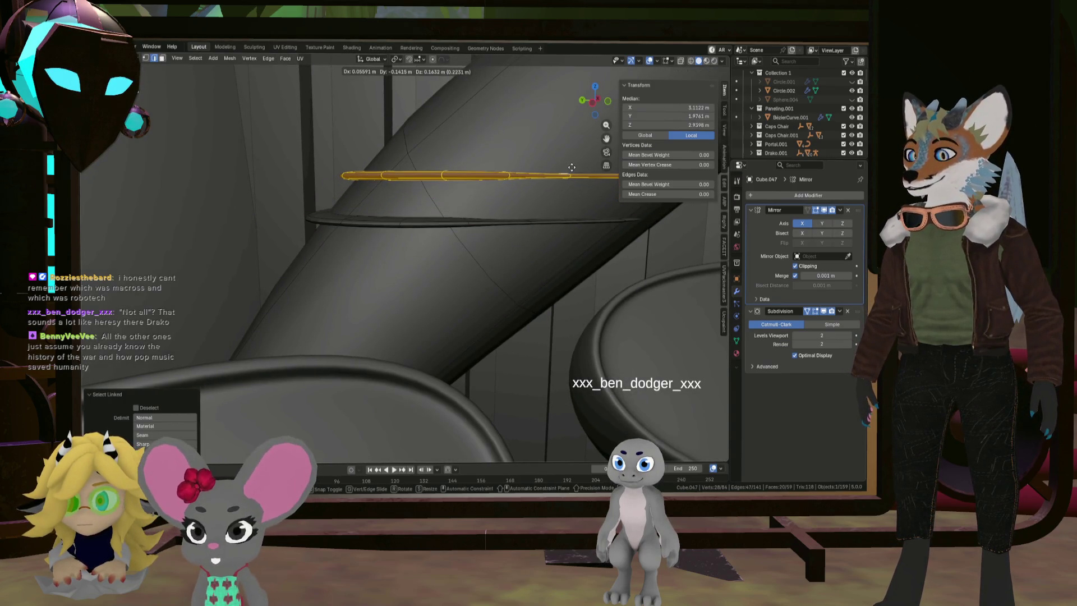
{"action": "middle_click_drag", "start_coordinate": [504, 180], "coordinate": [473, 273]}
{"action": "key", "text": "g"}
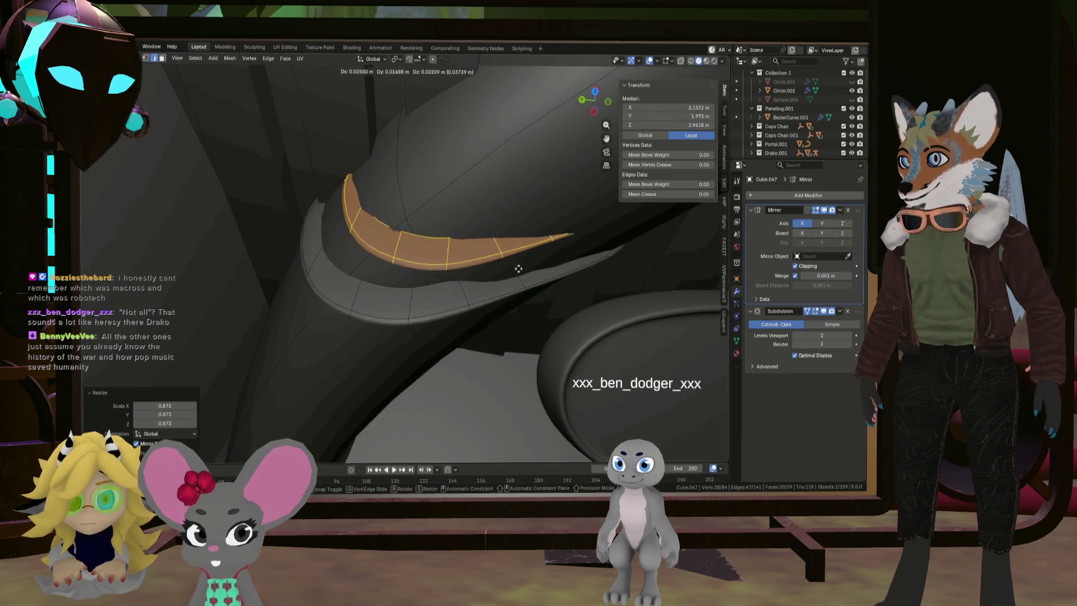
{"action": "left_click", "coordinate": [519, 264]}
{"action": "mouse_move", "coordinate": [519, 264]}
{"action": "middle_mouse_down"}
{"action": "mouse_move", "coordinate": [482, 231]}
{"action": "mouse_move", "coordinate": [570, 252]}
{"action": "mouse_move", "coordinate": [590, 286]}
{"action": "middle_mouse_up"}
{"action": "scroll", "coordinate": [283, 214], "scroll_direction": "up", "scroll_amount": 10}
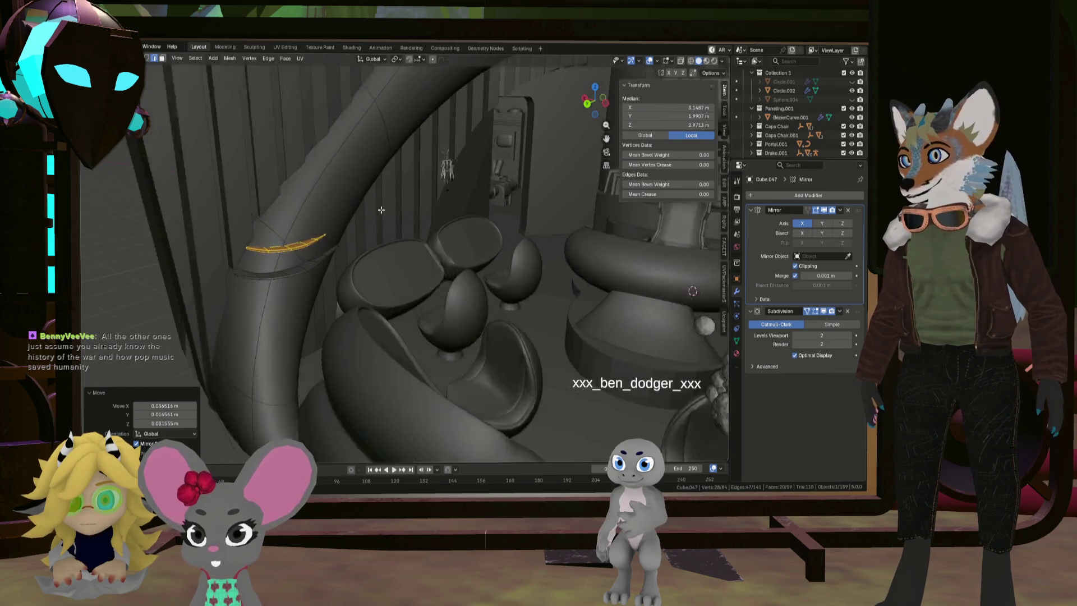
{"action": "key", "text": "s"}
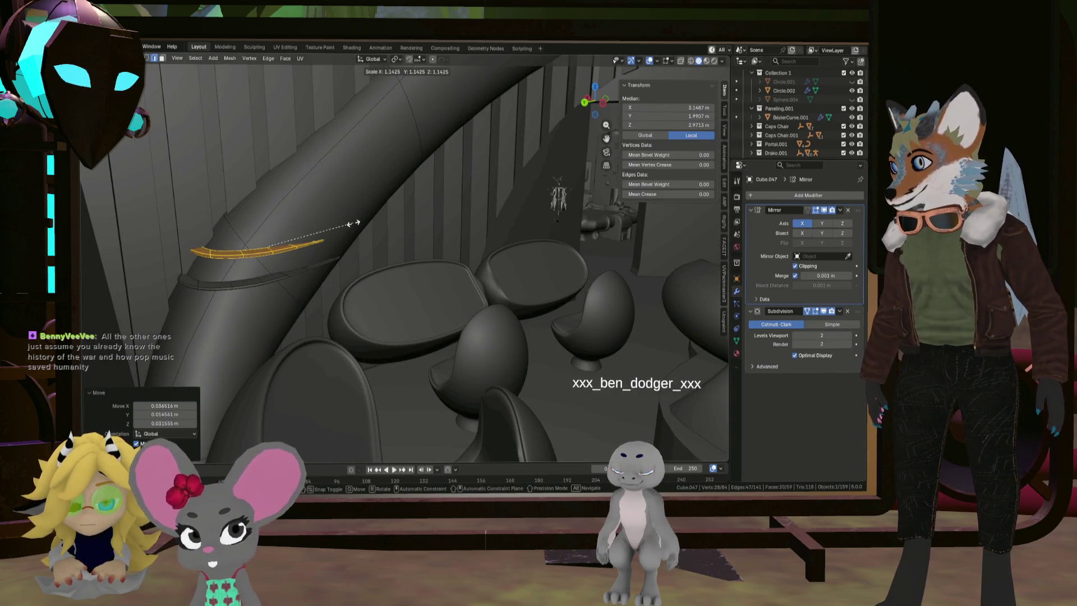
{"action": "middle_click_drag", "start_coordinate": [320, 235], "coordinate": [281, 256]}
{"action": "key", "text": "g"}
{"action": "key", "text": "y"}
{"action": "left_click", "coordinate": [286, 255]}
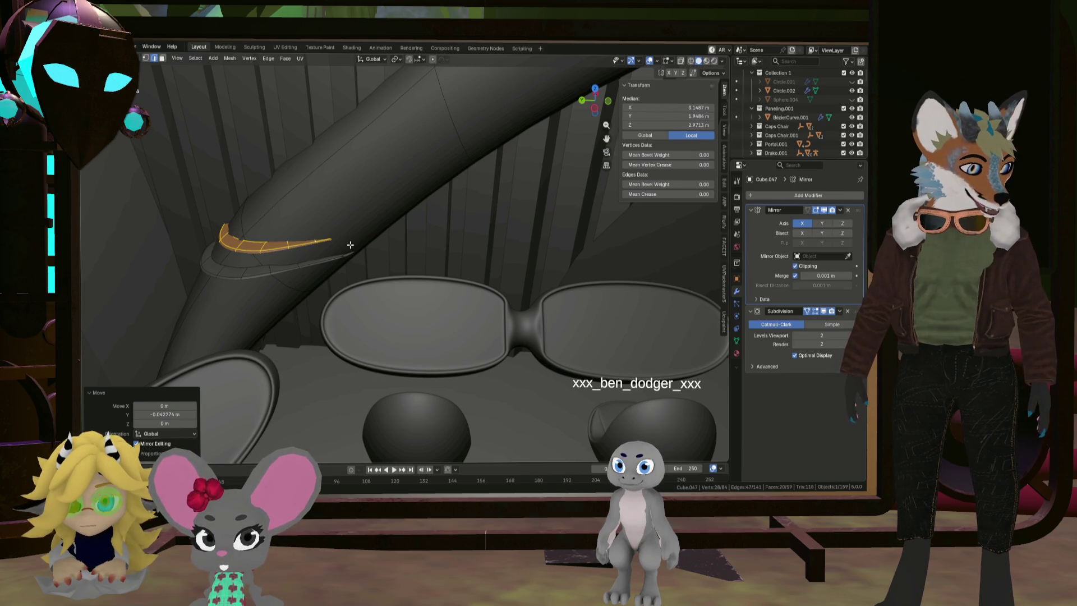
{"action": "mouse_move", "coordinate": [406, 242]}
{"action": "middle_mouse_down"}
{"action": "mouse_move", "coordinate": [435, 274]}
{"action": "mouse_move", "coordinate": [330, 231]}
{"action": "mouse_move", "coordinate": [315, 211]}
{"action": "mouse_move", "coordinate": [371, 223]}
{"action": "mouse_move", "coordinate": [383, 242]}
{"action": "middle_mouse_up"}
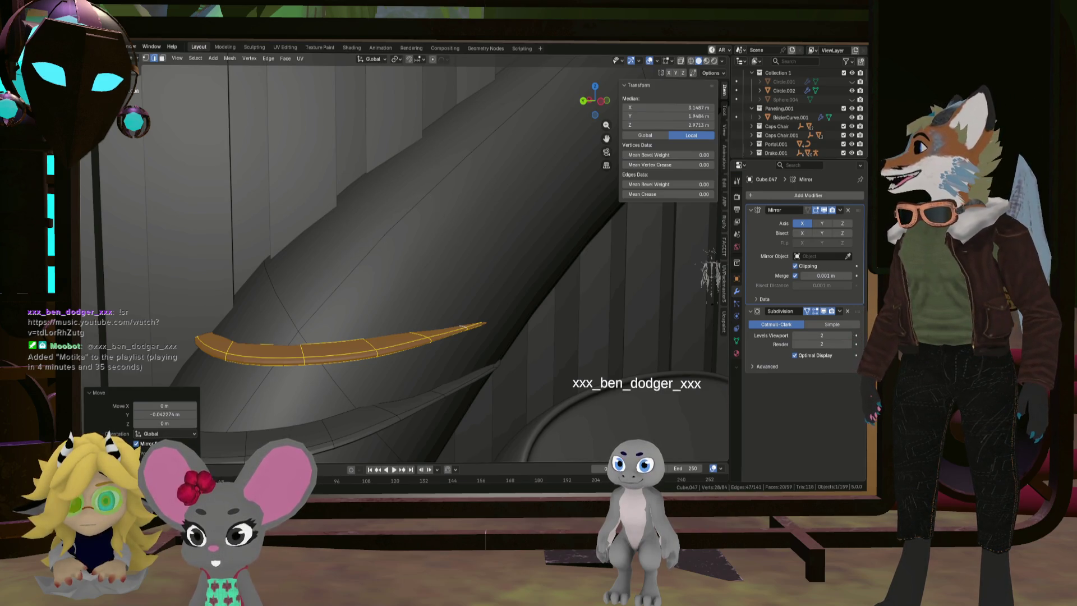
{"action": "mouse_move", "coordinate": [396, 304]}
{"action": "middle_mouse_down"}
{"action": "mouse_move", "coordinate": [355, 305]}
{"action": "mouse_move", "coordinate": [356, 288]}
{"action": "mouse_move", "coordinate": [317, 264]}
{"action": "middle_mouse_up"}
Duplicate the strip higher, scale it to 0.747, move it 0.129 m on Y, rotate -9.03° on Z
{"action": "key", "text": "shift+d"}
{"action": "left_click", "coordinate": [384, 225]}
{"action": "mouse_move", "coordinate": [384, 225]}
{"action": "middle_mouse_down"}
{"action": "mouse_move", "coordinate": [412, 273]}
{"action": "mouse_move", "coordinate": [449, 286]}
{"action": "mouse_move", "coordinate": [450, 275]}
{"action": "middle_mouse_up"}
{"action": "key", "text": "s"}
{"action": "left_click", "coordinate": [472, 287]}
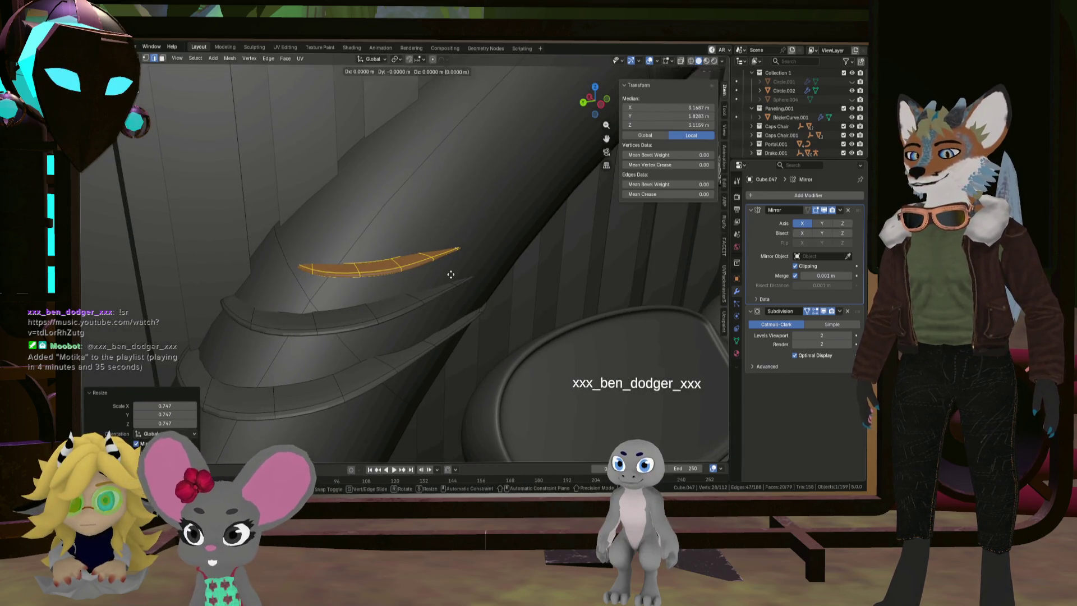
{"action": "key", "text": "y"}
{"action": "left_click", "coordinate": [422, 268]}
{"action": "mouse_move", "coordinate": [418, 264]}
{"action": "middle_mouse_down"}
{"action": "mouse_move", "coordinate": [550, 224]}
{"action": "mouse_move", "coordinate": [373, 293]}
{"action": "mouse_move", "coordinate": [370, 261]}
{"action": "middle_mouse_up"}
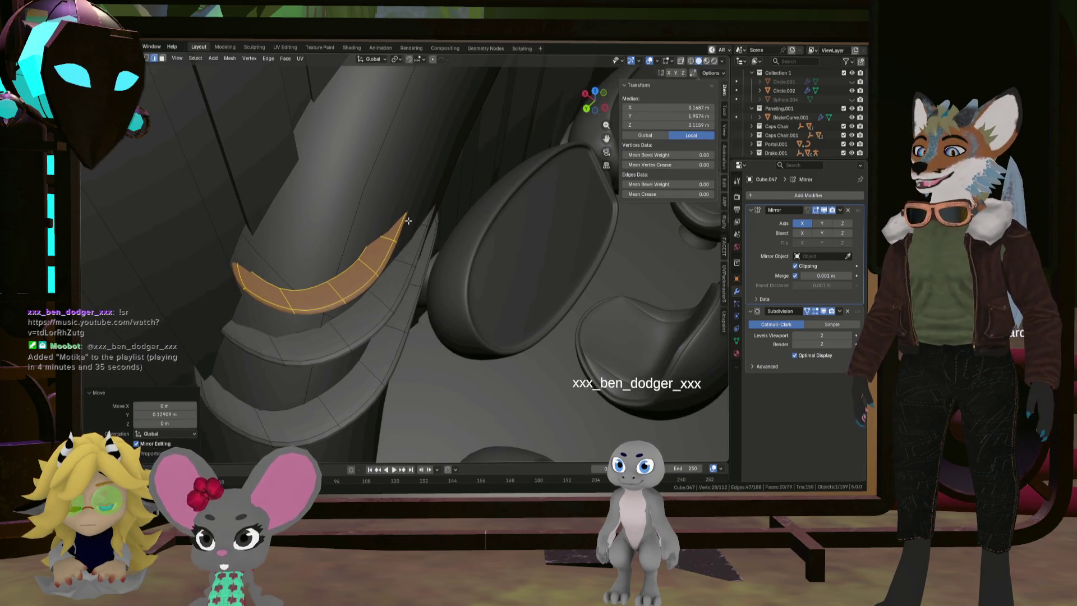
{"action": "key", "text": "z"}
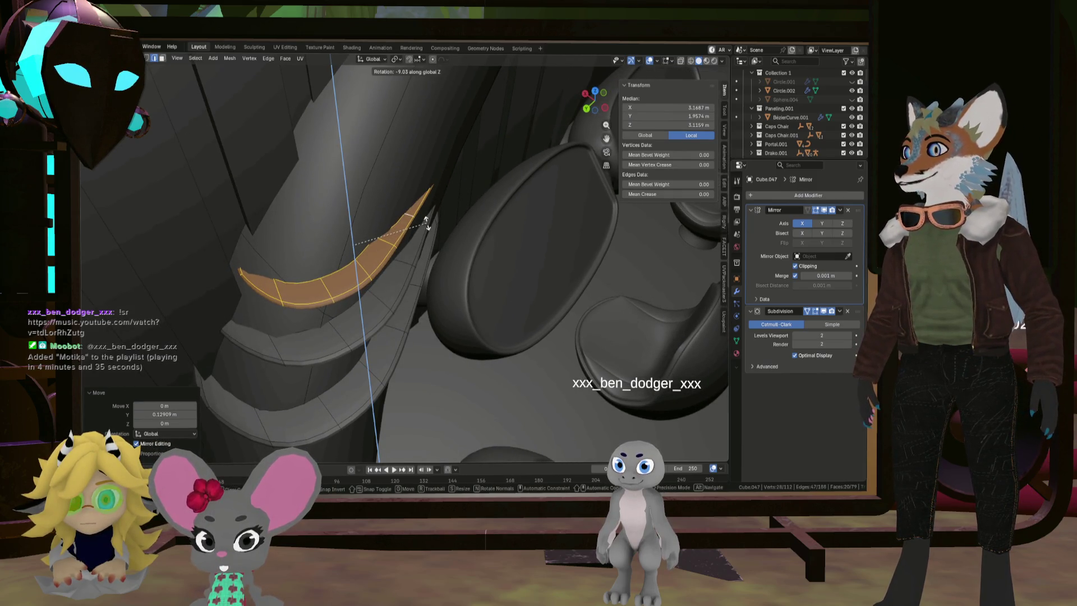
{"action": "left_click", "coordinate": [427, 221]}
{"action": "middle_click_drag", "start_coordinate": [426, 221], "coordinate": [408, 223]}
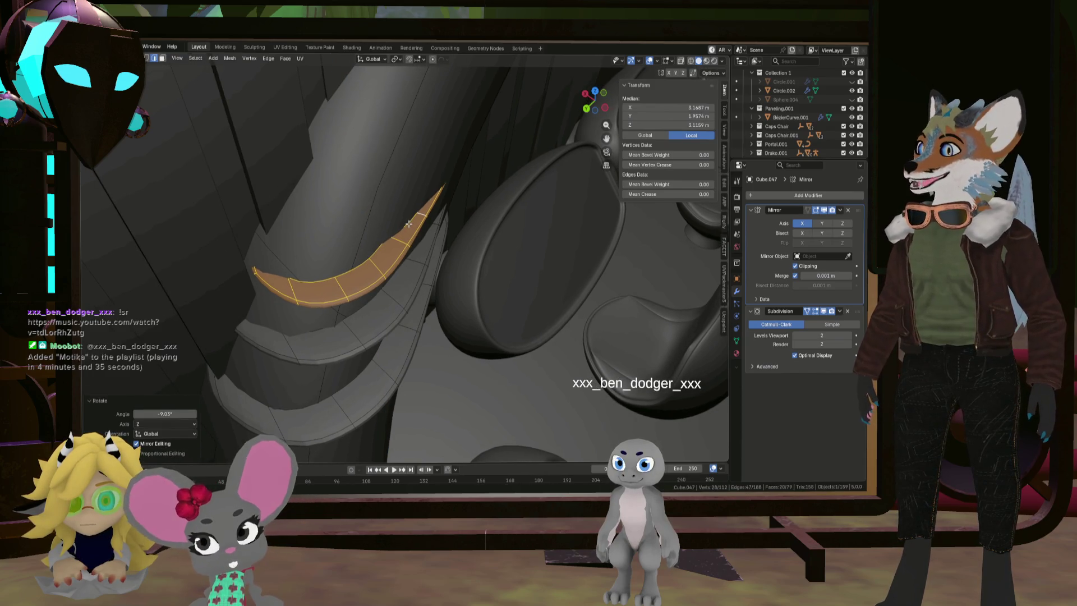
Nudge the duplicate strip horizontally at fixed height and return to Object Mode
{"action": "key", "text": "shift+z"}
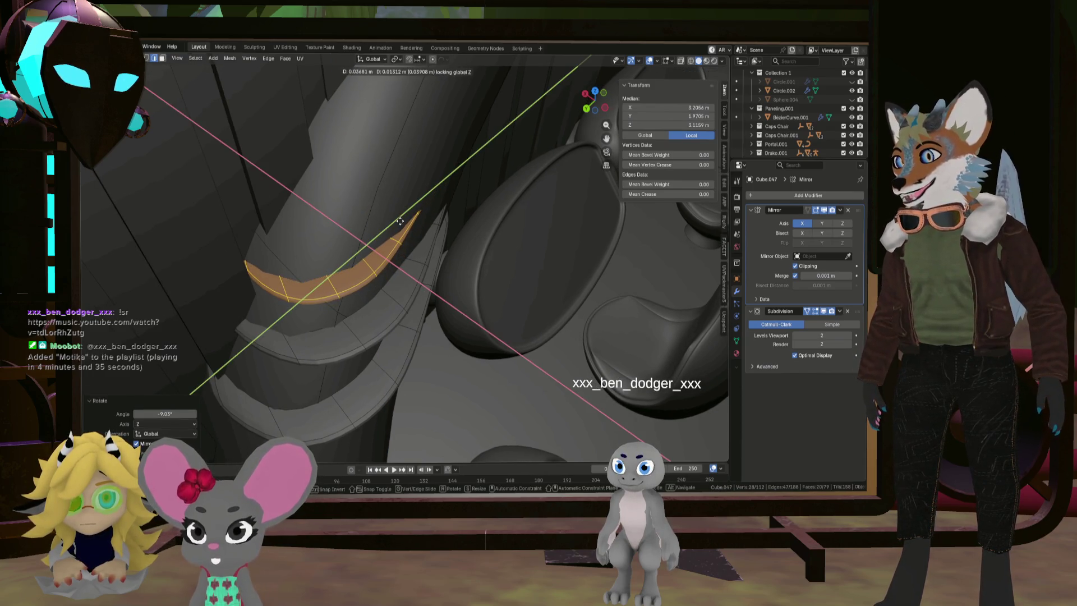
{"action": "left_click", "coordinate": [402, 221]}
{"action": "mouse_move", "coordinate": [401, 221]}
{"action": "middle_mouse_down"}
{"action": "mouse_move", "coordinate": [368, 215]}
{"action": "mouse_move", "coordinate": [418, 245]}
{"action": "mouse_move", "coordinate": [416, 277]}
{"action": "mouse_move", "coordinate": [371, 258]}
{"action": "mouse_move", "coordinate": [382, 272]}
{"action": "mouse_move", "coordinate": [356, 267]}
{"action": "mouse_move", "coordinate": [351, 289]}
{"action": "mouse_move", "coordinate": [374, 272]}
{"action": "middle_mouse_up"}
{"action": "scroll", "coordinate": [367, 215], "scroll_direction": "down", "scroll_amount": 6}
{"action": "scroll", "coordinate": [417, 245], "scroll_direction": "up", "scroll_amount": 6}
{"action": "key", "text": "Tab"}
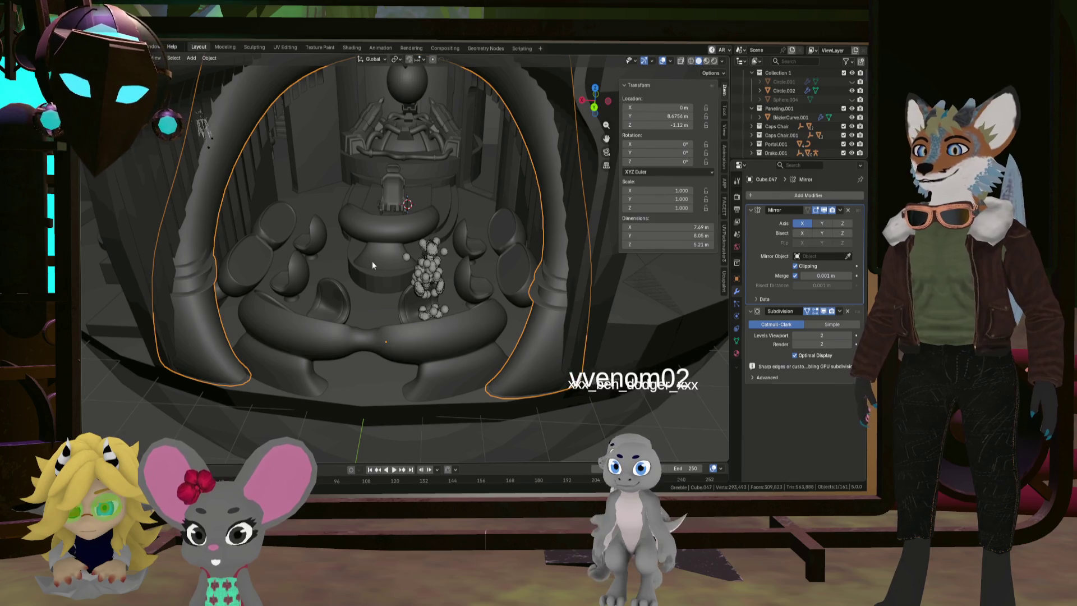
Look down into the lounge, frame the arch with numpad period, zoom in and enter Edit Mode
{"action": "mouse_move", "coordinate": [372, 261]}
{"action": "middle_mouse_down"}
{"action": "mouse_move", "coordinate": [383, 316]}
{"action": "mouse_move", "coordinate": [125, 261]}
{"action": "mouse_move", "coordinate": [207, 290]}
{"action": "mouse_move", "coordinate": [229, 226]}
{"action": "mouse_move", "coordinate": [402, 341]}
{"action": "mouse_move", "coordinate": [430, 381]}
{"action": "mouse_move", "coordinate": [452, 355]}
{"action": "mouse_move", "coordinate": [438, 376]}
{"action": "mouse_move", "coordinate": [429, 369]}
{"action": "middle_mouse_up"}
{"action": "key", "text": "KP_Decimal"}
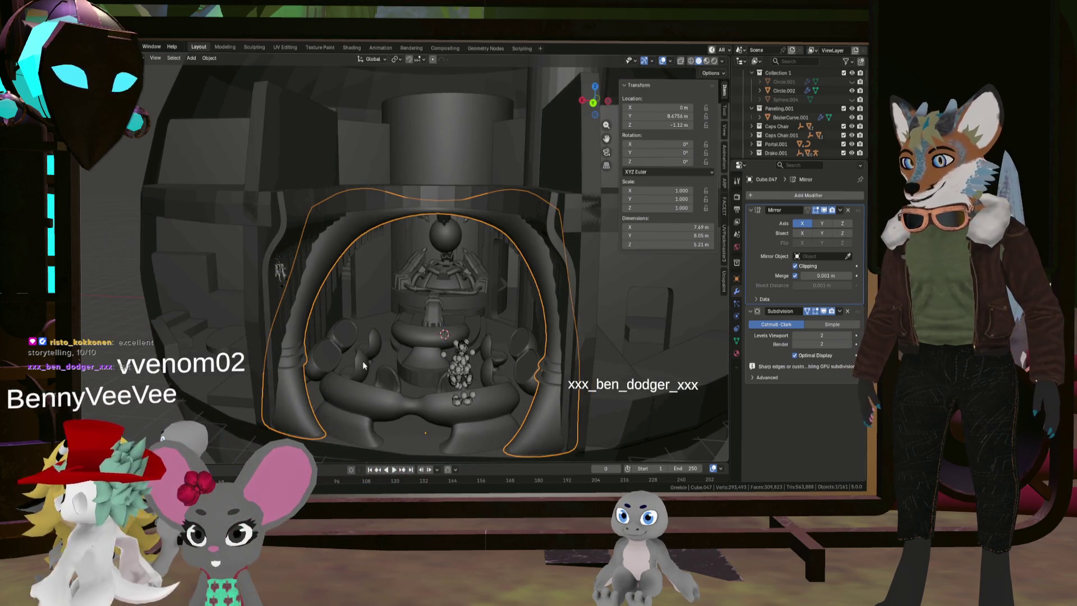
{"action": "scroll", "coordinate": [363, 365], "scroll_direction": "up", "scroll_amount": 5}
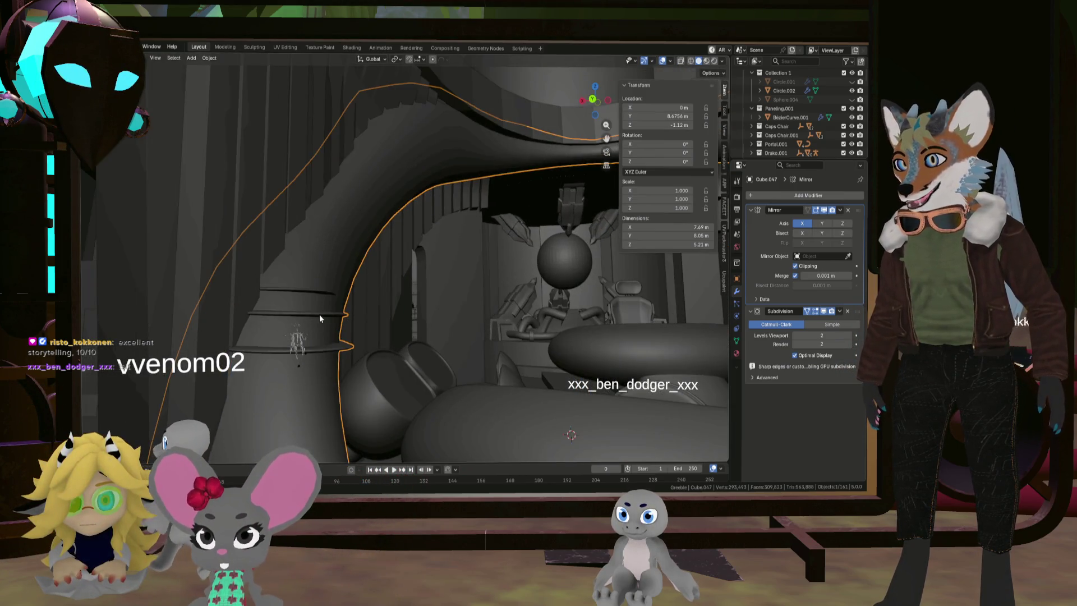
{"action": "key", "text": "Tab"}
Select the ridge ring, abandon a trial Z move, return to Object Mode and review the arch
{"action": "key", "text": "l"}
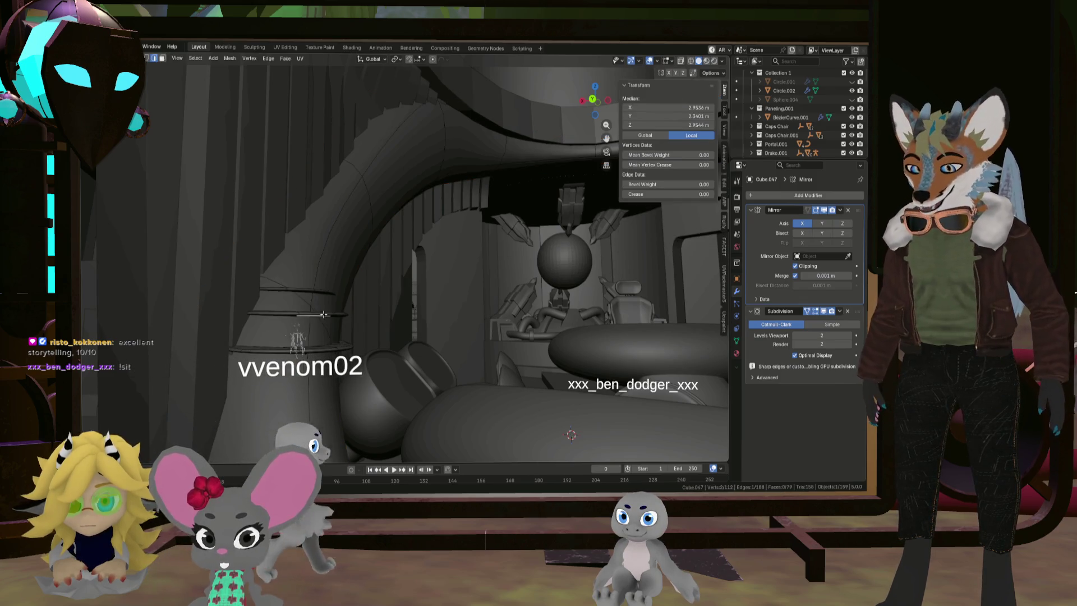
{"action": "key", "text": "g"}
{"action": "key", "text": "z"}
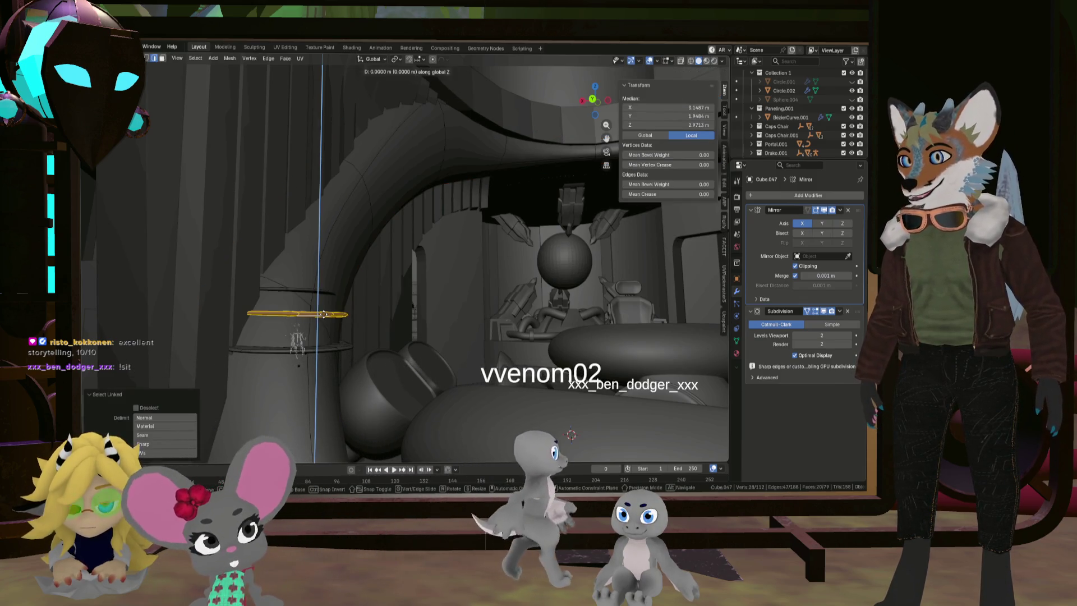
{"action": "mouse_move", "coordinate": [355, 354]}
{"action": "middle_mouse_down"}
{"action": "mouse_move", "coordinate": [398, 390]}
{"action": "mouse_move", "coordinate": [371, 365]}
{"action": "mouse_move", "coordinate": [423, 372]}
{"action": "mouse_move", "coordinate": [457, 396]}
{"action": "mouse_move", "coordinate": [441, 371]}
{"action": "middle_mouse_up"}
{"action": "key", "text": "Tab"}
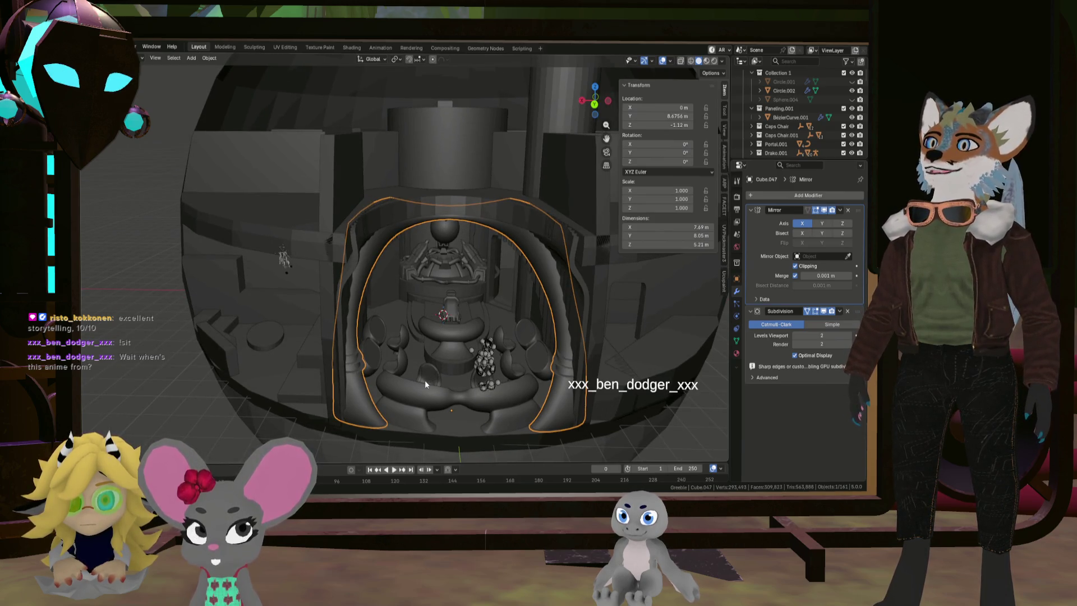
{"action": "scroll", "coordinate": [435, 373], "scroll_direction": "up", "scroll_amount": 4}
{"action": "mouse_move", "coordinate": [479, 392]}
{"action": "middle_mouse_down"}
{"action": "mouse_move", "coordinate": [368, 355]}
{"action": "mouse_move", "coordinate": [371, 341]}
{"action": "mouse_move", "coordinate": [344, 351]}
{"action": "mouse_move", "coordinate": [412, 356]}
{"action": "middle_mouse_up"}
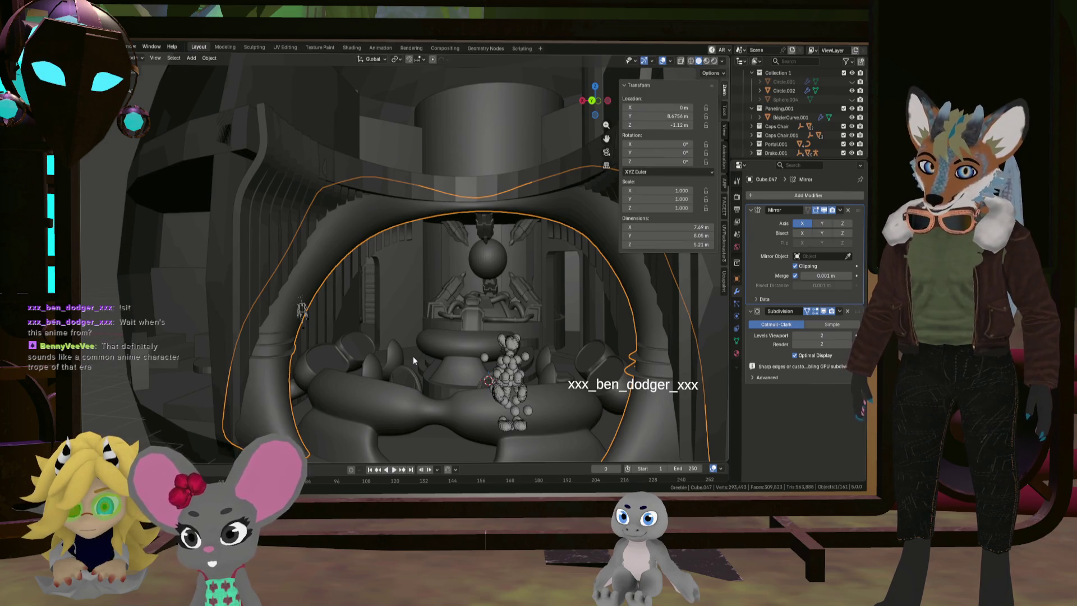
Enter Edit Mode, select a ridge ring with L and stretch it 2.069 along Z
{"action": "mouse_move", "coordinate": [474, 417]}
{"action": "middle_mouse_down"}
{"action": "mouse_move", "coordinate": [468, 398]}
{"action": "mouse_move", "coordinate": [261, 363]}
{"action": "mouse_move", "coordinate": [295, 304]}
{"action": "middle_mouse_up"}
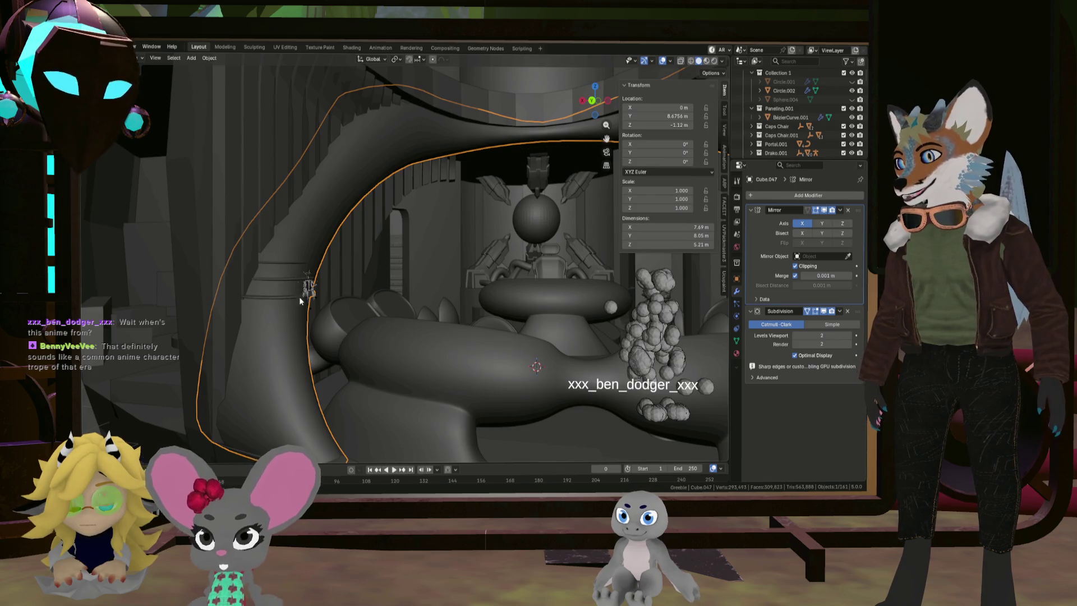
{"action": "key", "text": "Tab"}
{"action": "key", "text": "l"}
{"action": "key", "text": "s"}
{"action": "key", "text": "z"}
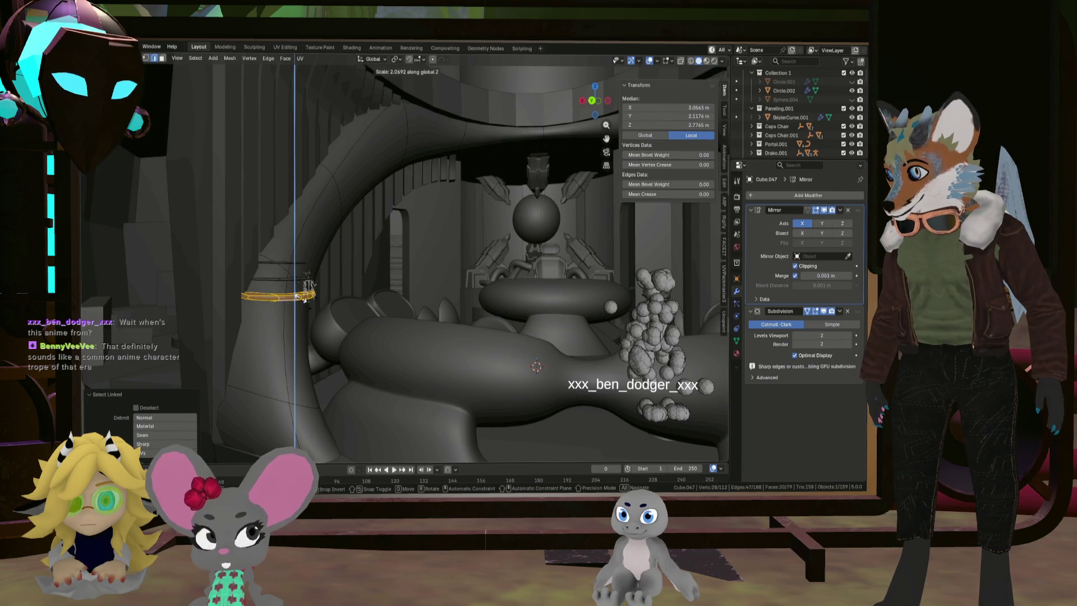
{"action": "left_click", "coordinate": [303, 297]}
{"action": "mouse_move", "coordinate": [303, 297]}
{"action": "middle_mouse_down"}
{"action": "mouse_move", "coordinate": [294, 283]}
{"action": "mouse_move", "coordinate": [286, 314]}
{"action": "mouse_move", "coordinate": [285, 279]}
{"action": "middle_mouse_up"}
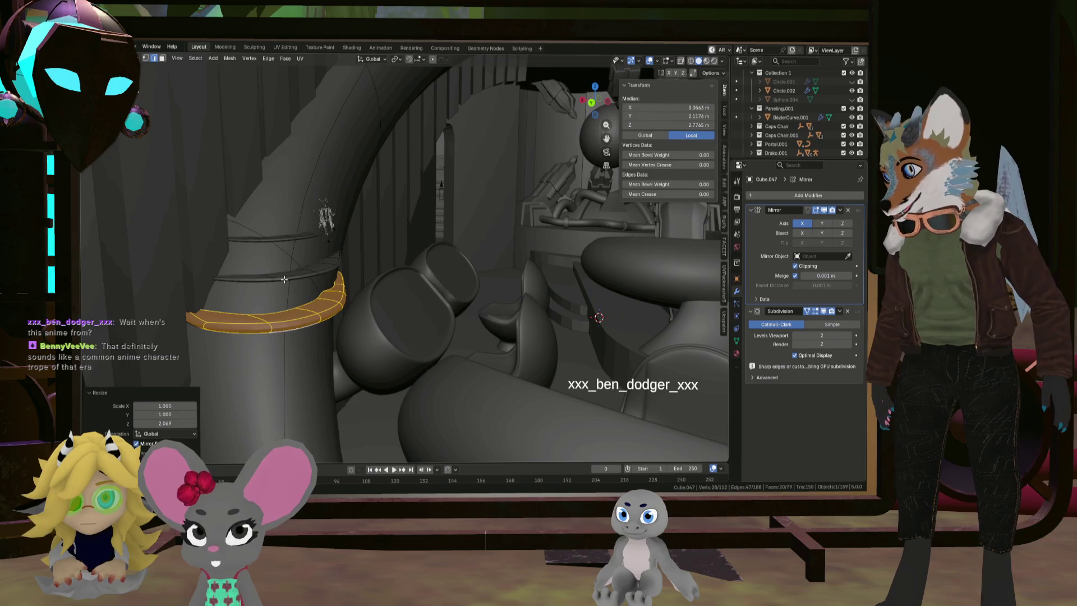
Select two more ridge strips and stretch each about 2x along Z, the last to 2.013
{"action": "left_click", "coordinate": [285, 278]}
{"action": "key", "text": "ctrl+l"}
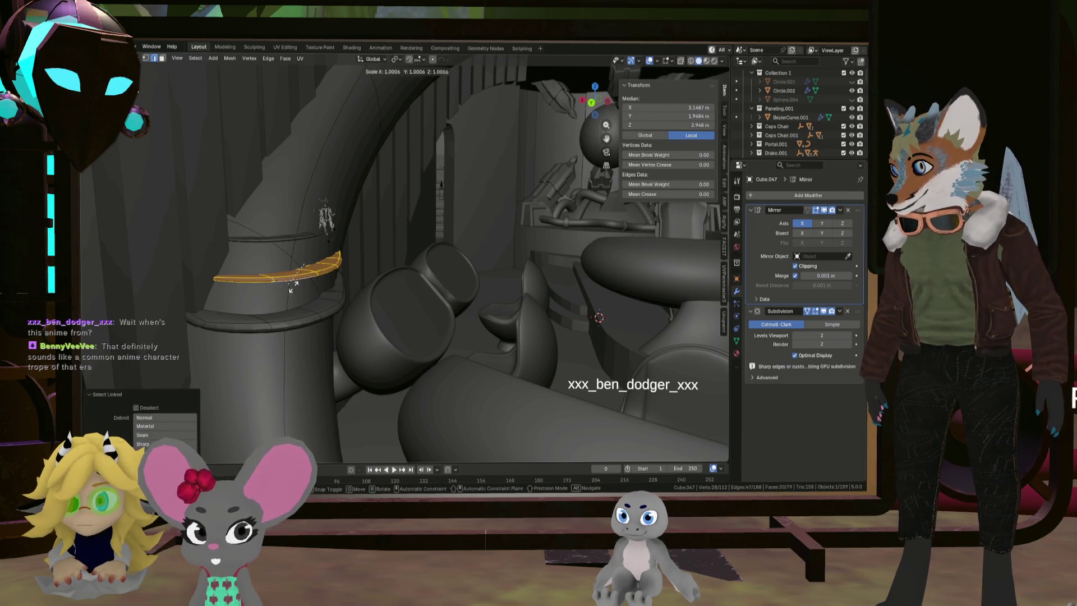
{"action": "key", "text": "s"}
{"action": "key", "text": "z"}
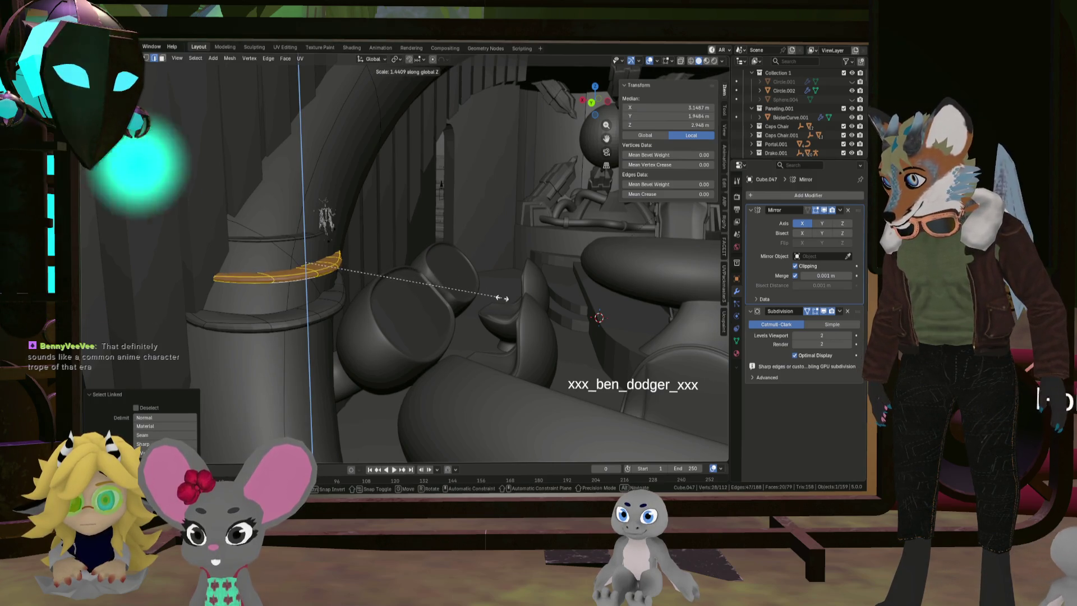
{"action": "left_click", "coordinate": [527, 303]}
{"action": "left_click", "coordinate": [302, 232]}
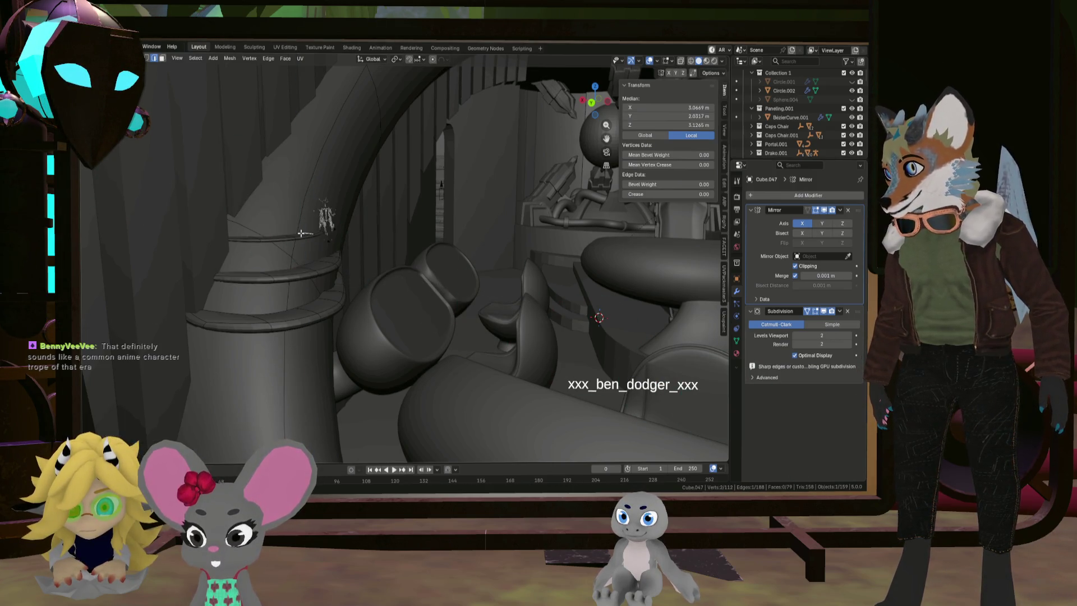
{"action": "key", "text": "l"}
{"action": "key", "text": "s"}
{"action": "key", "text": "z"}
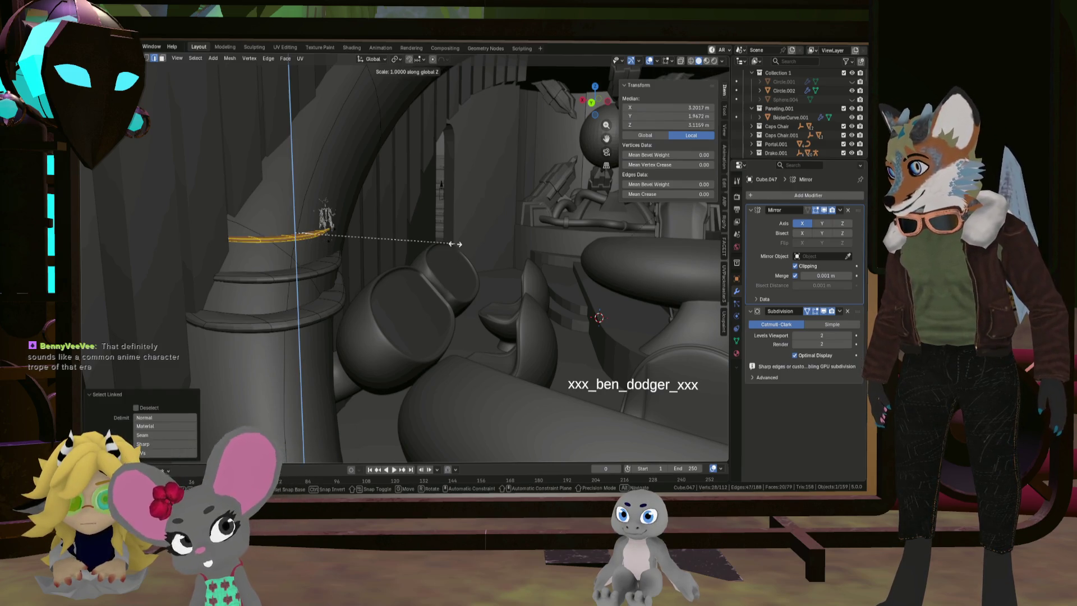
{"action": "left_click", "coordinate": [614, 271]}
{"action": "middle_click_drag", "start_coordinate": [614, 271], "coordinate": [395, 334]}
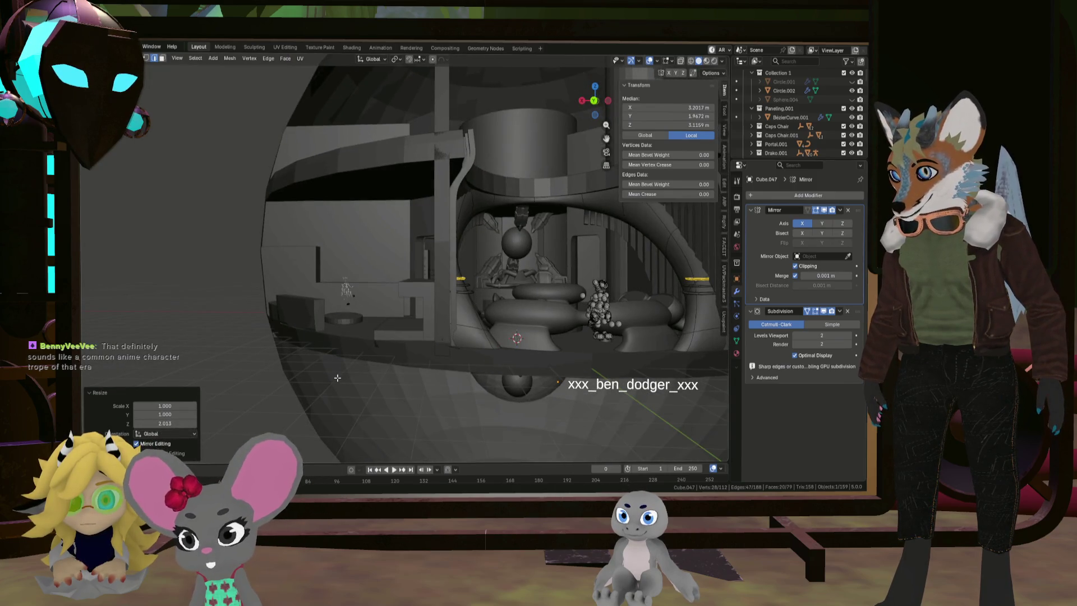
Return to Object Mode and orbit and zoom around the arch, seats and pedestal
{"action": "key", "text": "Tab"}
{"action": "mouse_move", "coordinate": [368, 369]}
{"action": "middle_mouse_down"}
{"action": "mouse_move", "coordinate": [443, 349]}
{"action": "mouse_move", "coordinate": [396, 359]}
{"action": "mouse_move", "coordinate": [471, 370]}
{"action": "mouse_move", "coordinate": [534, 352]}
{"action": "mouse_move", "coordinate": [506, 373]}
{"action": "mouse_move", "coordinate": [504, 333]}
{"action": "mouse_move", "coordinate": [531, 346]}
{"action": "mouse_move", "coordinate": [495, 342]}
{"action": "mouse_move", "coordinate": [527, 327]}
{"action": "mouse_move", "coordinate": [515, 353]}
{"action": "mouse_move", "coordinate": [546, 398]}
{"action": "mouse_move", "coordinate": [248, 314]}
{"action": "middle_mouse_up"}
{"action": "scroll", "coordinate": [396, 359], "scroll_direction": "down", "scroll_amount": 5}
{"action": "scroll", "coordinate": [496, 342], "scroll_direction": "up", "scroll_amount": 4}
{"action": "scroll", "coordinate": [506, 339], "scroll_direction": "up", "scroll_amount": 2}
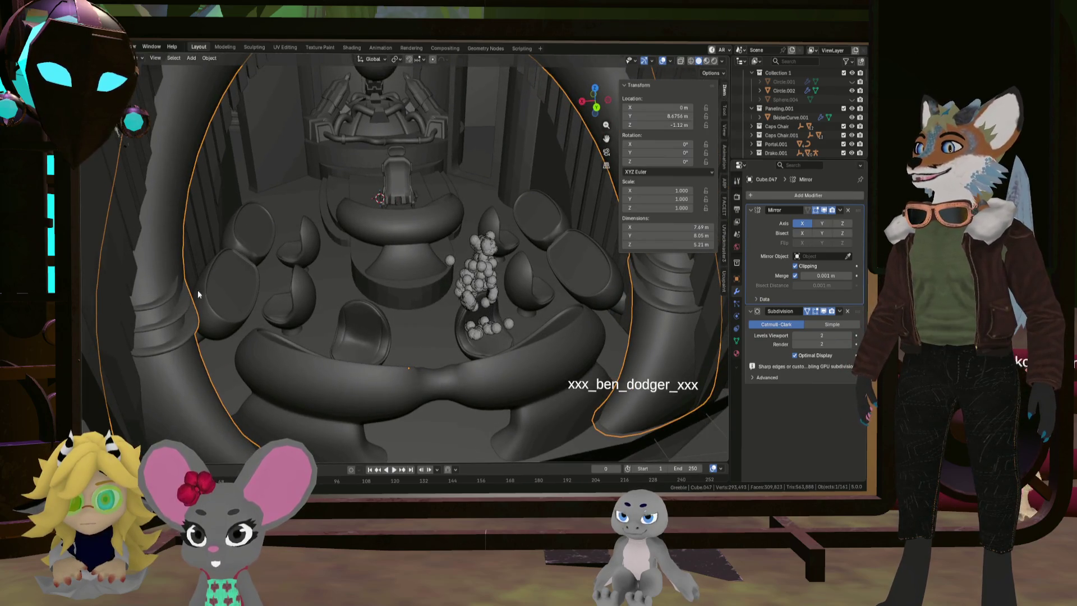
{"action": "scroll", "coordinate": [364, 299], "scroll_direction": "down", "scroll_amount": 3}
{"action": "mouse_move", "coordinate": [365, 299]}
{"action": "middle_mouse_down"}
{"action": "mouse_move", "coordinate": [441, 263]}
{"action": "mouse_move", "coordinate": [459, 238]}
{"action": "mouse_move", "coordinate": [466, 316]}
{"action": "mouse_move", "coordinate": [456, 284]}
{"action": "mouse_move", "coordinate": [429, 305]}
{"action": "middle_mouse_up"}
{"action": "scroll", "coordinate": [441, 263], "scroll_direction": "up", "scroll_amount": 2}
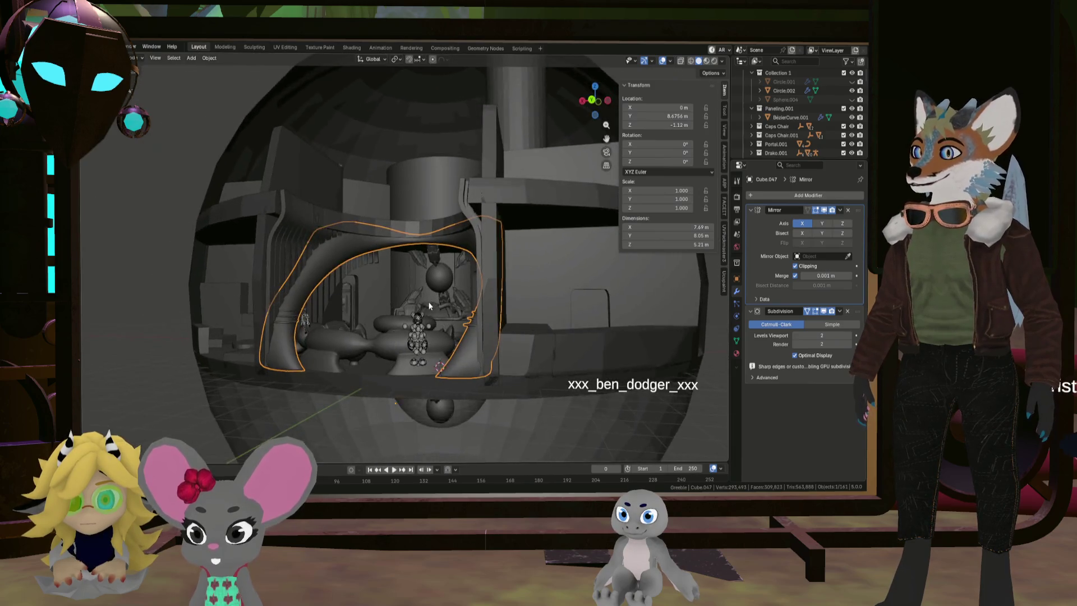
{"action": "scroll", "coordinate": [370, 264], "scroll_direction": "up", "scroll_amount": 3}
{"action": "mouse_move", "coordinate": [364, 264]}
{"action": "middle_mouse_down"}
{"action": "mouse_move", "coordinate": [522, 321]}
{"action": "mouse_move", "coordinate": [571, 319]}
{"action": "mouse_move", "coordinate": [319, 312]}
{"action": "mouse_move", "coordinate": [294, 371]}
{"action": "mouse_move", "coordinate": [252, 359]}
{"action": "middle_mouse_up"}
{"action": "scroll", "coordinate": [372, 267], "scroll_direction": "up", "scroll_amount": 1}
{"action": "scroll", "coordinate": [319, 312], "scroll_direction": "up", "scroll_amount": 5}
In Edit Mode, shift an edge on the curved step 0.043 m in X and -0.034 m in Y
{"action": "key", "text": "Tab"}
{"action": "scroll", "coordinate": [294, 371], "scroll_direction": "down", "scroll_amount": 4}
{"action": "scroll", "coordinate": [252, 359], "scroll_direction": "up", "scroll_amount": 5}
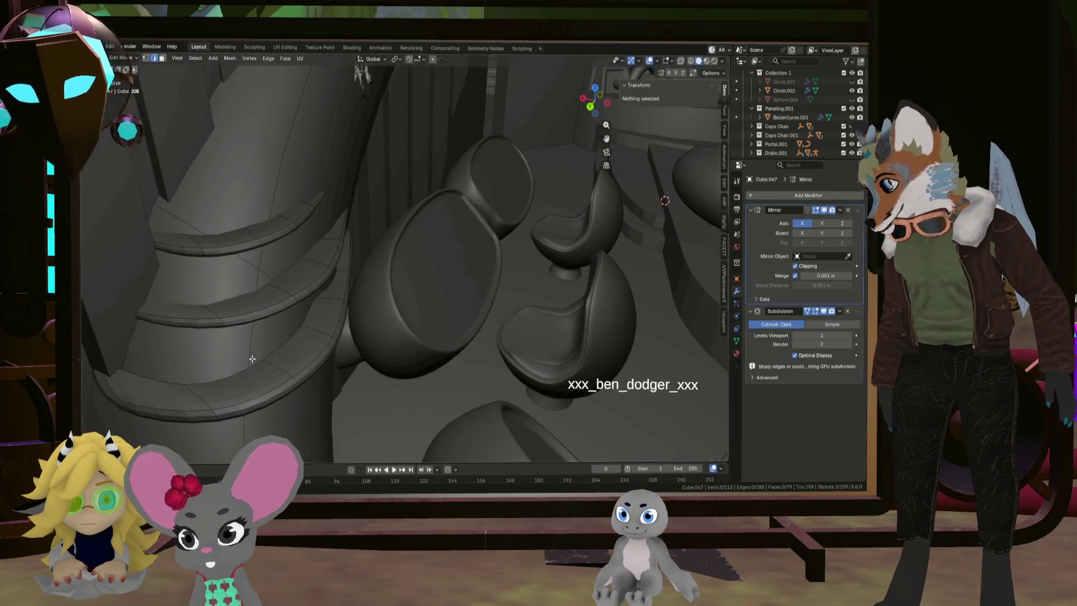
{"action": "left_click", "coordinate": [285, 342]}
{"action": "scroll", "coordinate": [285, 342], "scroll_direction": "down", "scroll_amount": 5}
{"action": "middle_click_drag", "start_coordinate": [319, 339], "coordinate": [350, 337]}
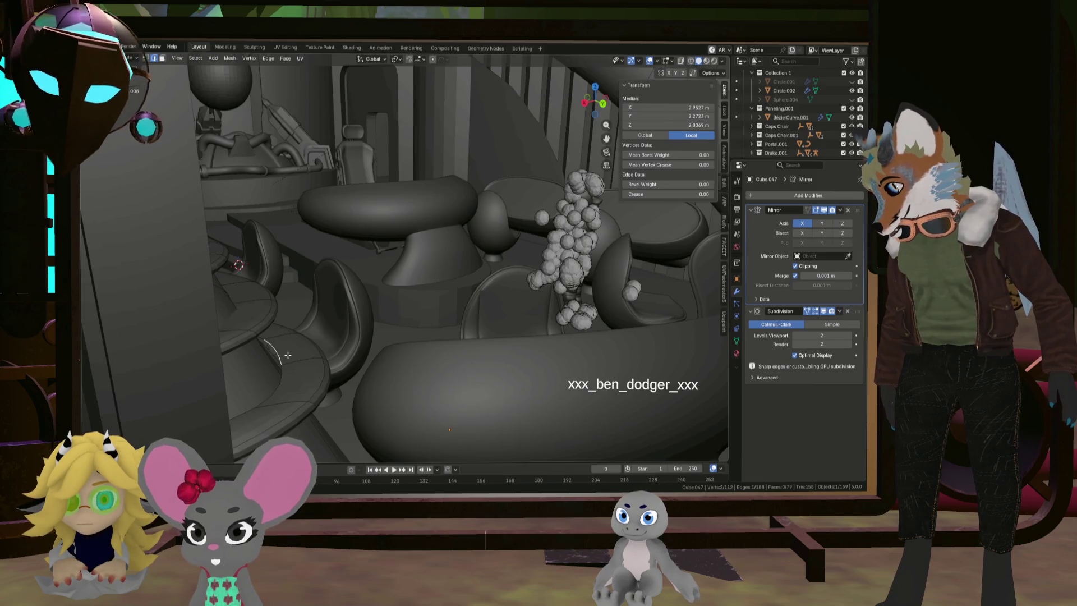
{"action": "middle_click_drag", "start_coordinate": [277, 355], "coordinate": [259, 353]}
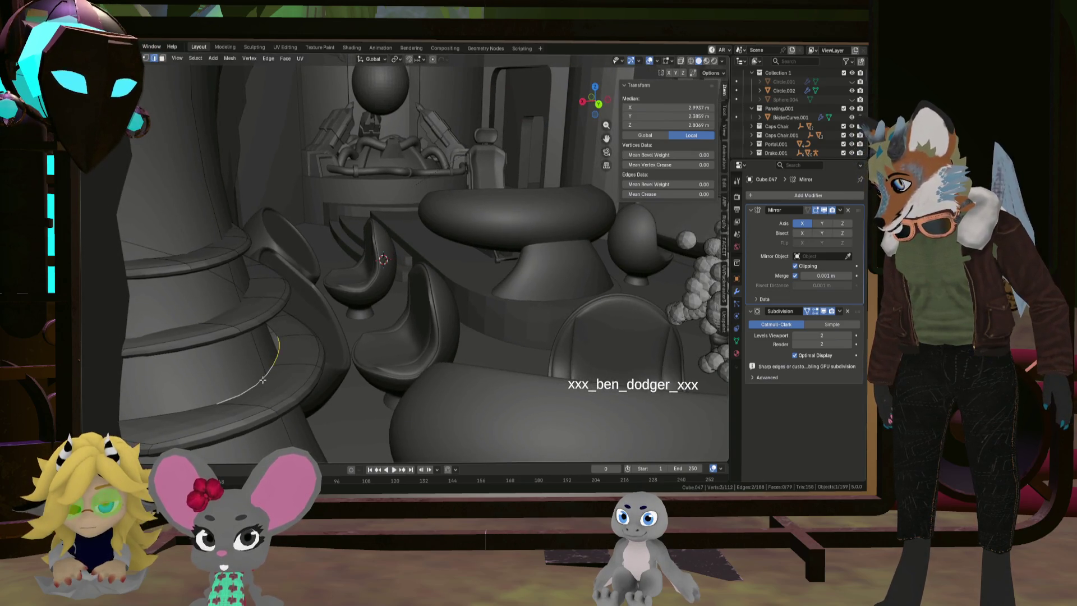
{"action": "key", "text": "g"}
{"action": "key", "text": "shift+z"}
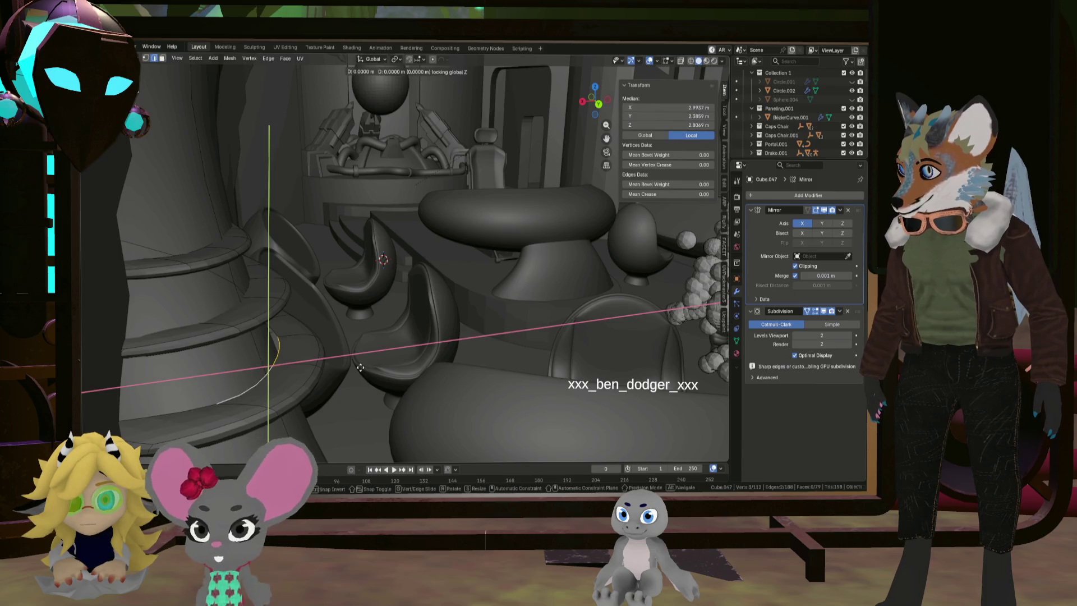
{"action": "left_click", "coordinate": [347, 364]}
Return to Object Mode, select the arch and frame it with numpad period
{"action": "mouse_move", "coordinate": [346, 365]}
{"action": "middle_mouse_down"}
{"action": "mouse_move", "coordinate": [415, 330]}
{"action": "mouse_move", "coordinate": [377, 317]}
{"action": "mouse_move", "coordinate": [359, 328]}
{"action": "mouse_move", "coordinate": [422, 328]}
{"action": "mouse_move", "coordinate": [410, 336]}
{"action": "middle_mouse_up"}
{"action": "scroll", "coordinate": [368, 352], "scroll_direction": "down", "scroll_amount": 3}
{"action": "key", "text": "Tab"}
{"action": "left_click", "coordinate": [385, 348]}
{"action": "key", "text": "KP_Decimal"}
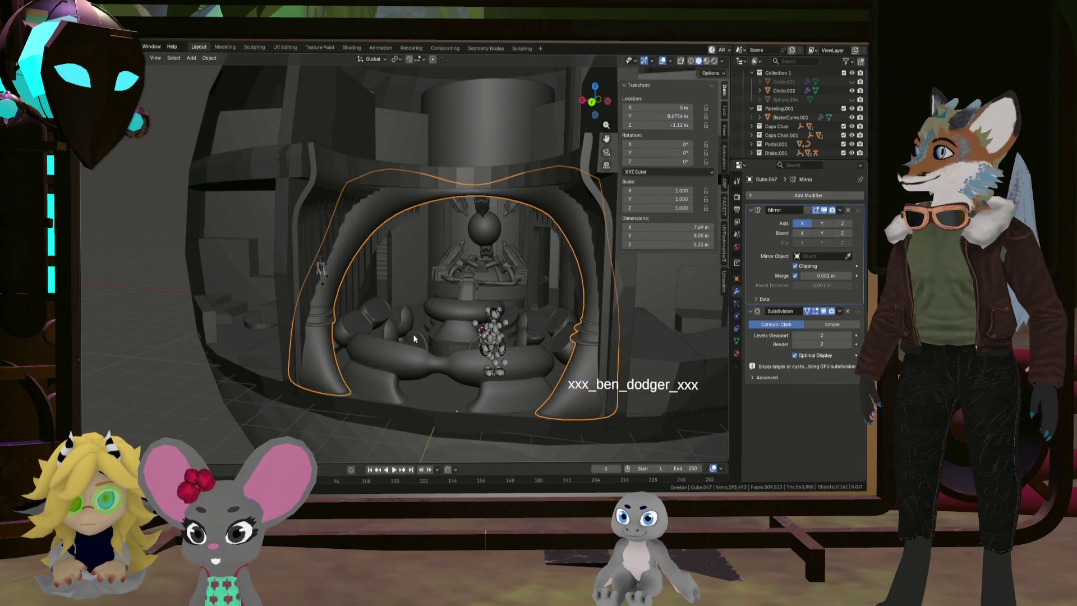
{"action": "middle_click_drag", "start_coordinate": [315, 358], "coordinate": [314, 348]}
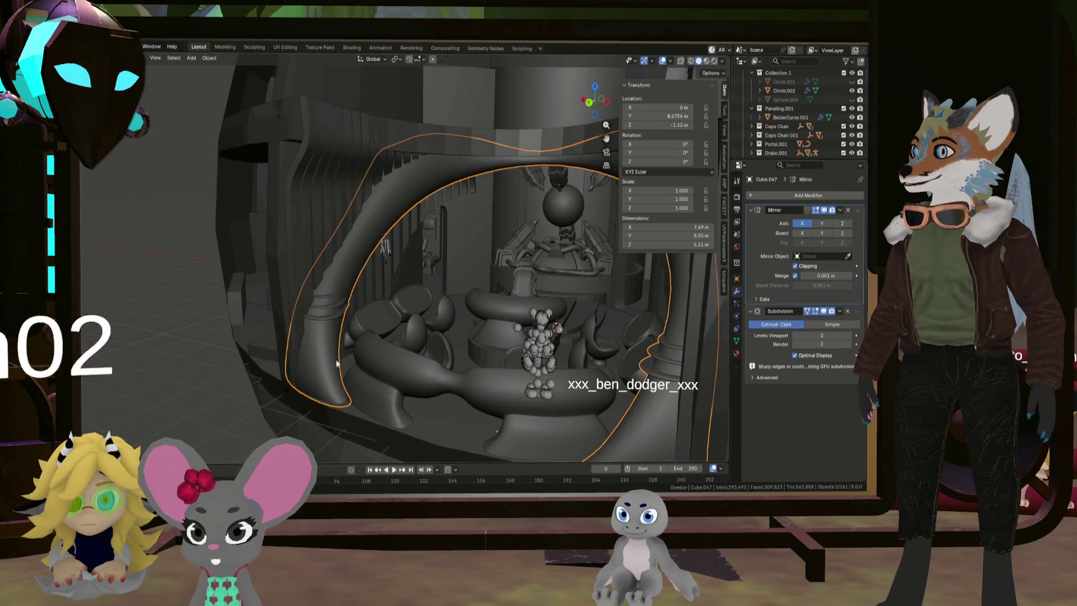
{"action": "mouse_move", "coordinate": [387, 211]}
{"action": "middle_mouse_down"}
{"action": "mouse_move", "coordinate": [375, 261]}
{"action": "mouse_move", "coordinate": [326, 235]}
{"action": "mouse_move", "coordinate": [348, 215]}
{"action": "mouse_move", "coordinate": [334, 221]}
{"action": "middle_mouse_up"}
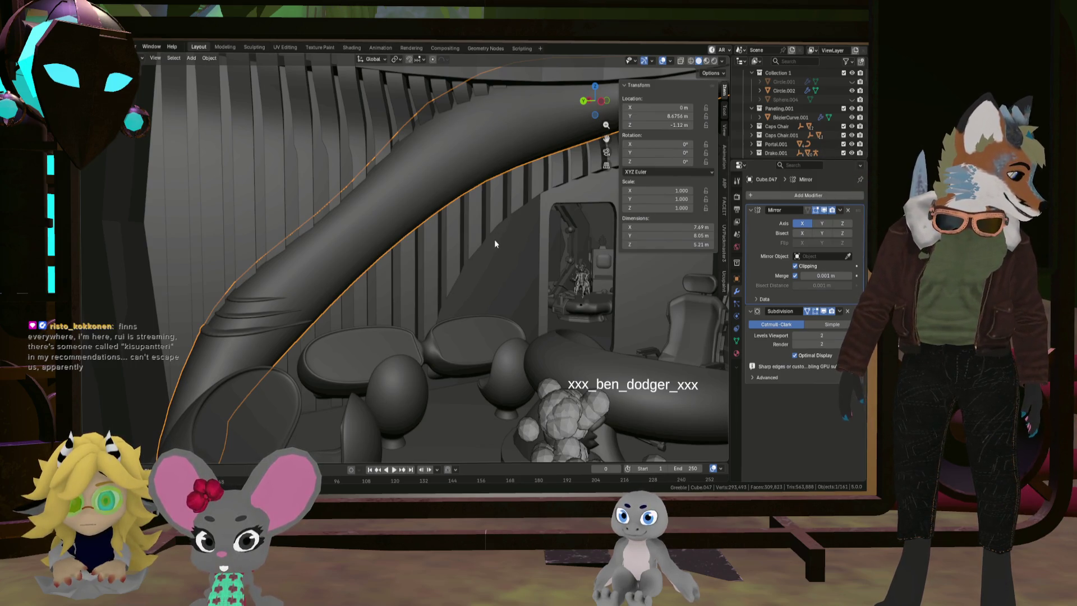
{"action": "mouse_move", "coordinate": [498, 272]}
{"action": "middle_mouse_down"}
{"action": "mouse_move", "coordinate": [554, 301]}
{"action": "mouse_move", "coordinate": [493, 300]}
{"action": "mouse_move", "coordinate": [551, 323]}
{"action": "mouse_move", "coordinate": [483, 300]}
{"action": "mouse_move", "coordinate": [509, 313]}
{"action": "middle_mouse_up"}
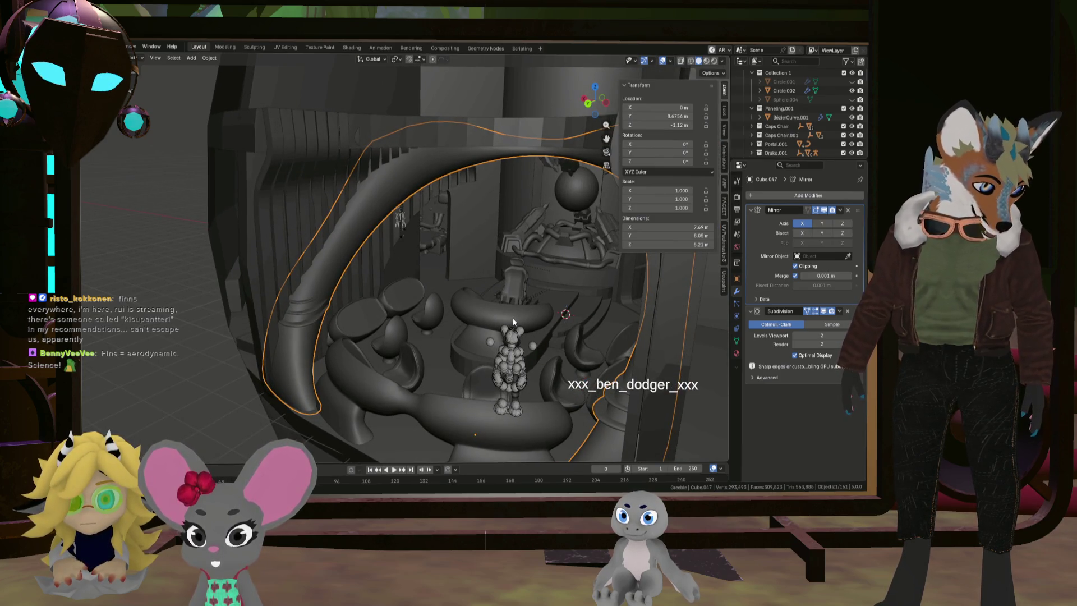
{"action": "mouse_move", "coordinate": [510, 316]}
{"action": "middle_mouse_down"}
{"action": "mouse_move", "coordinate": [483, 321]}
{"action": "mouse_move", "coordinate": [543, 330]}
{"action": "mouse_move", "coordinate": [476, 311]}
{"action": "mouse_move", "coordinate": [451, 348]}
{"action": "mouse_move", "coordinate": [457, 324]}
{"action": "middle_mouse_up"}
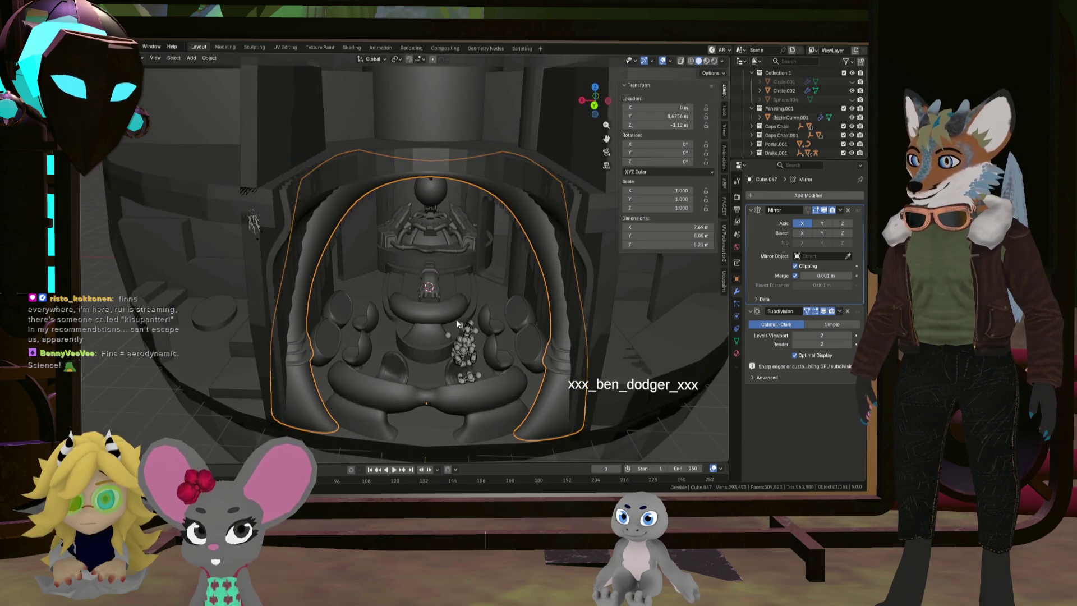
Apply Shade Auto Smooth to the inner capsule cylinder, Cylinder.002
{"action": "left_click", "coordinate": [432, 356]}
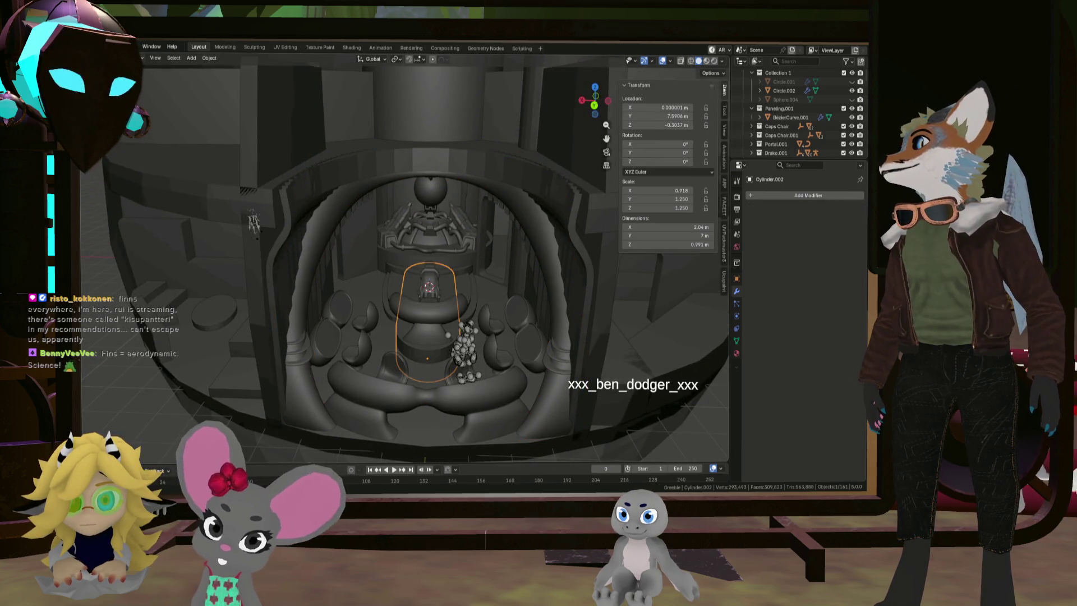
{"action": "left_click", "coordinate": [209, 58]}
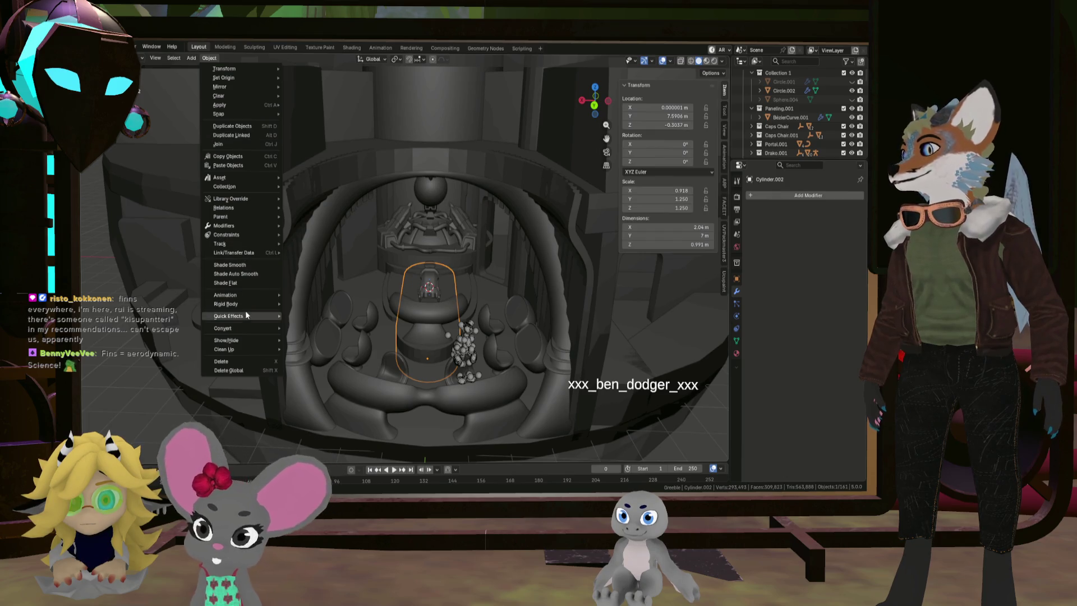
{"action": "left_click", "coordinate": [244, 274]}
{"action": "scroll", "coordinate": [419, 344], "scroll_direction": "up", "scroll_amount": 3}
{"action": "mouse_move", "coordinate": [420, 347]}
{"action": "middle_mouse_down"}
{"action": "mouse_move", "coordinate": [422, 324]}
{"action": "mouse_move", "coordinate": [398, 358]}
{"action": "middle_mouse_up"}
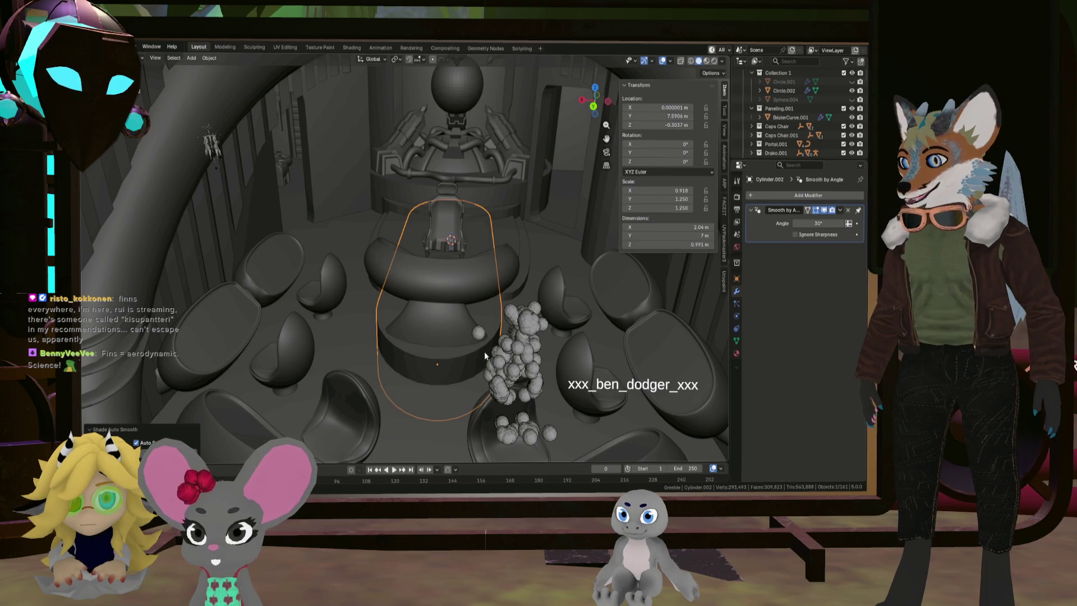
{"action": "scroll", "coordinate": [462, 345], "scroll_direction": "down", "scroll_amount": 2}
Select the captain's console and orbit to review it from above
{"action": "left_click", "coordinate": [451, 308]}
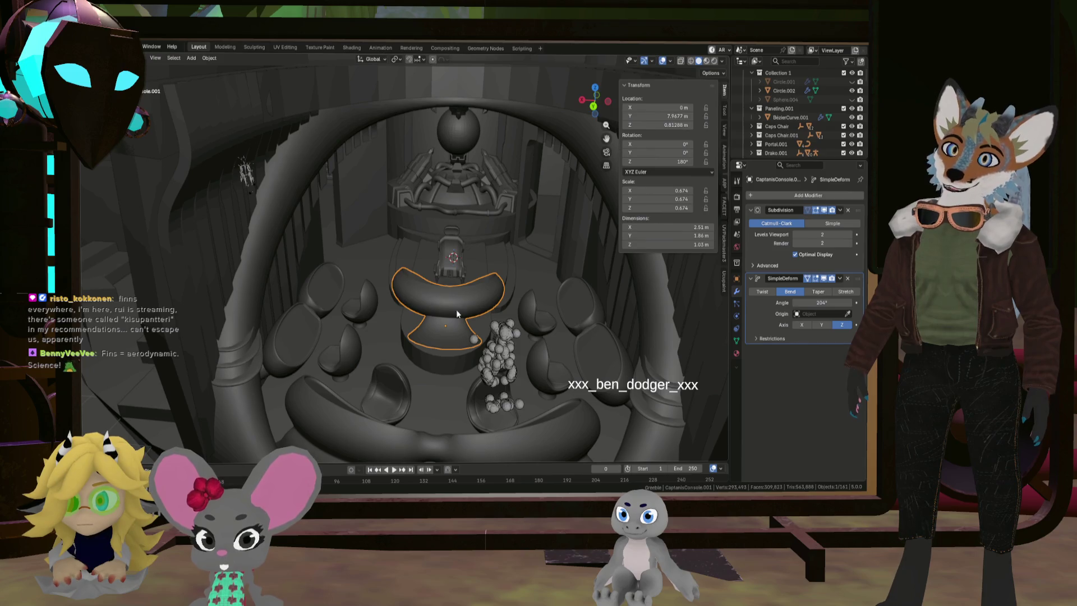
{"action": "scroll", "coordinate": [398, 304], "scroll_direction": "down", "scroll_amount": 6}
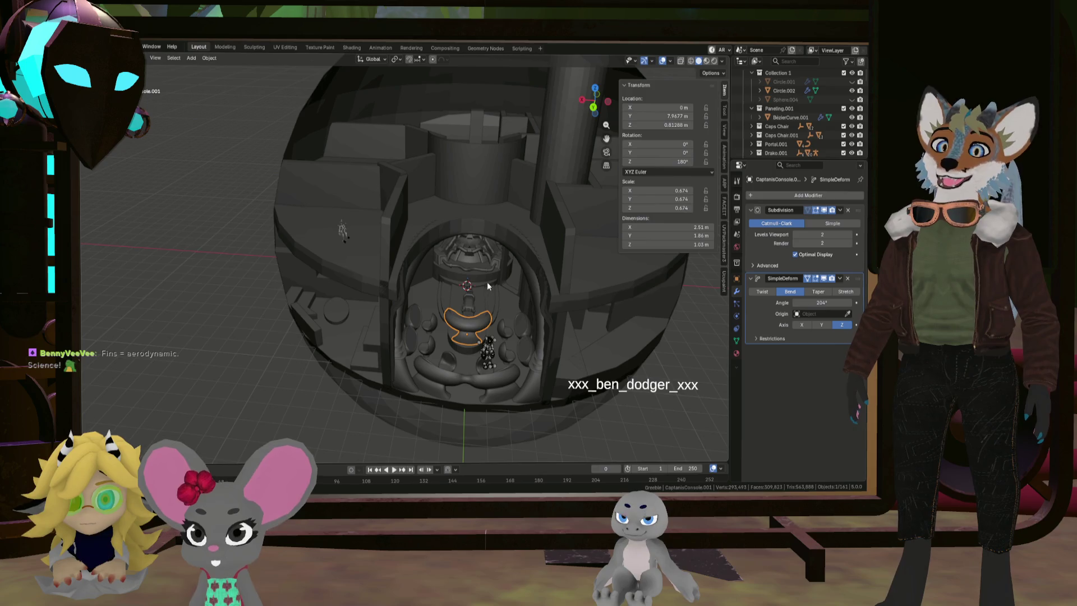
{"action": "scroll", "coordinate": [776, 112], "scroll_direction": "up", "scroll_amount": 2}
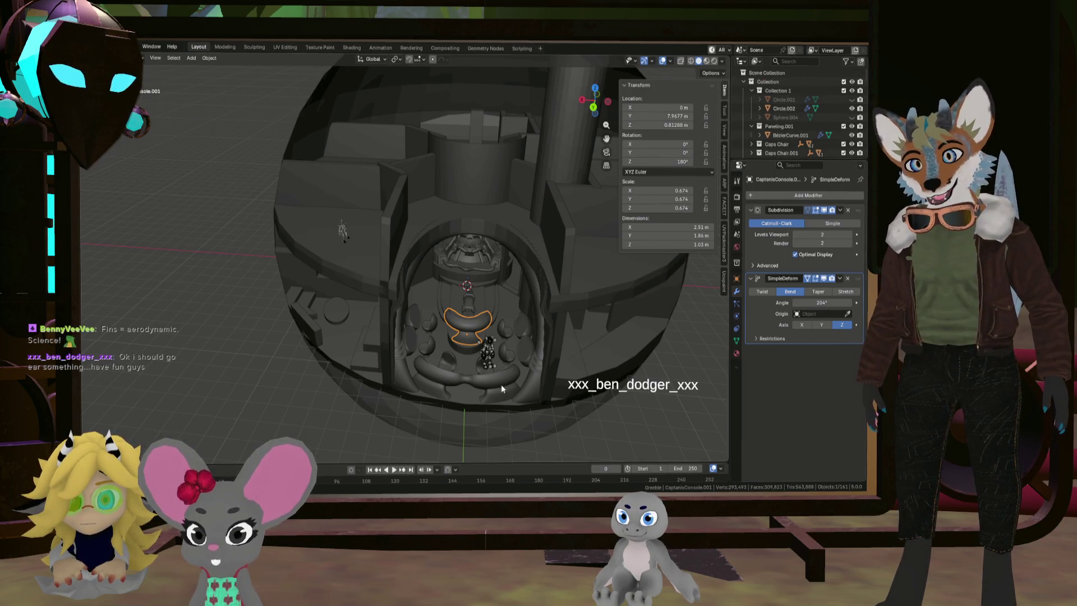
{"action": "scroll", "coordinate": [501, 387], "scroll_direction": "up", "scroll_amount": 8}
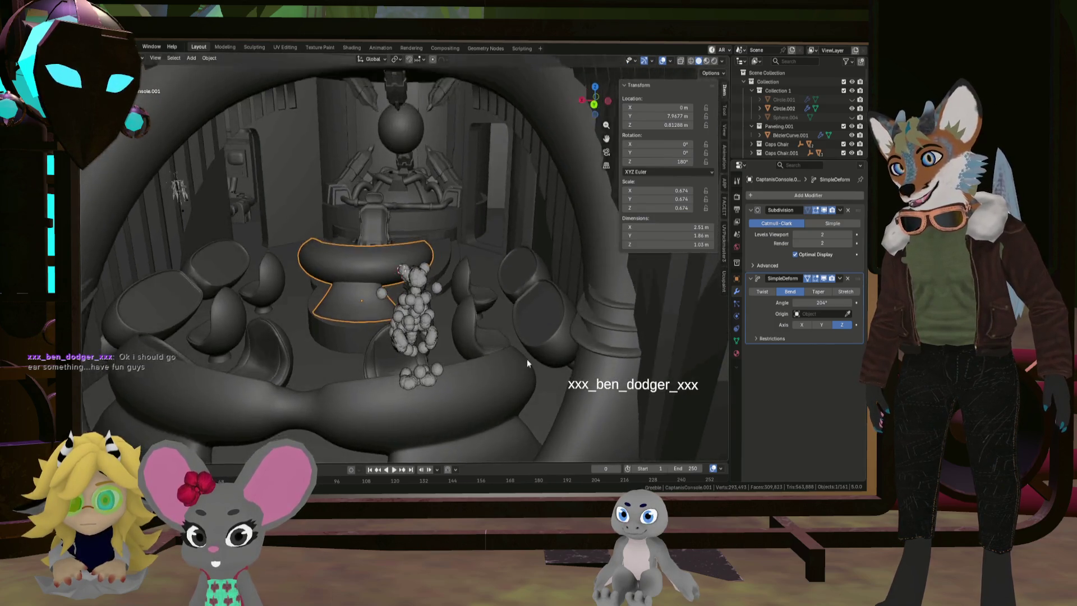
{"action": "scroll", "coordinate": [515, 359], "scroll_direction": "down", "scroll_amount": 5}
{"action": "mouse_move", "coordinate": [506, 359]}
{"action": "middle_mouse_down"}
{"action": "mouse_move", "coordinate": [496, 363]}
{"action": "mouse_move", "coordinate": [658, 221]}
{"action": "middle_mouse_up"}
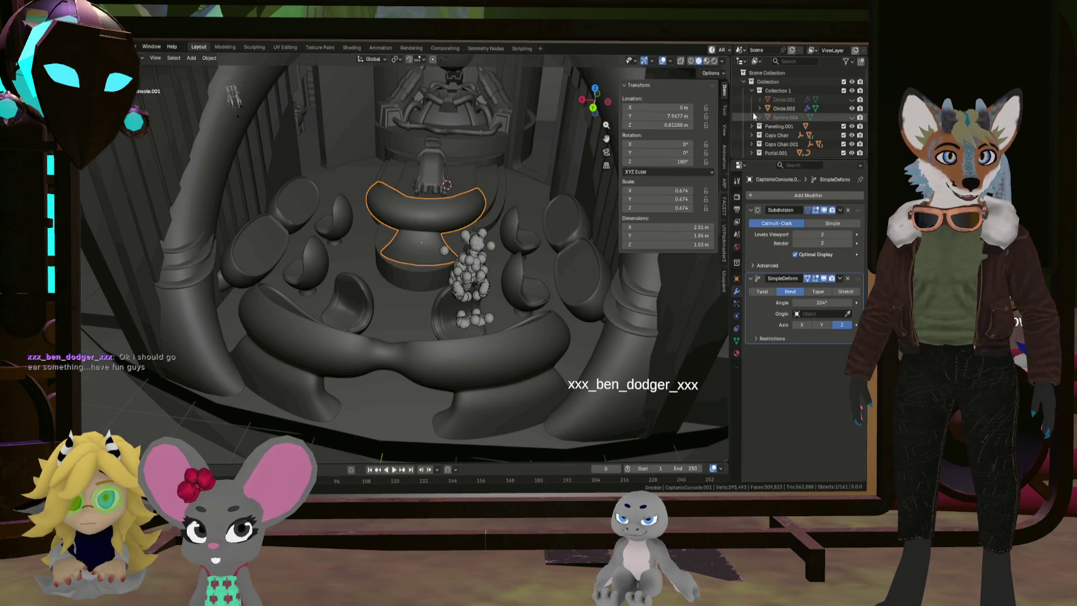
Select Table 1, collapse the Collection group and hide the chairs, table and floor
{"action": "scroll", "coordinate": [763, 116], "scroll_direction": "down", "scroll_amount": 10}
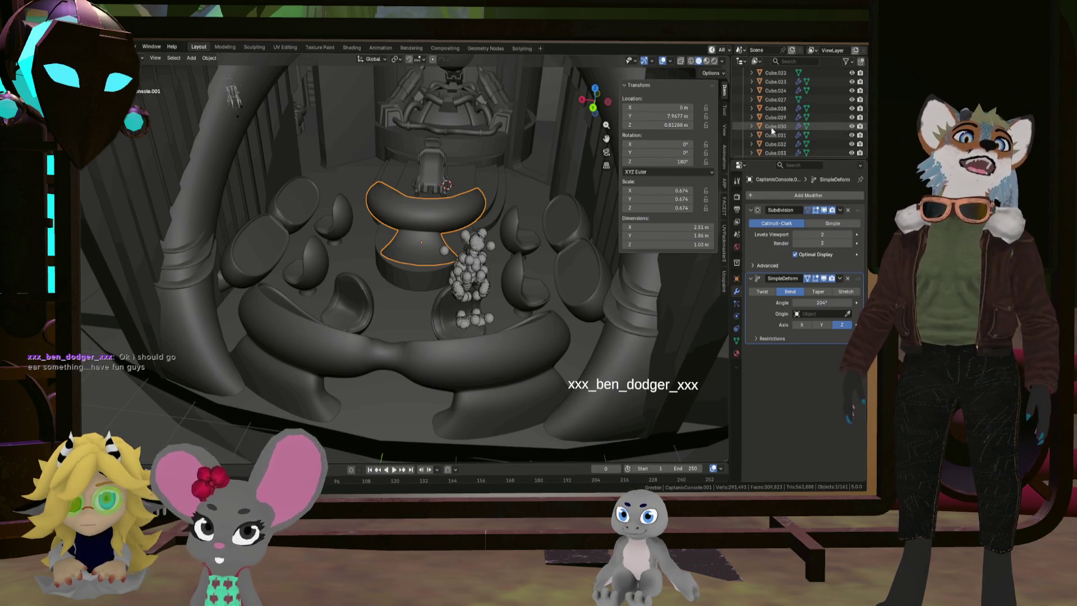
{"action": "scroll", "coordinate": [769, 129], "scroll_direction": "down", "scroll_amount": 10}
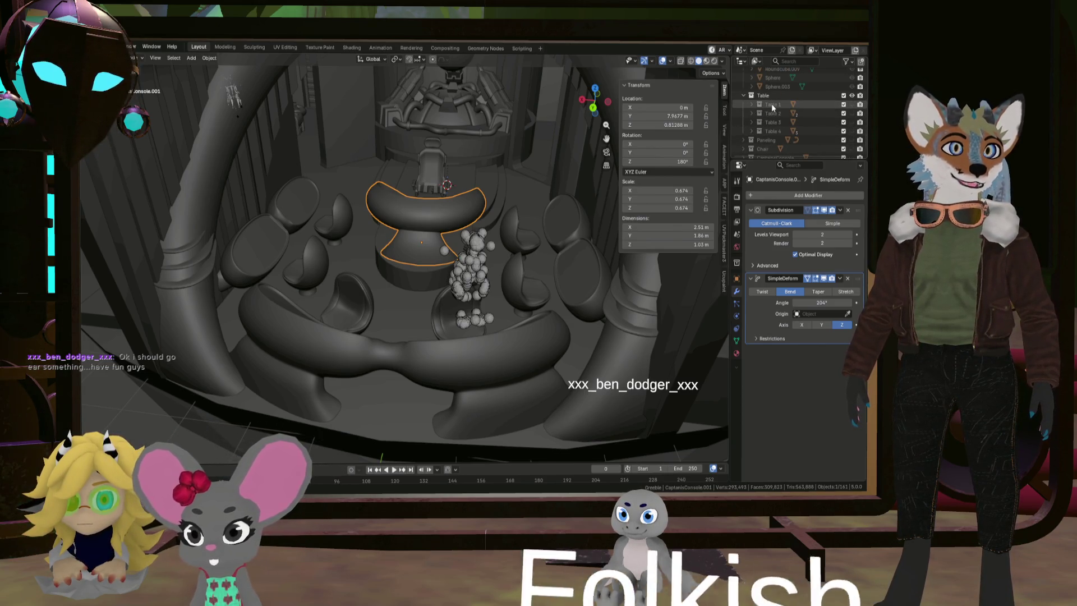
{"action": "left_click", "coordinate": [774, 104]}
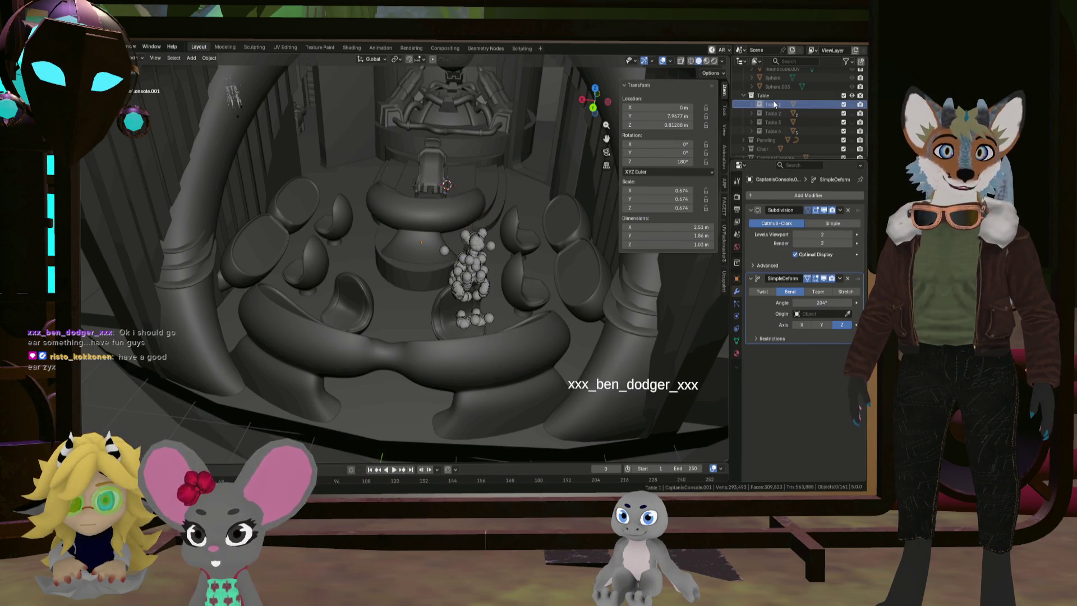
{"action": "scroll", "coordinate": [853, 106], "scroll_direction": "up", "scroll_amount": 10}
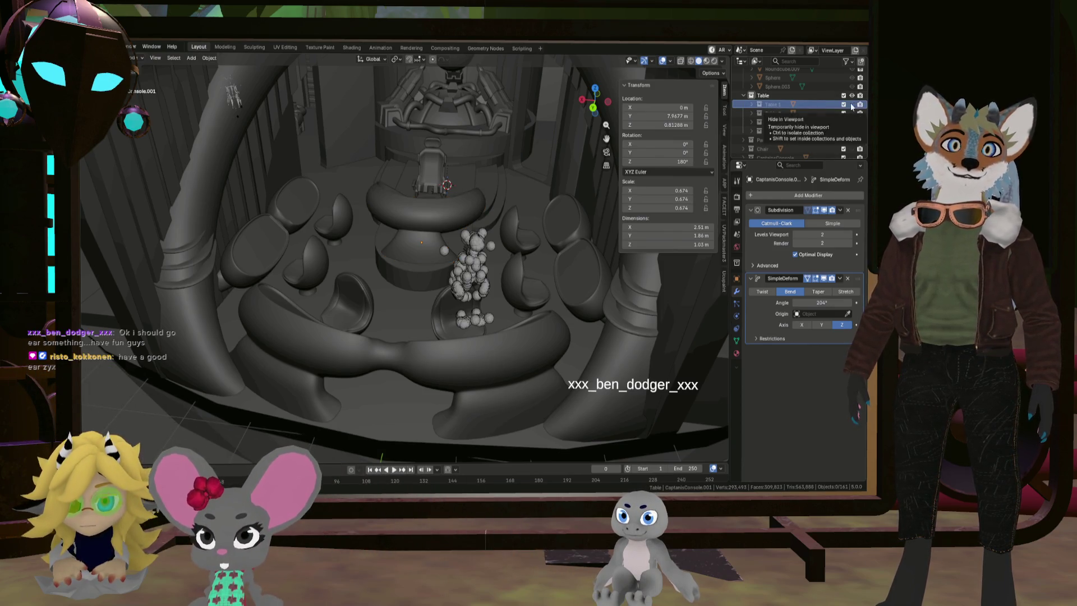
{"action": "key", "text": "Left"}
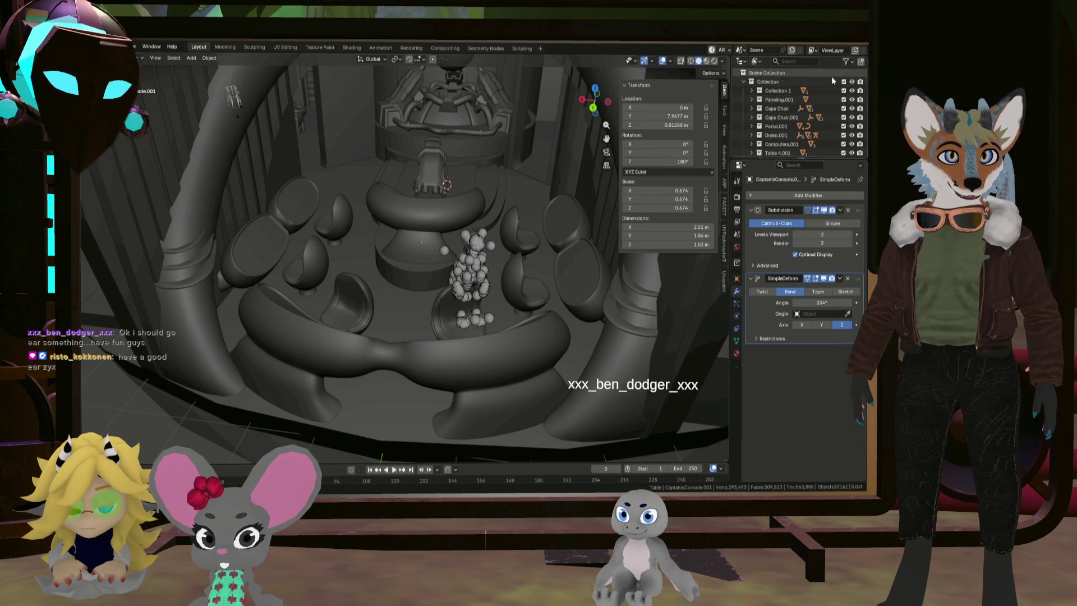
{"action": "left_click", "coordinate": [851, 91]}
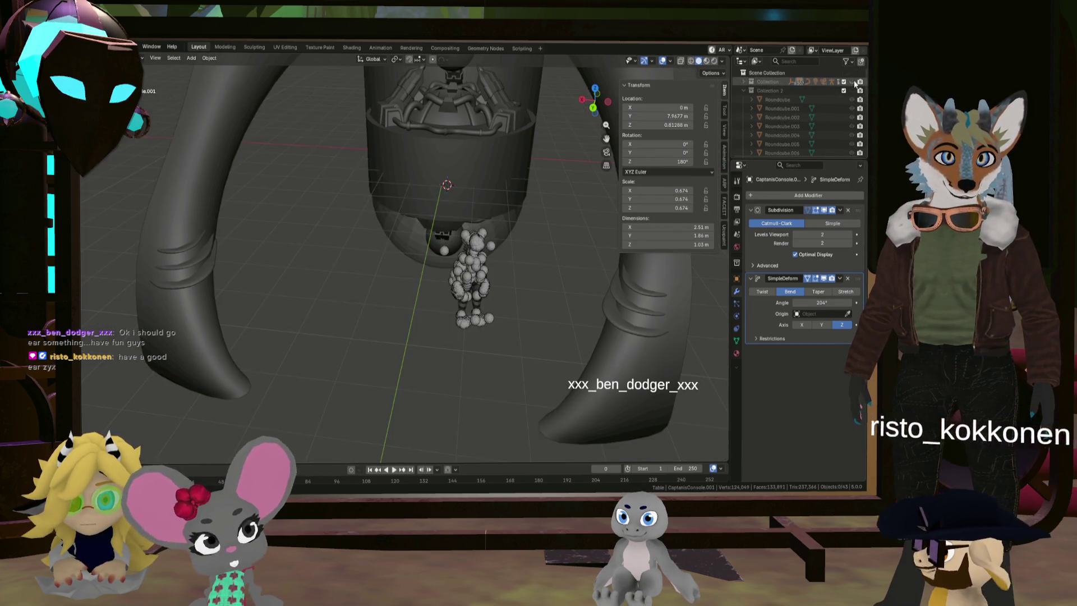
{"action": "scroll", "coordinate": [746, 128], "scroll_direction": "down", "scroll_amount": 5}
{"action": "scroll", "coordinate": [753, 131], "scroll_direction": "up", "scroll_amount": 5}
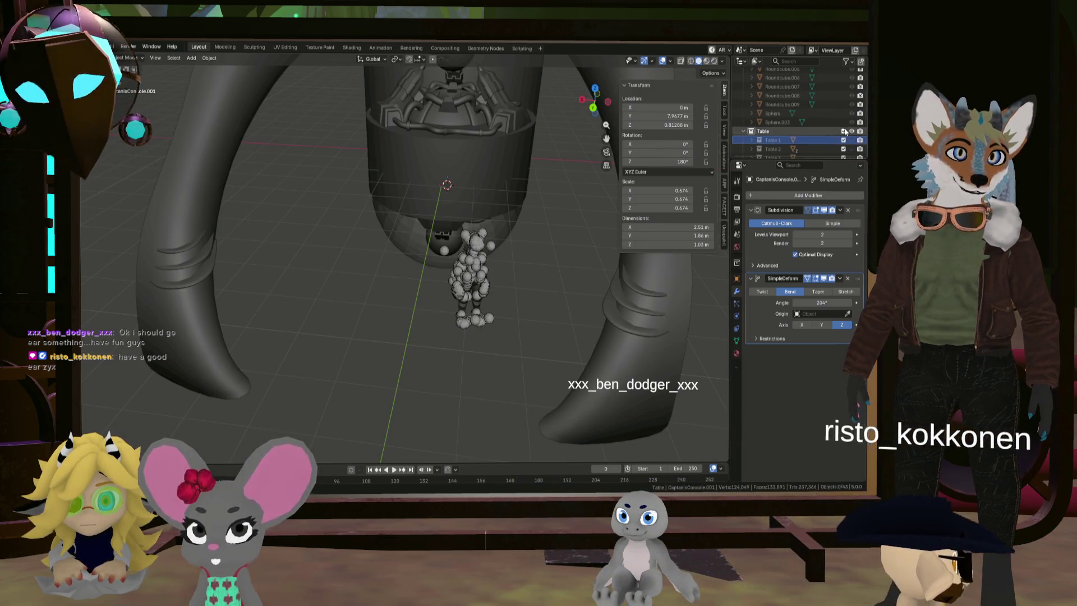
{"action": "scroll", "coordinate": [830, 135], "scroll_direction": "down", "scroll_amount": 2}
Unhide the Table 1 collection and duplicate it as Table 1.001
{"action": "left_click", "coordinate": [851, 140]}
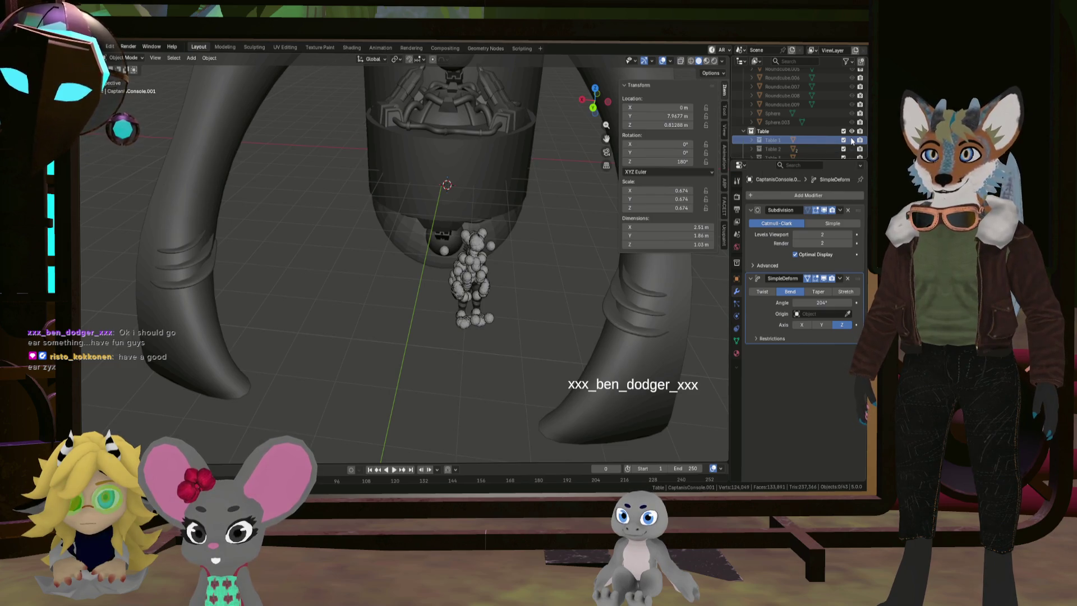
{"action": "left_click", "coordinate": [851, 141]}
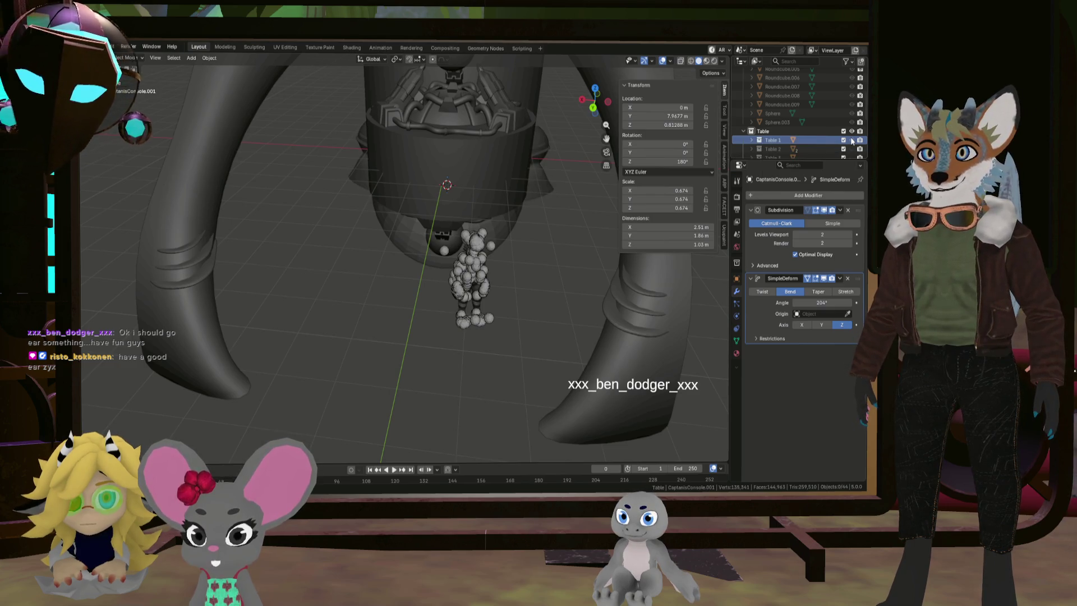
{"action": "right_click", "coordinate": [762, 139]}
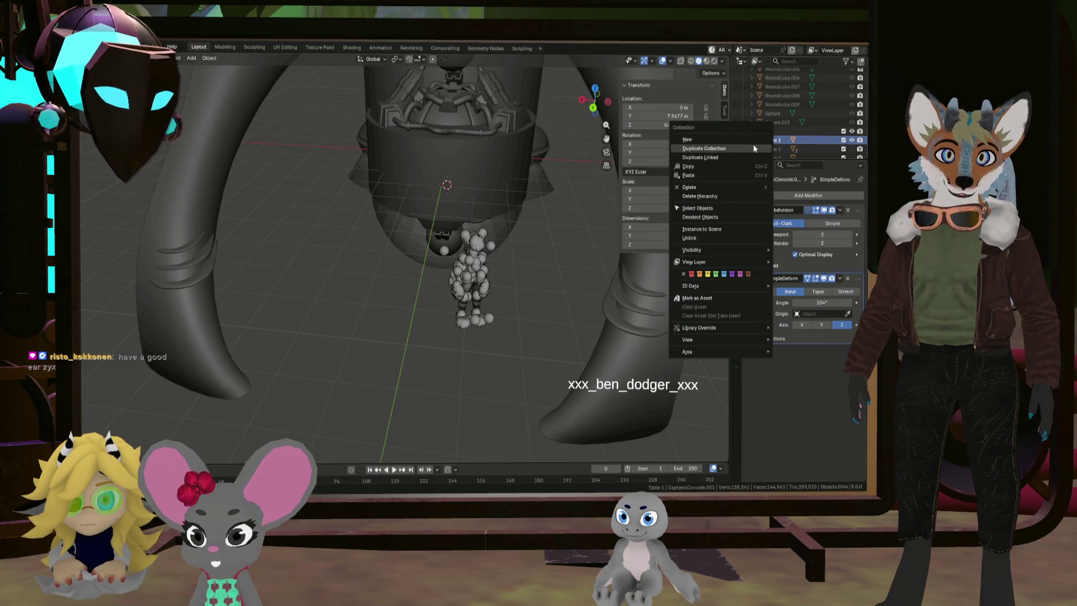
{"action": "left_click", "coordinate": [754, 148]}
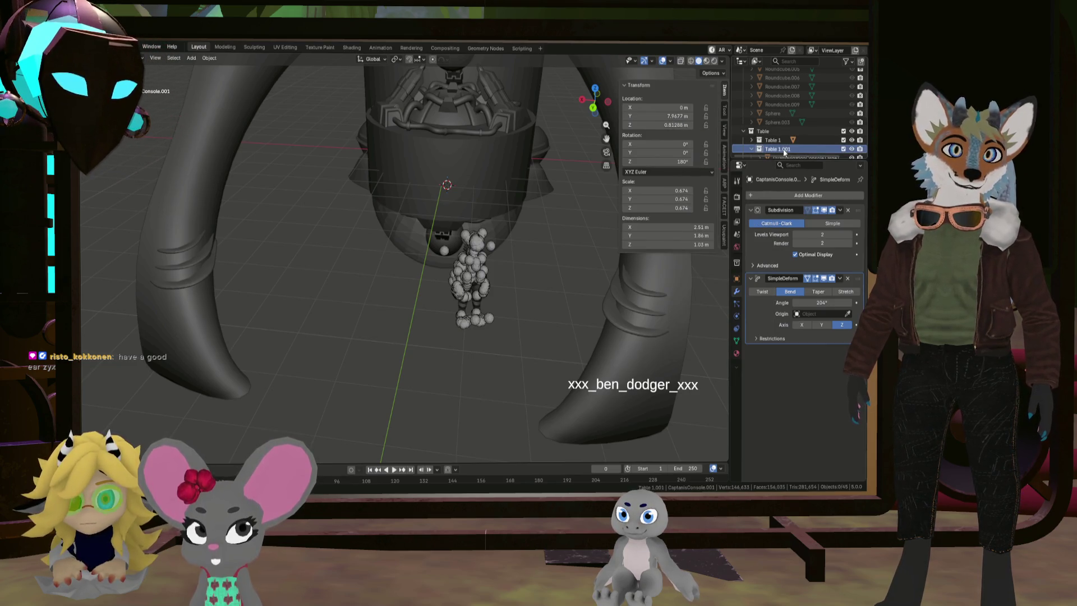
Move Table 1.001 to a new place in the Outliner hierarchy and view the console's side
{"action": "mouse_move", "coordinate": [776, 151]}
{"action": "left_mouse_down"}
{"action": "mouse_move", "coordinate": [770, 55]}
{"action": "mouse_move", "coordinate": [779, 82]}
{"action": "left_mouse_up"}
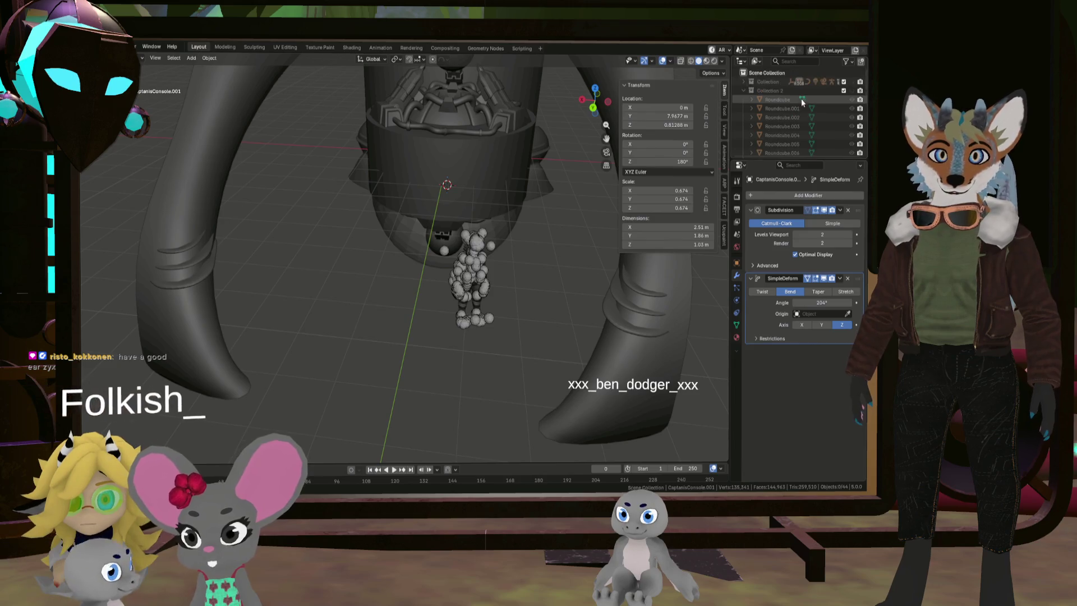
{"action": "scroll", "coordinate": [801, 101], "scroll_direction": "down", "scroll_amount": 3}
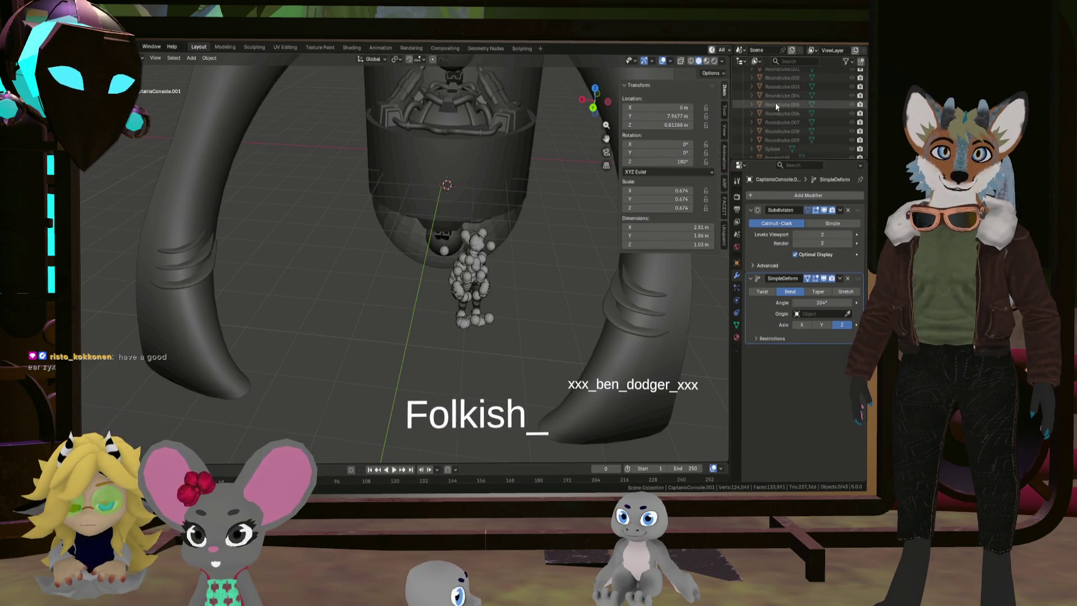
{"action": "scroll", "coordinate": [780, 107], "scroll_direction": "down", "scroll_amount": 5}
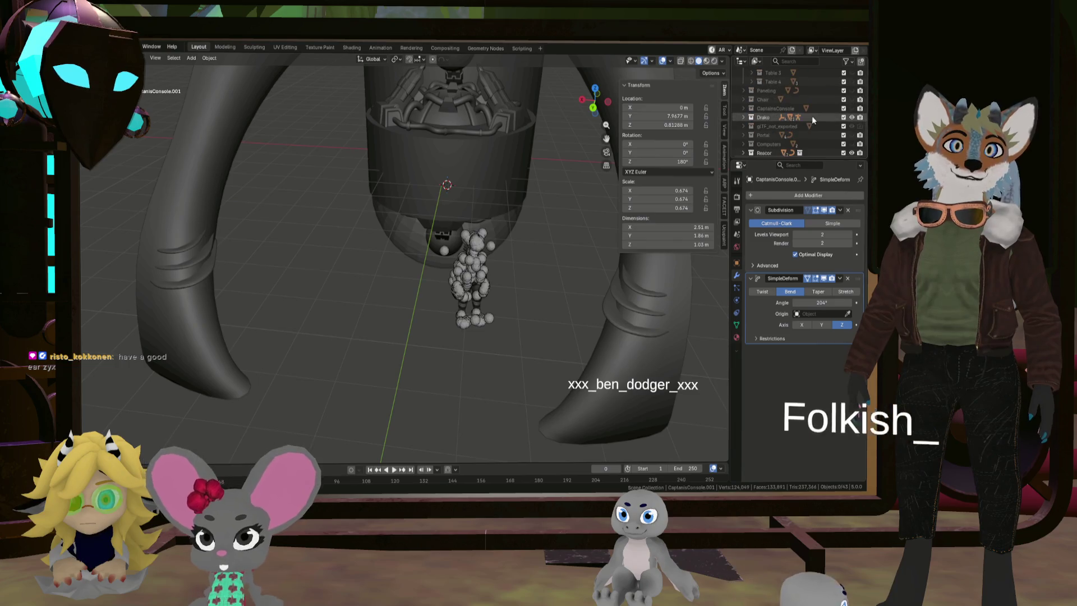
{"action": "scroll", "coordinate": [792, 118], "scroll_direction": "up", "scroll_amount": 1}
{"action": "scroll", "coordinate": [802, 129], "scroll_direction": "up", "scroll_amount": 2}
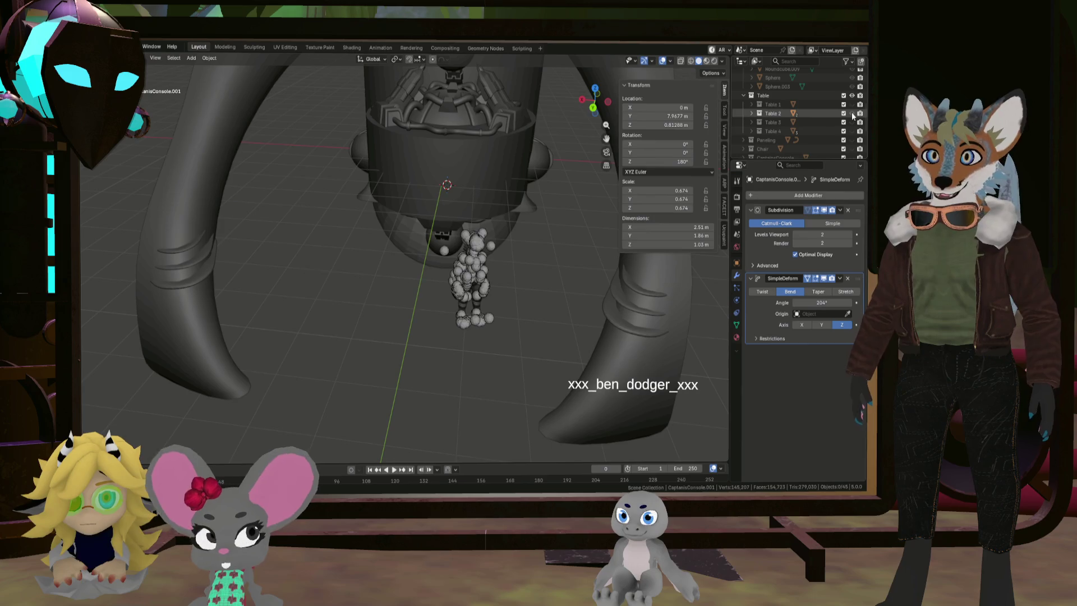
{"action": "mouse_move", "coordinate": [560, 126]}
{"action": "middle_mouse_down"}
{"action": "mouse_move", "coordinate": [530, 129]}
{"action": "mouse_move", "coordinate": [638, 120]}
{"action": "mouse_move", "coordinate": [615, 119]}
{"action": "middle_mouse_up"}
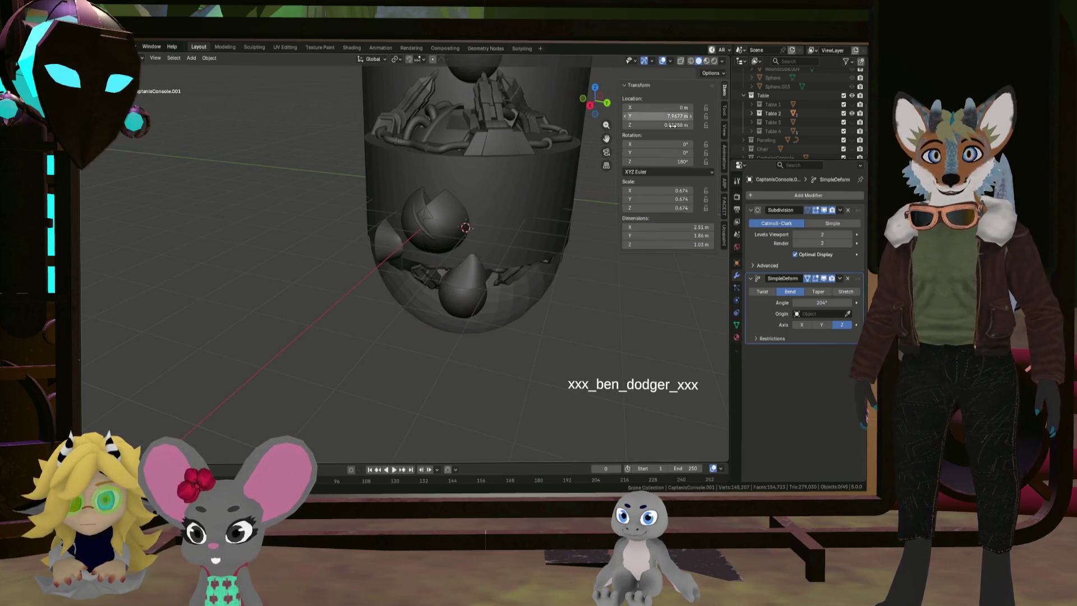
{"action": "left_click", "coordinate": [852, 114]}
{"action": "left_click", "coordinate": [852, 113]}
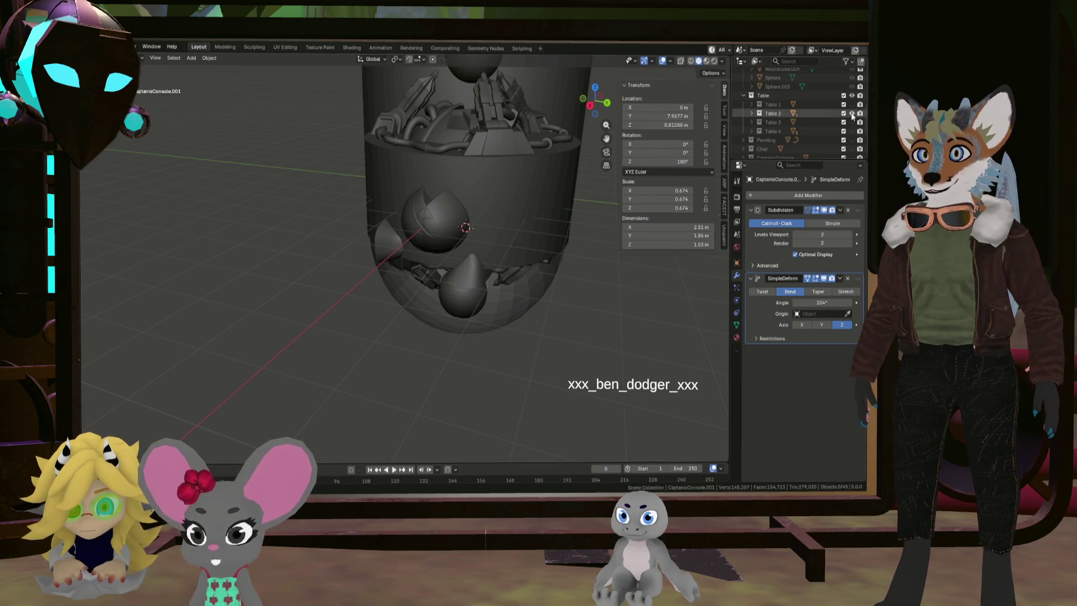
{"action": "left_click", "coordinate": [852, 113]}
{"action": "left_click", "coordinate": [852, 113]}
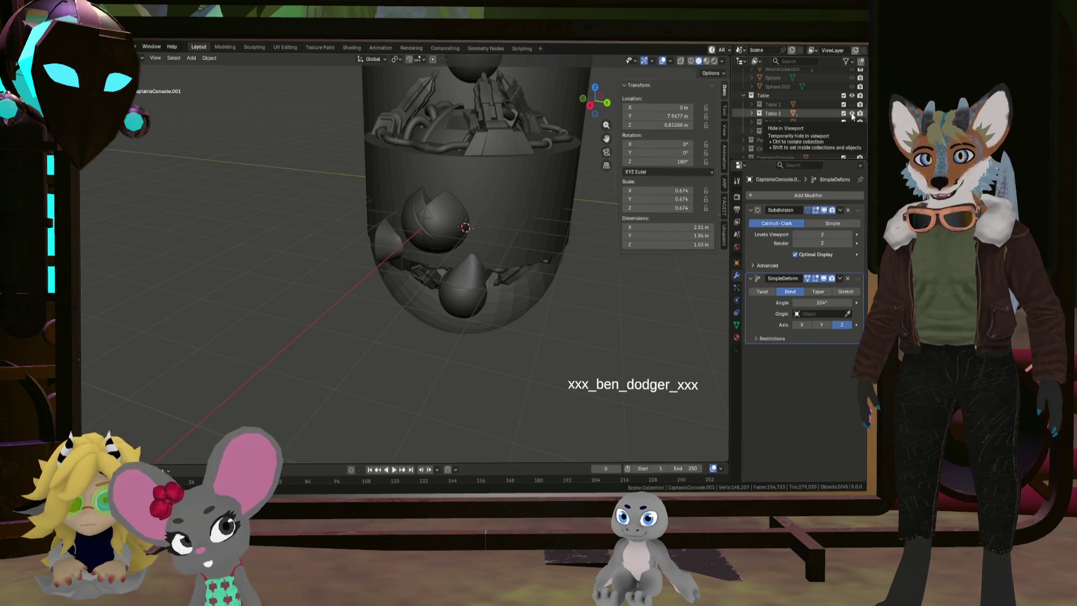
{"action": "left_click", "coordinate": [852, 113]}
{"action": "left_click", "coordinate": [851, 123]}
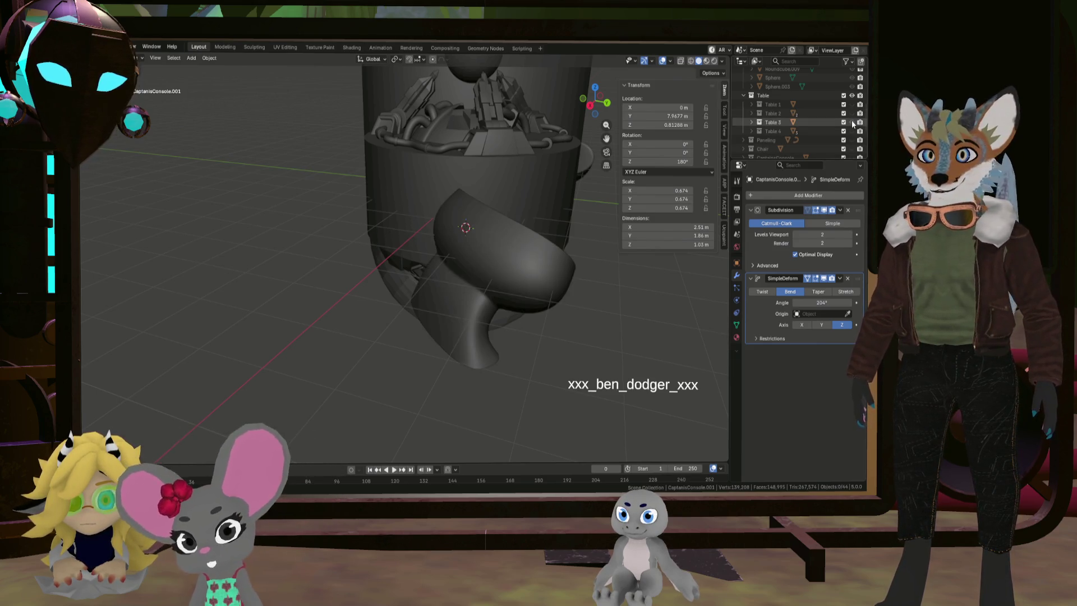
{"action": "left_click", "coordinate": [852, 123]}
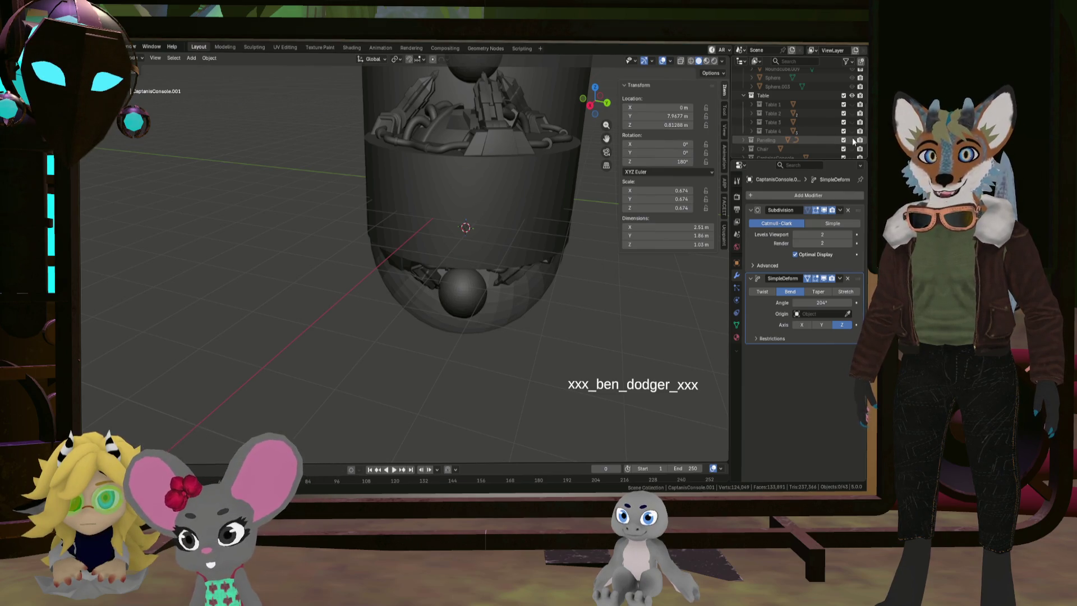
{"action": "left_click", "coordinate": [851, 105]}
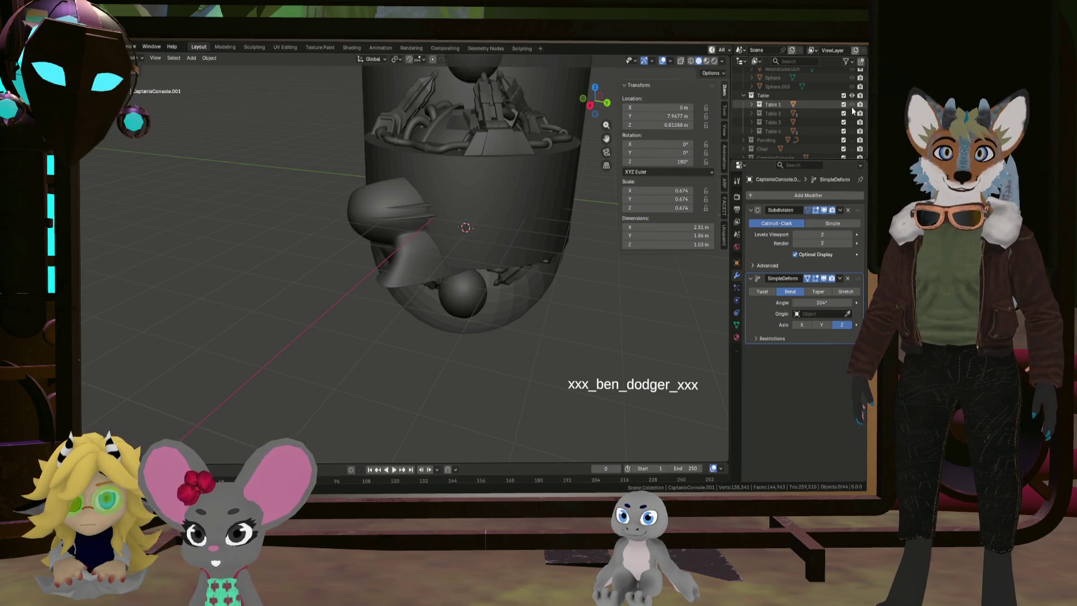
{"action": "left_click", "coordinate": [852, 113]}
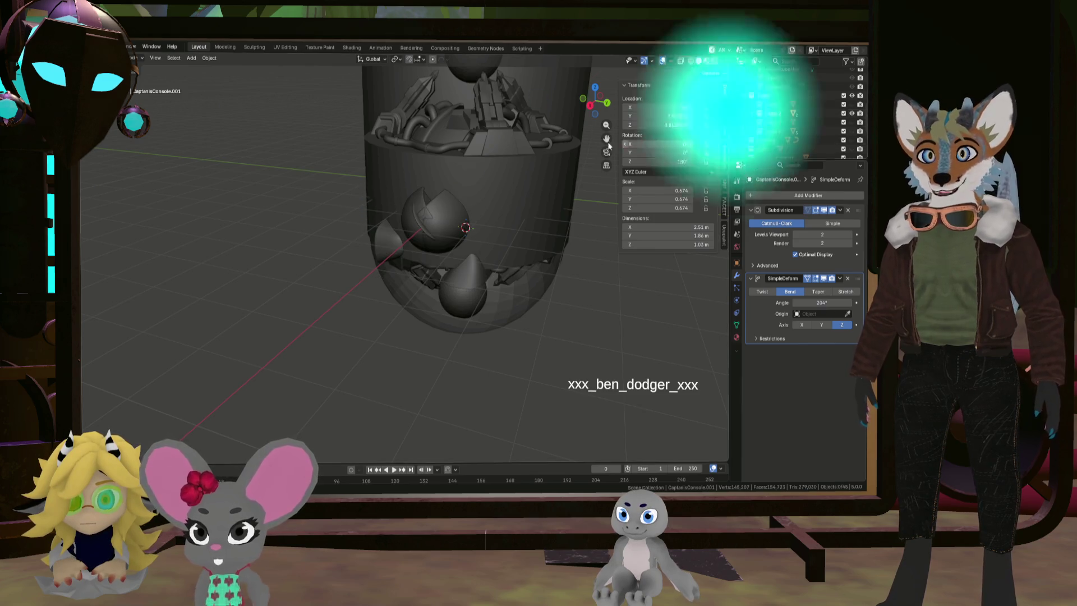
Select DualNavigationConsole.002 and hide it in the Outliner
{"action": "left_click_drag", "start_coordinate": [594, 101], "coordinate": [697, 159]}
{"action": "middle_click_drag", "start_coordinate": [583, 236], "coordinate": [482, 211]}
{"action": "left_click", "coordinate": [448, 226]}
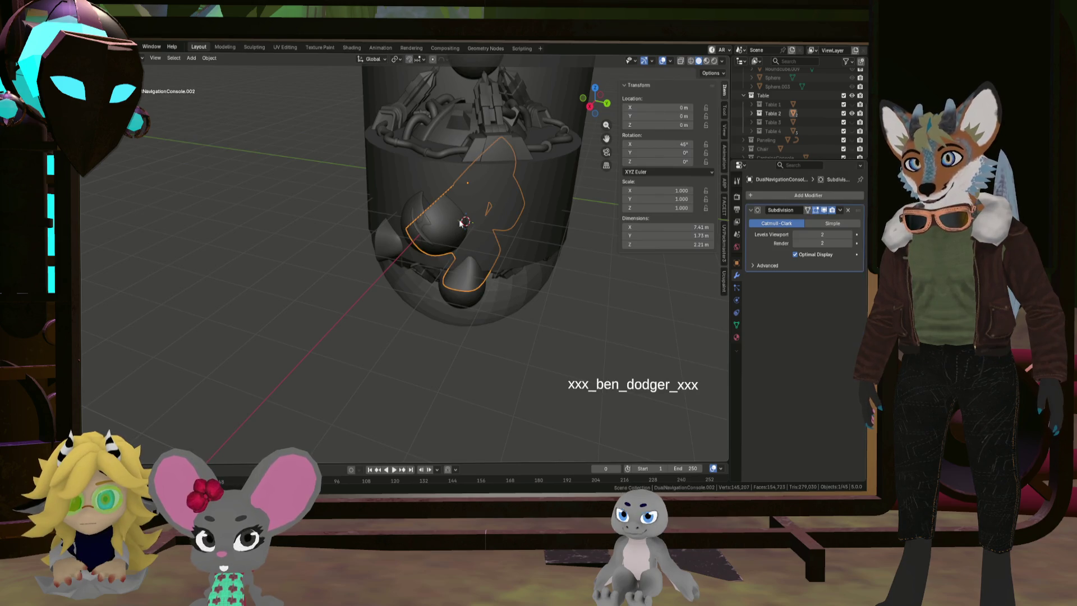
{"action": "key", "text": "g"}
{"action": "right_click", "coordinate": [510, 216]}
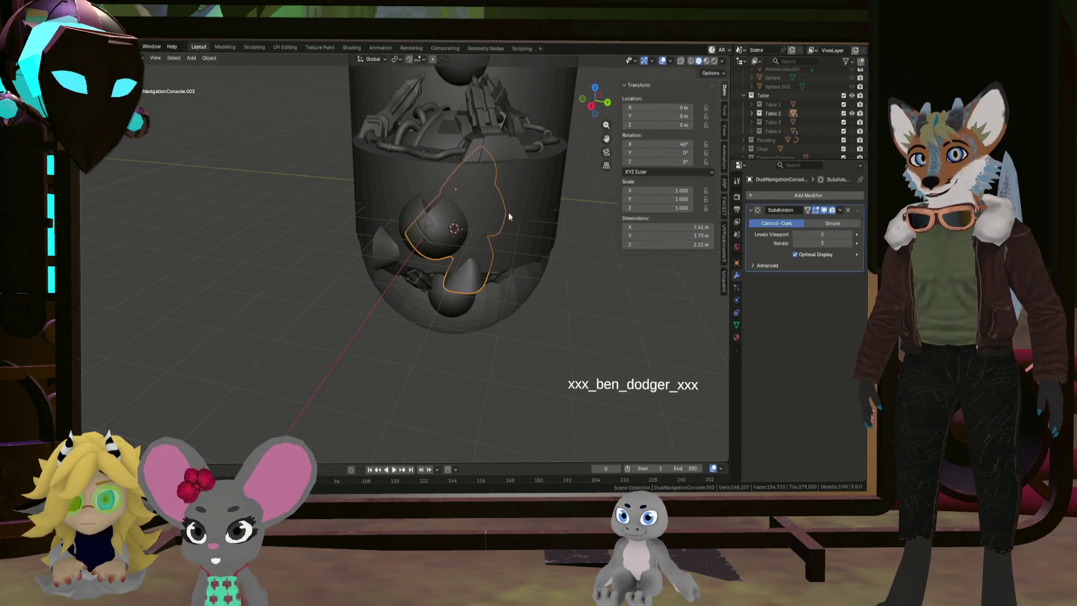
{"action": "left_click", "coordinate": [752, 114]}
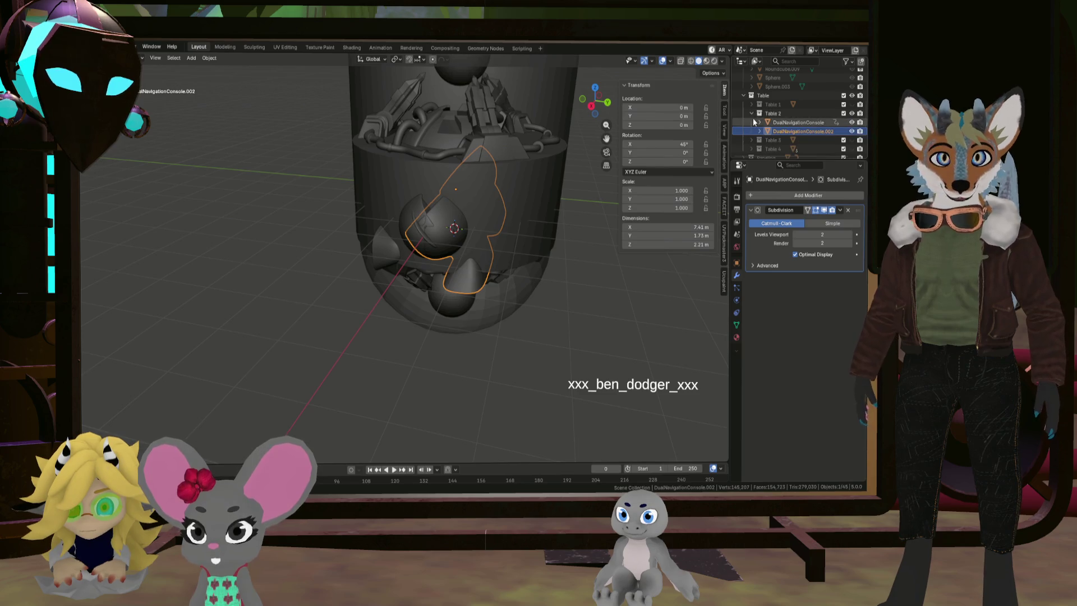
{"action": "left_click", "coordinate": [853, 132]}
Duplicate the Table 2 collection
{"action": "left_click", "coordinate": [792, 123]}
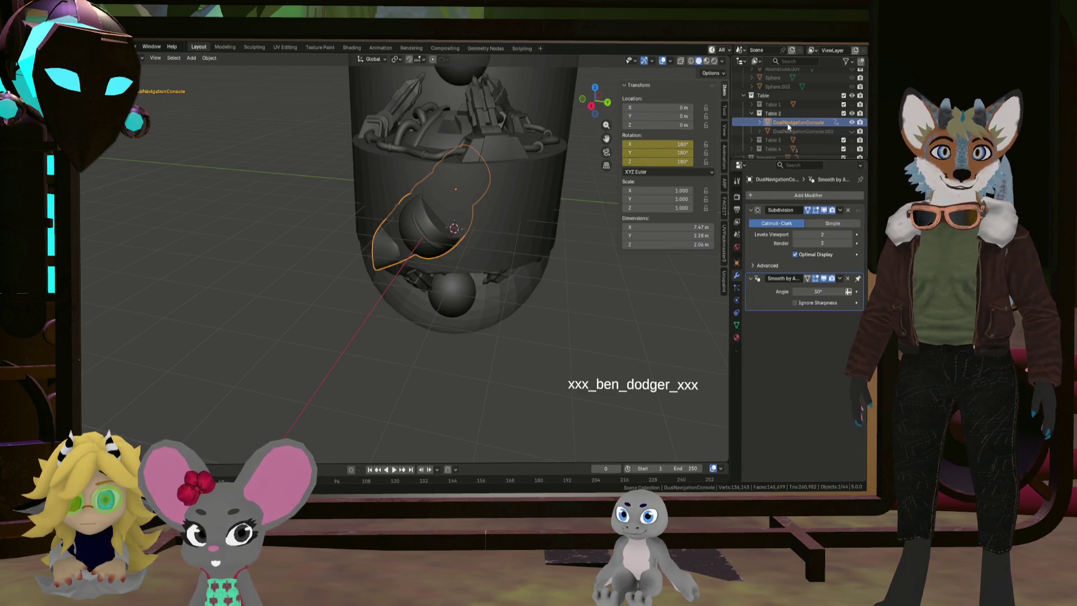
{"action": "left_click", "coordinate": [785, 115]}
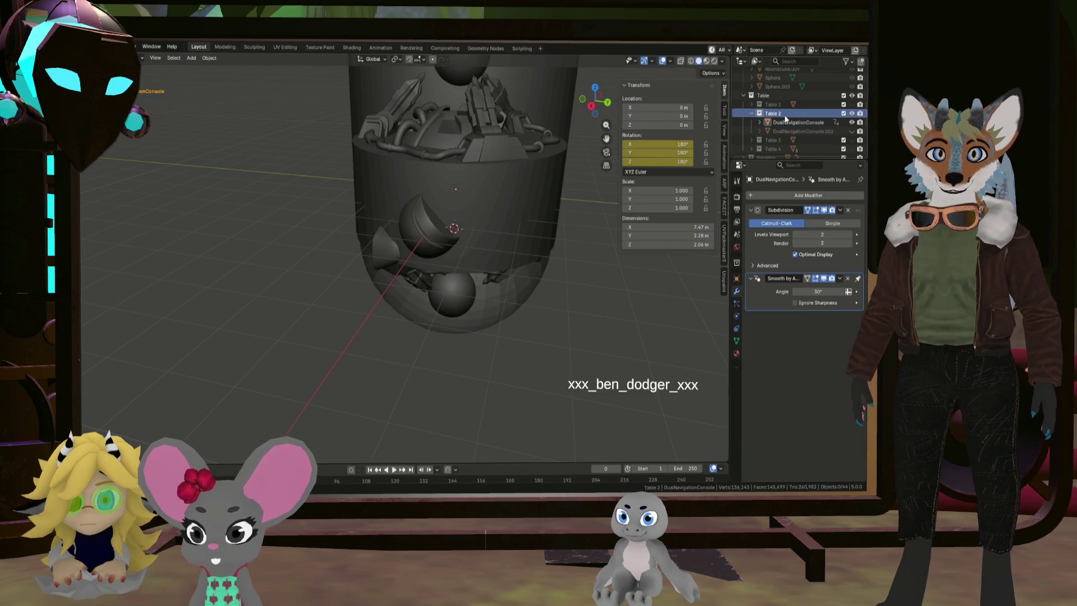
{"action": "left_click", "coordinate": [786, 123]}
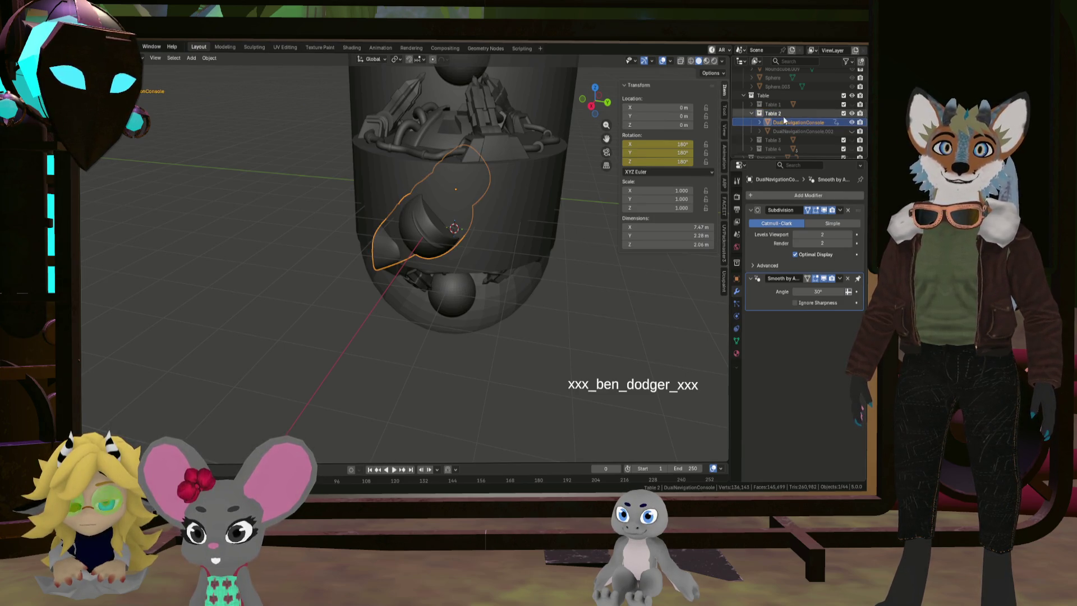
{"action": "right_click", "coordinate": [782, 113]}
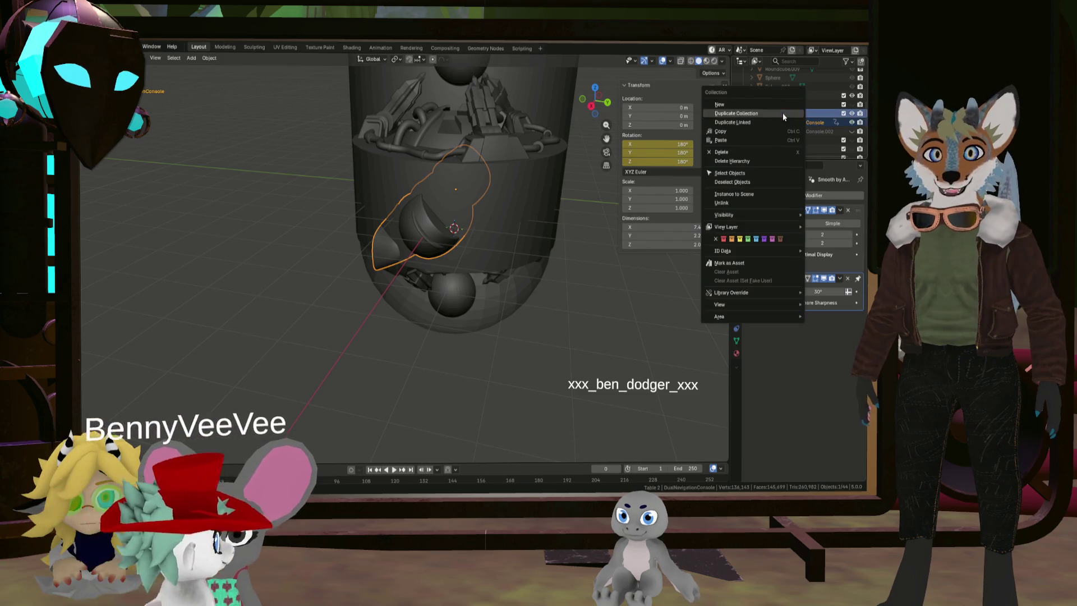
{"action": "left_click", "coordinate": [779, 113]}
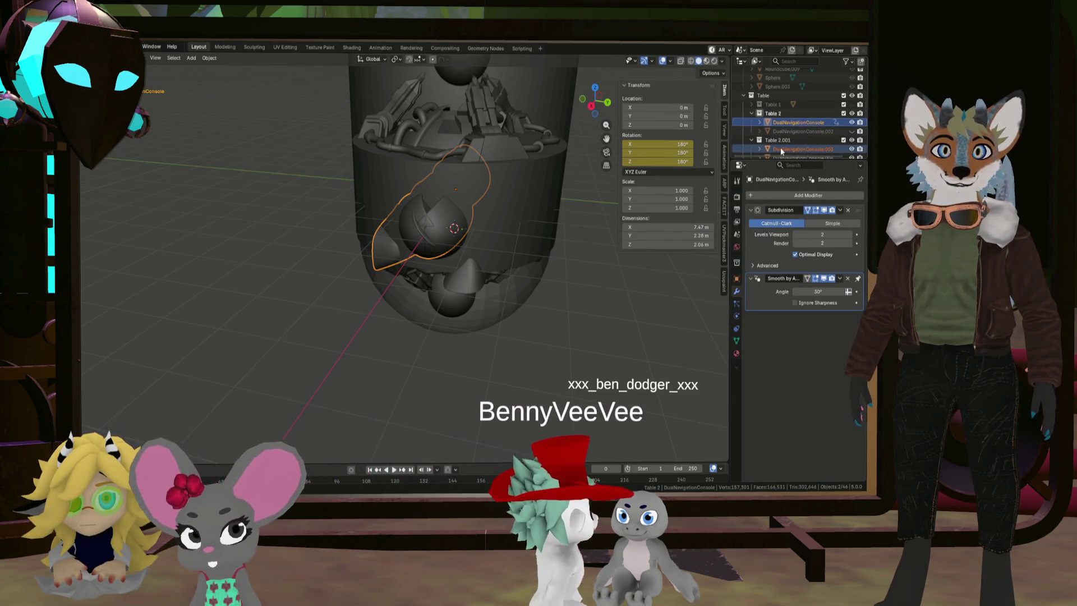
Delete DualNavigationConsole.004 and move Table 2.001 into Collection 2
{"action": "scroll", "coordinate": [842, 154], "scroll_direction": "down", "scroll_amount": 3}
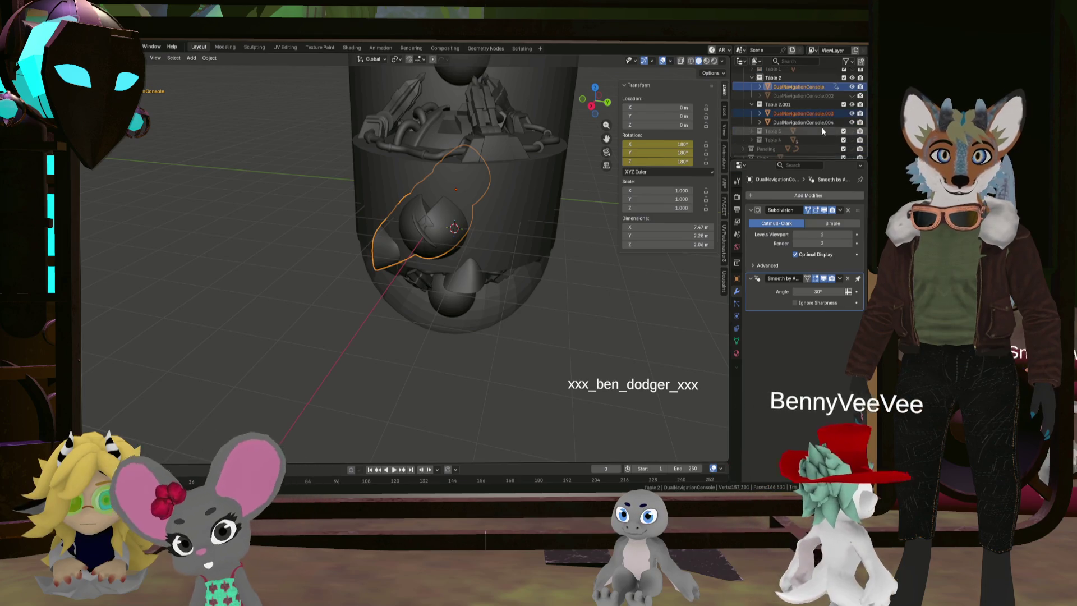
{"action": "right_click", "coordinate": [812, 121]}
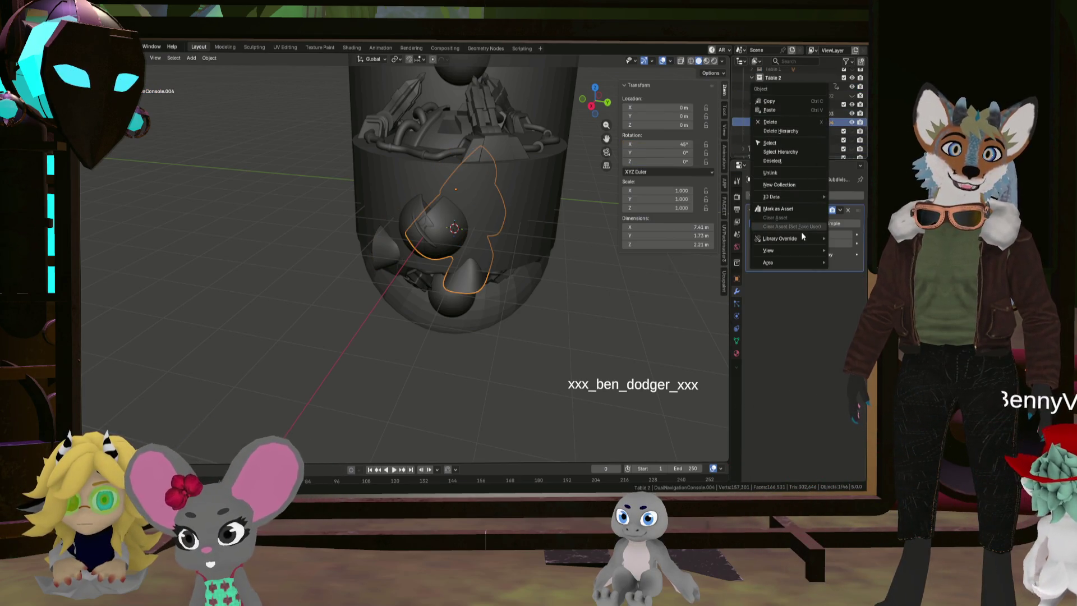
{"action": "left_click", "coordinate": [787, 123]}
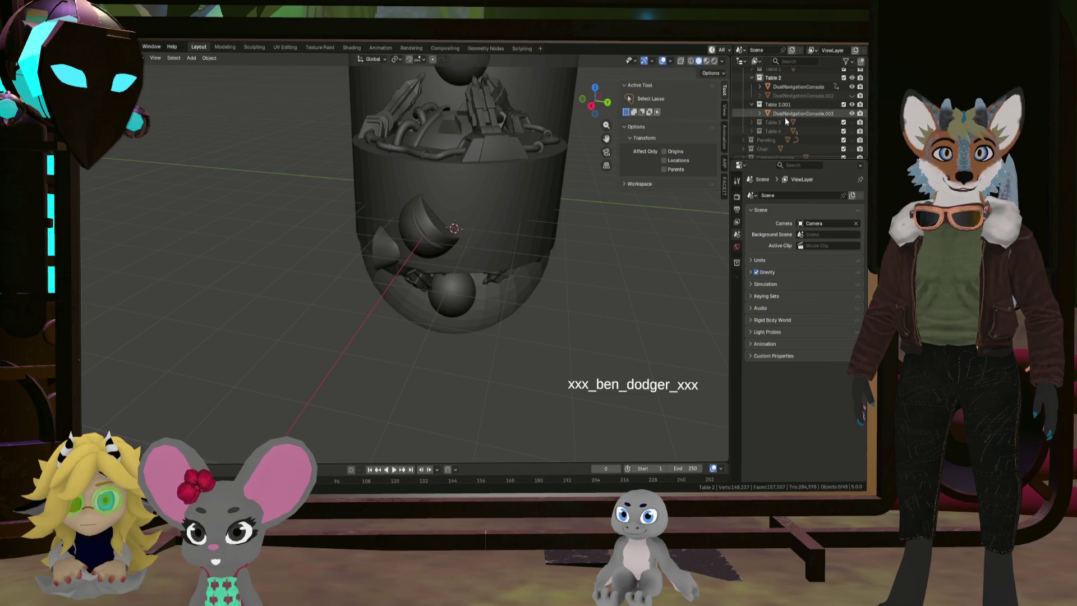
{"action": "left_click", "coordinate": [785, 116]}
{"action": "left_click", "coordinate": [788, 106]}
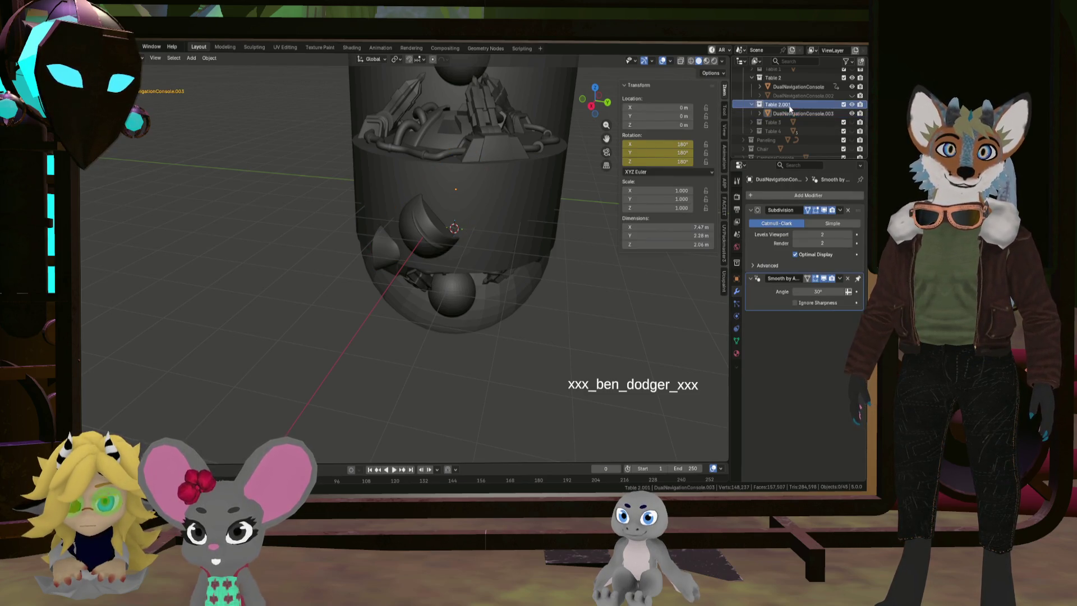
{"action": "scroll", "coordinate": [808, 110], "scroll_direction": "up", "scroll_amount": 2}
{"action": "left_click", "coordinate": [751, 95]}
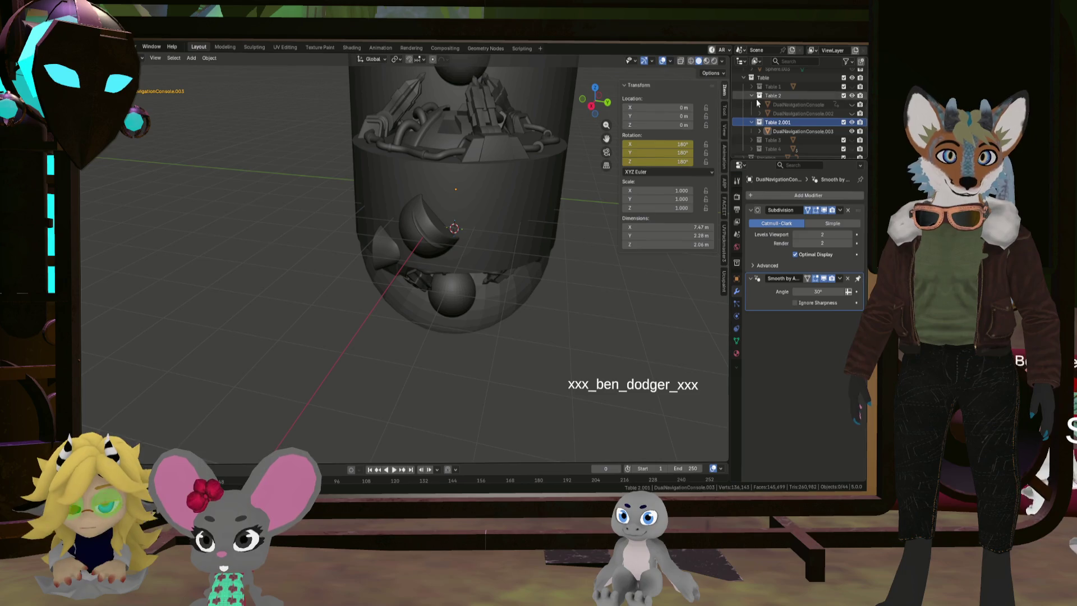
{"action": "left_click_drag", "start_coordinate": [768, 57], "coordinate": [767, 92]}
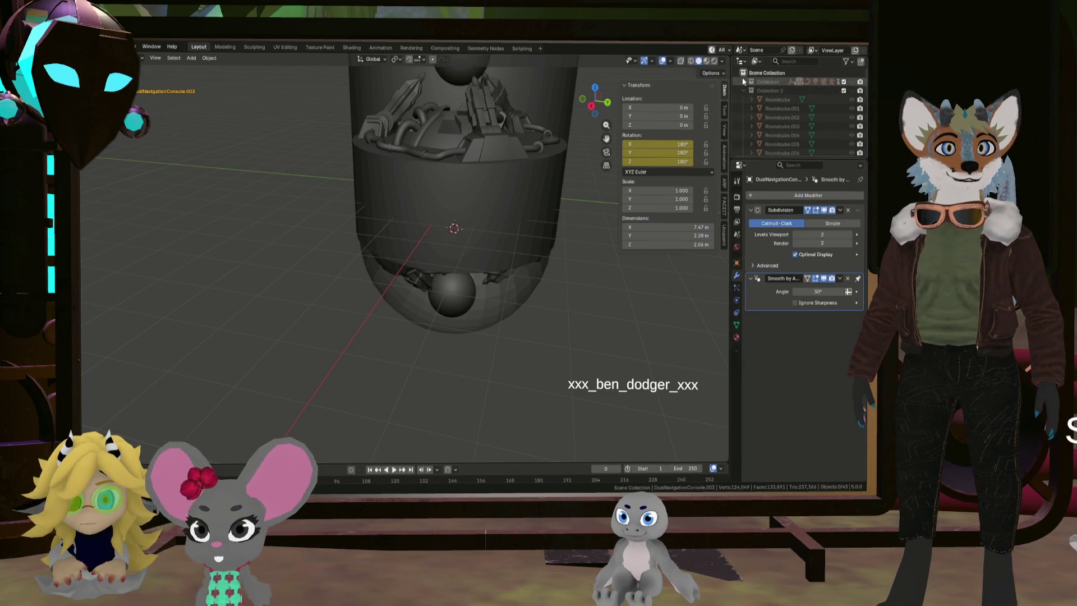
Select DualNavigationConsole.Large inside the Table 1.001 collection and orbit out to view it
{"action": "middle_click_drag", "start_coordinate": [561, 252], "coordinate": [586, 184]}
{"action": "scroll", "coordinate": [476, 144], "scroll_direction": "up", "scroll_amount": 2}
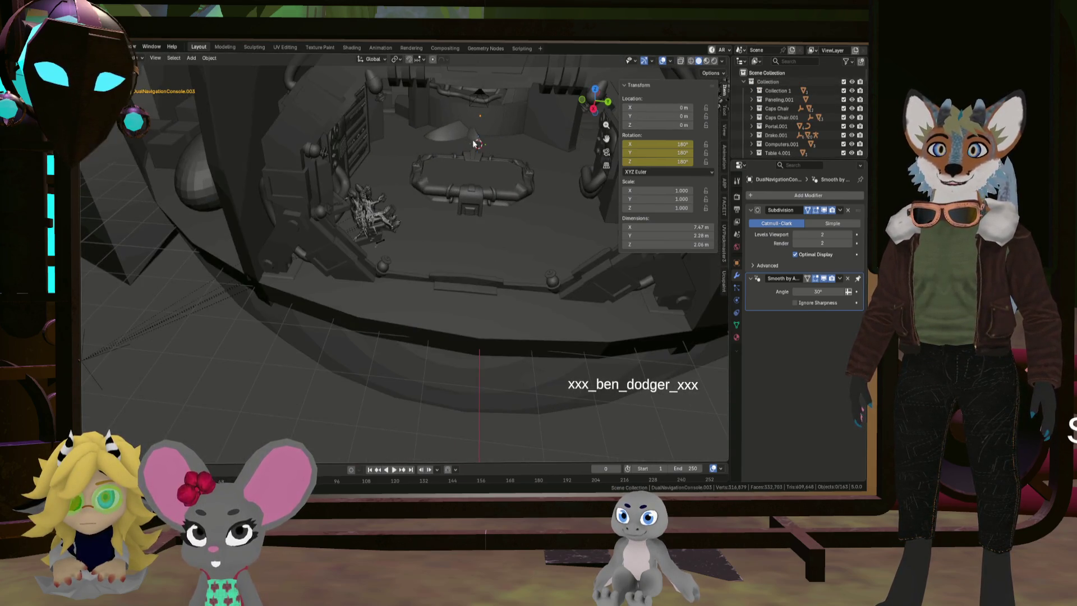
{"action": "left_click", "coordinate": [457, 133]}
{"action": "scroll", "coordinate": [791, 111], "scroll_direction": "down", "scroll_amount": 5}
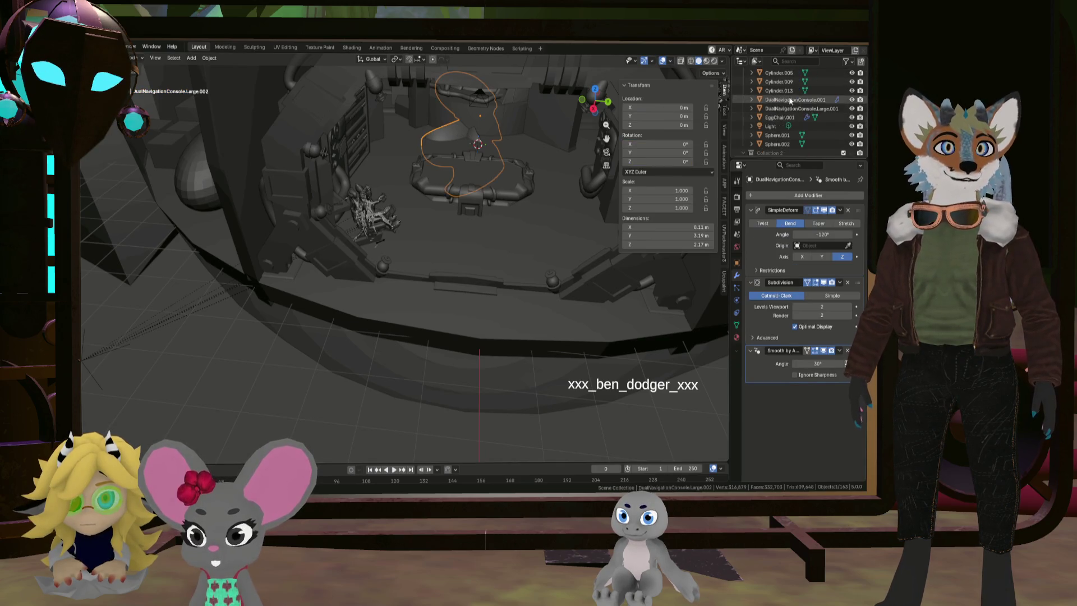
{"action": "scroll", "coordinate": [792, 111], "scroll_direction": "down", "scroll_amount": 5}
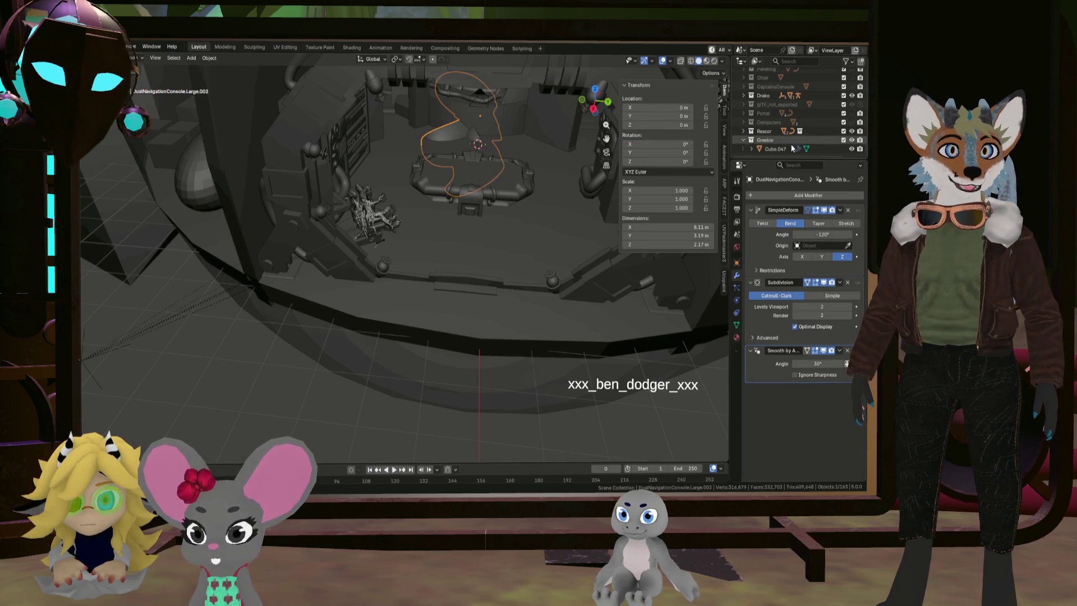
{"action": "middle_click_drag", "start_coordinate": [767, 104], "coordinate": [769, 137]}
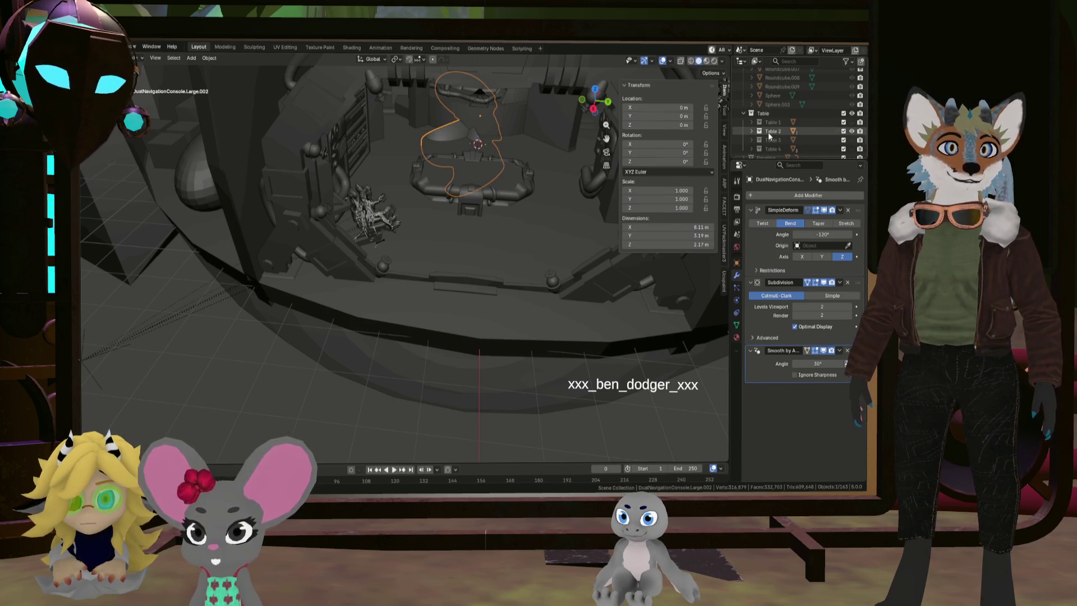
{"action": "scroll", "coordinate": [790, 136], "scroll_direction": "up", "scroll_amount": 5}
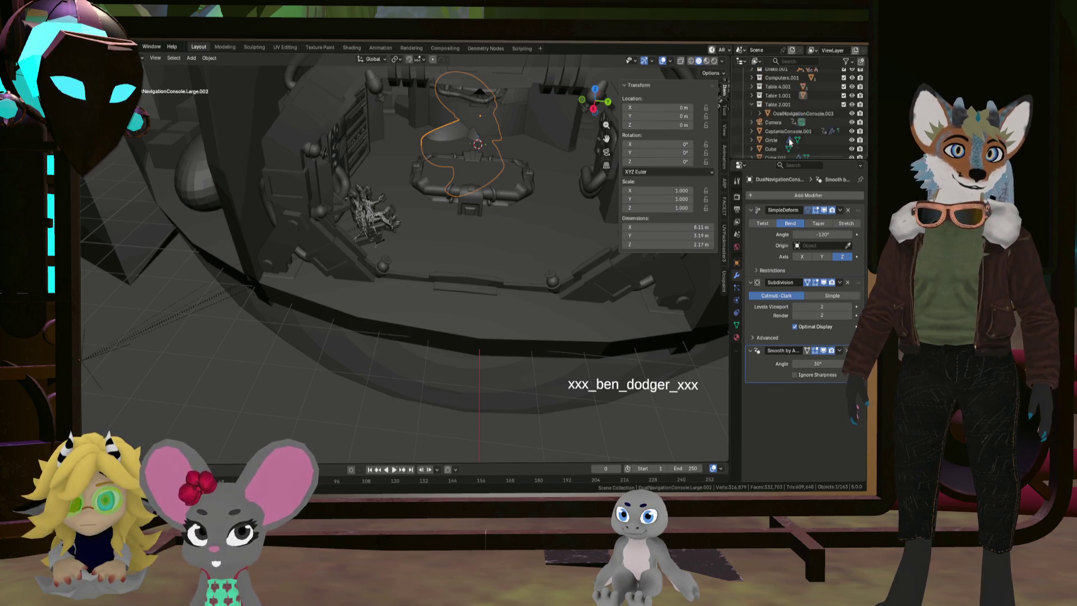
{"action": "left_click", "coordinate": [760, 114]}
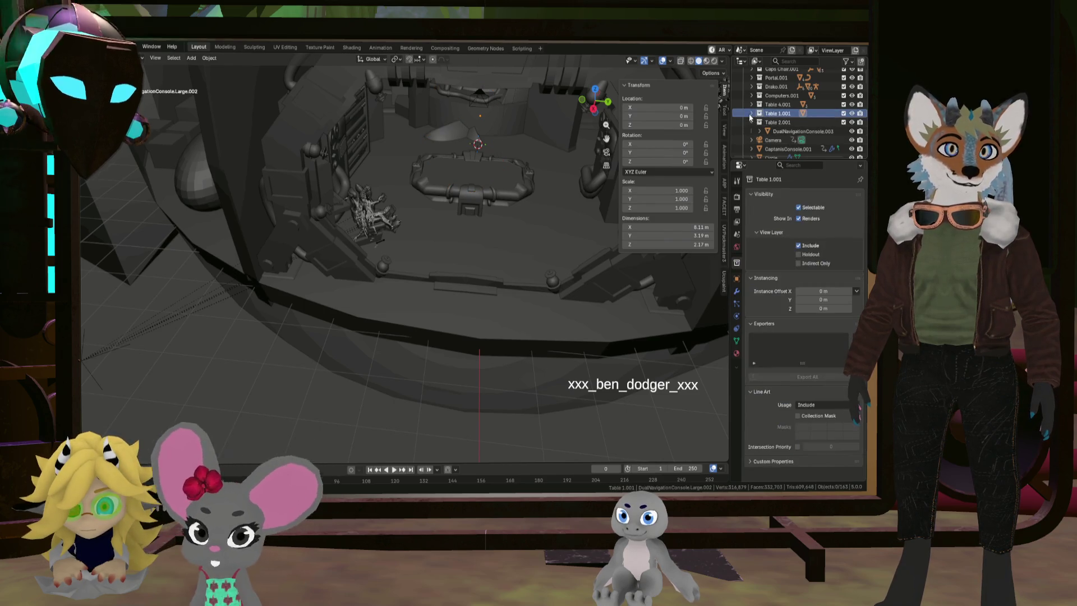
{"action": "left_click", "coordinate": [786, 123]}
{"action": "mouse_move", "coordinate": [449, 235]}
{"action": "middle_mouse_down"}
{"action": "mouse_move", "coordinate": [519, 195]}
{"action": "mouse_move", "coordinate": [408, 229]}
{"action": "mouse_move", "coordinate": [453, 244]}
{"action": "mouse_move", "coordinate": [429, 240]}
{"action": "mouse_move", "coordinate": [476, 234]}
{"action": "mouse_move", "coordinate": [502, 181]}
{"action": "middle_mouse_up"}
Move the console along Y, raise it to about 1.13 m and scale it to 0.615
{"action": "key", "text": "g"}
{"action": "key", "text": "y"}
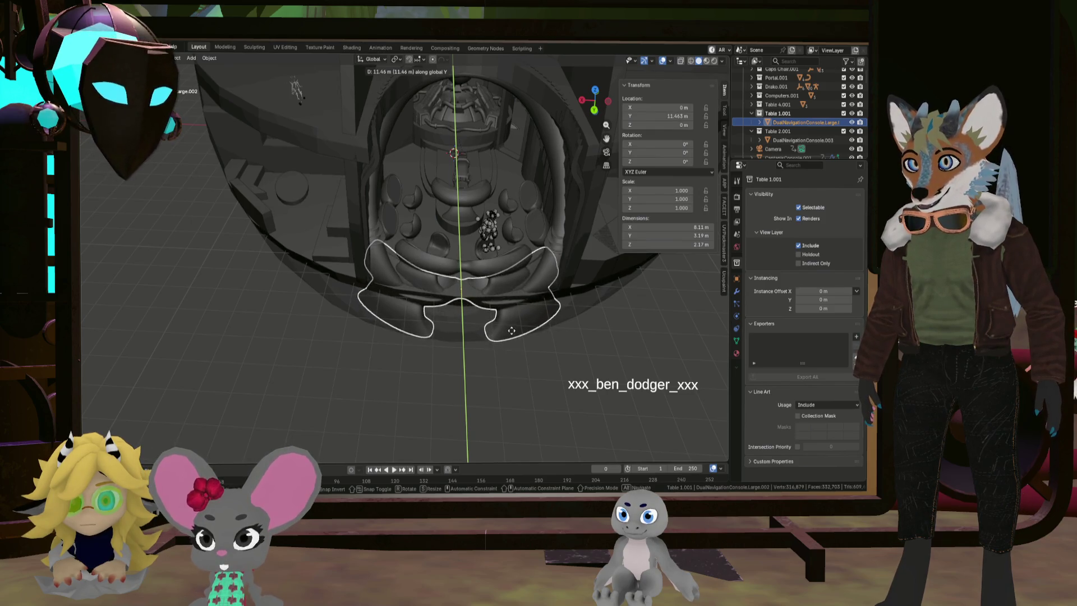
{"action": "left_click", "coordinate": [605, 340]}
{"action": "key", "text": "g"}
{"action": "key", "text": "z"}
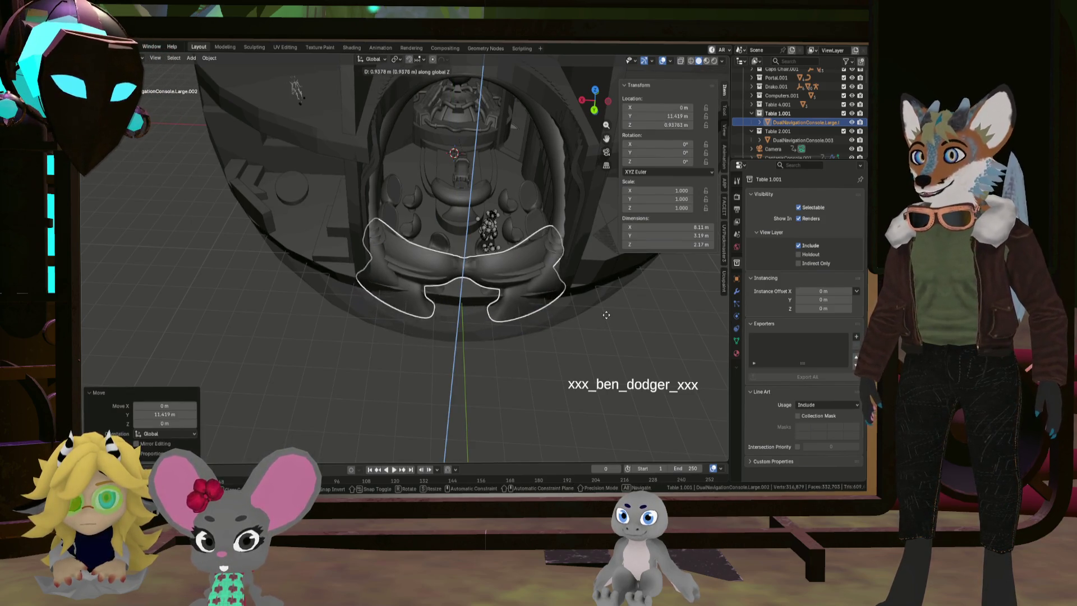
{"action": "left_click", "coordinate": [600, 312]}
{"action": "key", "text": "s"}
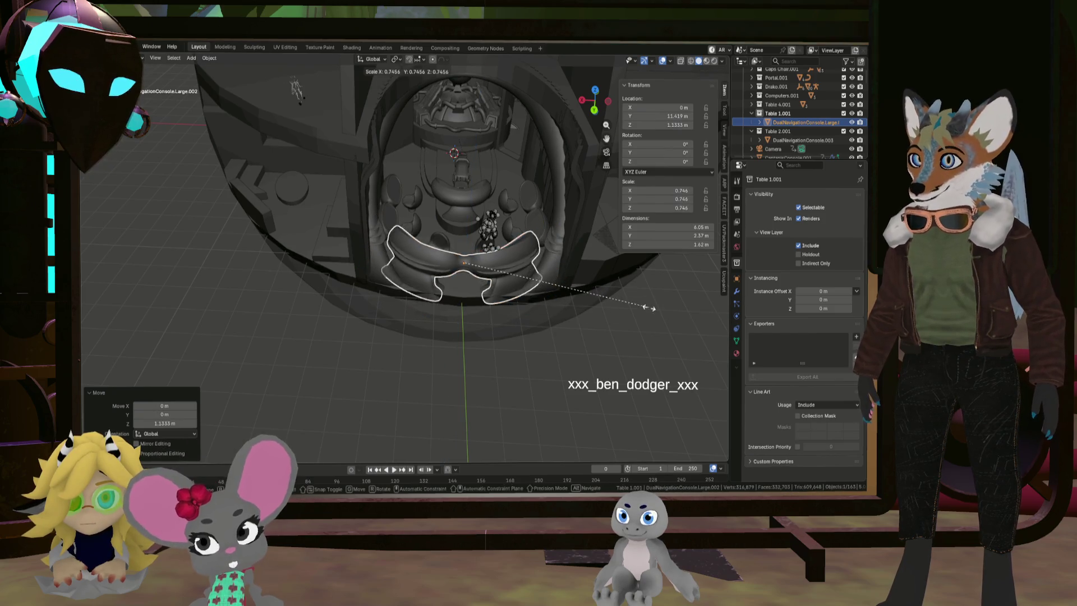
{"action": "left_click", "coordinate": [617, 299]}
Widen the console along X, scale it to 0.881, widen by 1.072 and lower it slightly
{"action": "mouse_move", "coordinate": [570, 312]}
{"action": "middle_mouse_down"}
{"action": "mouse_move", "coordinate": [510, 264]}
{"action": "mouse_move", "coordinate": [521, 250]}
{"action": "mouse_move", "coordinate": [560, 265]}
{"action": "middle_mouse_up"}
{"action": "key", "text": "x"}
{"action": "left_click", "coordinate": [581, 267]}
{"action": "key", "text": "s"}
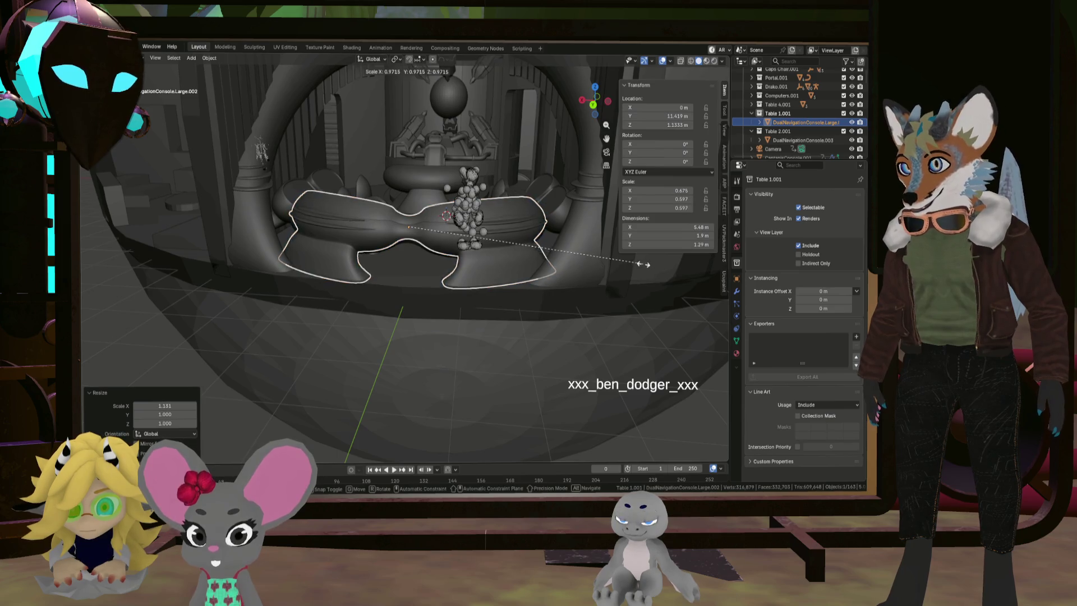
{"action": "left_click", "coordinate": [622, 260]}
{"action": "mouse_move", "coordinate": [621, 260]}
{"action": "middle_mouse_down"}
{"action": "mouse_move", "coordinate": [511, 264]}
{"action": "mouse_move", "coordinate": [541, 265]}
{"action": "mouse_move", "coordinate": [533, 246]}
{"action": "mouse_move", "coordinate": [567, 251]}
{"action": "middle_mouse_up"}
{"action": "key", "text": "s"}
{"action": "key", "text": "x"}
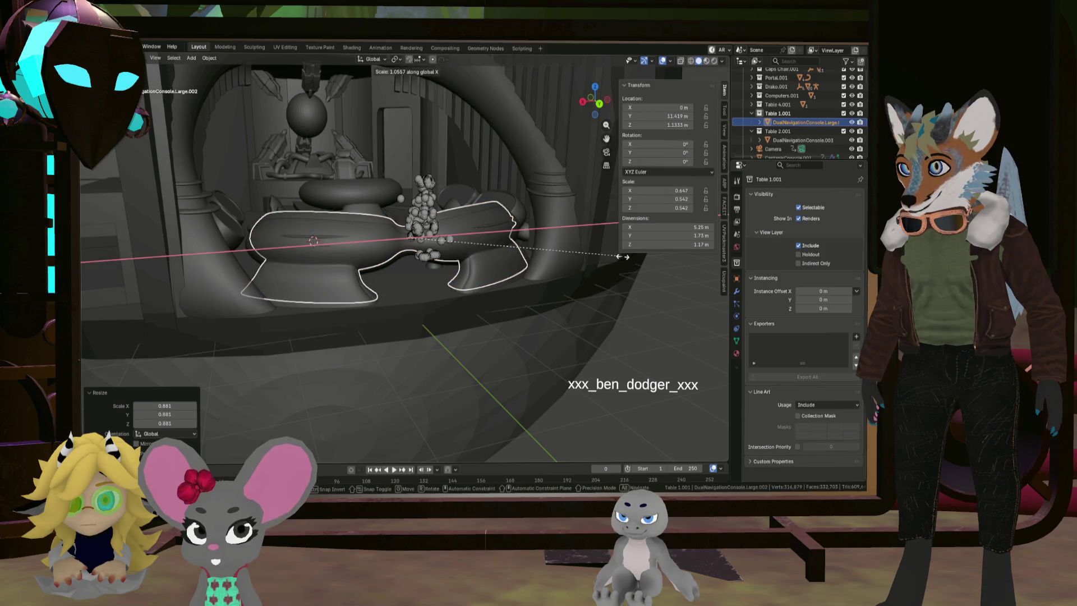
{"action": "left_click", "coordinate": [625, 256]}
{"action": "middle_click_drag", "start_coordinate": [625, 256], "coordinate": [543, 234]}
{"action": "key", "text": "g"}
{"action": "key", "text": "z"}
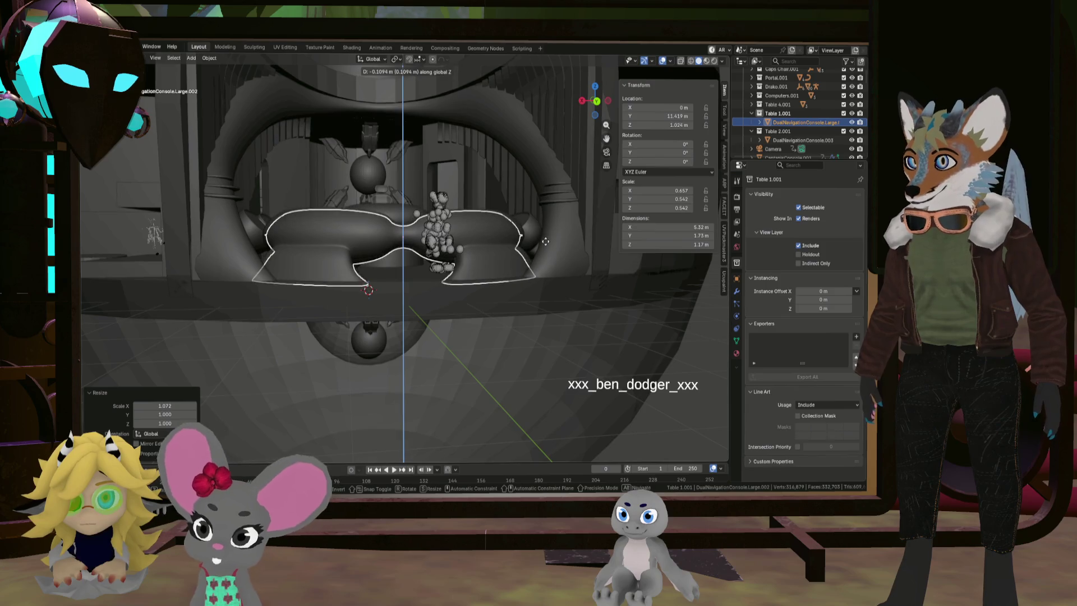
{"action": "left_click", "coordinate": [548, 240]}
Nudge the console along Y, scale it to 0.982, widen along X, then select the overlapping copy
{"action": "middle_click_drag", "start_coordinate": [542, 241], "coordinate": [547, 292]}
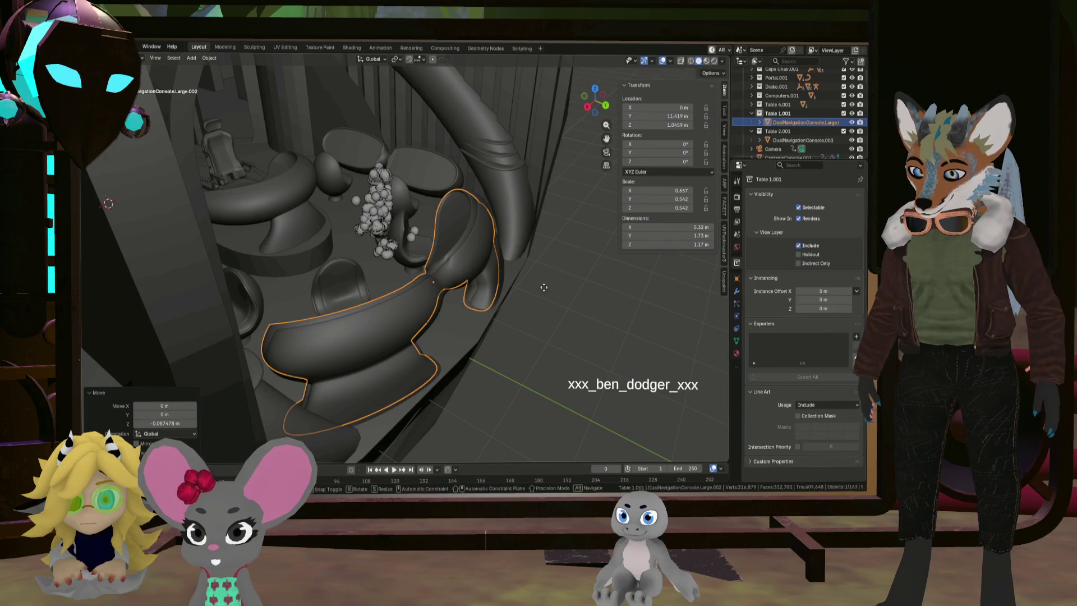
{"action": "key", "text": "g"}
{"action": "key", "text": "y"}
{"action": "left_click", "coordinate": [551, 286]}
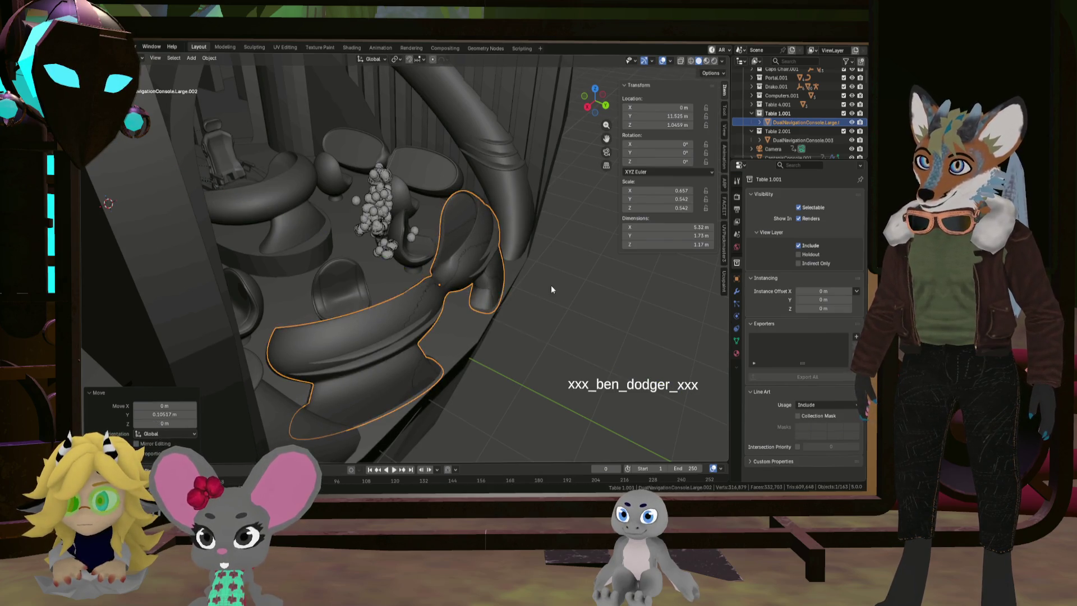
{"action": "middle_click_drag", "start_coordinate": [551, 285], "coordinate": [466, 261]}
{"action": "key", "text": "s"}
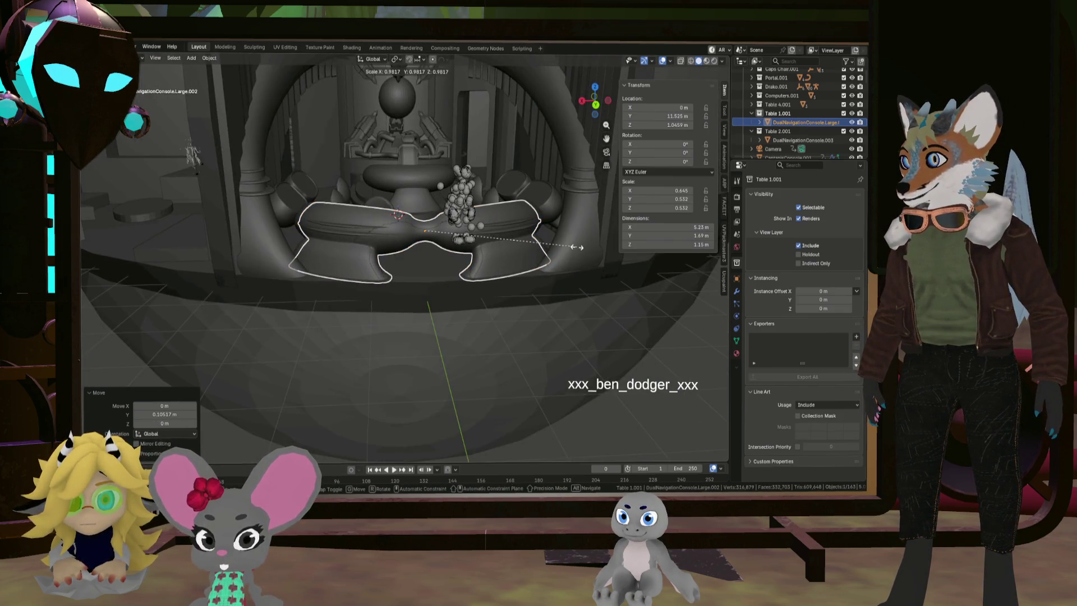
{"action": "left_click", "coordinate": [577, 247]}
{"action": "mouse_move", "coordinate": [509, 258]}
{"action": "middle_mouse_down"}
{"action": "mouse_move", "coordinate": [566, 305]}
{"action": "mouse_move", "coordinate": [573, 295]}
{"action": "mouse_move", "coordinate": [555, 307]}
{"action": "mouse_move", "coordinate": [507, 286]}
{"action": "middle_mouse_up"}
{"action": "key", "text": "s"}
{"action": "key", "text": "x"}
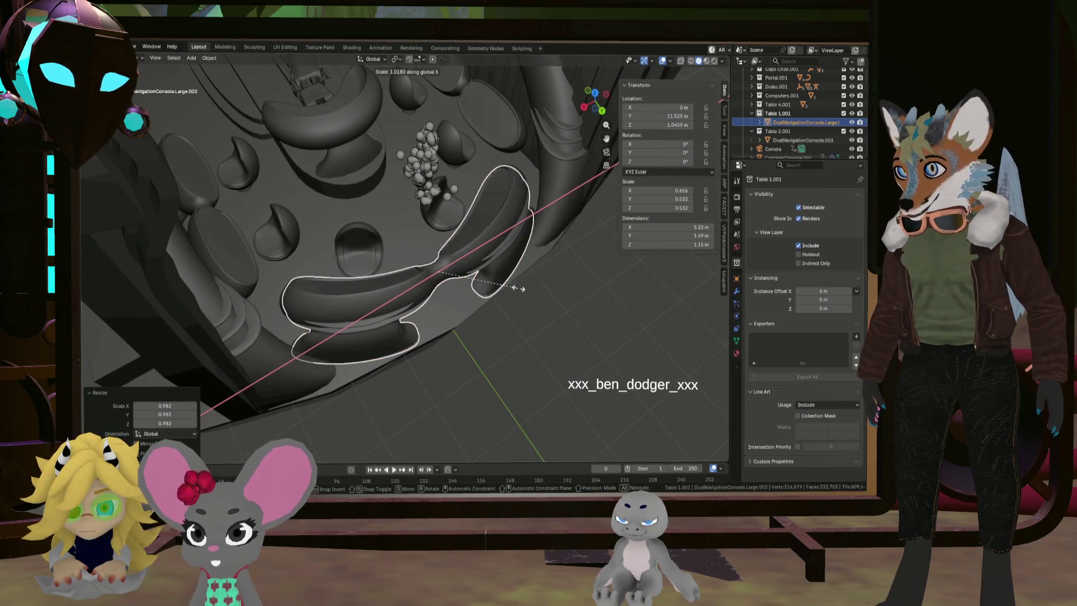
{"action": "left_click", "coordinate": [517, 287]}
{"action": "mouse_move", "coordinate": [519, 288]}
{"action": "middle_mouse_down"}
{"action": "mouse_move", "coordinate": [470, 245]}
{"action": "mouse_move", "coordinate": [482, 242]}
{"action": "mouse_move", "coordinate": [506, 293]}
{"action": "mouse_move", "coordinate": [517, 234]}
{"action": "middle_mouse_up"}
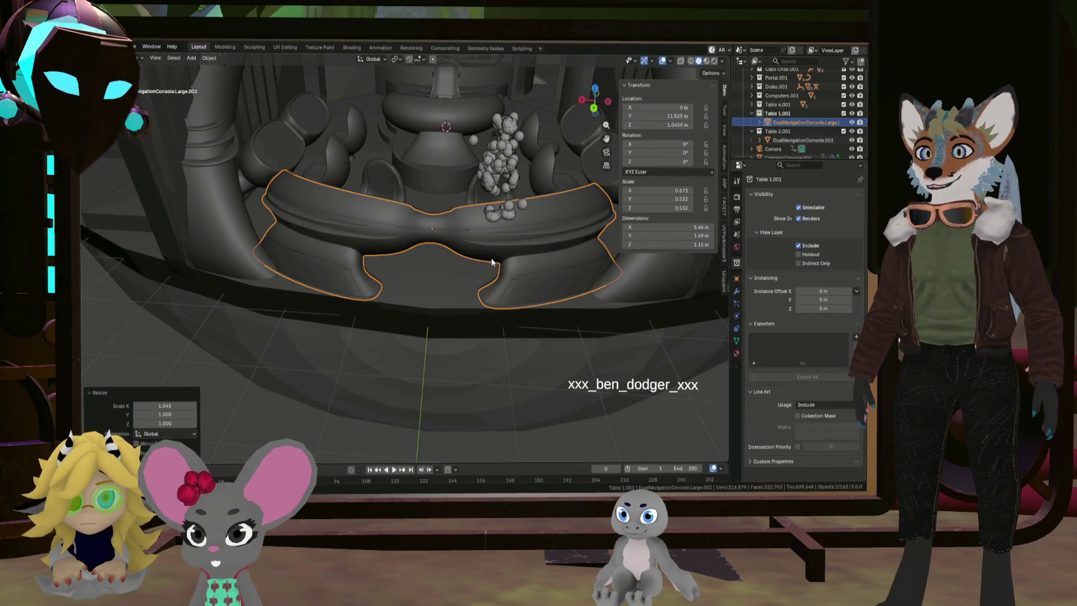
{"action": "left_click", "coordinate": [573, 200]}
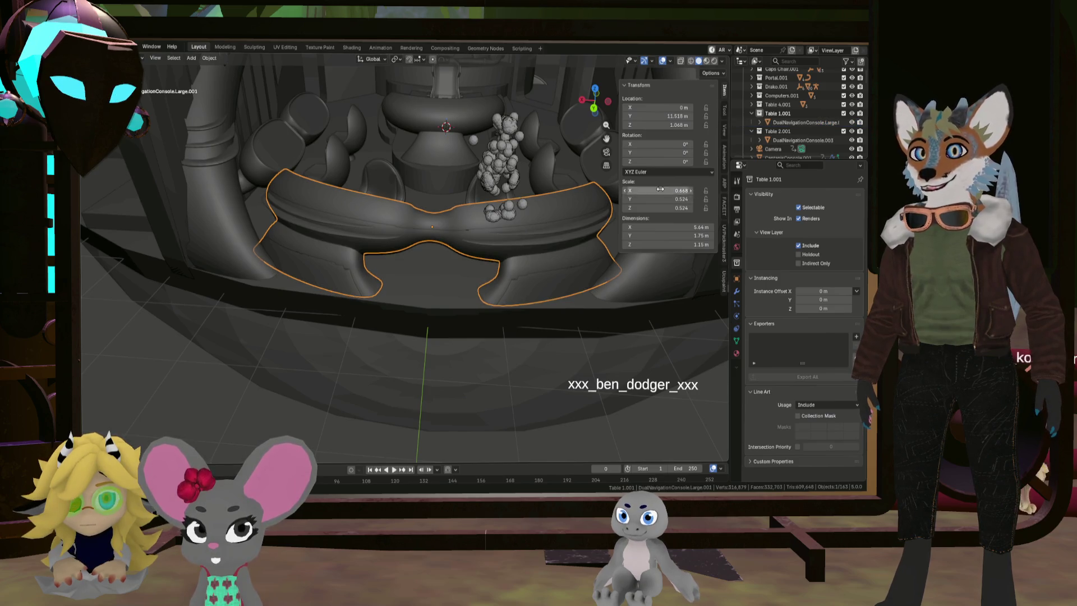
{"action": "scroll", "coordinate": [820, 113], "scroll_direction": "down", "scroll_amount": 1}
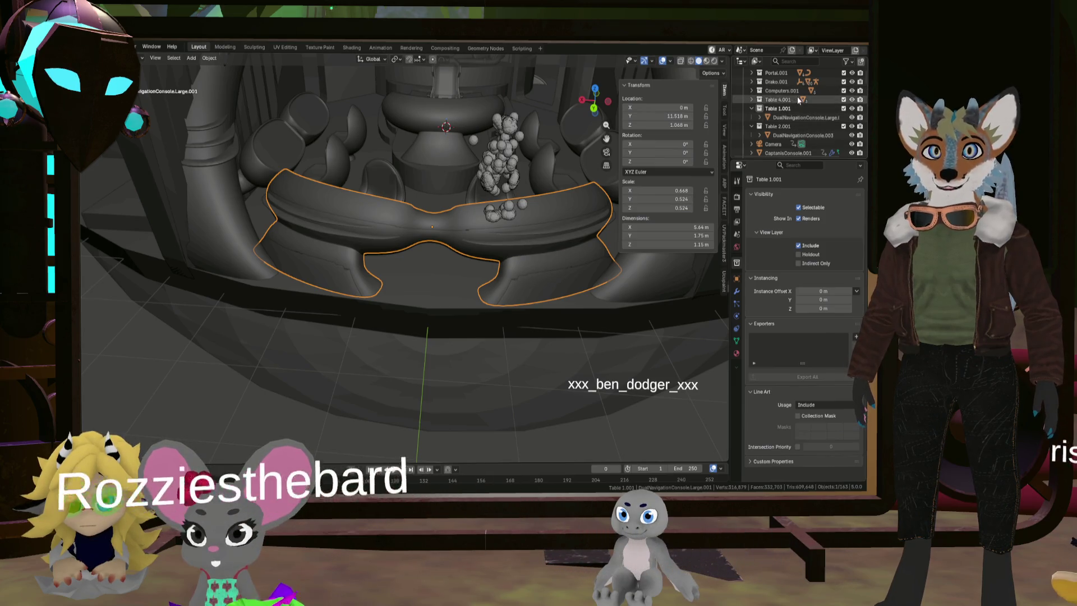
Delete the duplicate console copy with X
{"action": "scroll", "coordinate": [807, 107], "scroll_direction": "up", "scroll_amount": 3}
{"action": "mouse_move", "coordinate": [571, 217]}
{"action": "middle_mouse_down"}
{"action": "mouse_move", "coordinate": [566, 172]}
{"action": "mouse_move", "coordinate": [546, 208]}
{"action": "mouse_move", "coordinate": [560, 188]}
{"action": "mouse_move", "coordinate": [568, 211]}
{"action": "mouse_move", "coordinate": [535, 197]}
{"action": "mouse_move", "coordinate": [537, 217]}
{"action": "mouse_move", "coordinate": [547, 205]}
{"action": "mouse_move", "coordinate": [513, 230]}
{"action": "mouse_move", "coordinate": [525, 244]}
{"action": "middle_mouse_up"}
{"action": "key", "text": "x"}
{"action": "left_click", "coordinate": [539, 214]}
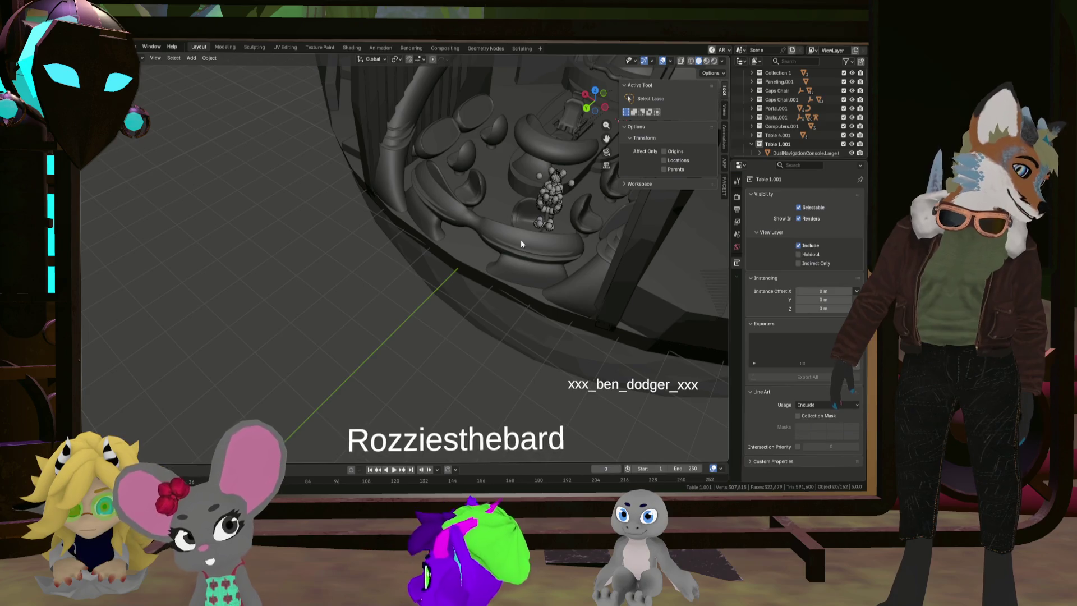
Select the cluster of spheres by the table, then the Table 2.001 collection
{"action": "mouse_move", "coordinate": [580, 158]}
{"action": "middle_mouse_down"}
{"action": "mouse_move", "coordinate": [458, 265]}
{"action": "mouse_move", "coordinate": [476, 271]}
{"action": "middle_mouse_up"}
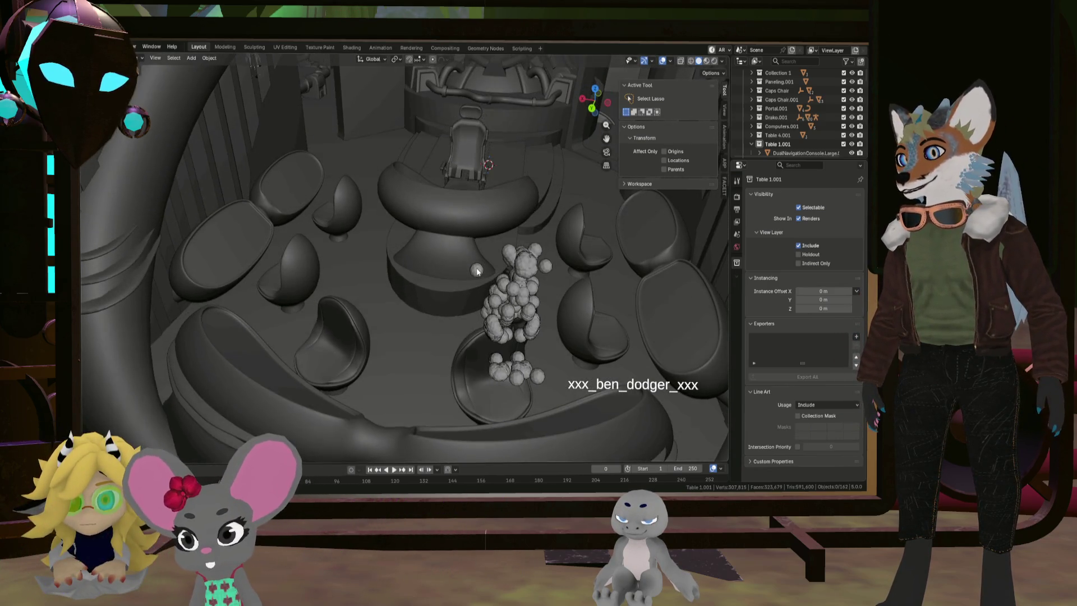
{"action": "left_click", "coordinate": [519, 273]}
{"action": "scroll", "coordinate": [806, 128], "scroll_direction": "down", "scroll_amount": 8}
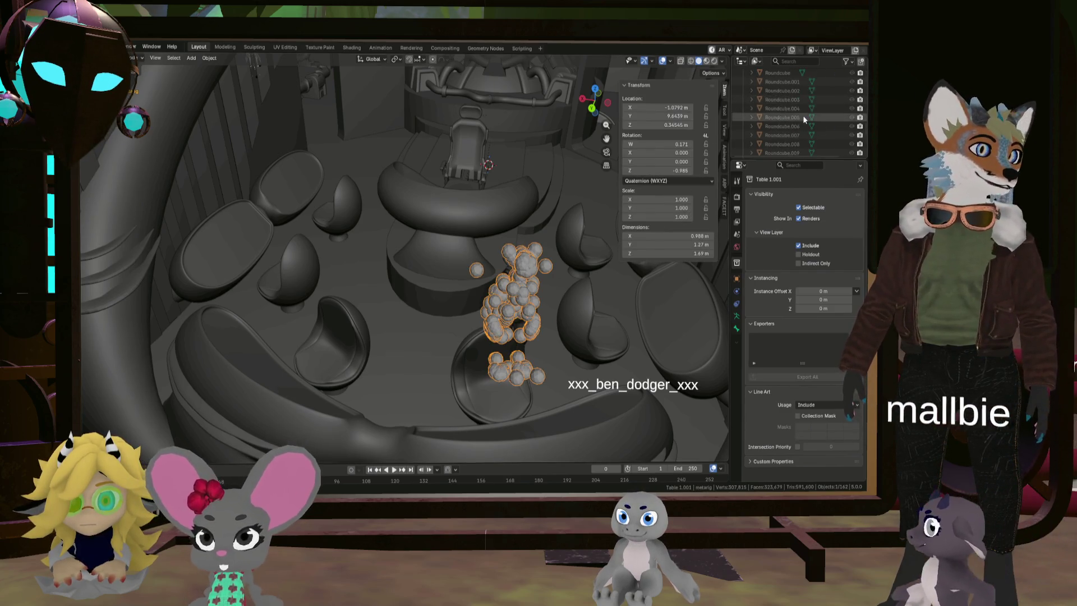
{"action": "scroll", "coordinate": [806, 124], "scroll_direction": "down", "scroll_amount": 4}
{"action": "scroll", "coordinate": [825, 120], "scroll_direction": "up", "scroll_amount": 12}
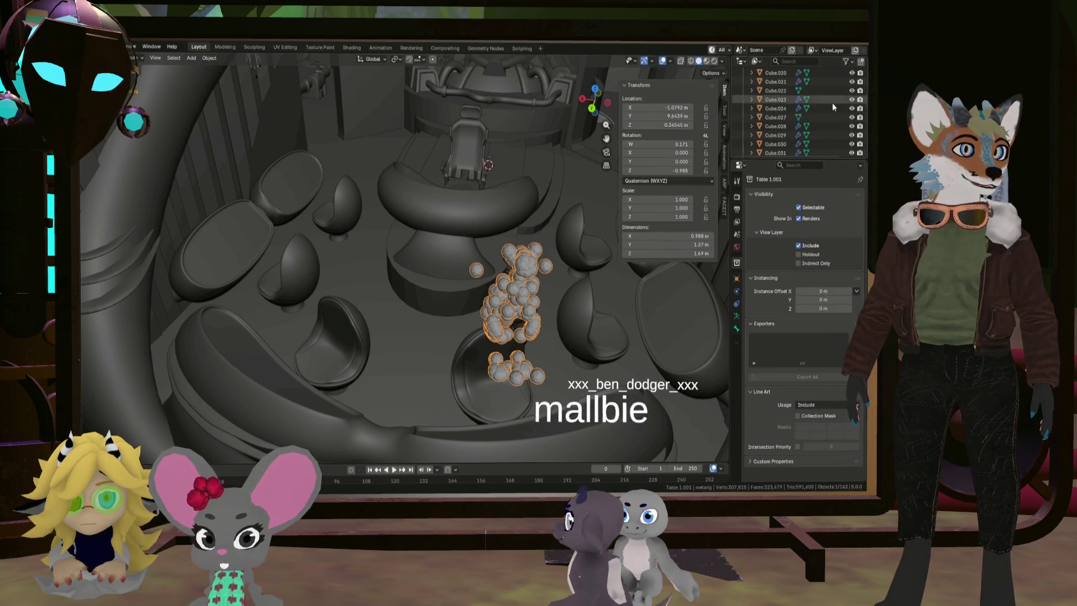
{"action": "scroll", "coordinate": [833, 116], "scroll_direction": "down", "scroll_amount": 7}
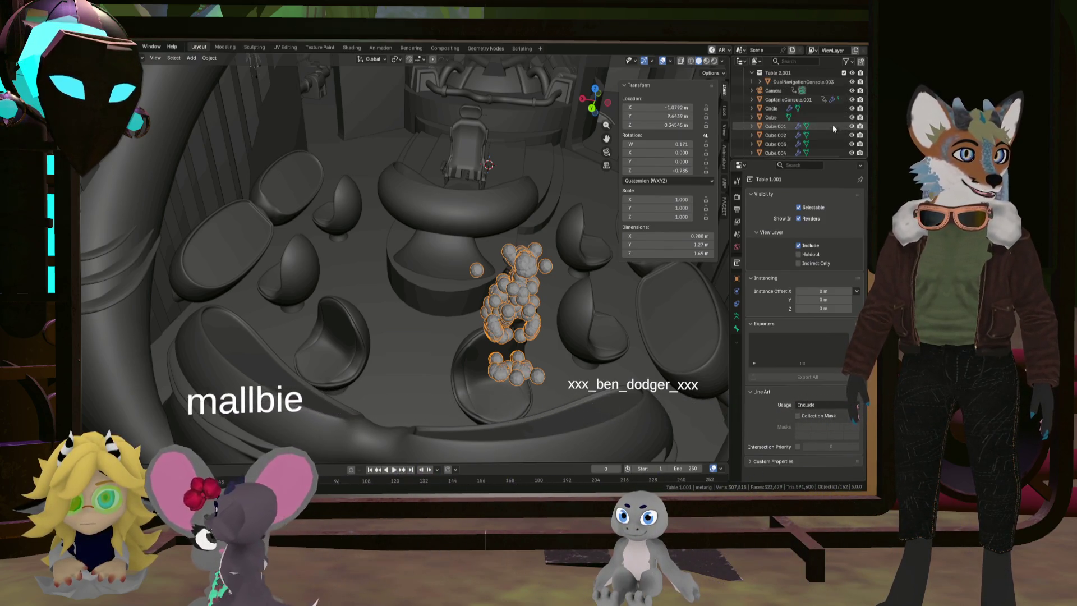
{"action": "scroll", "coordinate": [820, 121], "scroll_direction": "down", "scroll_amount": 5}
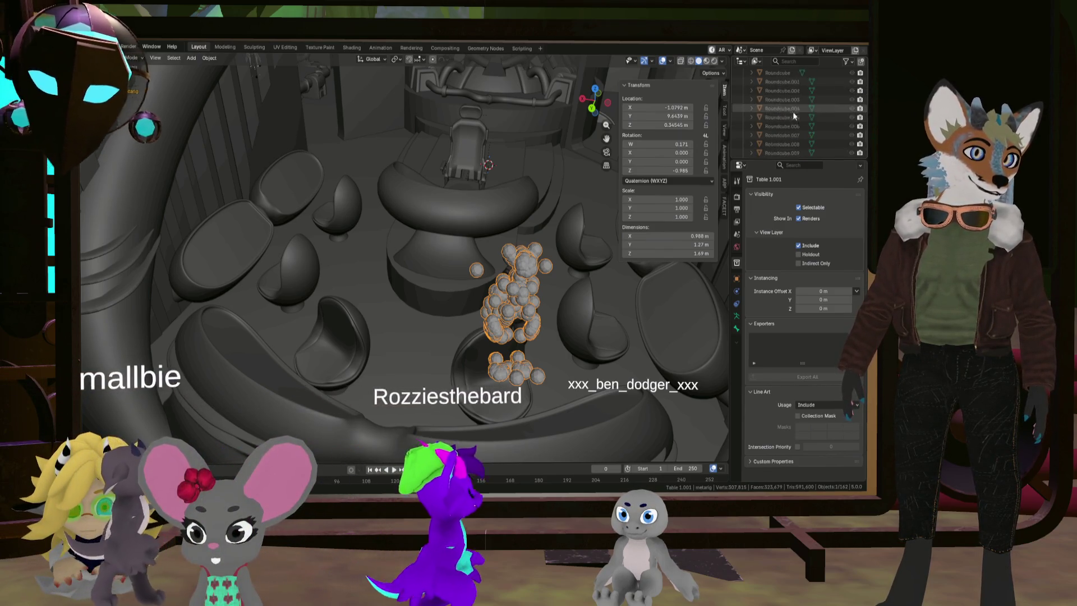
{"action": "scroll", "coordinate": [788, 126], "scroll_direction": "up", "scroll_amount": 5}
{"action": "scroll", "coordinate": [795, 126], "scroll_direction": "up", "scroll_amount": 5}
{"action": "left_click", "coordinate": [785, 108]}
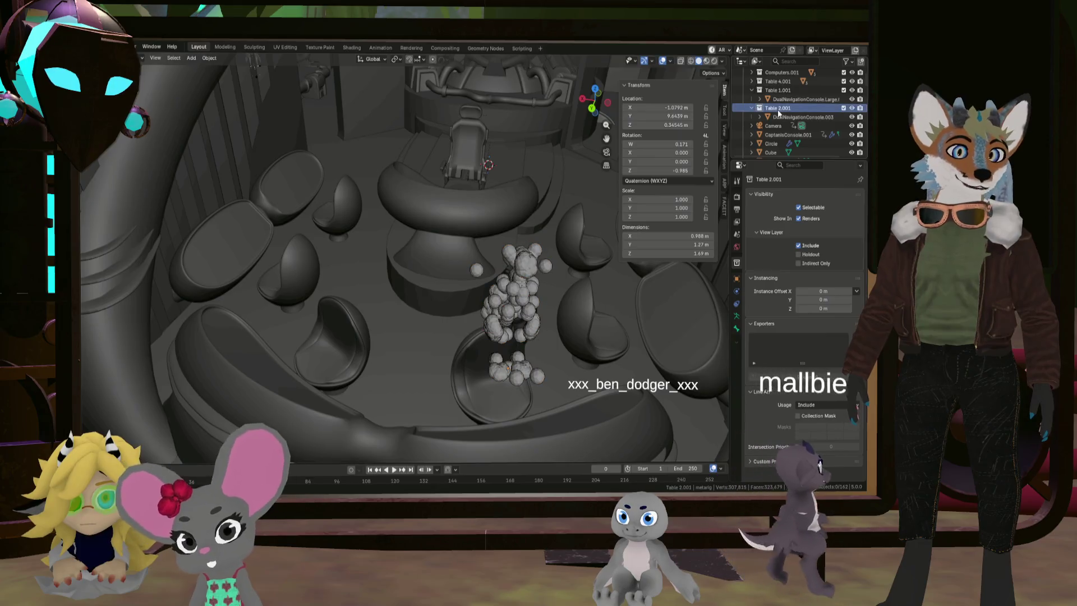
Add a Mirror modifier to the navigation console in Table 2.001
{"action": "left_click", "coordinate": [779, 119]}
{"action": "mouse_move", "coordinate": [515, 187]}
{"action": "middle_mouse_down"}
{"action": "mouse_move", "coordinate": [547, 196]}
{"action": "mouse_move", "coordinate": [514, 183]}
{"action": "mouse_move", "coordinate": [567, 173]}
{"action": "mouse_move", "coordinate": [537, 192]}
{"action": "middle_mouse_up"}
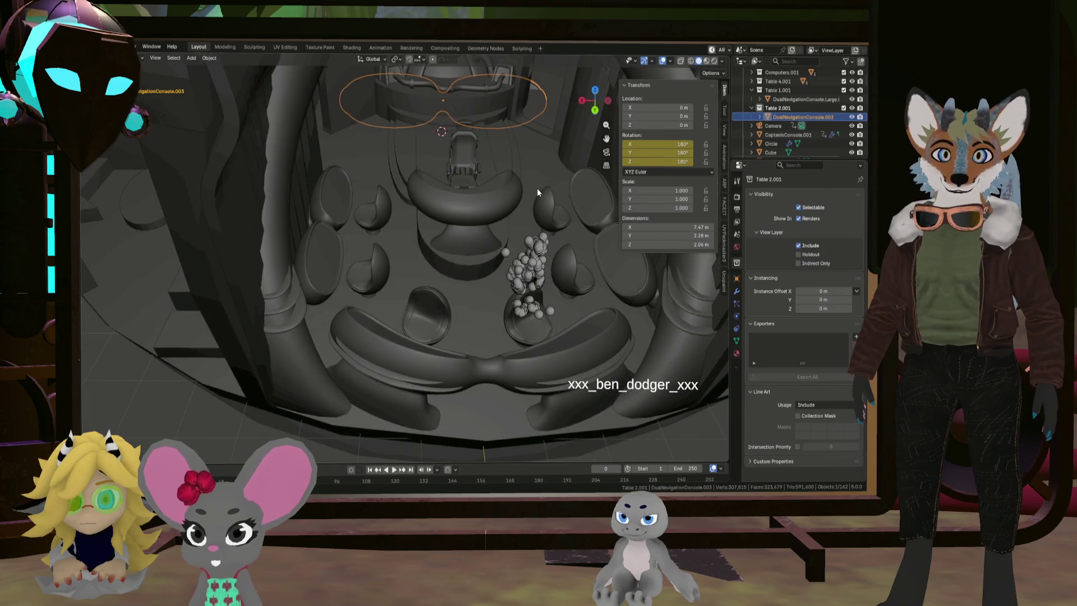
{"action": "left_click", "coordinate": [737, 292]}
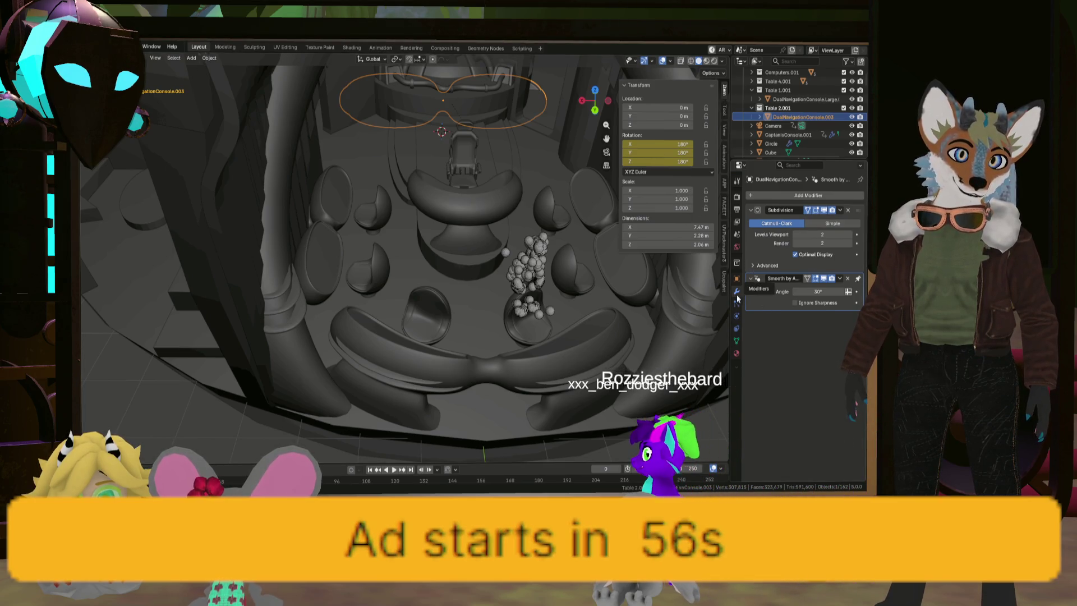
{"action": "left_click", "coordinate": [781, 194]}
{"action": "mouse_move", "coordinate": [778, 196]}
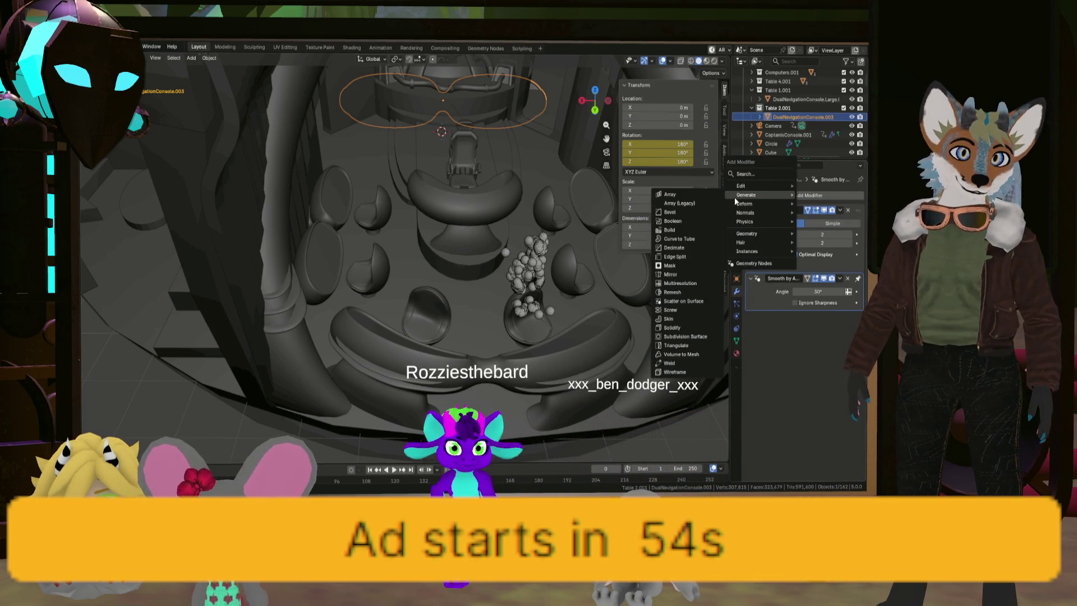
{"action": "left_click", "coordinate": [692, 277]}
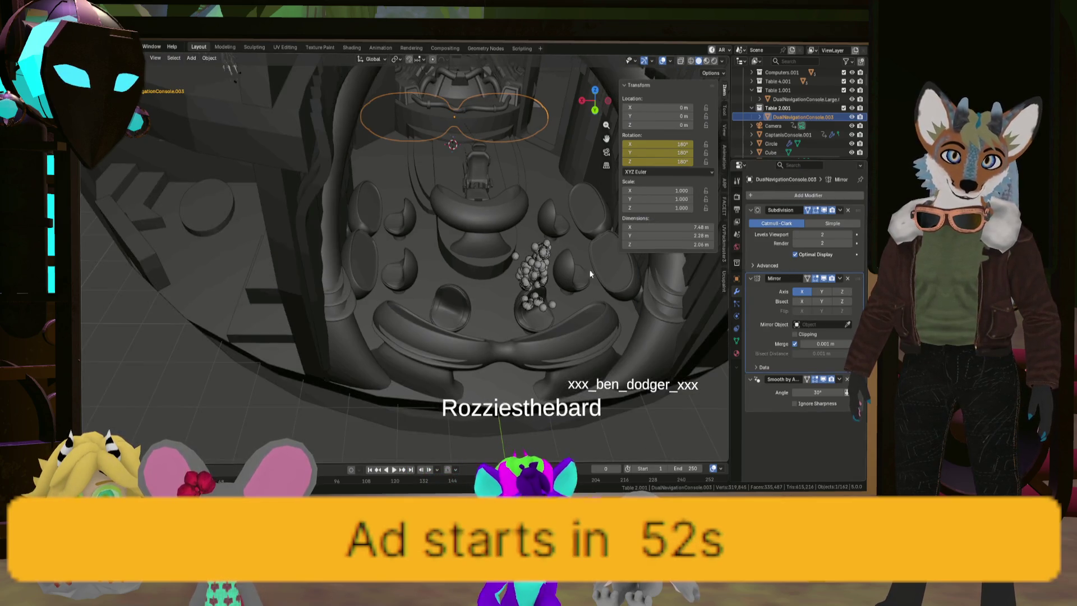
Reset the console to the origin, scale it to 0.633, and reposition and lower it
{"action": "key", "text": "g"}
{"action": "key", "text": "Escape"}
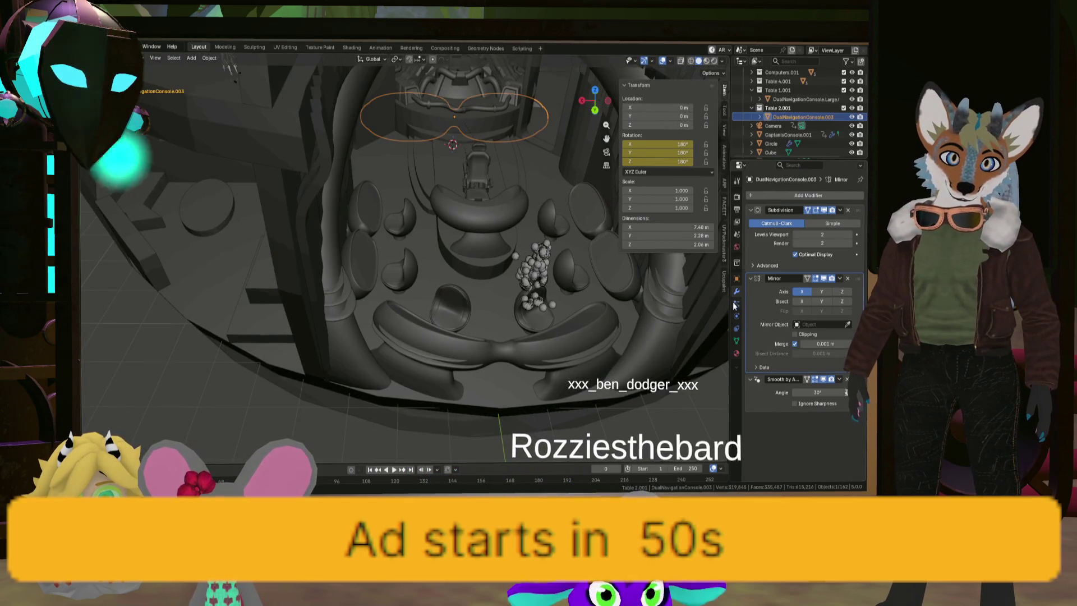
{"action": "key", "text": "KP_Decimal"}
{"action": "key", "text": "s"}
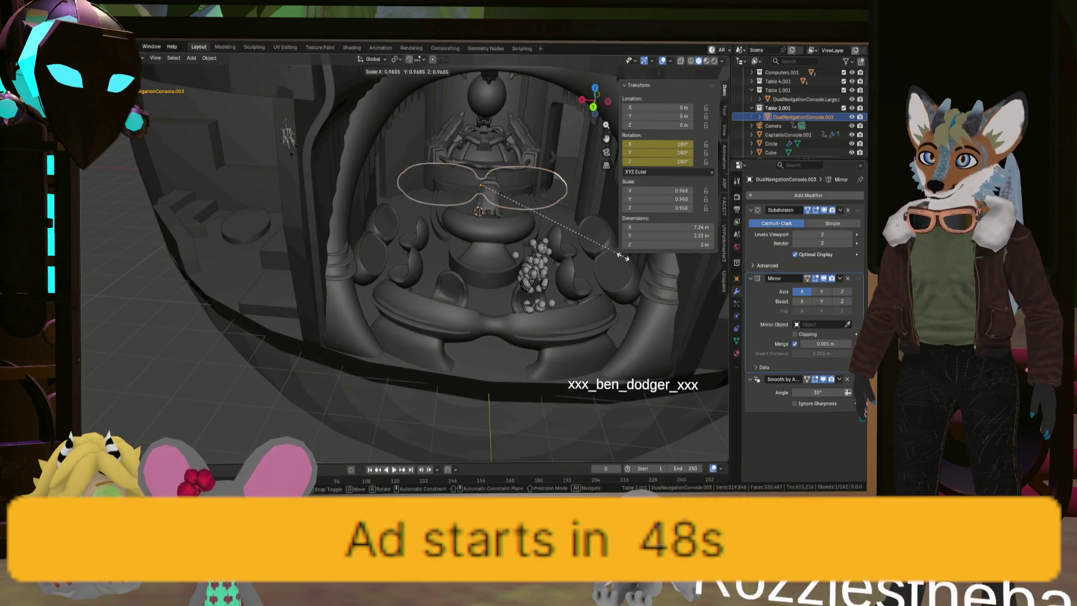
{"action": "left_click", "coordinate": [535, 239]}
{"action": "key", "text": "g"}
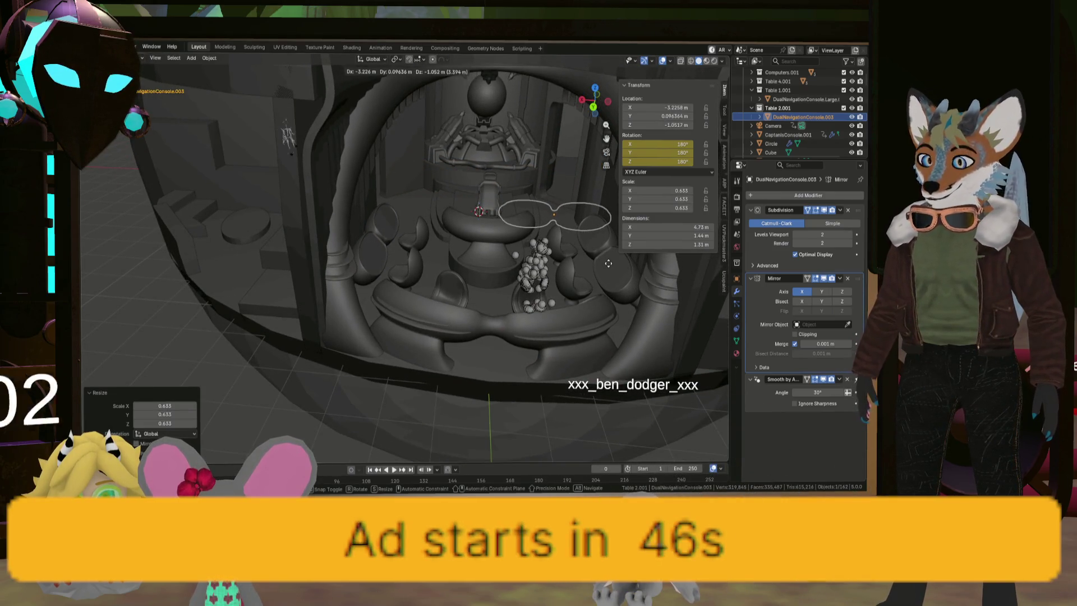
{"action": "left_click", "coordinate": [663, 349]}
{"action": "key", "text": "g"}
{"action": "key", "text": "z"}
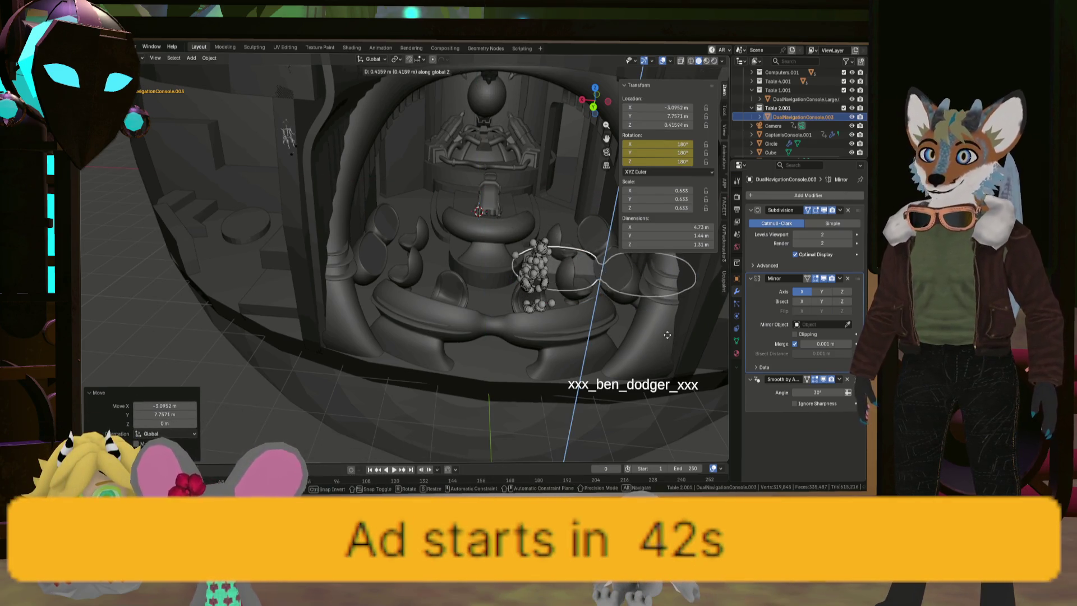
{"action": "left_click", "coordinate": [664, 306]}
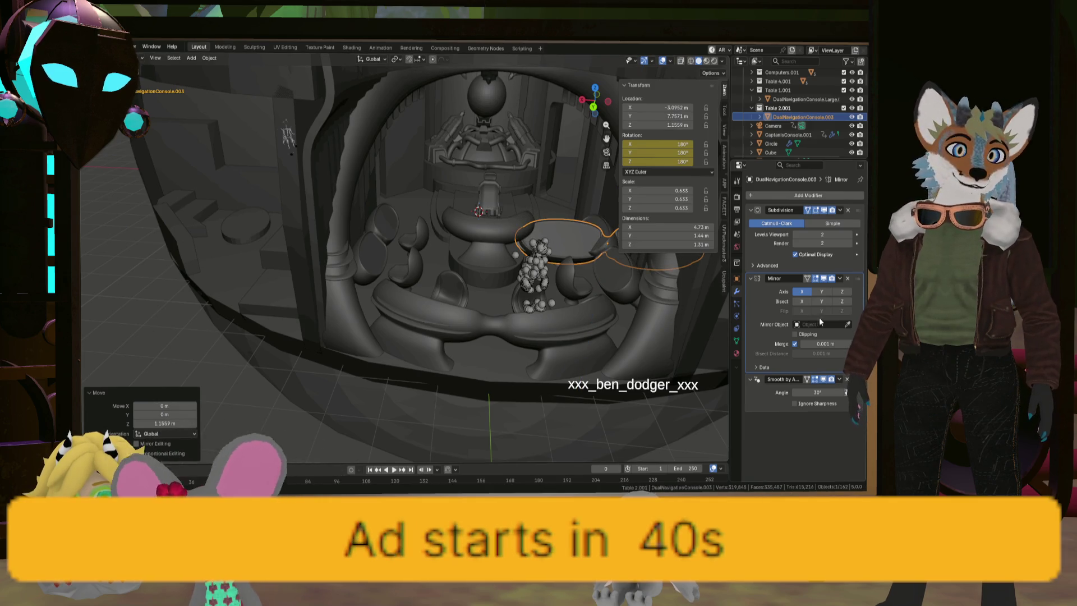
Set Cylinder.002 as the mirror object and rotate the consoles 90° about Z
{"action": "left_click", "coordinate": [847, 325]}
{"action": "left_click", "coordinate": [491, 272]}
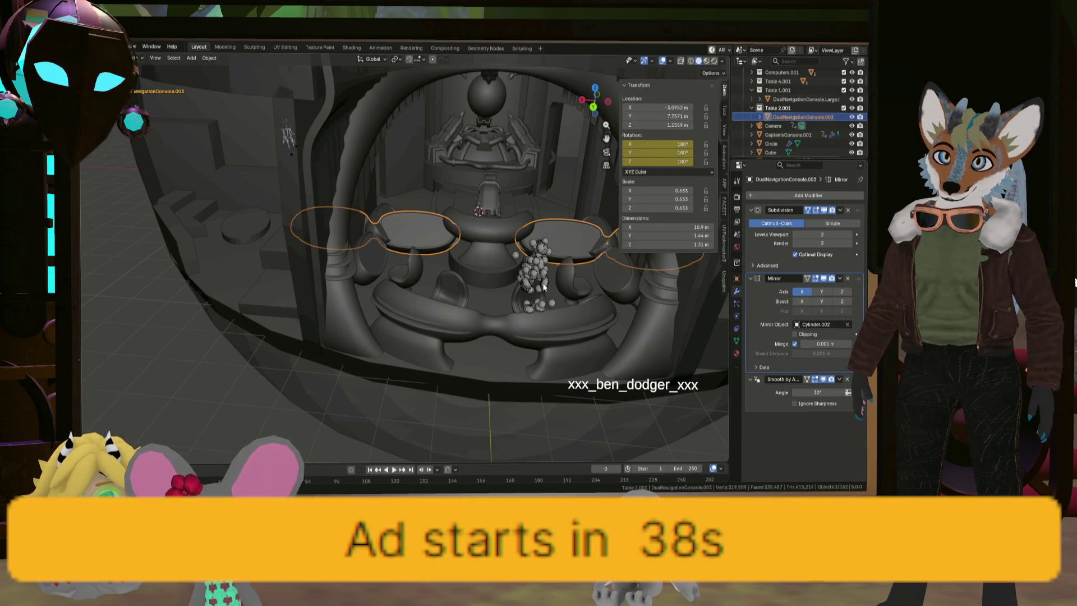
{"action": "key", "text": "r"}
{"action": "key", "text": "z"}
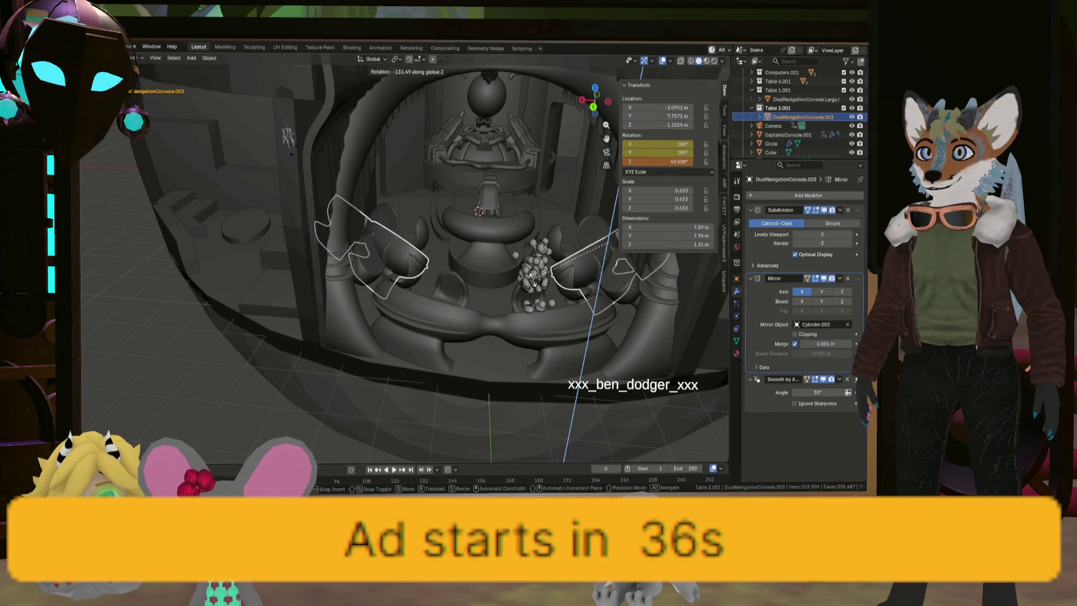
{"action": "type", "text": "90"}
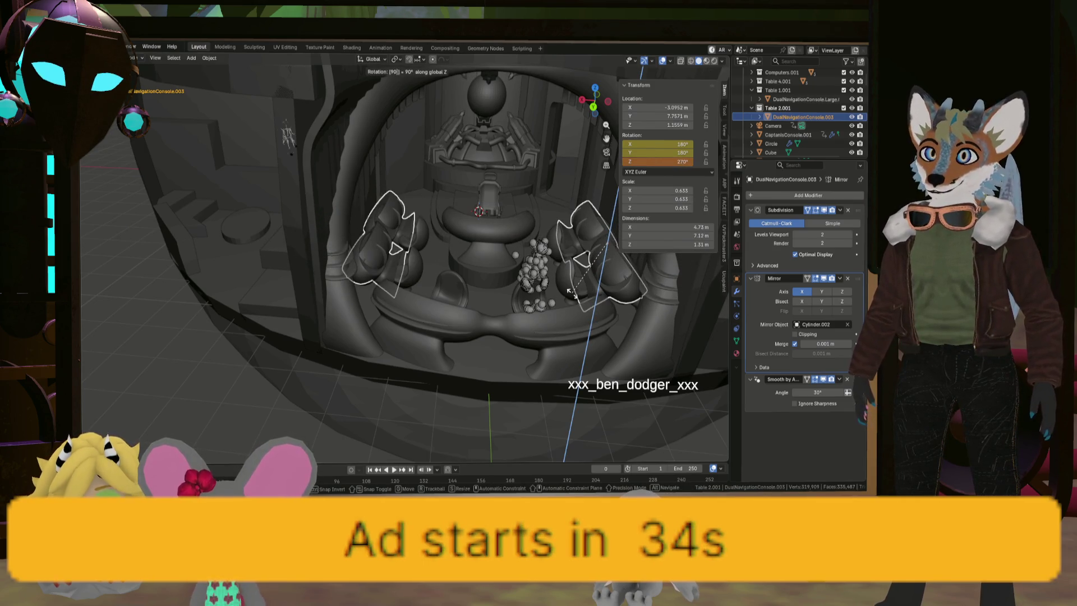
{"action": "key", "text": "Return"}
{"action": "mouse_move", "coordinate": [574, 293]}
{"action": "middle_mouse_down"}
{"action": "mouse_move", "coordinate": [627, 318]}
{"action": "mouse_move", "coordinate": [523, 268]}
{"action": "mouse_move", "coordinate": [525, 253]}
{"action": "mouse_move", "coordinate": [583, 239]}
{"action": "middle_mouse_up"}
Shrink the console slightly and nudge it along the Y and X axes
{"action": "key", "text": "s"}
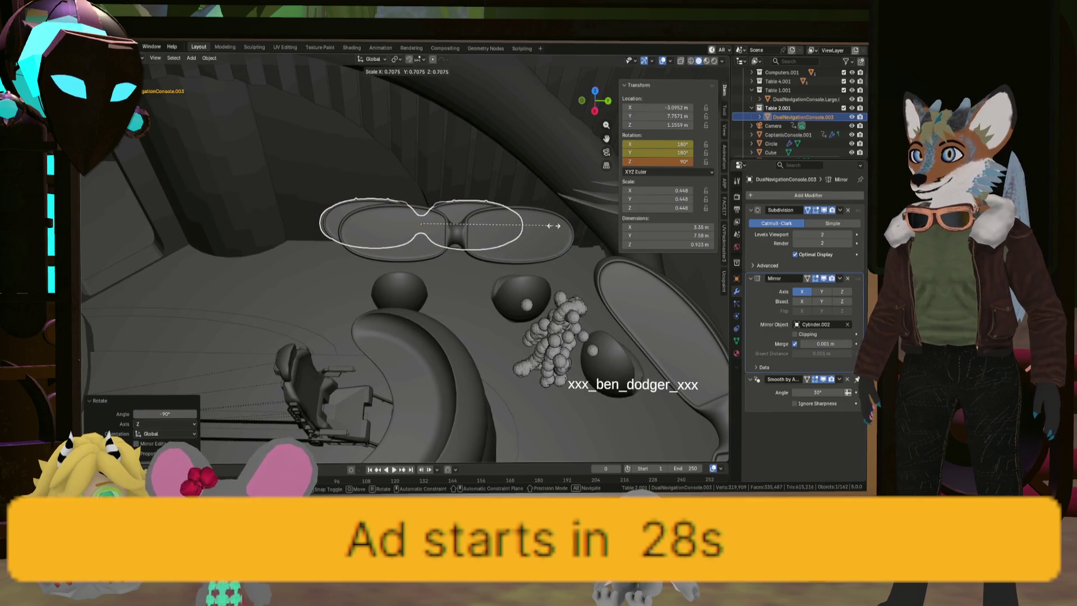
{"action": "left_click", "coordinate": [574, 228]}
{"action": "key", "text": "g"}
{"action": "key", "text": "y"}
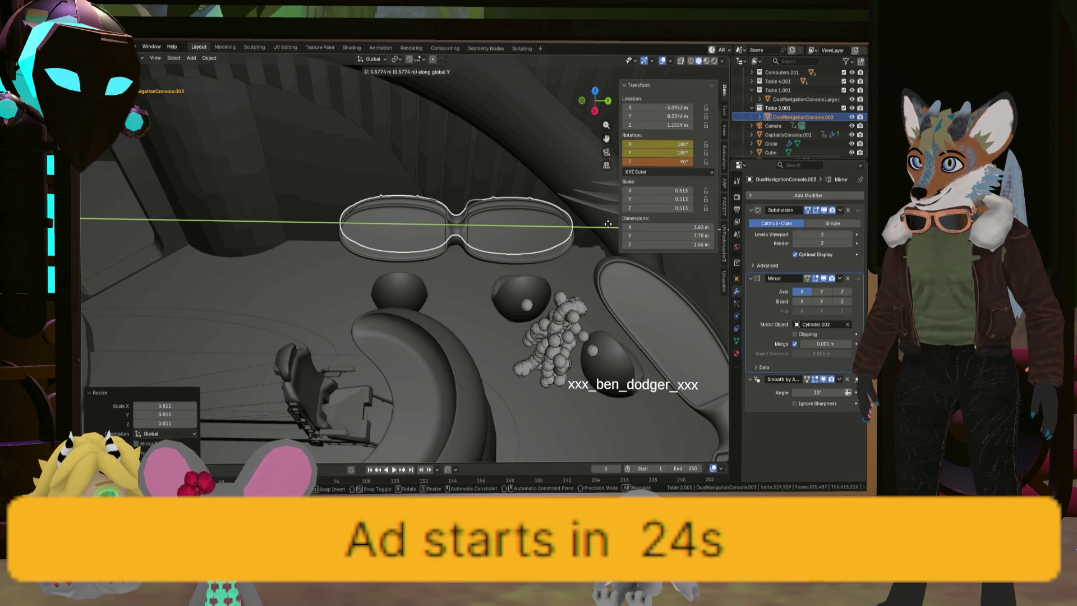
{"action": "left_click", "coordinate": [608, 225]}
{"action": "key", "text": "s"}
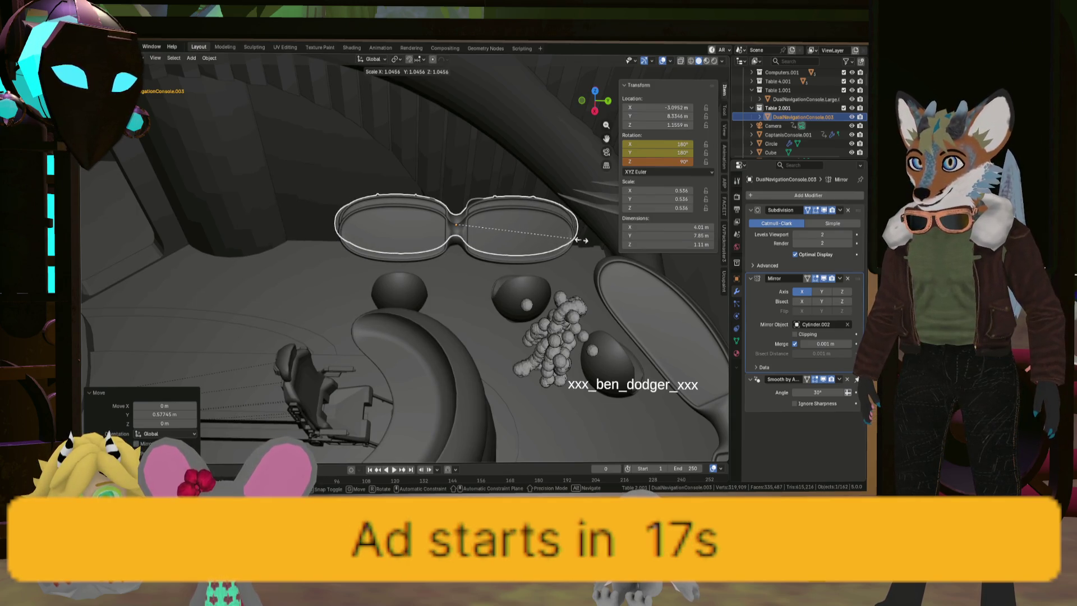
{"action": "key", "text": "x"}
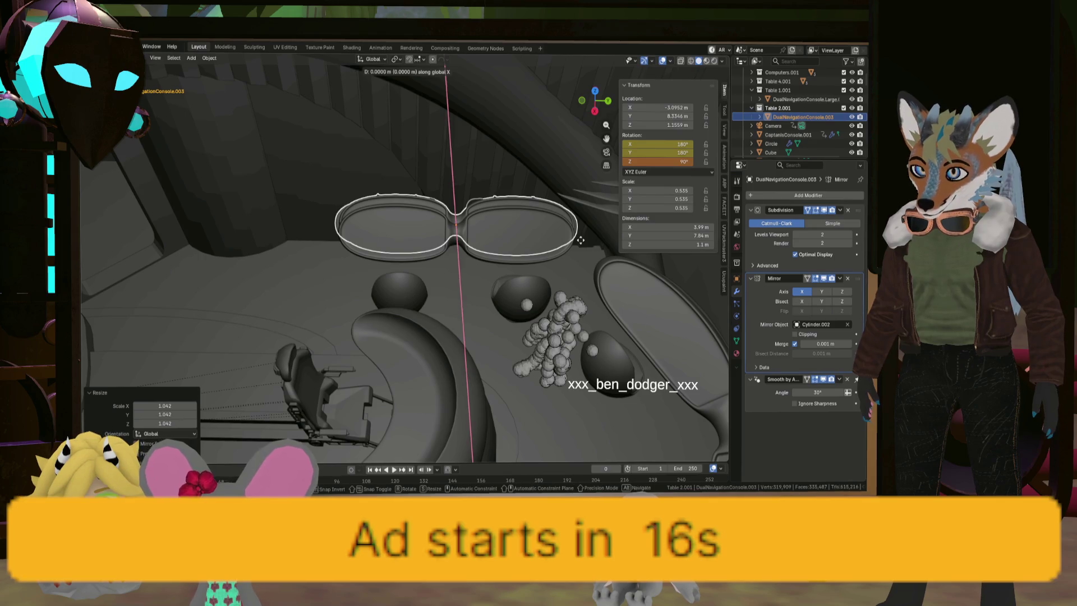
{"action": "left_click", "coordinate": [577, 249]}
{"action": "mouse_move", "coordinate": [578, 249]}
{"action": "middle_mouse_down"}
{"action": "mouse_move", "coordinate": [550, 233]}
{"action": "mouse_move", "coordinate": [581, 245]}
{"action": "mouse_move", "coordinate": [556, 251]}
{"action": "middle_mouse_up"}
Raise the console slightly on Z, scale it down a touch, and nudge it along X
{"action": "key", "text": "g"}
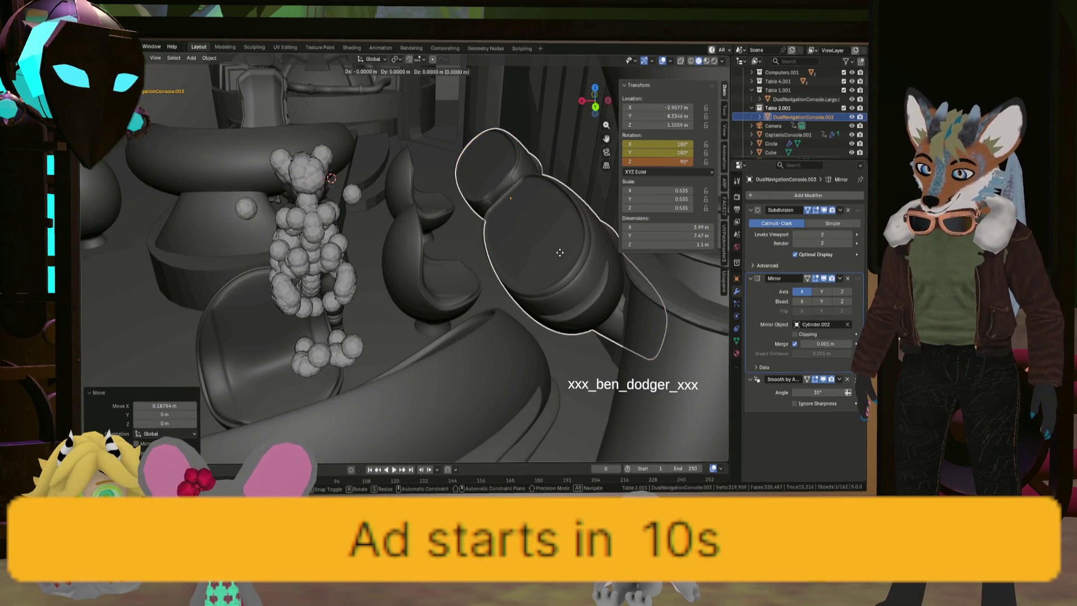
{"action": "key", "text": "z"}
{"action": "left_click", "coordinate": [581, 259]}
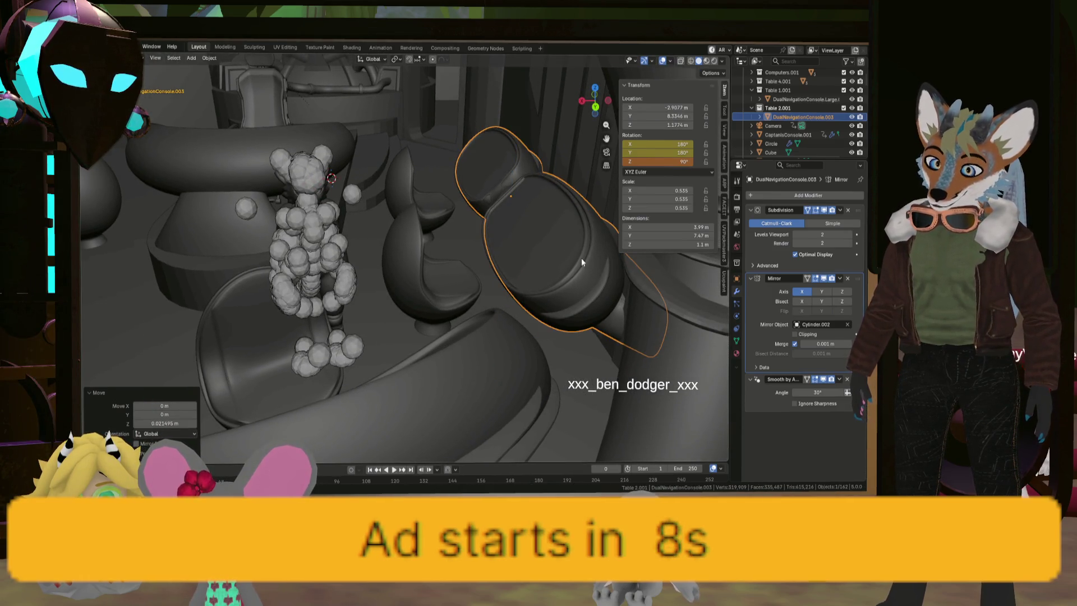
{"action": "key", "text": "s"}
{"action": "left_click", "coordinate": [611, 268]}
{"action": "key", "text": "g"}
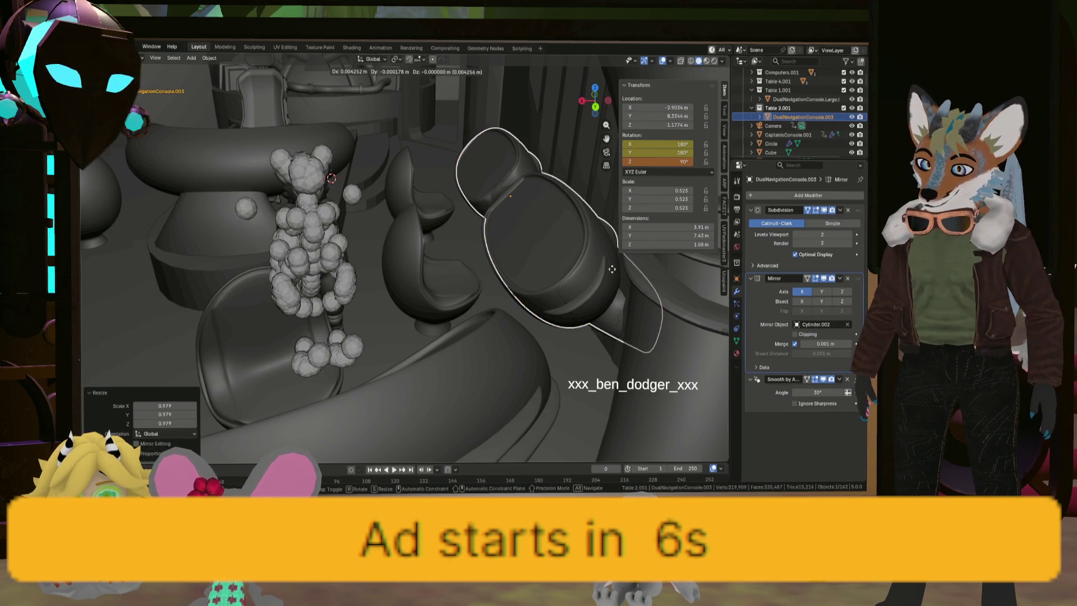
{"action": "key", "text": "x"}
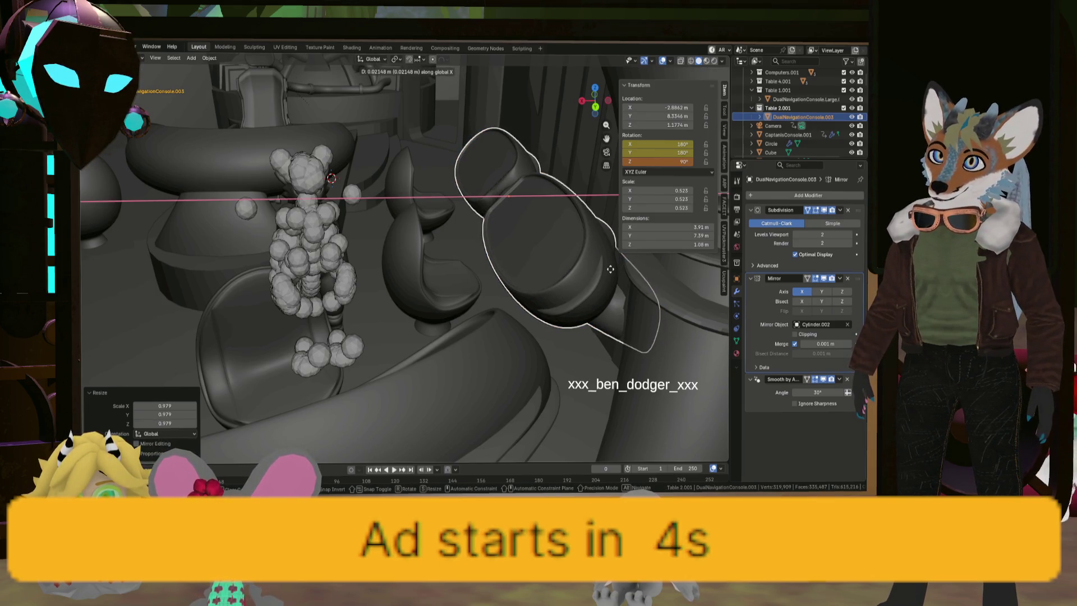
{"action": "left_click", "coordinate": [614, 272]}
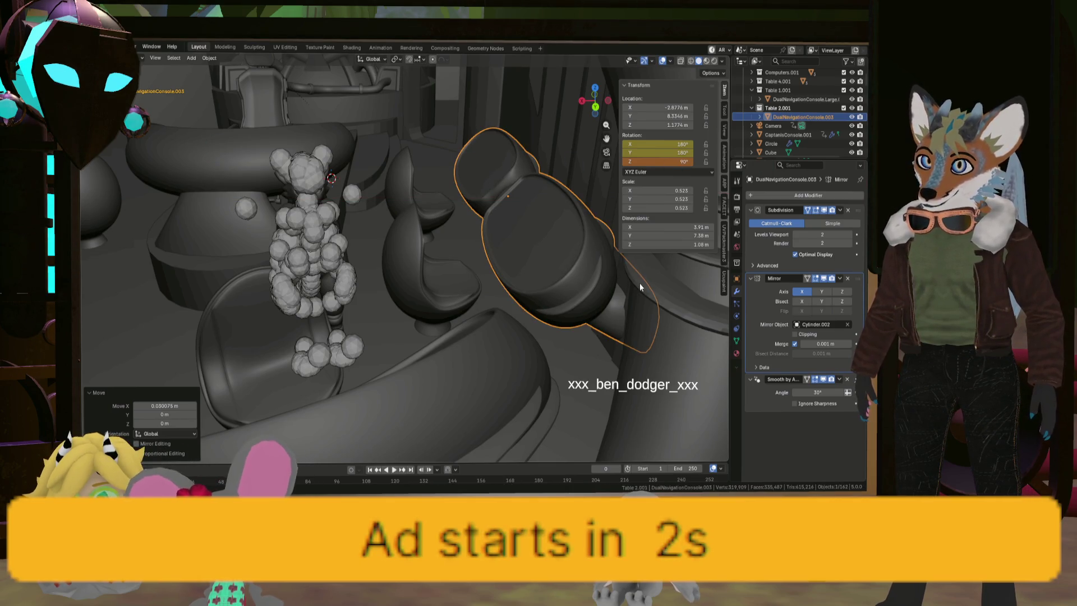
{"action": "key", "text": "s"}
{"action": "left_click", "coordinate": [639, 284]}
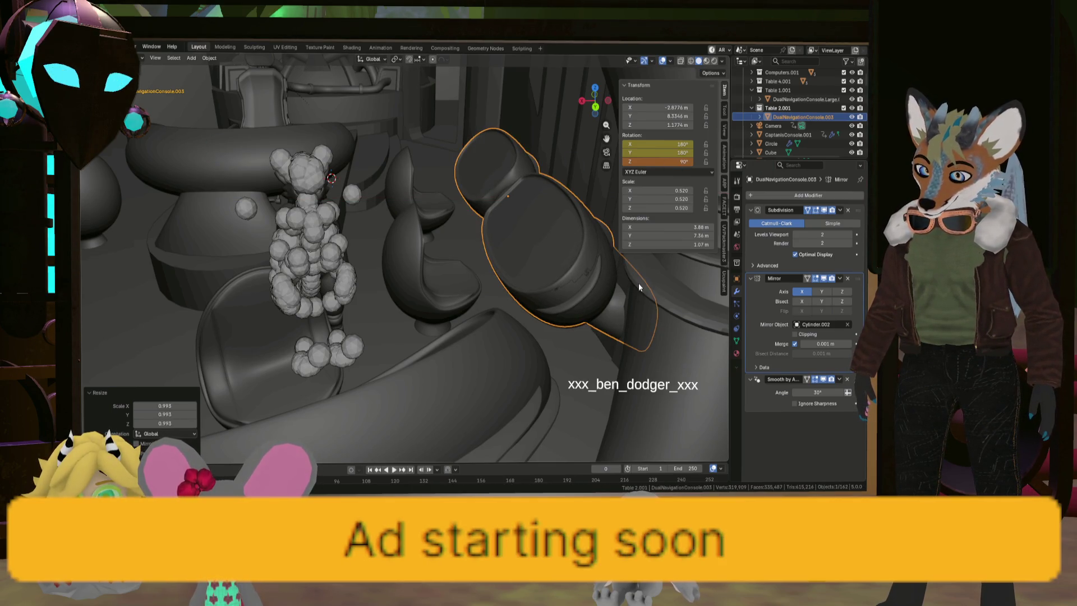
Lower the console along Z to about 1.147 m and give it a final X nudge
{"action": "key", "text": "g"}
{"action": "key", "text": "z"}
{"action": "left_click", "coordinate": [638, 284]}
{"action": "key", "text": "g"}
{"action": "key", "text": "y"}
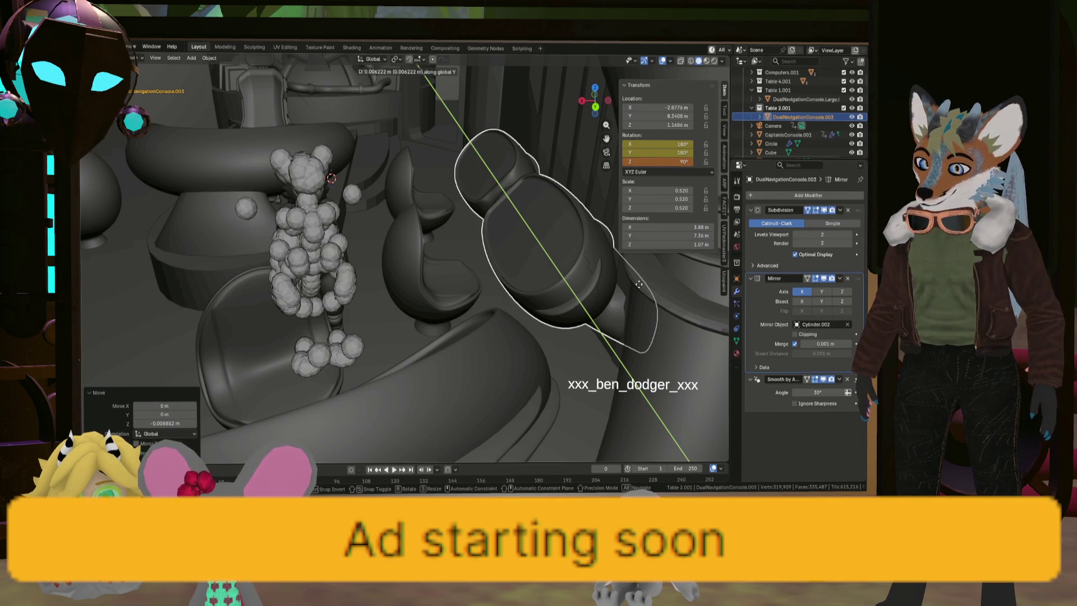
{"action": "key", "text": "x"}
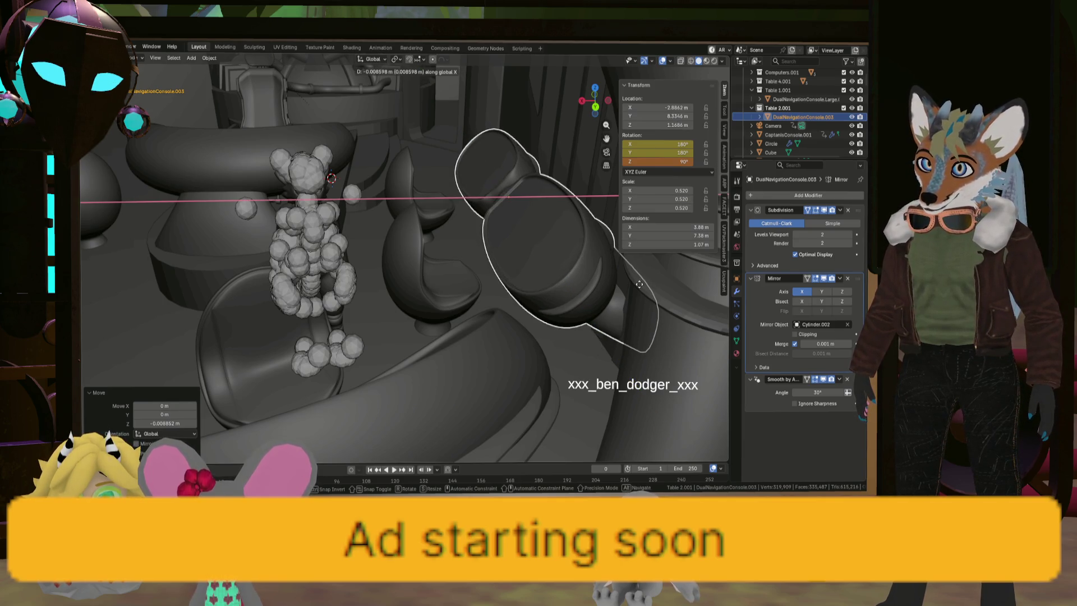
{"action": "left_click", "coordinate": [638, 284]}
Delete the overlapping duplicate console, DualNavigationConsole.001
{"action": "left_click", "coordinate": [570, 273]}
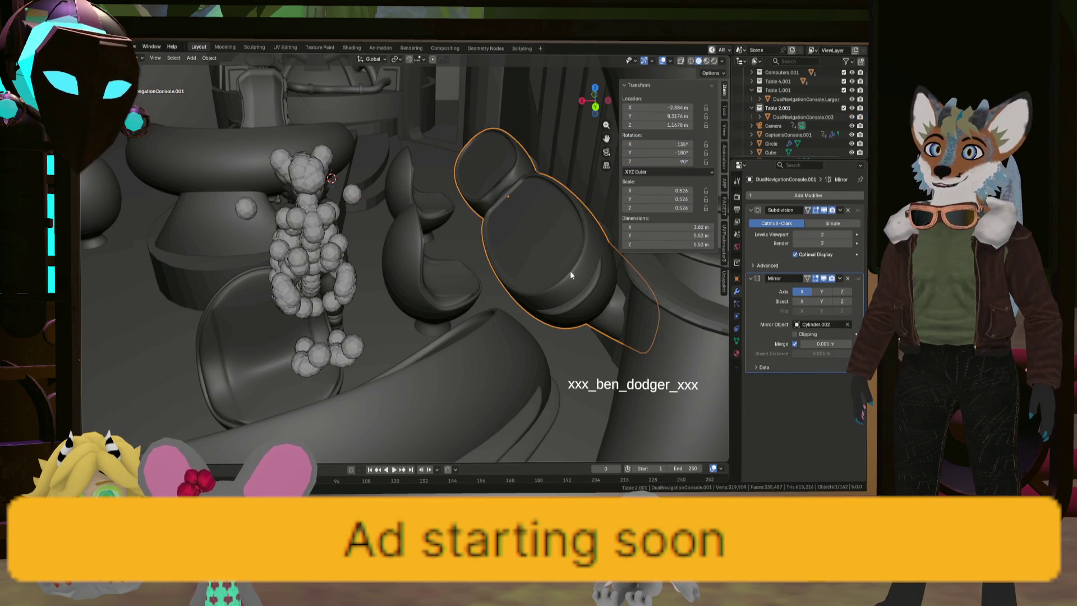
{"action": "key", "text": "x"}
{"action": "left_click", "coordinate": [561, 272]}
{"action": "key", "text": "KP_0"}
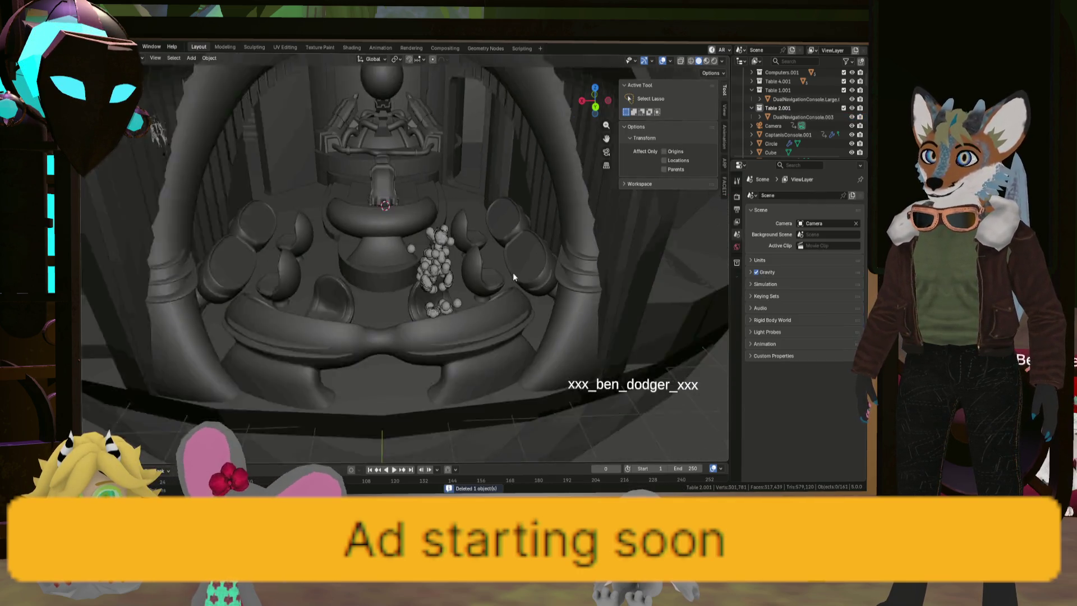
{"action": "left_click", "coordinate": [214, 286]}
{"action": "scroll", "coordinate": [235, 276], "scroll_direction": "down", "scroll_amount": 5}
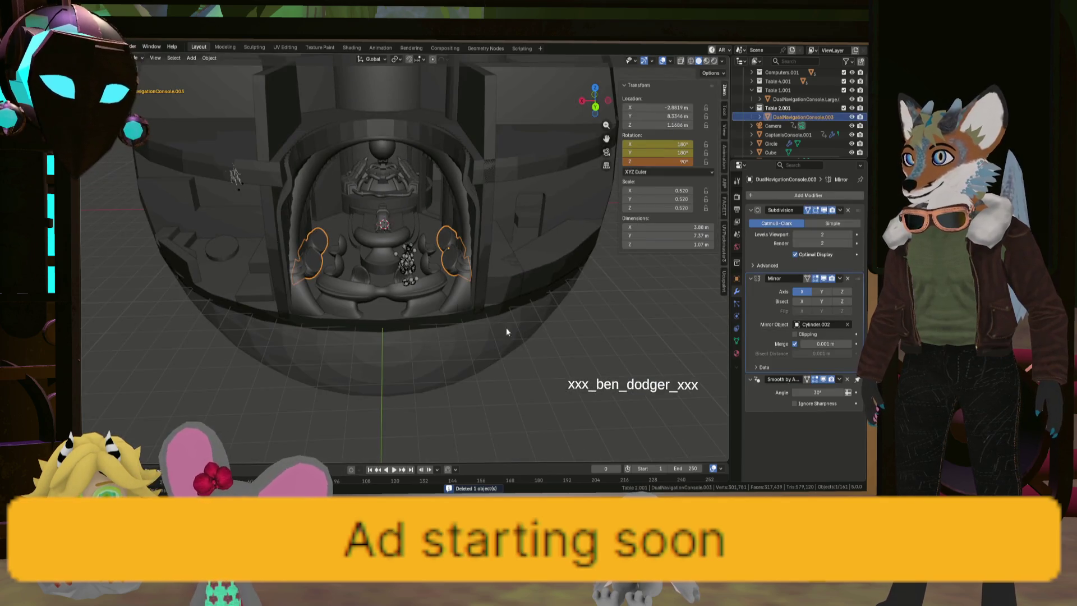
{"action": "mouse_move", "coordinate": [545, 340]}
{"action": "middle_mouse_down"}
{"action": "mouse_move", "coordinate": [432, 332]}
{"action": "mouse_move", "coordinate": [391, 280]}
{"action": "mouse_move", "coordinate": [420, 257]}
{"action": "mouse_move", "coordinate": [431, 292]}
{"action": "mouse_move", "coordinate": [440, 274]}
{"action": "middle_mouse_up"}
{"action": "scroll", "coordinate": [439, 277], "scroll_direction": "up", "scroll_amount": 4}
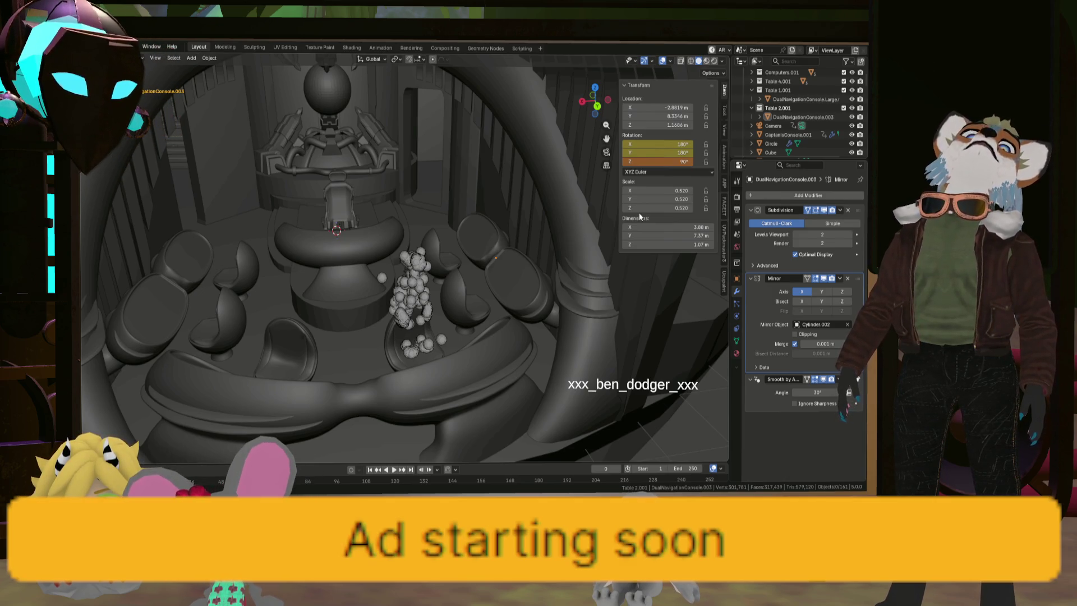
{"action": "mouse_move", "coordinate": [590, 254]}
{"action": "middle_mouse_down"}
{"action": "mouse_move", "coordinate": [477, 293]}
{"action": "mouse_move", "coordinate": [467, 309]}
{"action": "mouse_move", "coordinate": [506, 288]}
{"action": "mouse_move", "coordinate": [469, 273]}
{"action": "mouse_move", "coordinate": [479, 255]}
{"action": "middle_mouse_up"}
{"action": "middle_click_drag", "start_coordinate": [490, 293], "coordinate": [372, 305]}
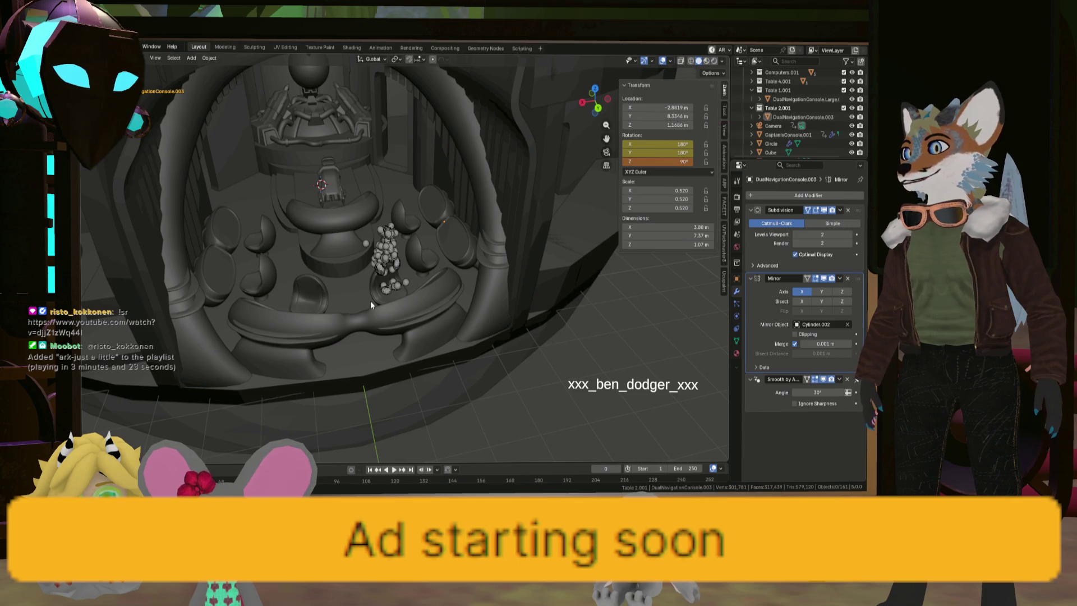
{"action": "mouse_move", "coordinate": [370, 300]}
{"action": "middle_mouse_down"}
{"action": "mouse_move", "coordinate": [306, 291]}
{"action": "mouse_move", "coordinate": [330, 267]}
{"action": "mouse_move", "coordinate": [335, 293]}
{"action": "mouse_move", "coordinate": [342, 283]}
{"action": "mouse_move", "coordinate": [352, 291]}
{"action": "mouse_move", "coordinate": [387, 259]}
{"action": "middle_mouse_up"}
{"action": "mouse_move", "coordinate": [442, 148]}
{"action": "middle_mouse_down"}
{"action": "mouse_move", "coordinate": [422, 123]}
{"action": "mouse_move", "coordinate": [447, 138]}
{"action": "mouse_move", "coordinate": [470, 117]}
{"action": "middle_mouse_up"}
{"action": "left_click", "coordinate": [465, 121]}
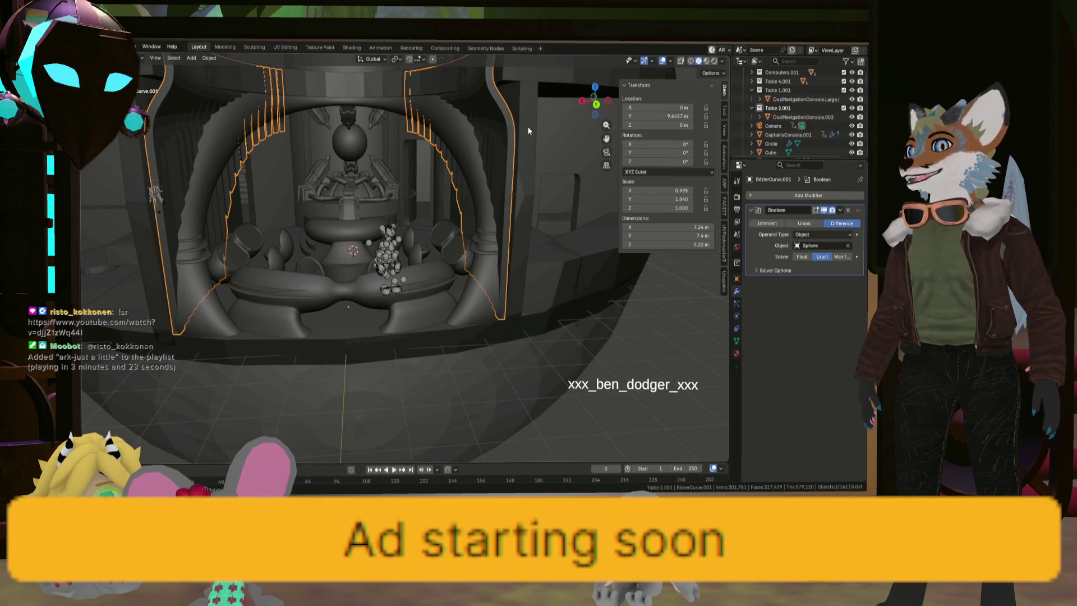
Orbit and zoom around the arched room to view the Cube.048 paneling bars, sliding the selection along Y
{"action": "scroll", "coordinate": [792, 147], "scroll_direction": "down", "scroll_amount": 10}
{"action": "scroll", "coordinate": [793, 148], "scroll_direction": "up", "scroll_amount": 8}
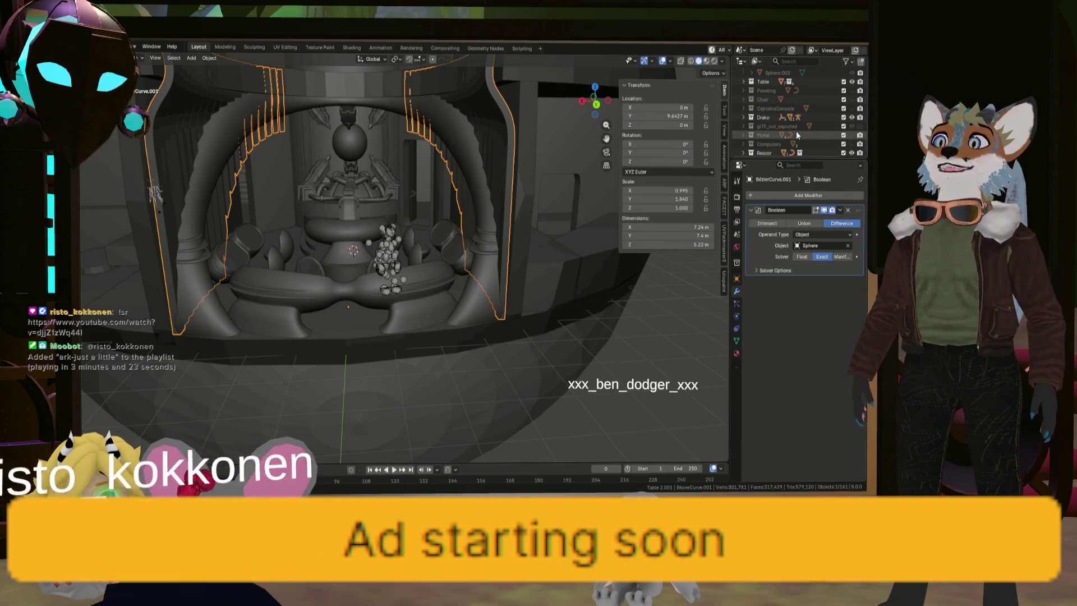
{"action": "middle_click_drag", "start_coordinate": [386, 132], "coordinate": [268, 149]}
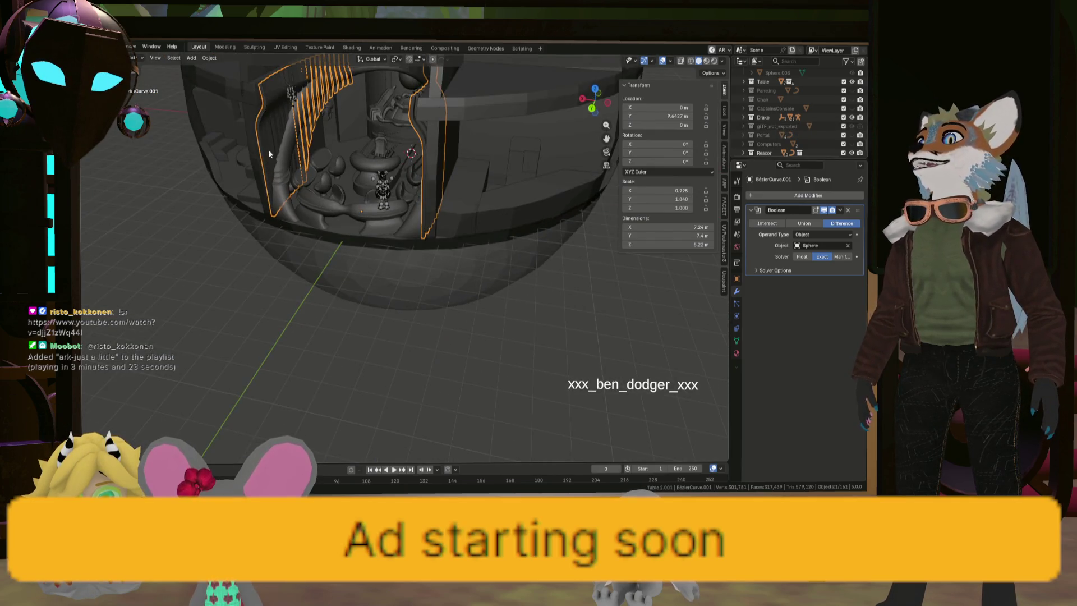
{"action": "mouse_move", "coordinate": [270, 95]}
{"action": "middle_mouse_down"}
{"action": "mouse_move", "coordinate": [268, 105]}
{"action": "mouse_move", "coordinate": [293, 89]}
{"action": "middle_mouse_up"}
{"action": "scroll", "coordinate": [293, 89], "scroll_direction": "up", "scroll_amount": 4}
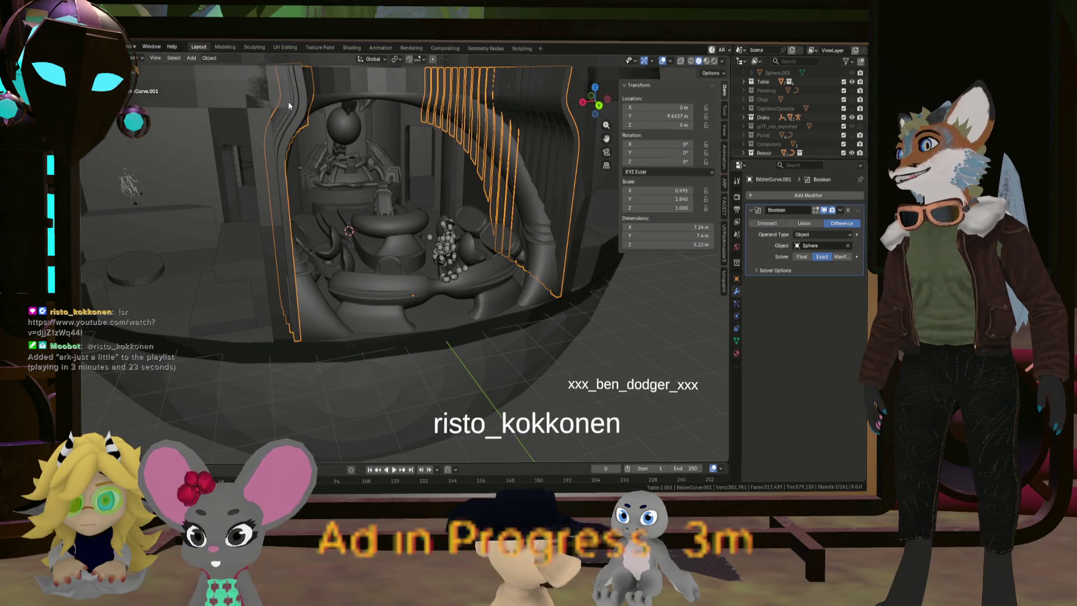
{"action": "middle_click_drag", "start_coordinate": [283, 181], "coordinate": [297, 119]}
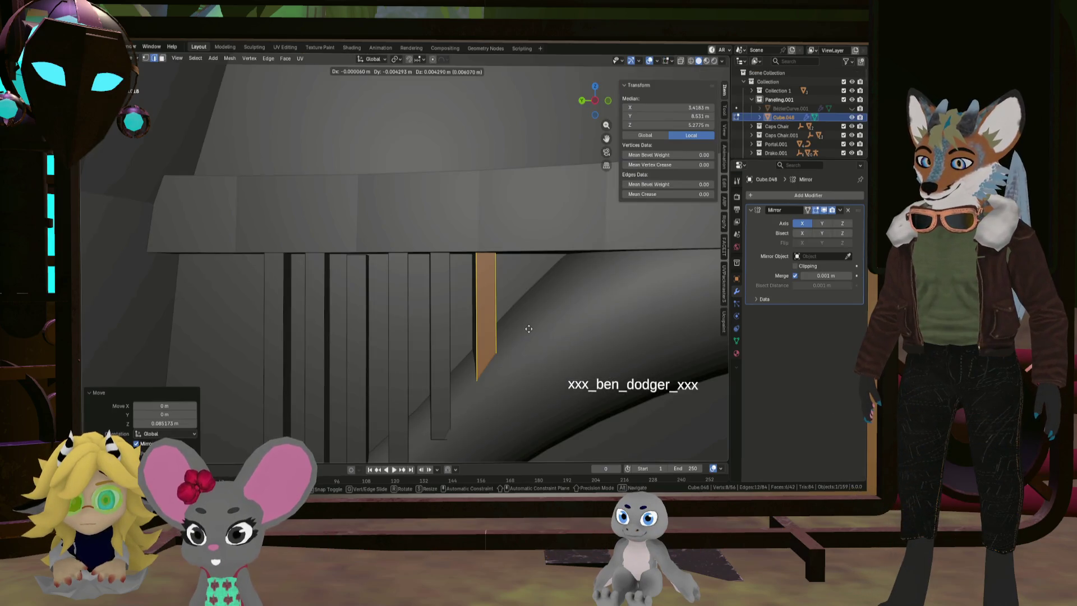
{"action": "key", "text": "g"}
{"action": "key", "text": "y"}
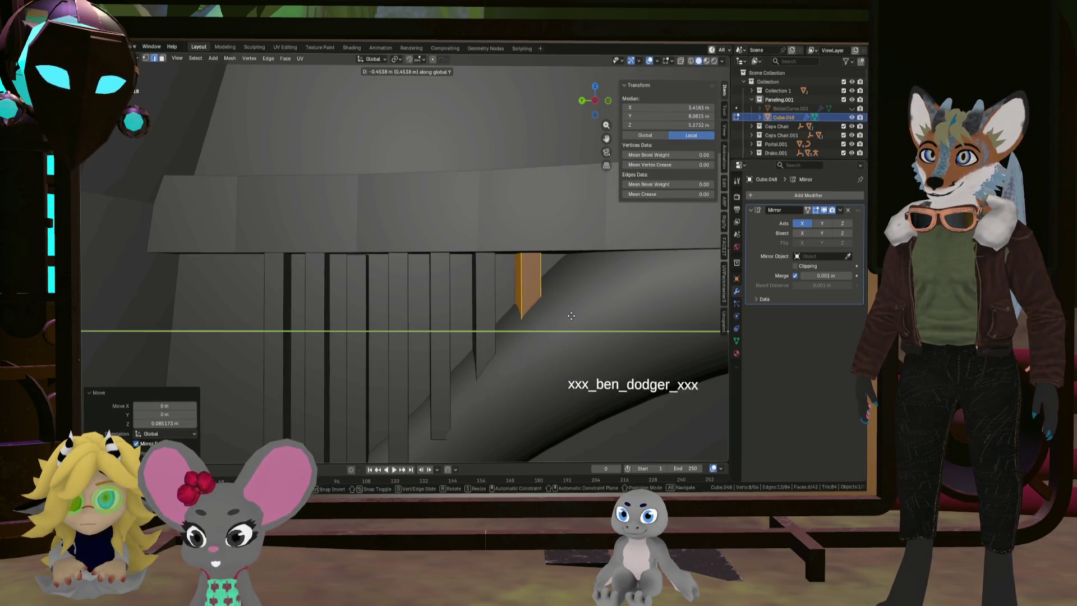
Set the paneling's Y position, then select a whole connected bar and raise it along Z
{"action": "left_click", "coordinate": [569, 315]}
{"action": "middle_click_drag", "start_coordinate": [568, 315], "coordinate": [442, 317]}
{"action": "left_click", "coordinate": [444, 317]}
{"action": "key", "text": "l"}
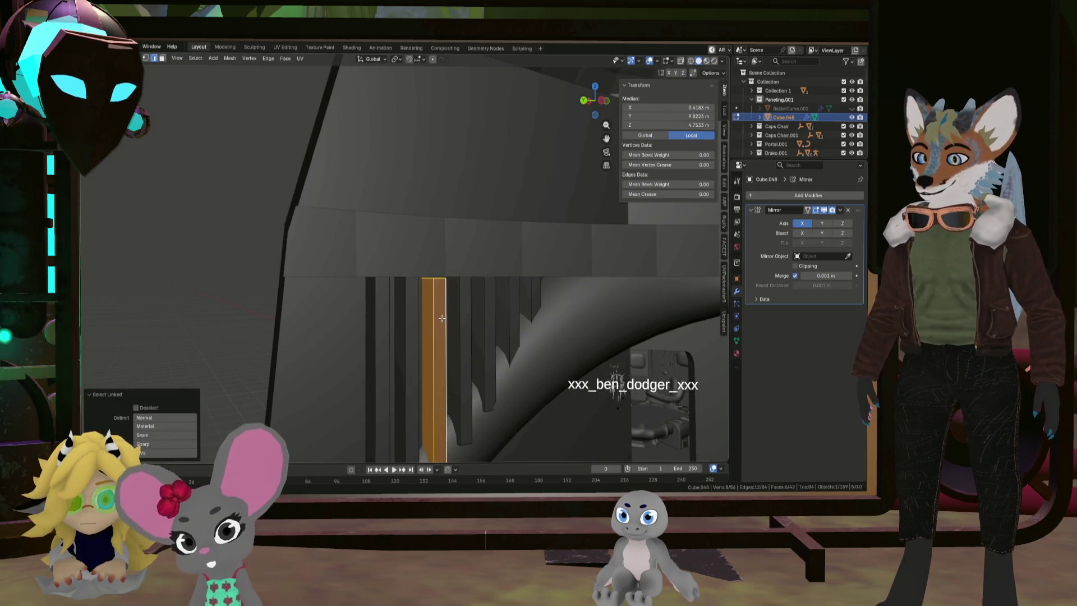
{"action": "key", "text": "g"}
{"action": "key", "text": "z"}
{"action": "left_click", "coordinate": [444, 314]}
{"action": "mouse_move", "coordinate": [444, 314]}
{"action": "middle_mouse_down"}
{"action": "mouse_move", "coordinate": [474, 355]}
{"action": "mouse_move", "coordinate": [455, 410]}
{"action": "middle_mouse_up"}
With X-ray on, select the bar top faces and flatten them with a Z scale of 0
{"action": "left_click", "coordinate": [680, 61]}
{"action": "key", "text": "KP_Decimal"}
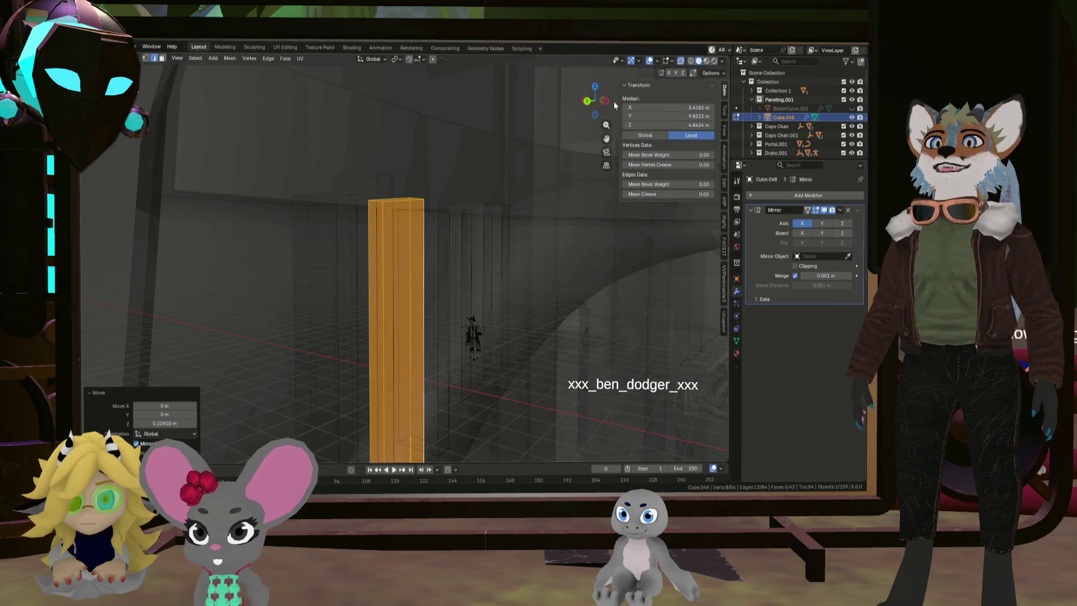
{"action": "mouse_move", "coordinate": [365, 192]}
{"action": "middle_mouse_down"}
{"action": "mouse_move", "coordinate": [355, 207]}
{"action": "mouse_move", "coordinate": [359, 185]}
{"action": "middle_mouse_up"}
{"action": "left_click", "coordinate": [355, 191]}
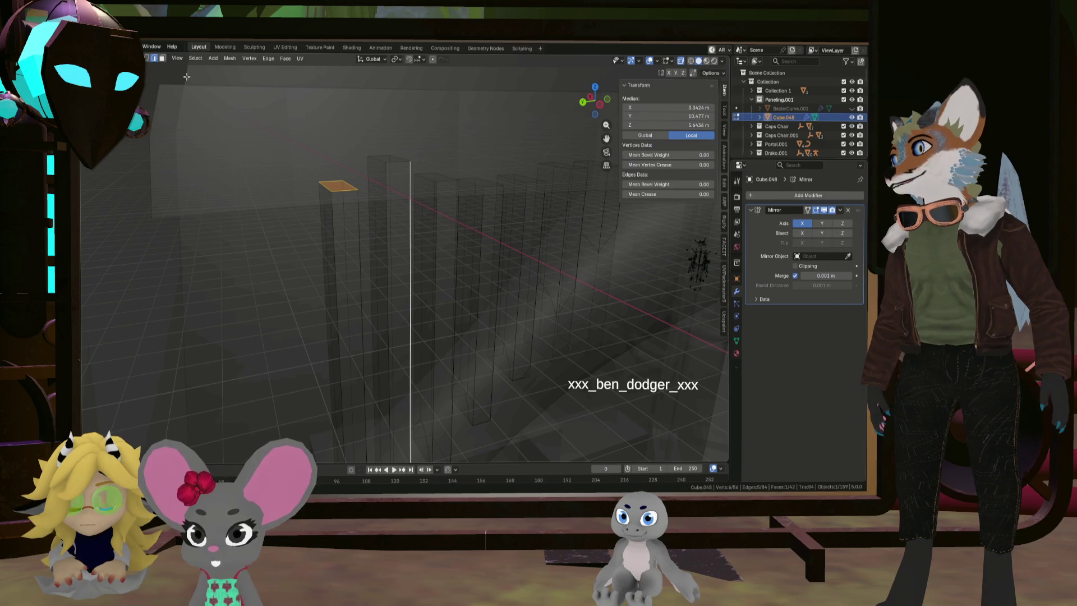
{"action": "left_click", "coordinate": [164, 59]}
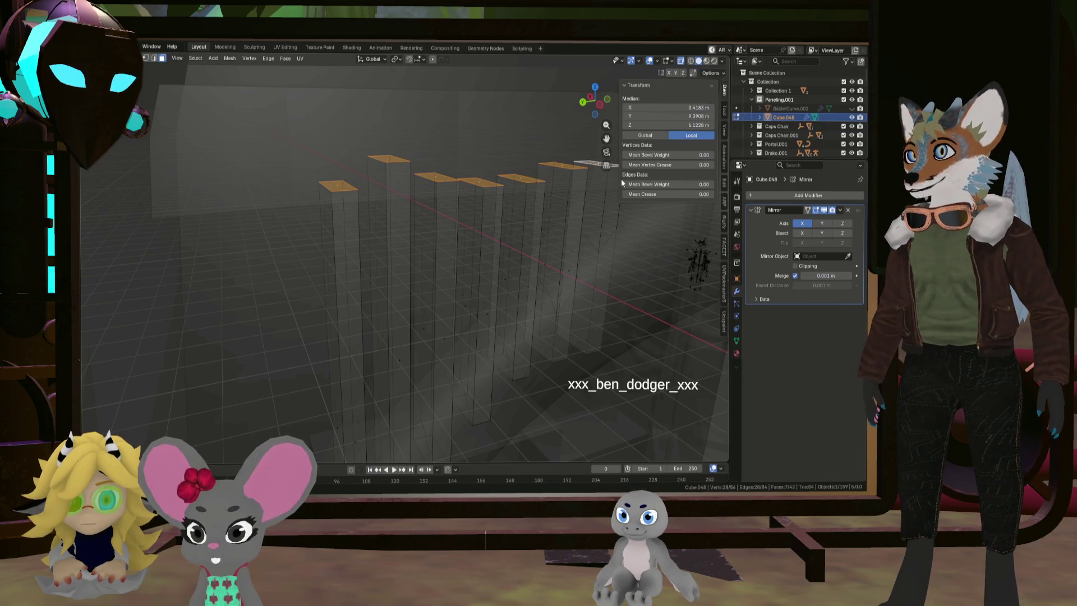
{"action": "key", "text": "s"}
{"action": "key", "text": "z"}
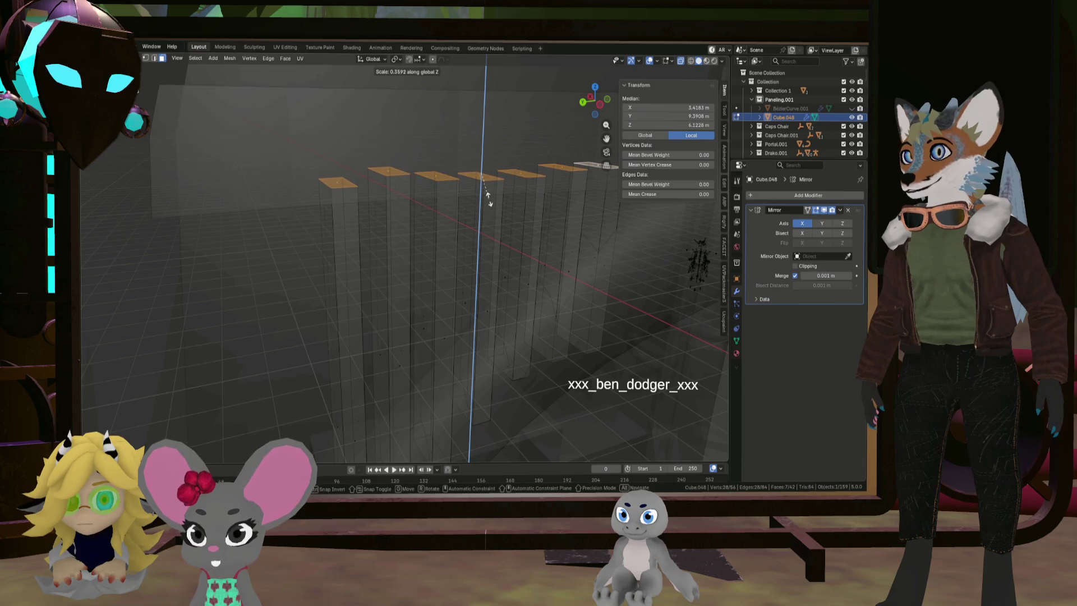
{"action": "key", "text": "0"}
{"action": "key", "text": "Return"}
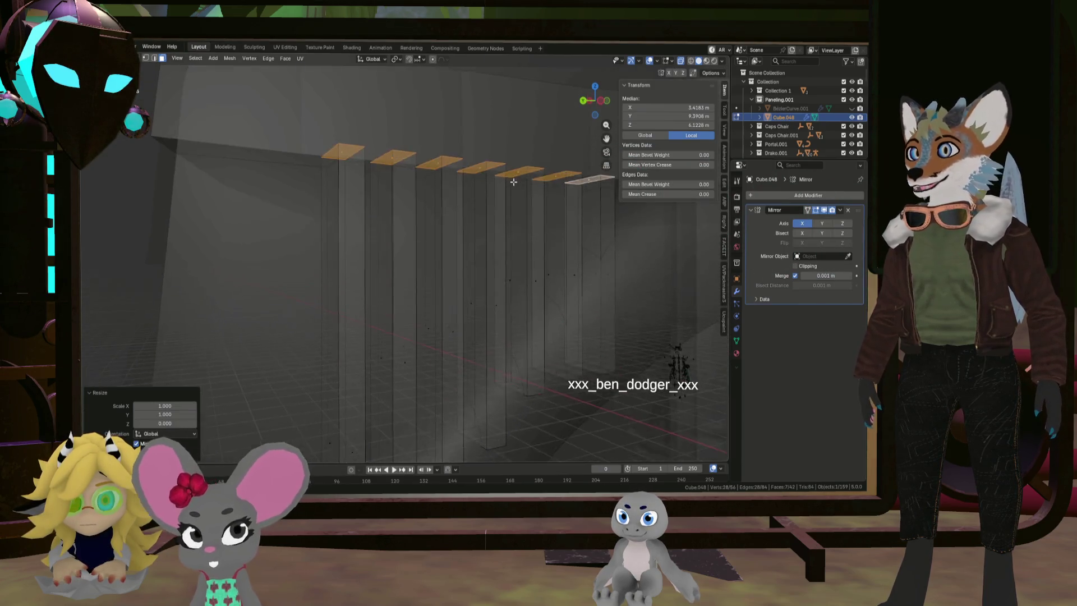
{"action": "mouse_move", "coordinate": [514, 203]}
{"action": "middle_mouse_down"}
{"action": "mouse_move", "coordinate": [430, 250]}
{"action": "mouse_move", "coordinate": [474, 213]}
{"action": "middle_mouse_up"}
In edge select mode, shift a bar's short edge sideways along X
{"action": "left_click", "coordinate": [160, 64]}
{"action": "mouse_move", "coordinate": [159, 63]}
{"action": "middle_mouse_down"}
{"action": "mouse_move", "coordinate": [421, 240]}
{"action": "mouse_move", "coordinate": [439, 212]}
{"action": "mouse_move", "coordinate": [415, 249]}
{"action": "mouse_move", "coordinate": [378, 262]}
{"action": "middle_mouse_up"}
{"action": "left_click", "coordinate": [409, 249]}
{"action": "left_click", "coordinate": [378, 262]}
{"action": "mouse_move", "coordinate": [416, 223]}
{"action": "middle_mouse_down"}
{"action": "mouse_move", "coordinate": [421, 269]}
{"action": "mouse_move", "coordinate": [428, 238]}
{"action": "mouse_move", "coordinate": [296, 278]}
{"action": "middle_mouse_up"}
{"action": "left_click", "coordinate": [295, 278]}
{"action": "left_click", "coordinate": [296, 278]}
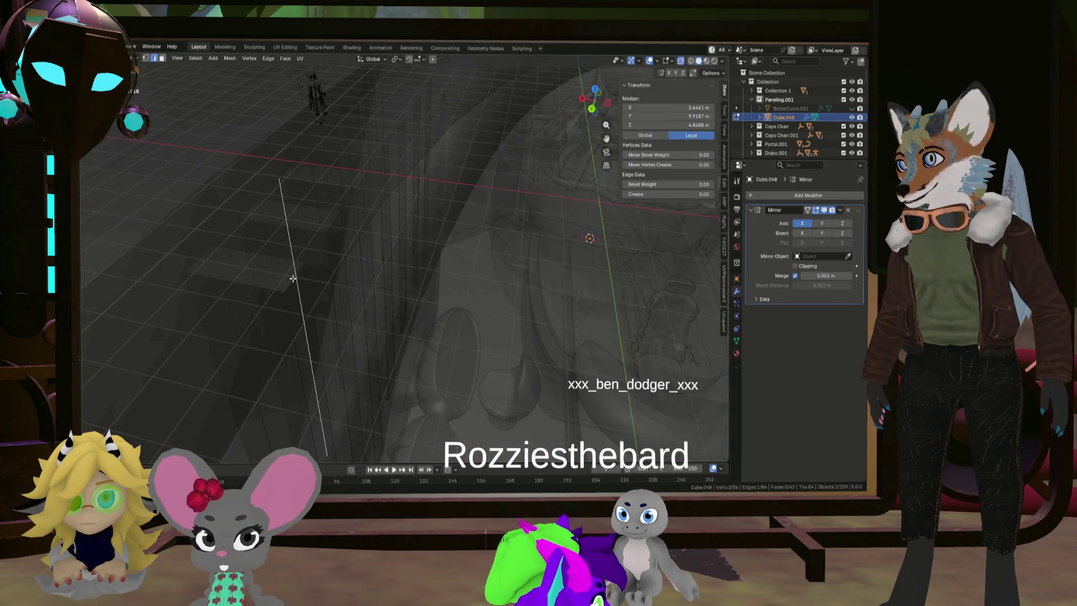
{"action": "key", "text": "g"}
{"action": "key", "text": "x"}
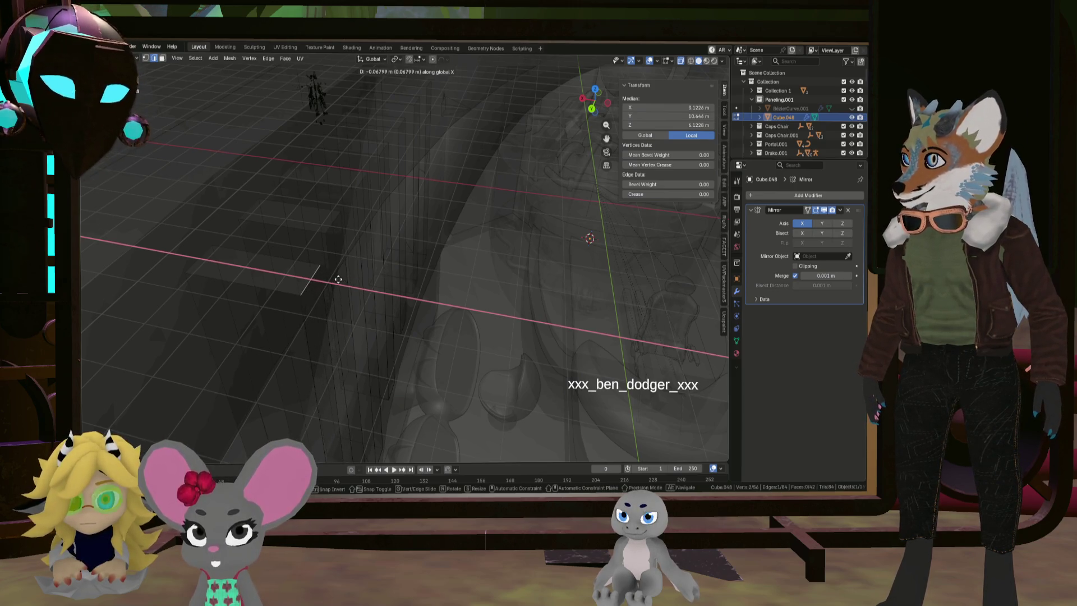
{"action": "left_click", "coordinate": [338, 279]}
Shift the edges of the next two bars sideways along X
{"action": "mouse_move", "coordinate": [338, 279]}
{"action": "middle_mouse_down"}
{"action": "mouse_move", "coordinate": [307, 212]}
{"action": "mouse_move", "coordinate": [351, 236]}
{"action": "mouse_move", "coordinate": [371, 221]}
{"action": "middle_mouse_up"}
{"action": "left_click", "coordinate": [355, 217]}
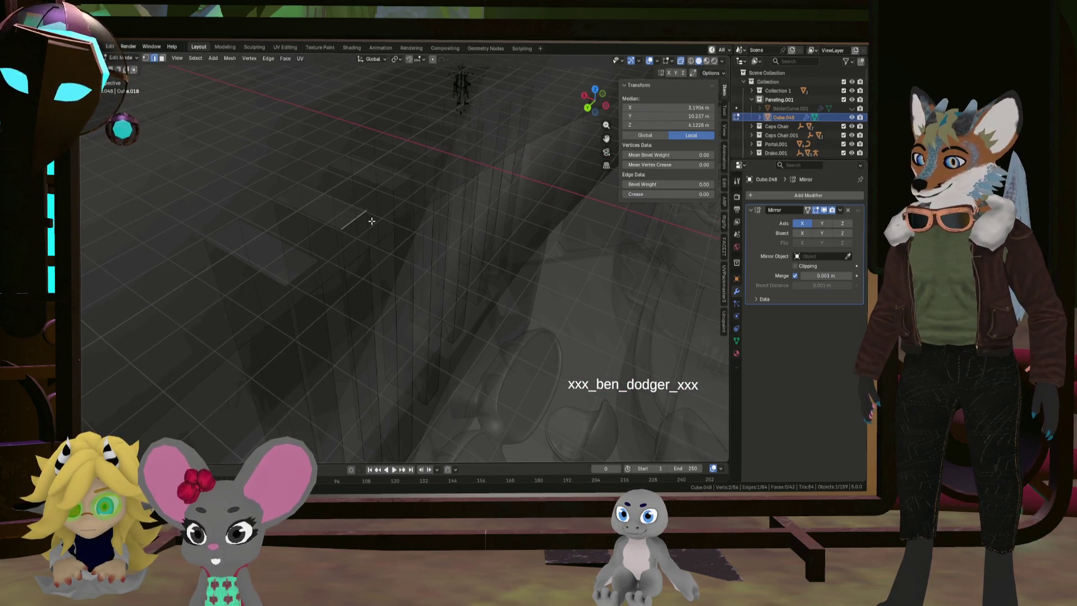
{"action": "key", "text": "g"}
{"action": "key", "text": "z"}
{"action": "key", "text": "x"}
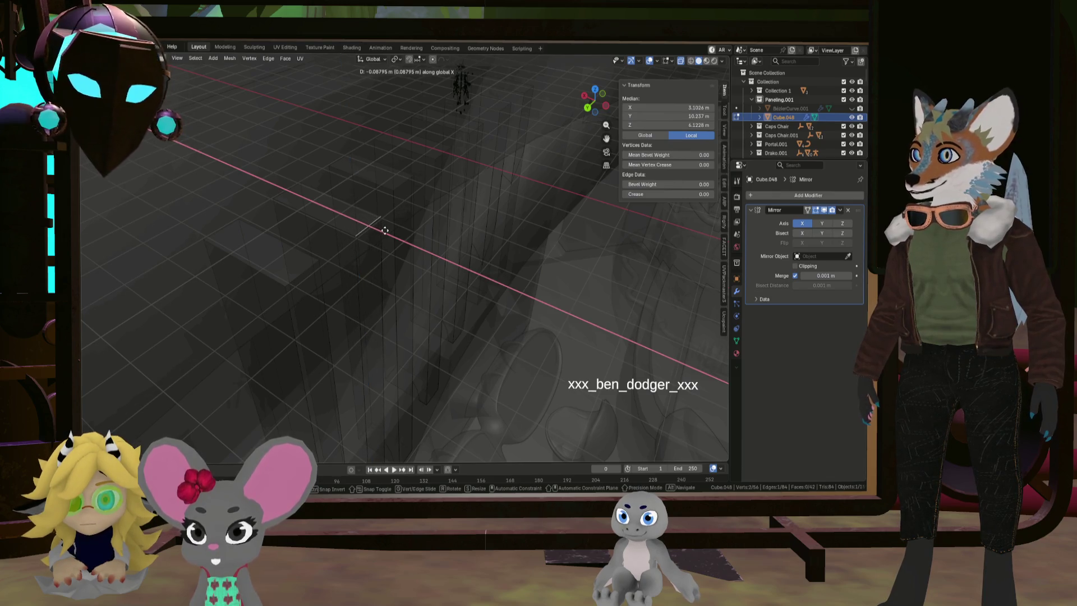
{"action": "left_click", "coordinate": [377, 231]}
{"action": "mouse_move", "coordinate": [377, 231]}
{"action": "middle_mouse_down"}
{"action": "mouse_move", "coordinate": [420, 180]}
{"action": "mouse_move", "coordinate": [398, 192]}
{"action": "middle_mouse_up"}
{"action": "left_click", "coordinate": [392, 184]}
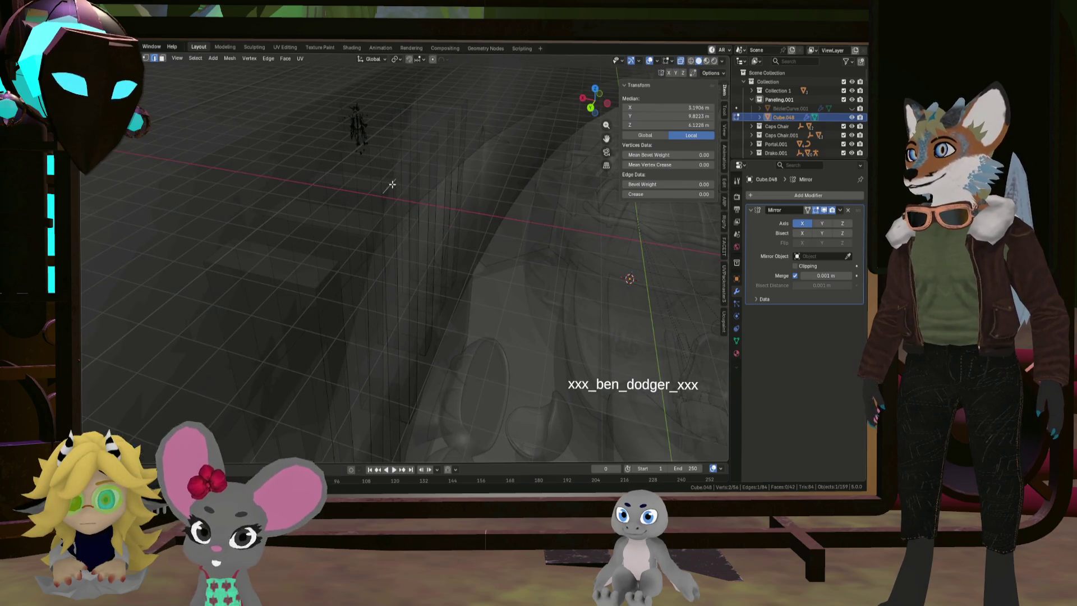
{"action": "key", "text": "g"}
{"action": "key", "text": "x"}
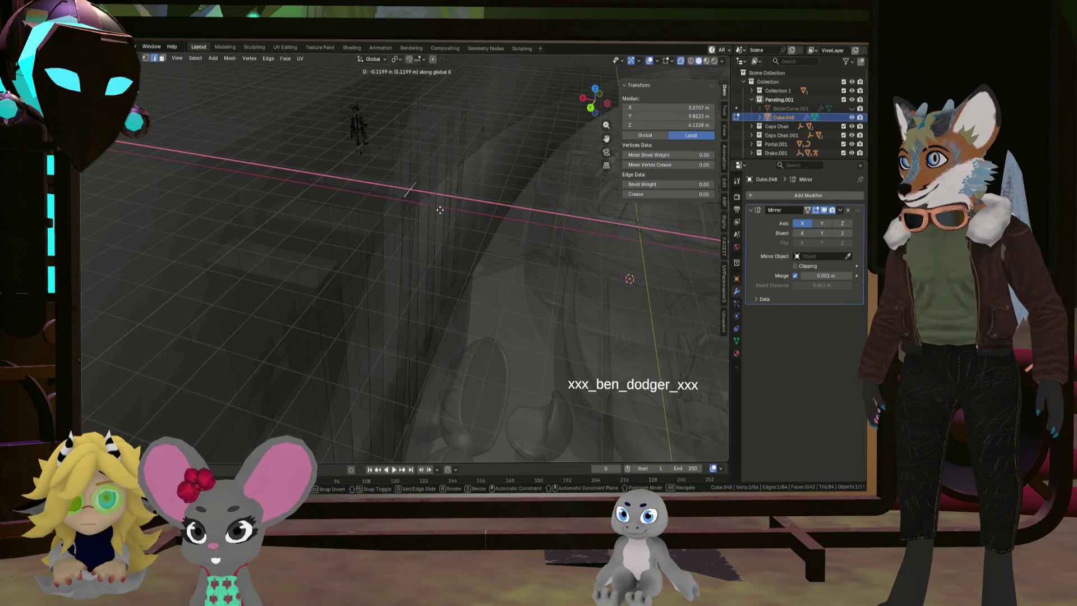
{"action": "left_click", "coordinate": [440, 210]}
Shift two more bar edges sideways along X
{"action": "middle_click_drag", "start_coordinate": [431, 188], "coordinate": [346, 240]}
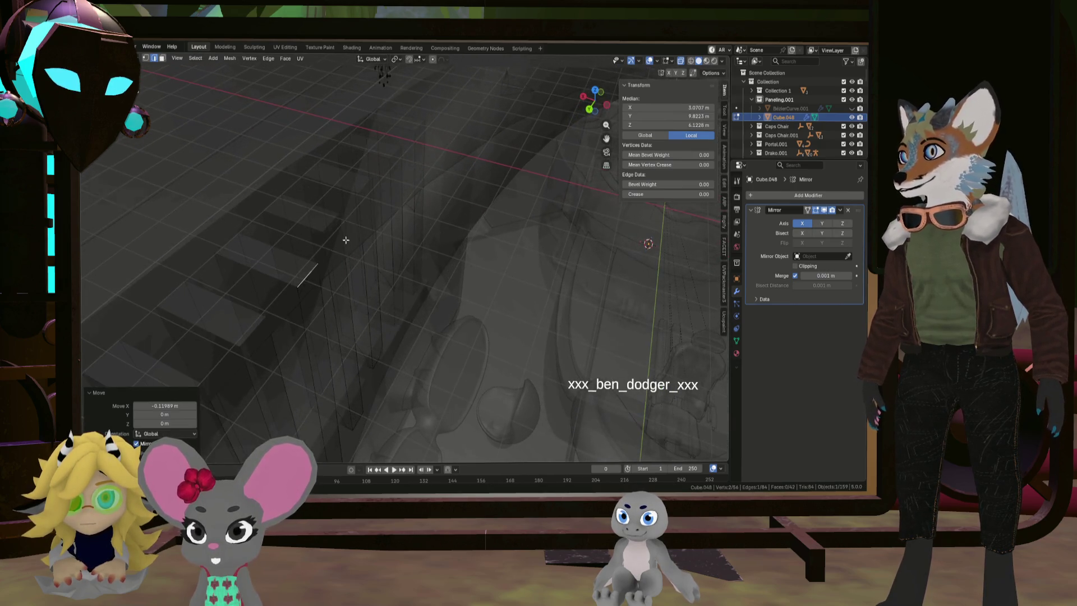
{"action": "left_click", "coordinate": [336, 219]}
{"action": "key", "text": "g"}
{"action": "key", "text": "x"}
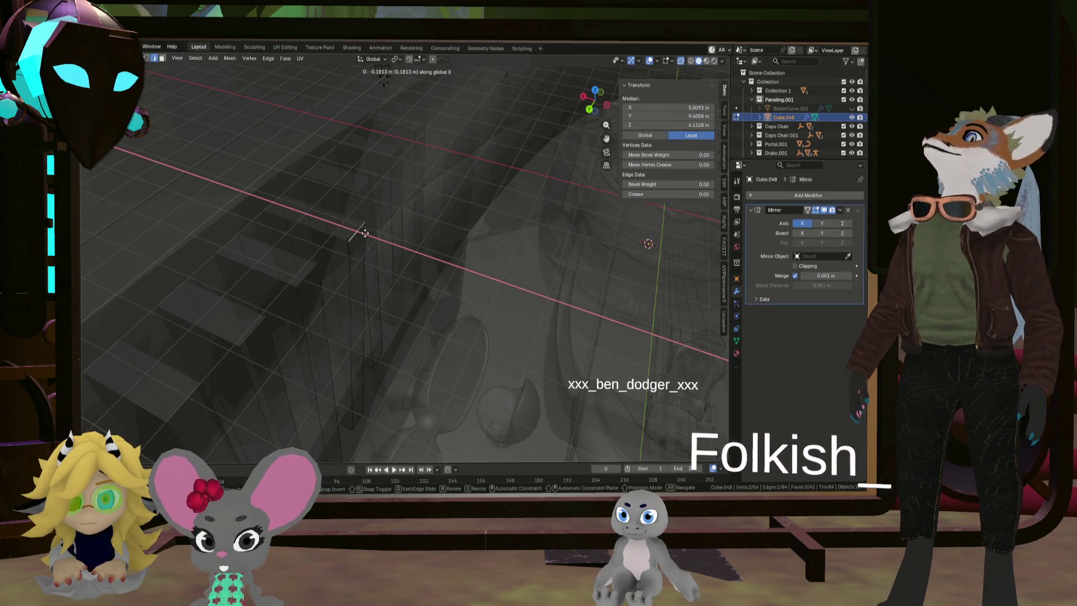
{"action": "left_click", "coordinate": [363, 231]}
{"action": "mouse_move", "coordinate": [362, 231]}
{"action": "middle_mouse_down"}
{"action": "mouse_move", "coordinate": [353, 279]}
{"action": "mouse_move", "coordinate": [330, 257]}
{"action": "middle_mouse_up"}
{"action": "left_click", "coordinate": [330, 256]}
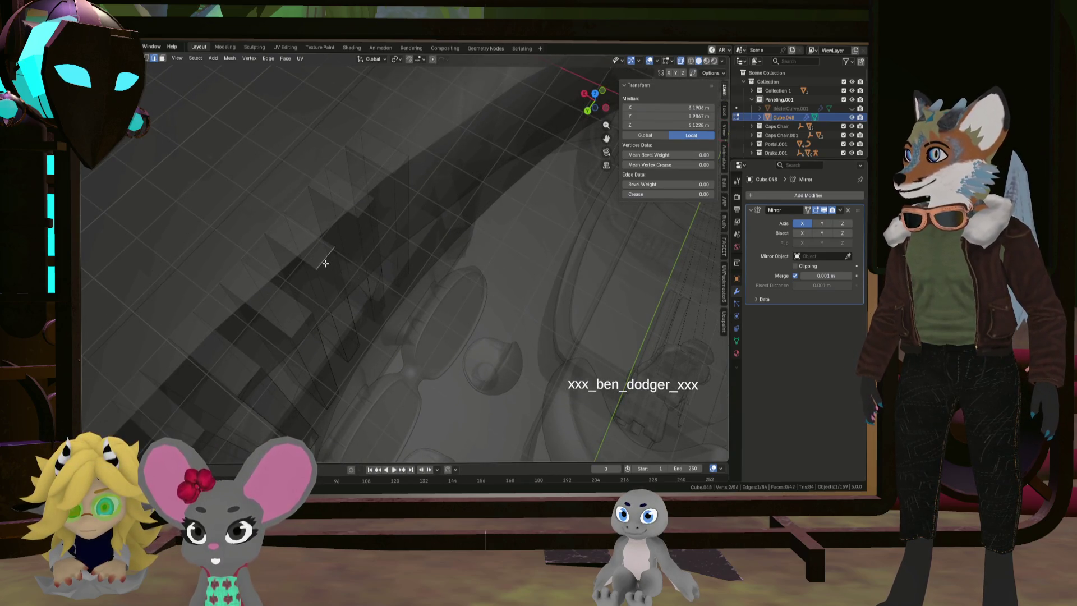
{"action": "key", "text": "g"}
{"action": "key", "text": "x"}
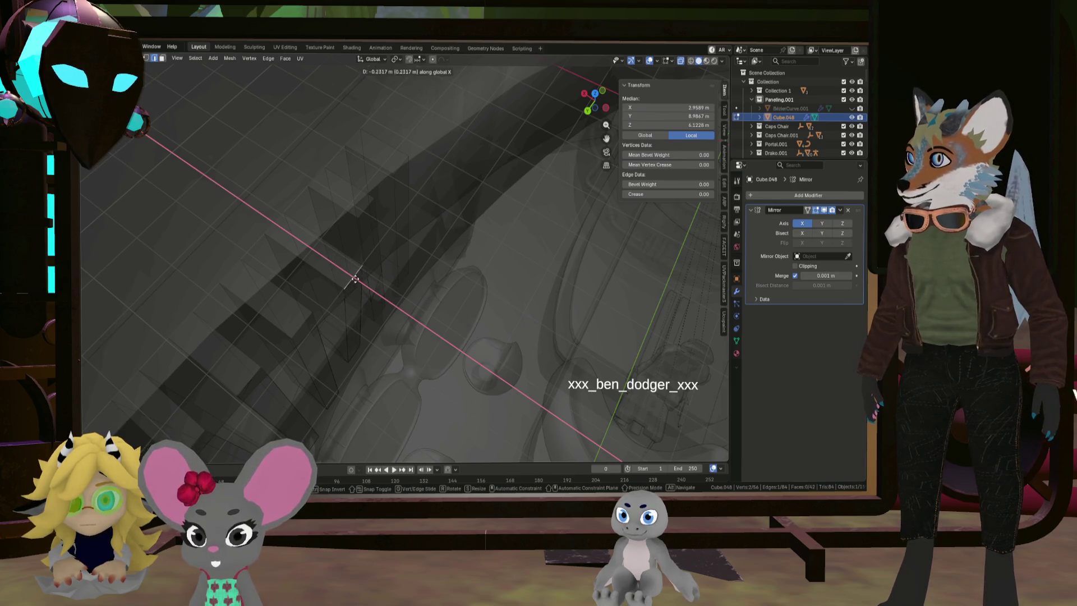
{"action": "left_click", "coordinate": [355, 279]}
Move another bar edge along X, redoing the move after cancelling the first attempt
{"action": "mouse_move", "coordinate": [361, 240]}
{"action": "middle_mouse_down"}
{"action": "mouse_move", "coordinate": [389, 240]}
{"action": "mouse_move", "coordinate": [338, 238]}
{"action": "middle_mouse_up"}
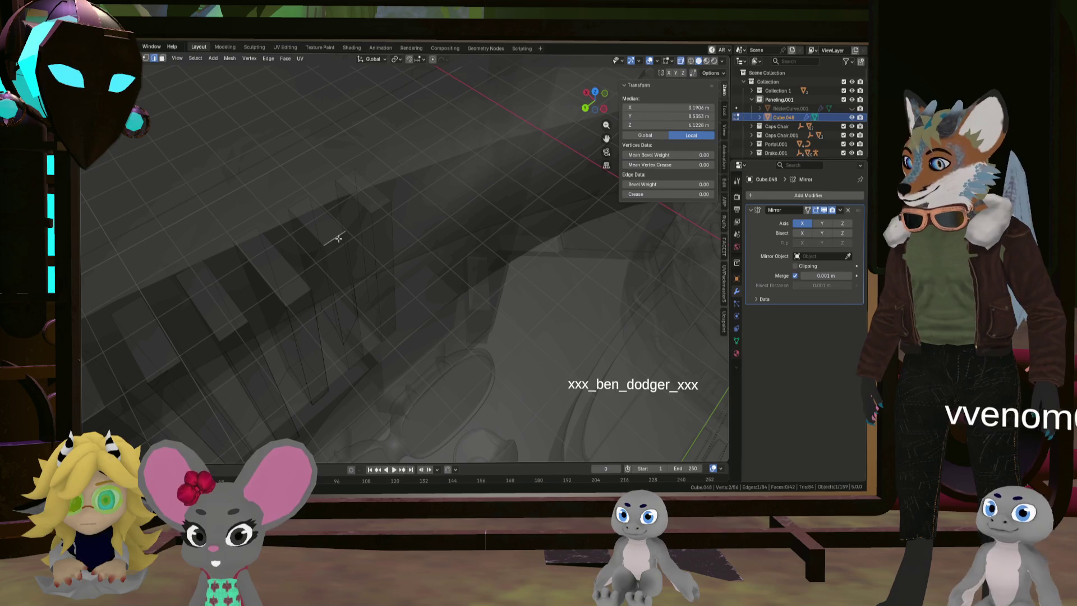
{"action": "key", "text": "g"}
{"action": "key", "text": "x"}
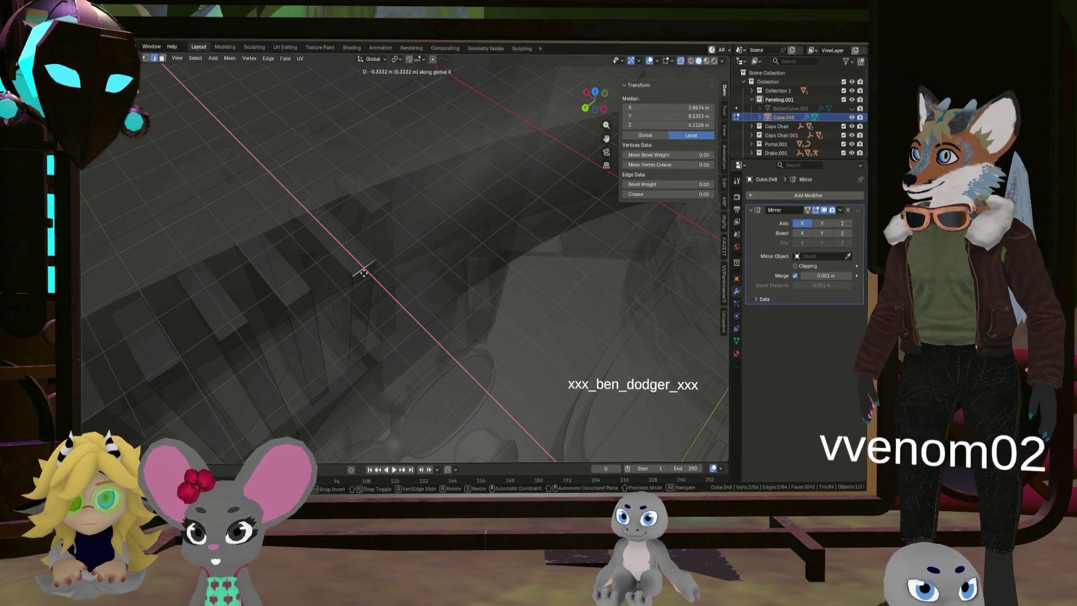
{"action": "right_click", "coordinate": [361, 268]}
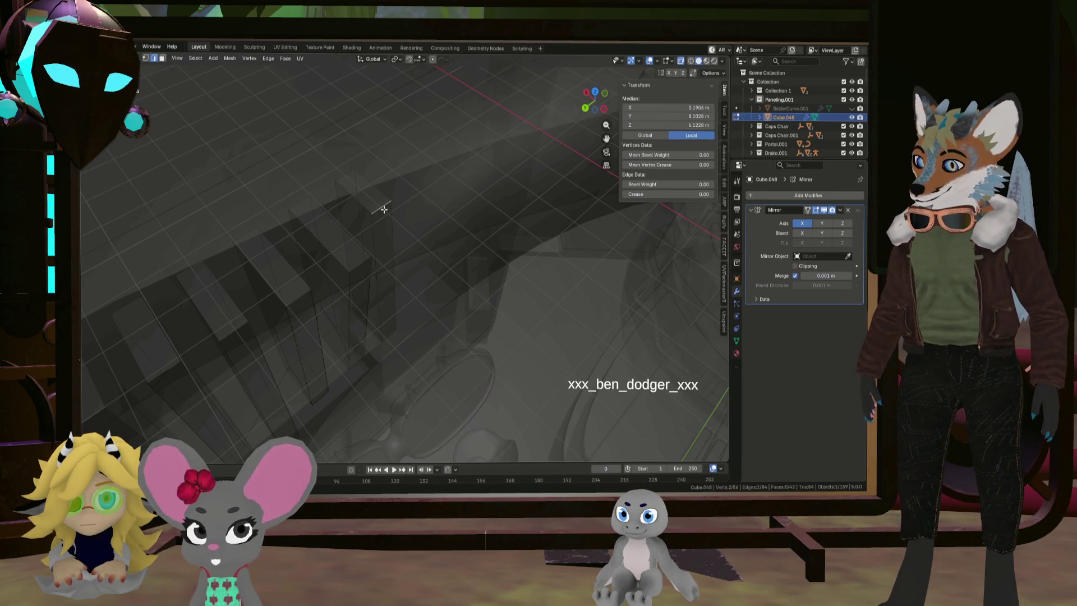
{"action": "key", "text": "g"}
{"action": "key", "text": "x"}
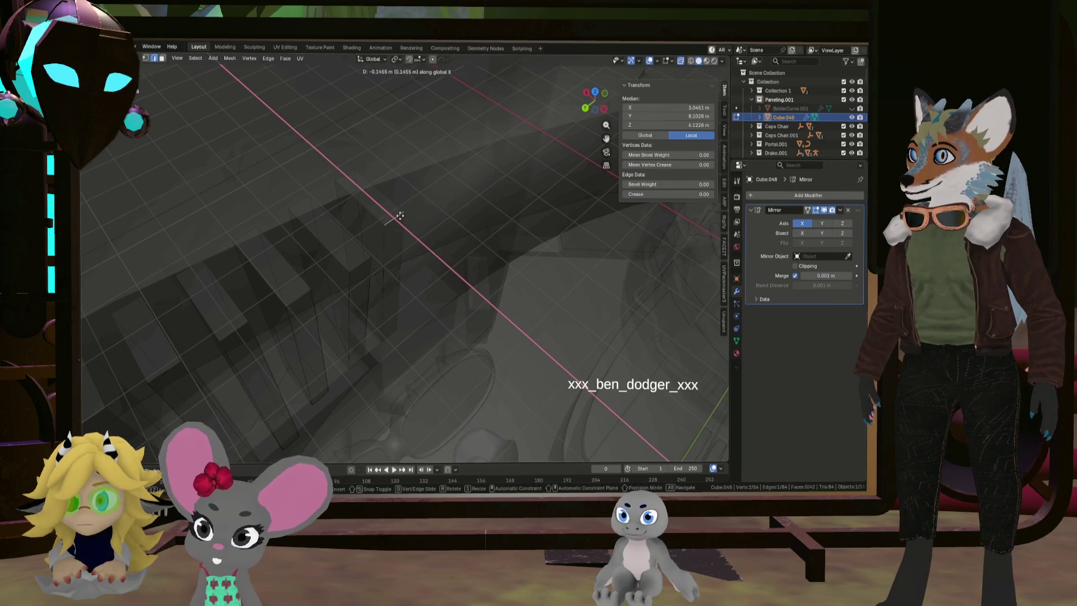
{"action": "left_click", "coordinate": [415, 250]}
In face select mode, raise a bar's top face along Z
{"action": "mouse_move", "coordinate": [421, 272]}
{"action": "middle_mouse_down"}
{"action": "mouse_move", "coordinate": [445, 192]}
{"action": "mouse_move", "coordinate": [425, 288]}
{"action": "mouse_move", "coordinate": [447, 237]}
{"action": "mouse_move", "coordinate": [420, 288]}
{"action": "mouse_move", "coordinate": [349, 293]}
{"action": "mouse_move", "coordinate": [487, 237]}
{"action": "mouse_move", "coordinate": [432, 327]}
{"action": "mouse_move", "coordinate": [431, 304]}
{"action": "mouse_move", "coordinate": [445, 307]}
{"action": "mouse_move", "coordinate": [438, 298]}
{"action": "mouse_move", "coordinate": [495, 322]}
{"action": "mouse_move", "coordinate": [529, 318]}
{"action": "mouse_move", "coordinate": [505, 295]}
{"action": "mouse_move", "coordinate": [528, 298]}
{"action": "mouse_move", "coordinate": [467, 249]}
{"action": "middle_mouse_up"}
{"action": "left_click", "coordinate": [501, 319]}
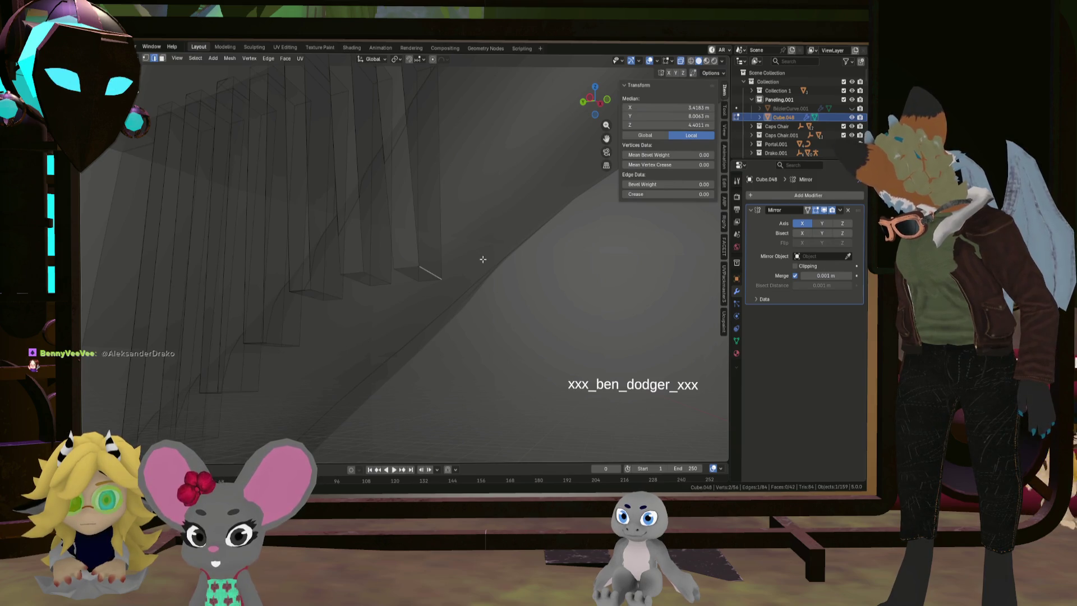
{"action": "key", "text": "3"}
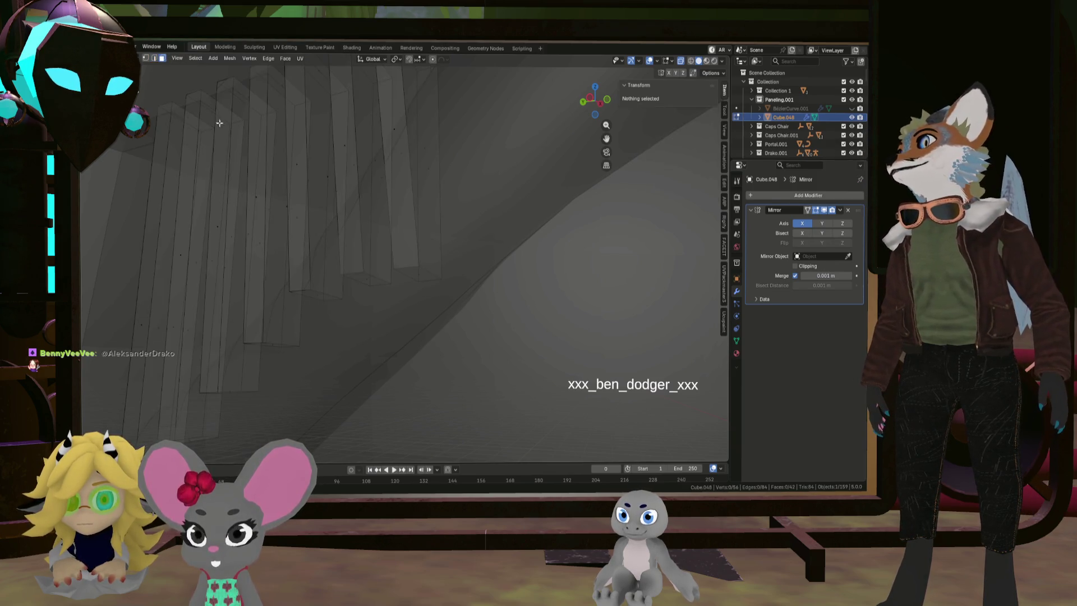
{"action": "left_click", "coordinate": [421, 275]}
{"action": "key", "text": "g"}
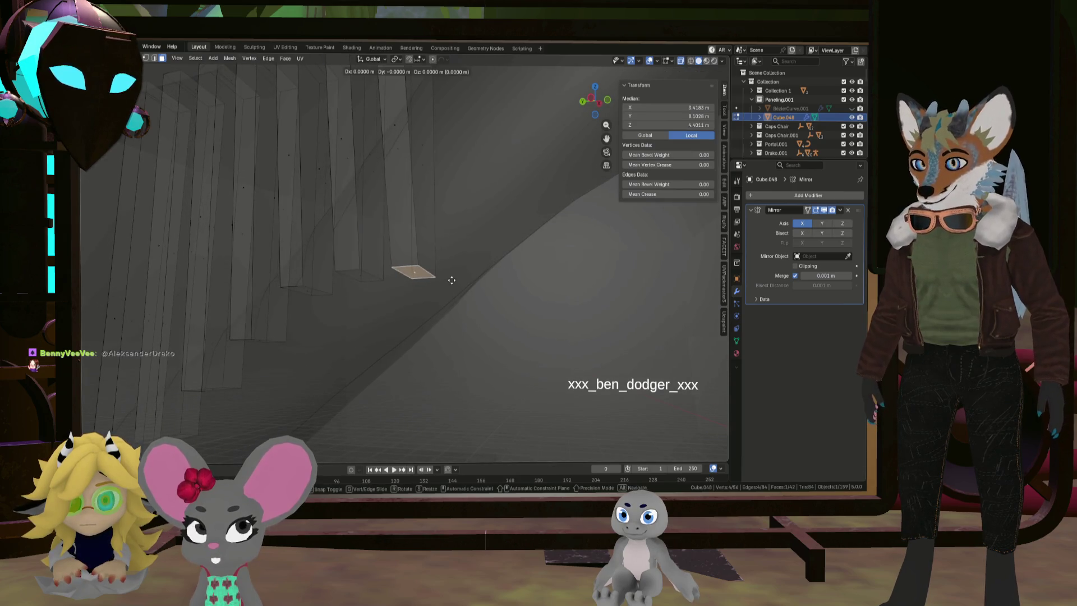
{"action": "key", "text": "z"}
{"action": "left_click", "coordinate": [434, 143]}
Raise the top face further along Z and fine-tune its position
{"action": "mouse_move", "coordinate": [426, 152]}
{"action": "middle_mouse_down"}
{"action": "mouse_move", "coordinate": [404, 205]}
{"action": "mouse_move", "coordinate": [422, 233]}
{"action": "mouse_move", "coordinate": [413, 233]}
{"action": "middle_mouse_up"}
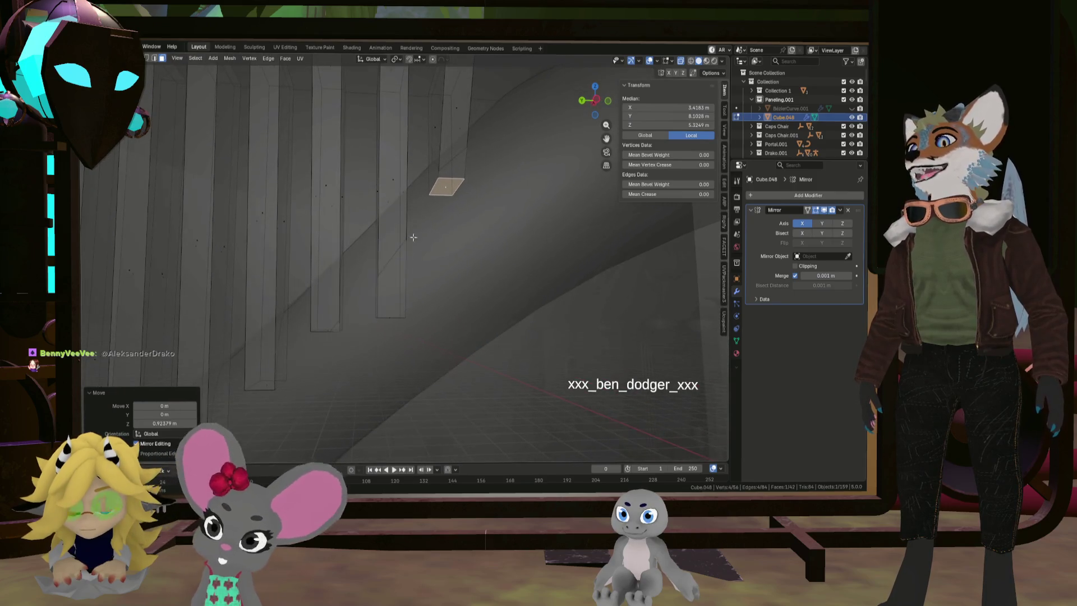
{"action": "middle_click_drag", "start_coordinate": [388, 329], "coordinate": [444, 344]}
{"action": "key", "text": "g"}
{"action": "key", "text": "z"}
{"action": "left_click", "coordinate": [446, 299]}
{"action": "mouse_move", "coordinate": [428, 301]}
{"action": "middle_mouse_down"}
{"action": "mouse_move", "coordinate": [427, 329]}
{"action": "mouse_move", "coordinate": [375, 320]}
{"action": "mouse_move", "coordinate": [413, 325]}
{"action": "mouse_move", "coordinate": [408, 303]}
{"action": "middle_mouse_up"}
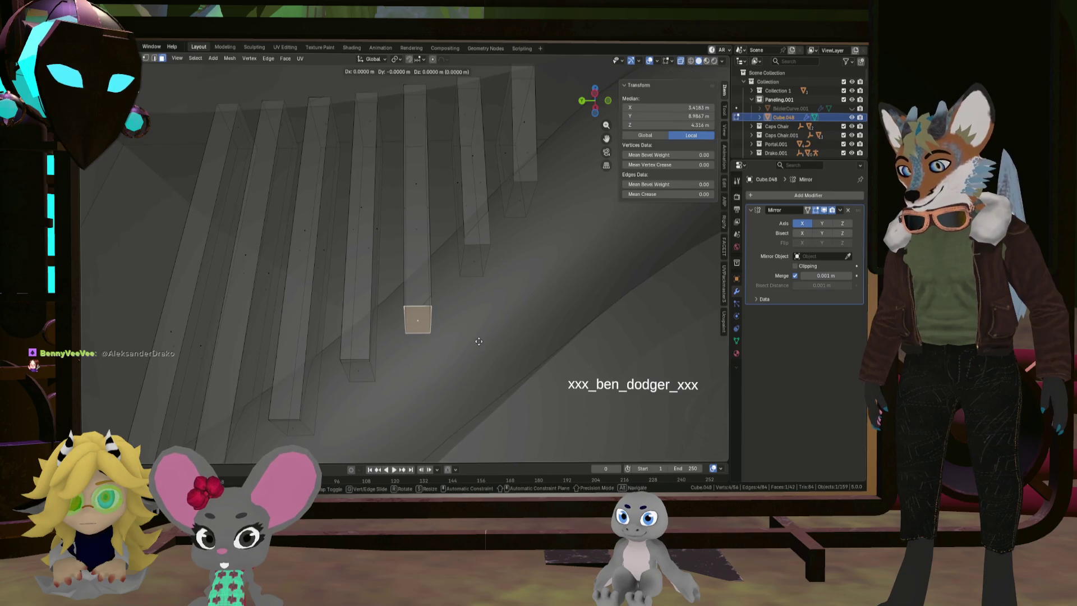
{"action": "mouse_move", "coordinate": [475, 318]}
{"action": "middle_mouse_down"}
{"action": "mouse_move", "coordinate": [527, 313]}
{"action": "mouse_move", "coordinate": [456, 312]}
{"action": "mouse_move", "coordinate": [397, 271]}
{"action": "mouse_move", "coordinate": [380, 287]}
{"action": "mouse_move", "coordinate": [432, 354]}
{"action": "mouse_move", "coordinate": [426, 392]}
{"action": "middle_mouse_up"}
{"action": "key", "text": "g"}
{"action": "left_click", "coordinate": [426, 393]}
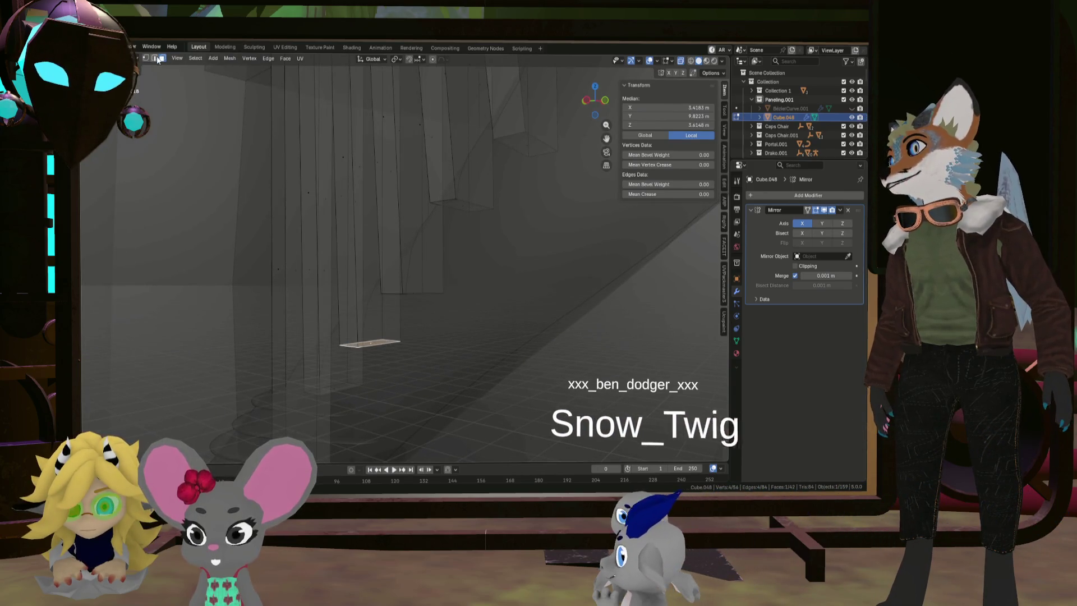
Shift one more vertical bar edge along X and leave Edit Mode
{"action": "left_click", "coordinate": [154, 58]}
{"action": "left_click", "coordinate": [362, 352]}
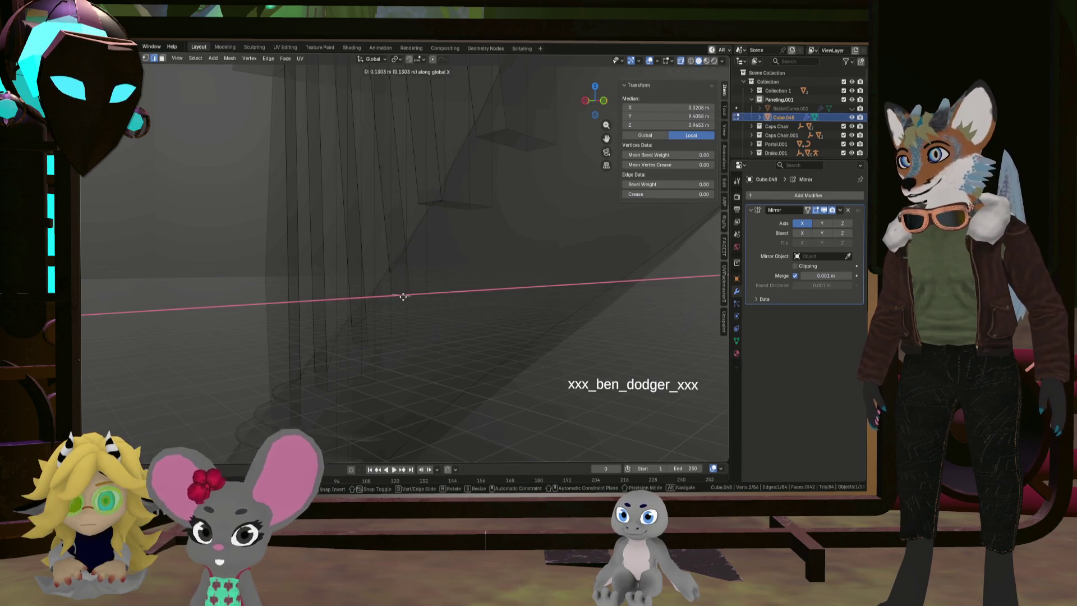
{"action": "mouse_move", "coordinate": [402, 300]}
{"action": "middle_mouse_down"}
{"action": "mouse_move", "coordinate": [451, 325]}
{"action": "mouse_move", "coordinate": [454, 308]}
{"action": "middle_mouse_up"}
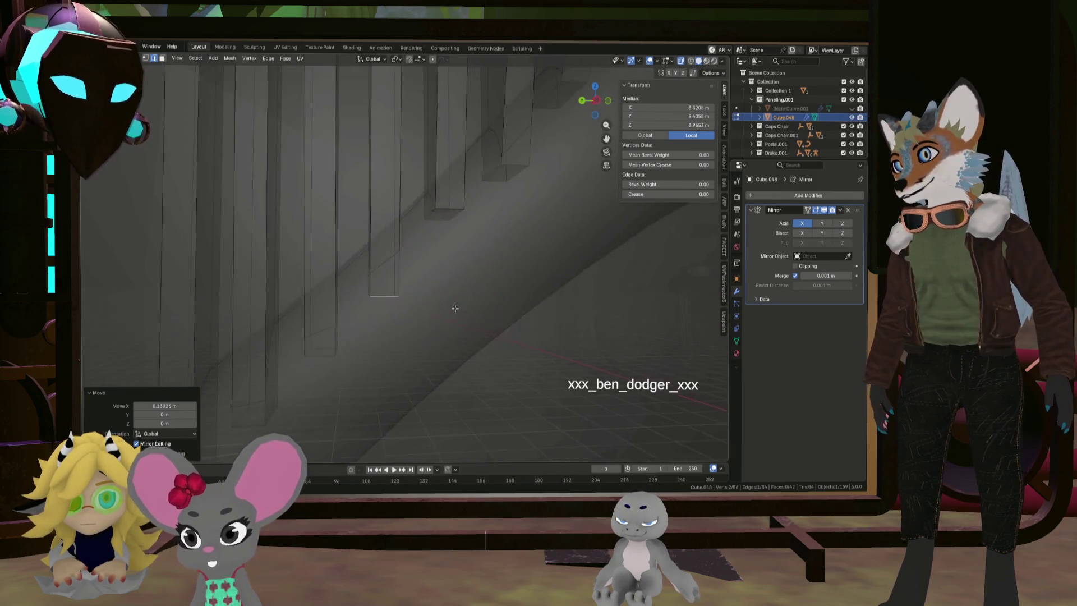
{"action": "mouse_move", "coordinate": [453, 221]}
{"action": "middle_mouse_down"}
{"action": "mouse_move", "coordinate": [353, 372]}
{"action": "mouse_move", "coordinate": [372, 300]}
{"action": "middle_mouse_up"}
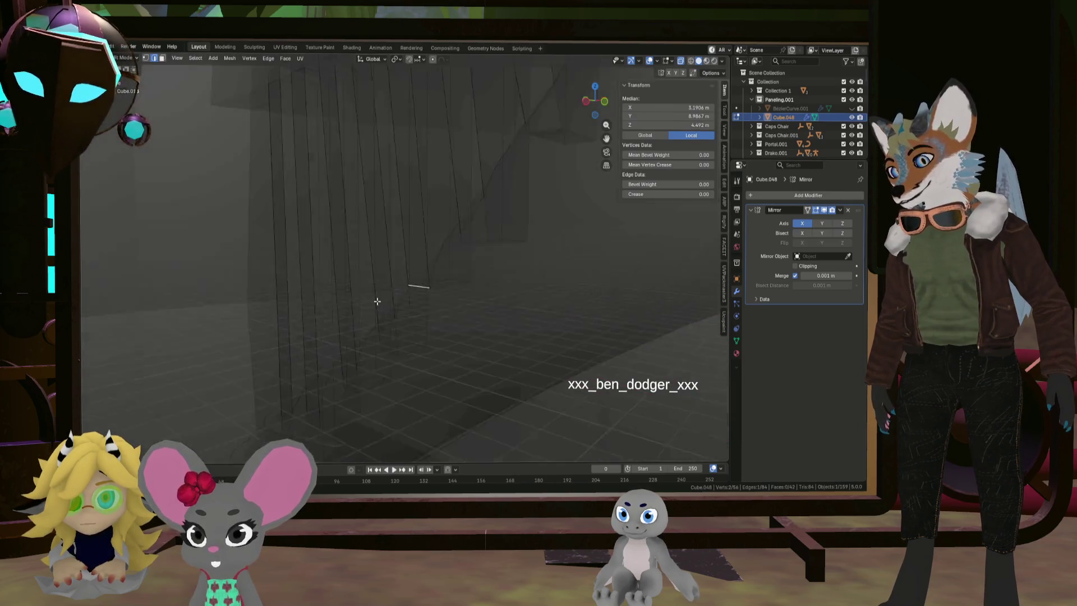
{"action": "key", "text": "g"}
{"action": "key", "text": "x"}
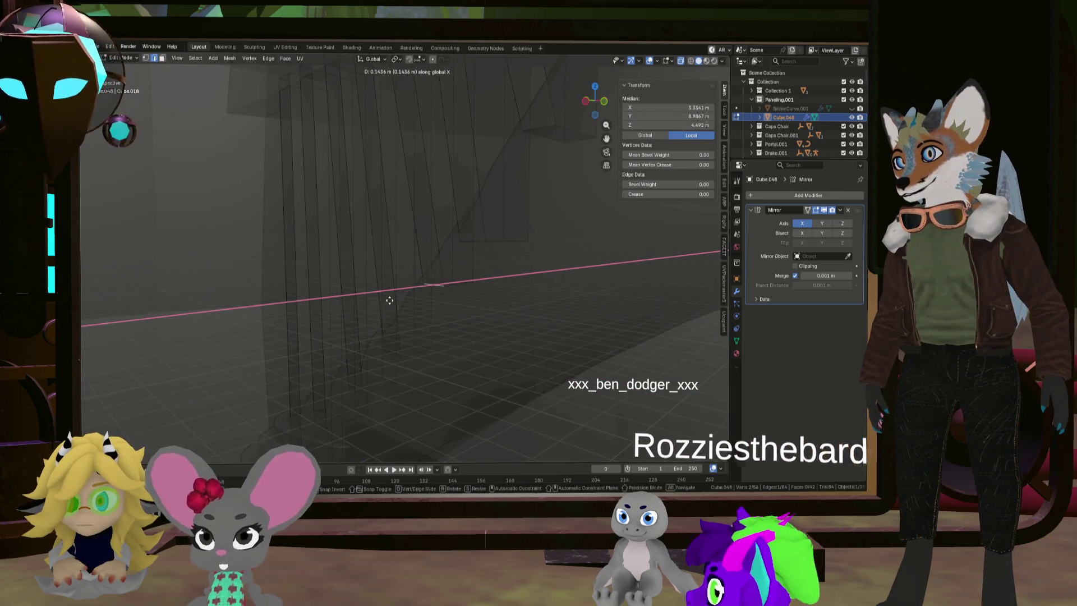
{"action": "left_click", "coordinate": [412, 290]}
{"action": "mouse_move", "coordinate": [461, 305]}
{"action": "middle_mouse_down"}
{"action": "mouse_move", "coordinate": [507, 301]}
{"action": "mouse_move", "coordinate": [493, 288]}
{"action": "mouse_move", "coordinate": [413, 293]}
{"action": "mouse_move", "coordinate": [471, 324]}
{"action": "mouse_move", "coordinate": [365, 305]}
{"action": "mouse_move", "coordinate": [394, 309]}
{"action": "middle_mouse_up"}
{"action": "scroll", "coordinate": [413, 294], "scroll_direction": "down", "scroll_amount": 3}
{"action": "scroll", "coordinate": [412, 295], "scroll_direction": "down", "scroll_amount": 5}
{"action": "key", "text": "Tab"}
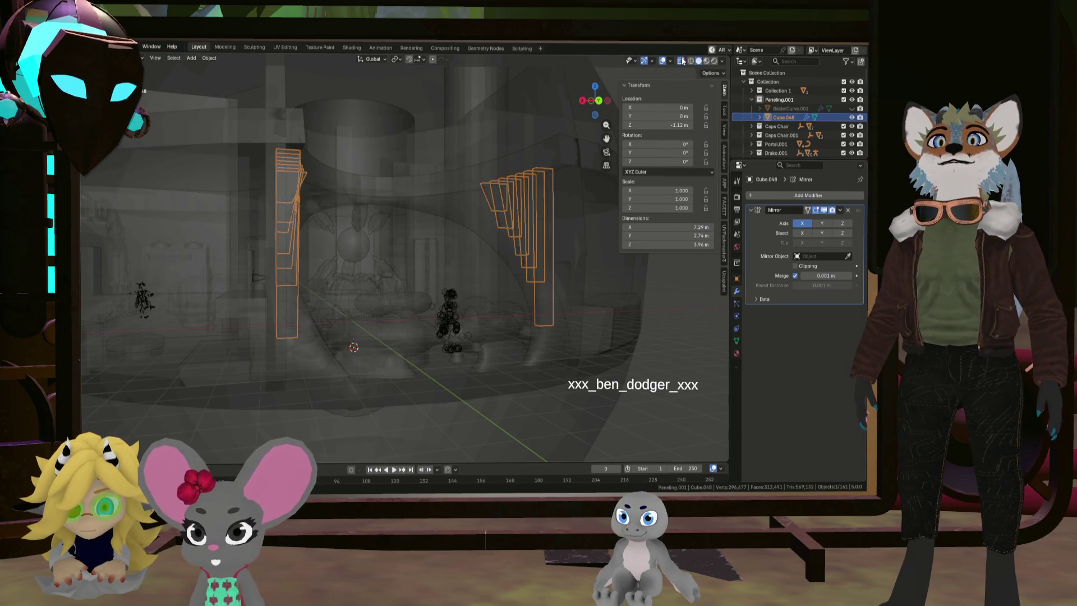
Frame the paneling bars, re-enter Edit Mode, and toggle X-ray while orbiting the scene
{"action": "left_click", "coordinate": [682, 60]}
{"action": "key", "text": "KP_Decimal"}
{"action": "mouse_move", "coordinate": [504, 348]}
{"action": "middle_mouse_down"}
{"action": "mouse_move", "coordinate": [520, 354]}
{"action": "mouse_move", "coordinate": [490, 351]}
{"action": "mouse_move", "coordinate": [506, 271]}
{"action": "mouse_move", "coordinate": [509, 385]}
{"action": "mouse_move", "coordinate": [497, 307]}
{"action": "mouse_move", "coordinate": [449, 271]}
{"action": "mouse_move", "coordinate": [408, 304]}
{"action": "mouse_move", "coordinate": [483, 310]}
{"action": "mouse_move", "coordinate": [438, 295]}
{"action": "mouse_move", "coordinate": [435, 317]}
{"action": "mouse_move", "coordinate": [447, 320]}
{"action": "mouse_move", "coordinate": [524, 311]}
{"action": "mouse_move", "coordinate": [505, 330]}
{"action": "mouse_move", "coordinate": [541, 302]}
{"action": "mouse_move", "coordinate": [482, 317]}
{"action": "mouse_move", "coordinate": [512, 329]}
{"action": "mouse_move", "coordinate": [473, 353]}
{"action": "mouse_move", "coordinate": [522, 299]}
{"action": "mouse_move", "coordinate": [444, 331]}
{"action": "mouse_move", "coordinate": [528, 258]}
{"action": "mouse_move", "coordinate": [482, 236]}
{"action": "middle_mouse_up"}
{"action": "key", "text": "Tab"}
{"action": "left_click", "coordinate": [680, 61]}
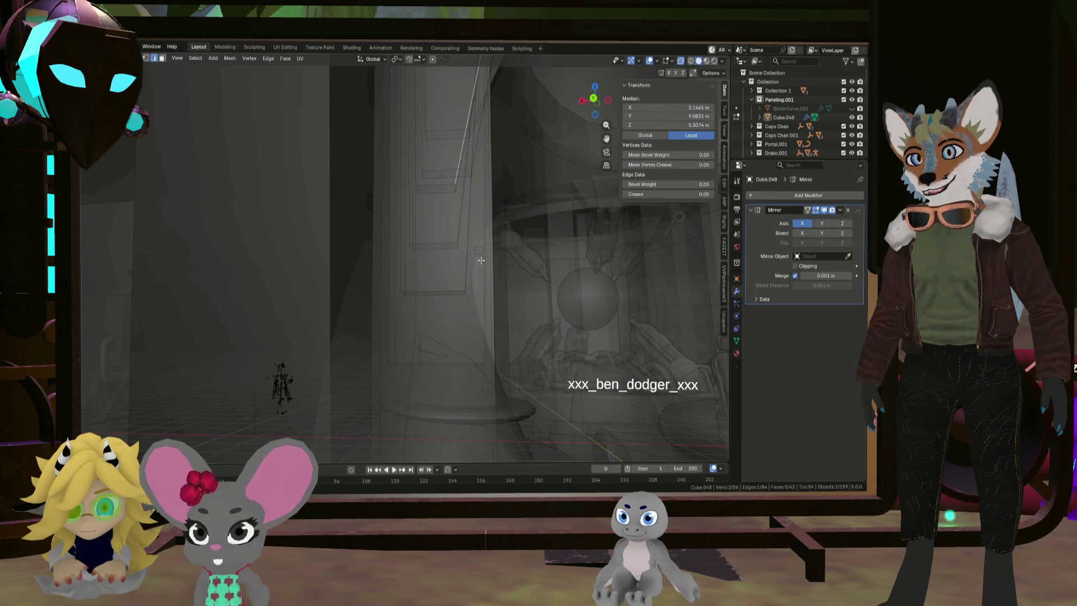
{"action": "mouse_move", "coordinate": [465, 296]}
{"action": "middle_mouse_down"}
{"action": "mouse_move", "coordinate": [473, 319]}
{"action": "mouse_move", "coordinate": [466, 233]}
{"action": "mouse_move", "coordinate": [449, 233]}
{"action": "mouse_move", "coordinate": [462, 195]}
{"action": "middle_mouse_up"}
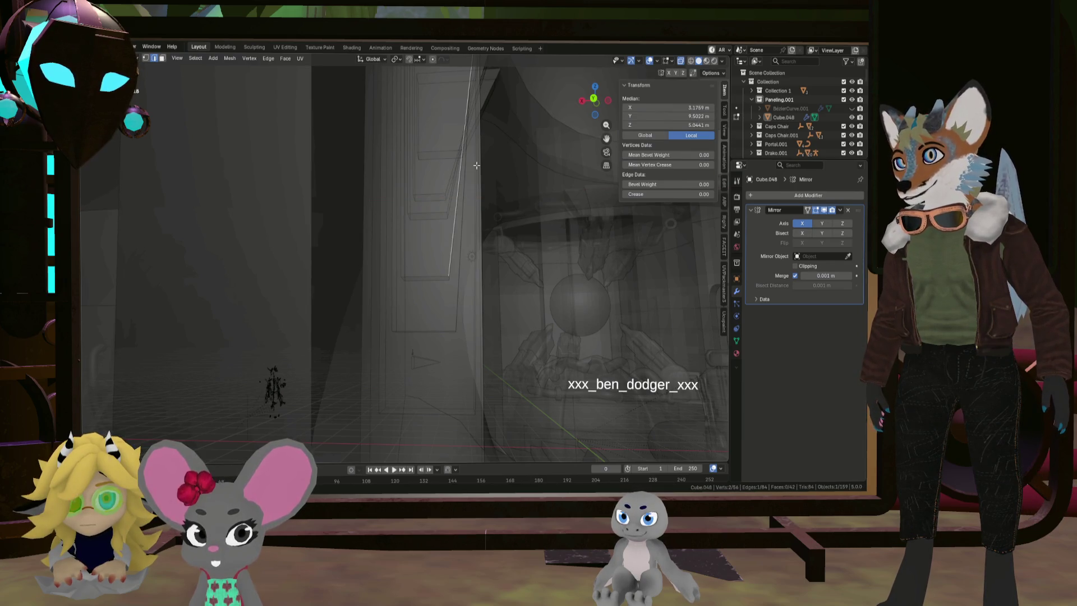
{"action": "mouse_move", "coordinate": [507, 152]}
{"action": "middle_mouse_down"}
{"action": "mouse_move", "coordinate": [449, 205]}
{"action": "mouse_move", "coordinate": [493, 168]}
{"action": "mouse_move", "coordinate": [457, 194]}
{"action": "mouse_move", "coordinate": [456, 235]}
{"action": "mouse_move", "coordinate": [413, 264]}
{"action": "mouse_move", "coordinate": [344, 236]}
{"action": "mouse_move", "coordinate": [445, 224]}
{"action": "mouse_move", "coordinate": [488, 173]}
{"action": "mouse_move", "coordinate": [458, 212]}
{"action": "middle_mouse_up"}
{"action": "left_click", "coordinate": [686, 63]}
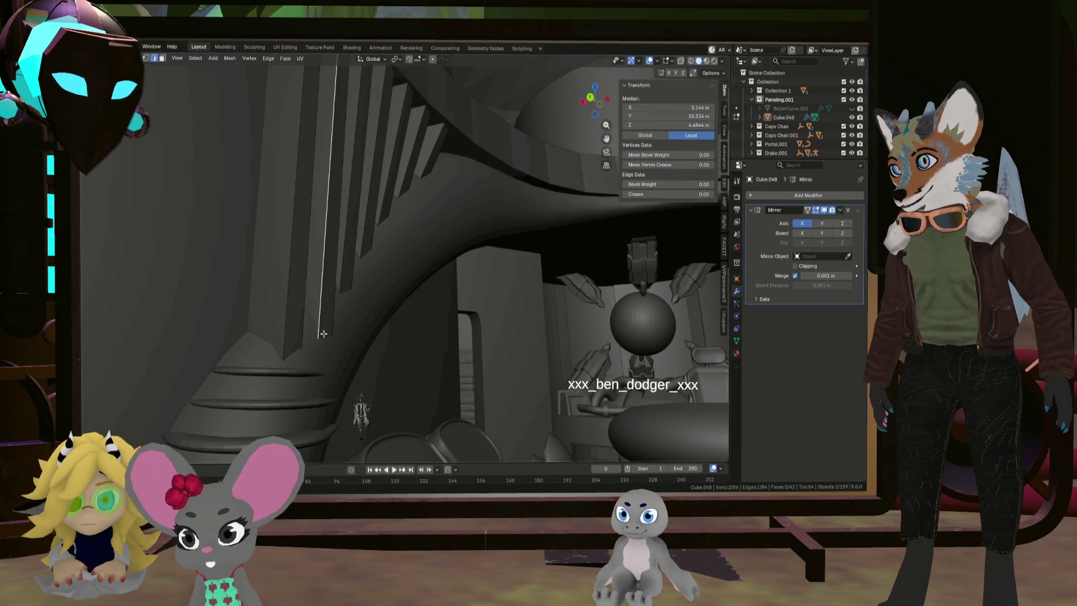
{"action": "left_click", "coordinate": [681, 61]}
{"action": "scroll", "coordinate": [322, 351], "scroll_direction": "down", "scroll_amount": 3}
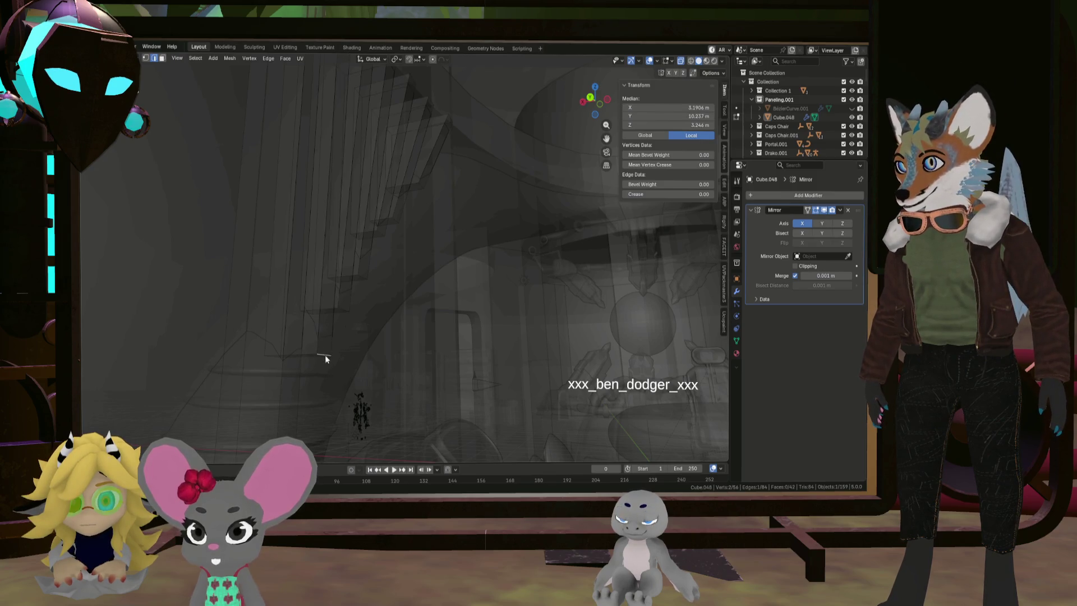
Shift a bar edge about 0.032 m along X, then view the arch up close in solid shading
{"action": "left_click", "coordinate": [387, 367]}
{"action": "key", "text": "g"}
{"action": "key", "text": "x"}
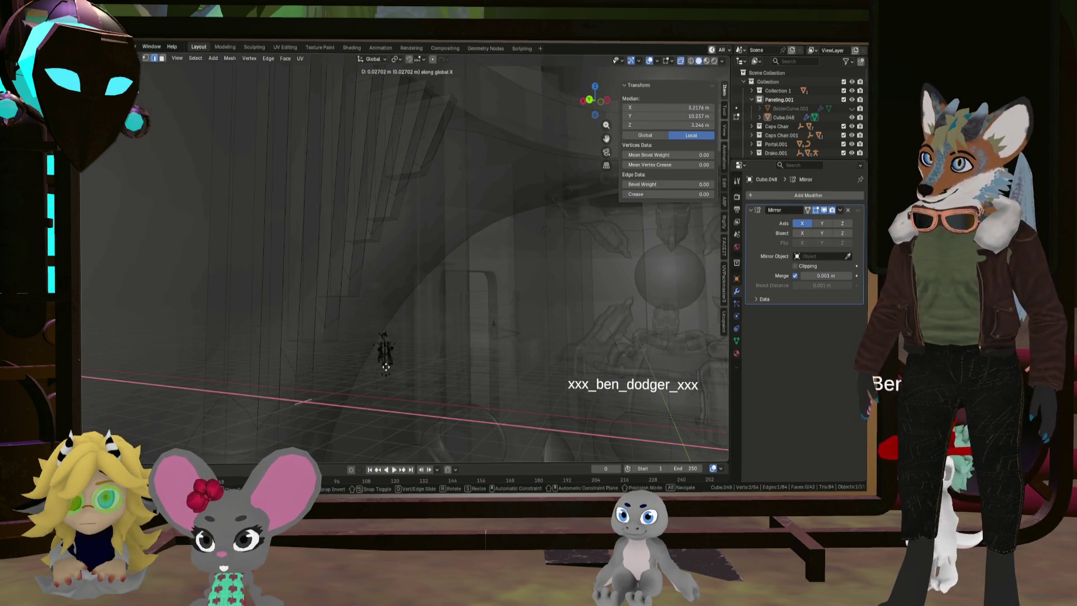
{"action": "left_click", "coordinate": [385, 366]}
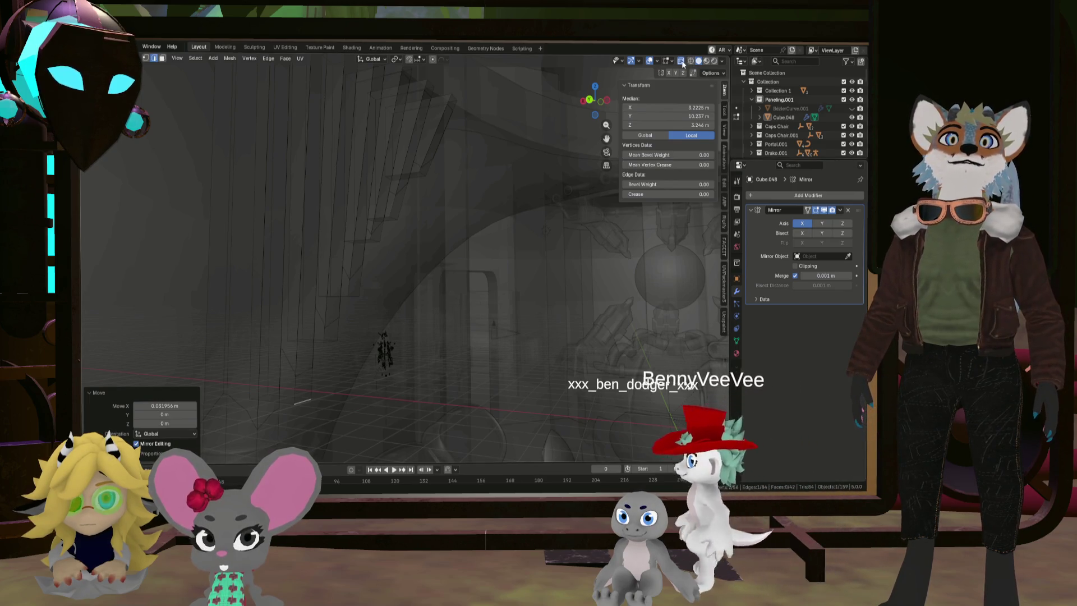
{"action": "left_click", "coordinate": [680, 61]}
{"action": "scroll", "coordinate": [440, 241], "scroll_direction": "up", "scroll_amount": 5}
{"action": "mouse_move", "coordinate": [440, 241]}
{"action": "middle_mouse_down"}
{"action": "mouse_move", "coordinate": [372, 318]}
{"action": "mouse_move", "coordinate": [414, 278]}
{"action": "middle_mouse_up"}
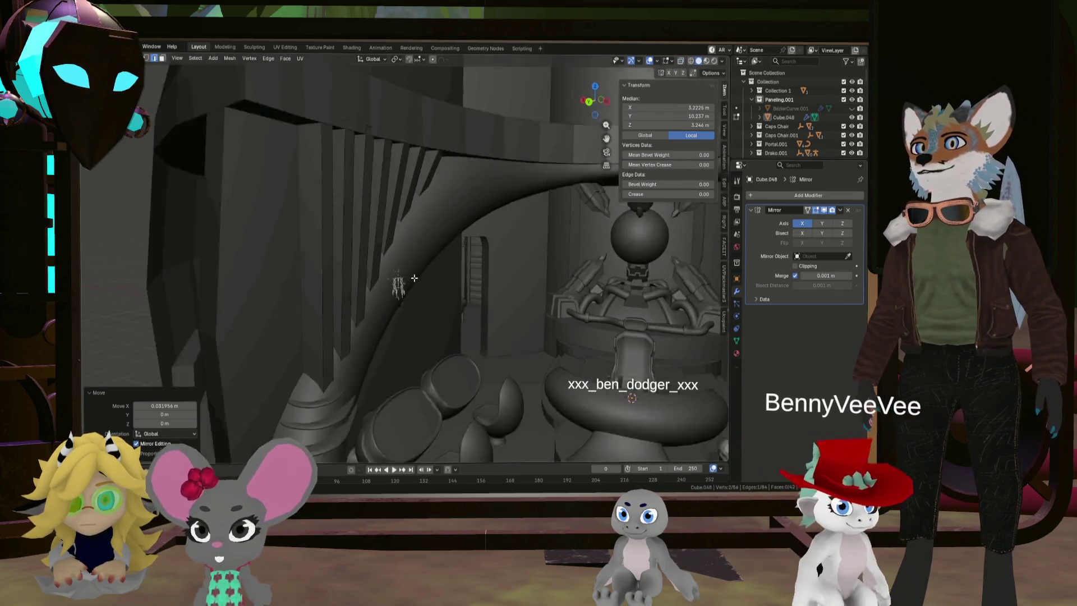
Orbit and zoom around the lounge past the pillar, seats and arch to frame the wall panels
{"action": "scroll", "coordinate": [414, 278], "scroll_direction": "down", "scroll_amount": 10}
{"action": "mouse_move", "coordinate": [527, 302]}
{"action": "middle_mouse_down"}
{"action": "mouse_move", "coordinate": [512, 315]}
{"action": "mouse_move", "coordinate": [524, 261]}
{"action": "mouse_move", "coordinate": [488, 286]}
{"action": "mouse_move", "coordinate": [505, 336]}
{"action": "mouse_move", "coordinate": [550, 258]}
{"action": "mouse_move", "coordinate": [531, 255]}
{"action": "mouse_move", "coordinate": [568, 254]}
{"action": "mouse_move", "coordinate": [545, 277]}
{"action": "mouse_move", "coordinate": [536, 271]}
{"action": "middle_mouse_up"}
{"action": "scroll", "coordinate": [512, 314], "scroll_direction": "up", "scroll_amount": 6}
{"action": "scroll", "coordinate": [525, 295], "scroll_direction": "up", "scroll_amount": 3}
{"action": "scroll", "coordinate": [551, 258], "scroll_direction": "down", "scroll_amount": 5}
{"action": "scroll", "coordinate": [568, 254], "scroll_direction": "up", "scroll_amount": 3}
{"action": "scroll", "coordinate": [548, 276], "scroll_direction": "down", "scroll_amount": 3}
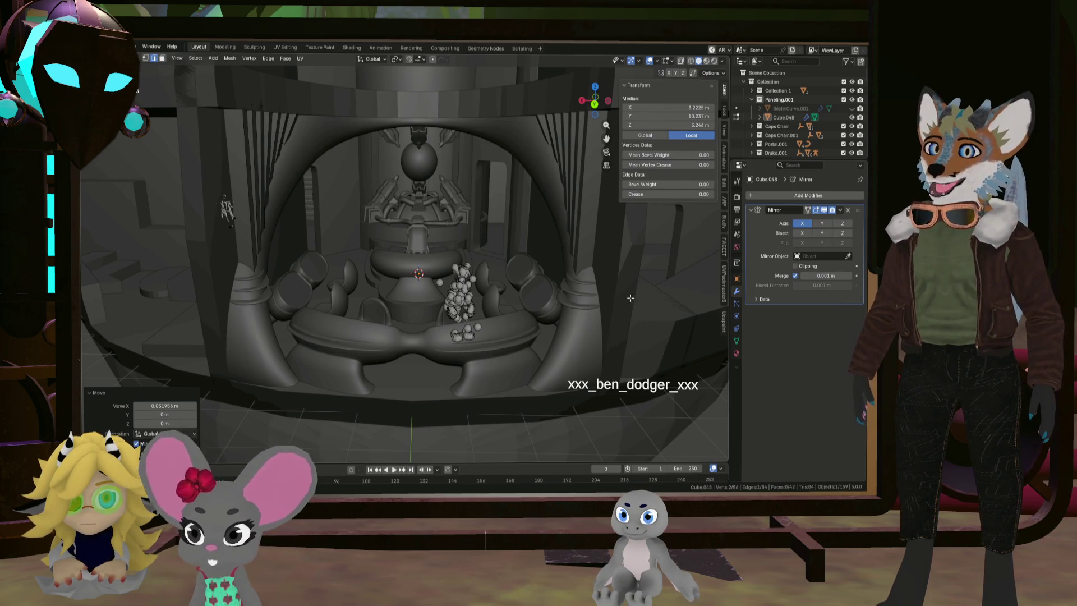
{"action": "scroll", "coordinate": [572, 289], "scroll_direction": "up", "scroll_amount": 5}
{"action": "mouse_move", "coordinate": [572, 288]}
{"action": "middle_mouse_down"}
{"action": "mouse_move", "coordinate": [270, 257]}
{"action": "mouse_move", "coordinate": [426, 259]}
{"action": "mouse_move", "coordinate": [533, 243]}
{"action": "middle_mouse_up"}
{"action": "scroll", "coordinate": [294, 256], "scroll_direction": "down", "scroll_amount": 3}
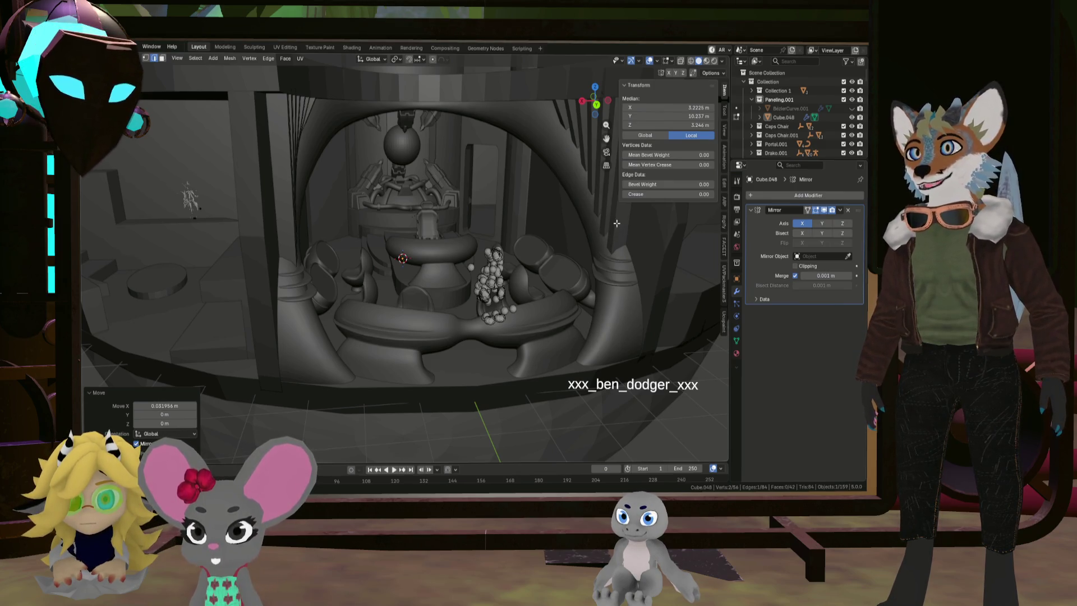
{"action": "middle_click_drag", "start_coordinate": [608, 230], "coordinate": [557, 217]}
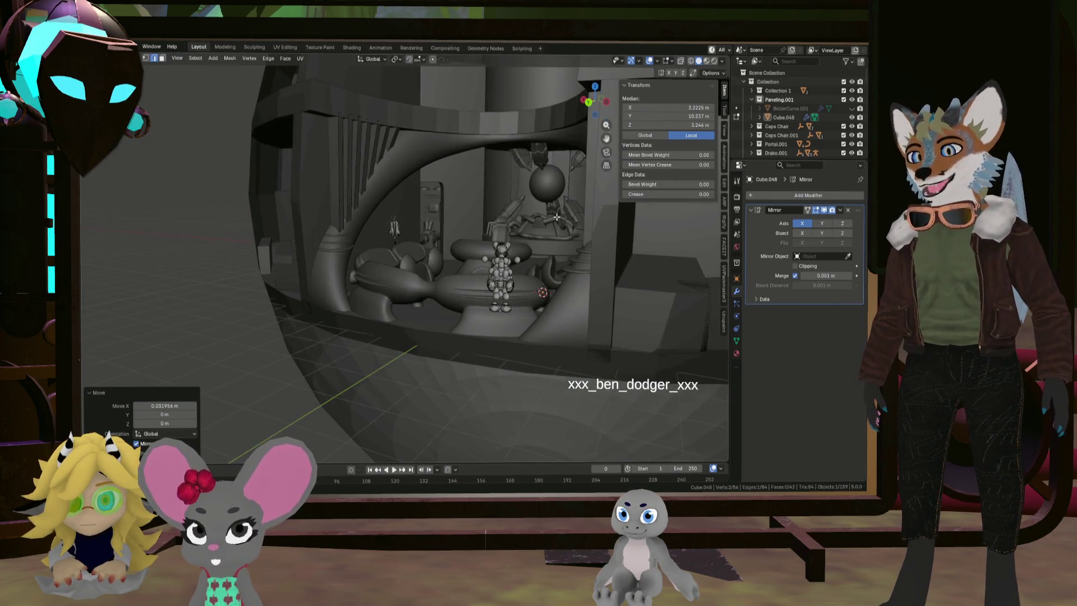
{"action": "mouse_move", "coordinate": [377, 224]}
{"action": "middle_mouse_down"}
{"action": "mouse_move", "coordinate": [362, 191]}
{"action": "mouse_move", "coordinate": [375, 176]}
{"action": "mouse_move", "coordinate": [356, 169]}
{"action": "middle_mouse_up"}
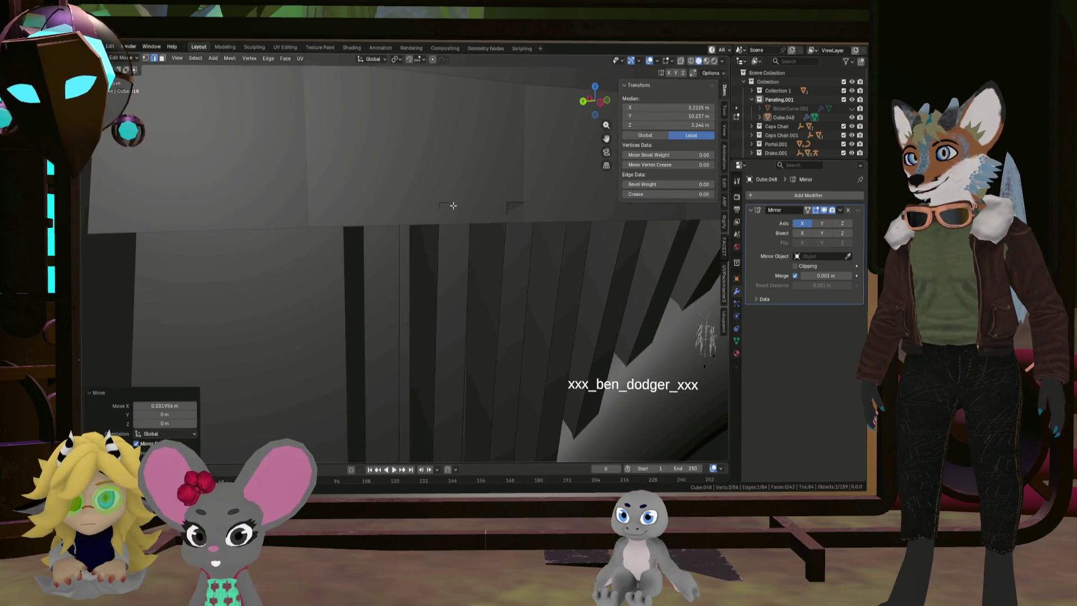
{"action": "middle_click_drag", "start_coordinate": [461, 207], "coordinate": [463, 213]}
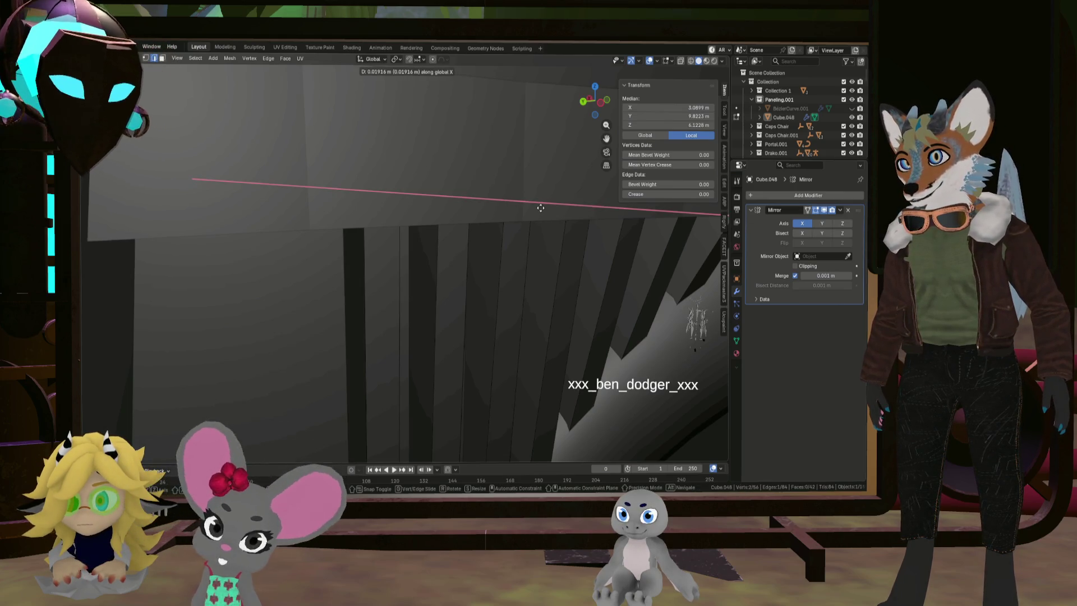
Shift Cube.048's panel bar vertices a further 0.006 m along global X and return to Object Mode
{"action": "mouse_move", "coordinate": [542, 242]}
{"action": "middle_mouse_down"}
{"action": "mouse_move", "coordinate": [573, 253]}
{"action": "mouse_move", "coordinate": [466, 245]}
{"action": "middle_mouse_up"}
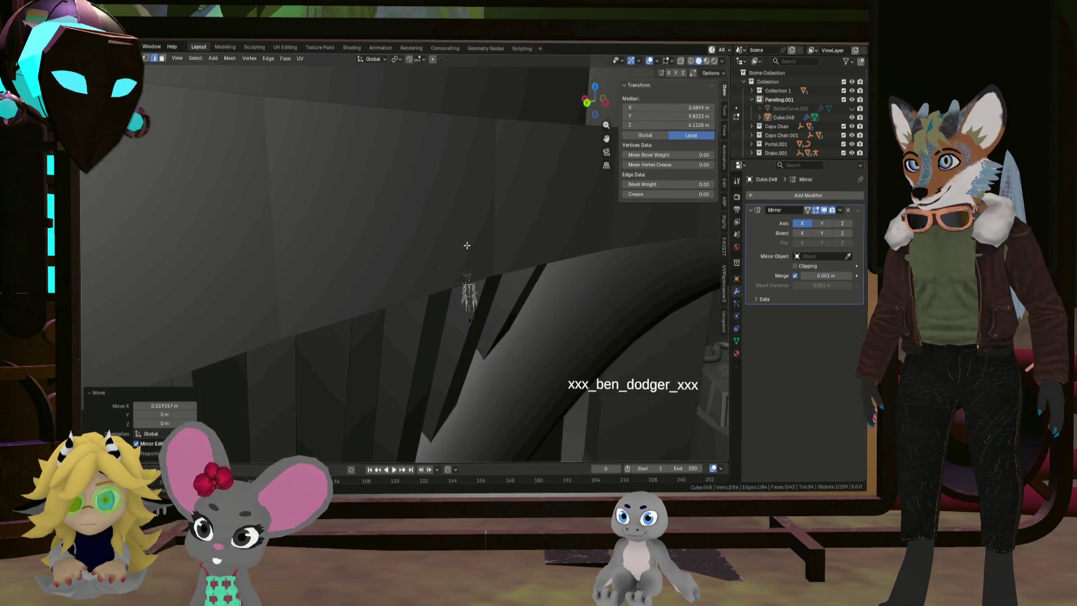
{"action": "left_click", "coordinate": [512, 273]}
{"action": "mouse_move", "coordinate": [512, 273]}
{"action": "middle_mouse_down"}
{"action": "mouse_move", "coordinate": [585, 290]}
{"action": "mouse_move", "coordinate": [513, 272]}
{"action": "mouse_move", "coordinate": [487, 282]}
{"action": "mouse_move", "coordinate": [505, 287]}
{"action": "middle_mouse_up"}
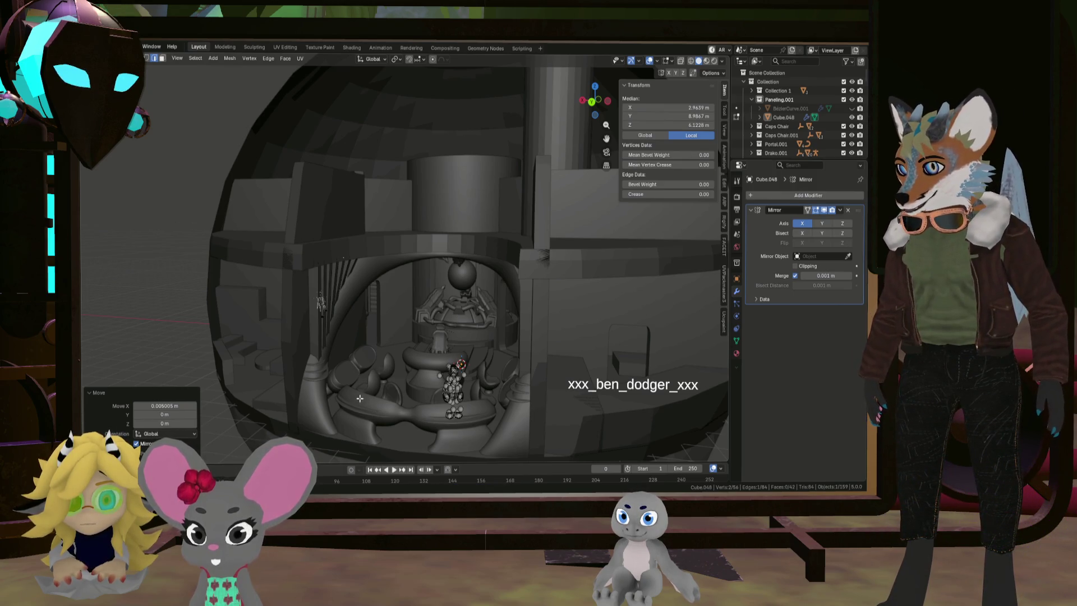
{"action": "scroll", "coordinate": [360, 397], "scroll_direction": "up", "scroll_amount": 4}
{"action": "middle_click_drag", "start_coordinate": [359, 398], "coordinate": [313, 331]}
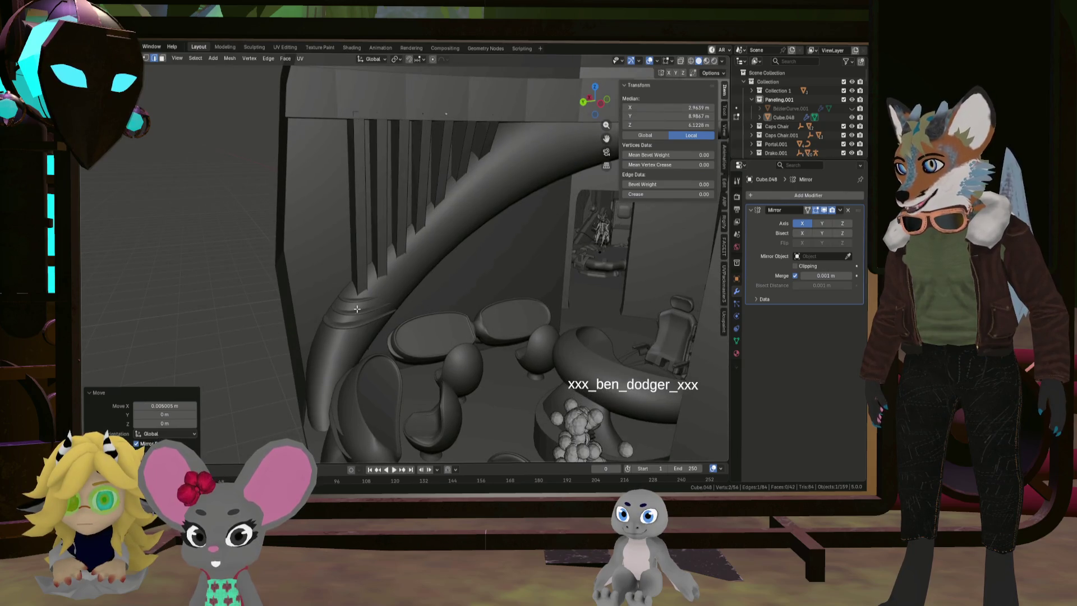
{"action": "key", "text": "Tab"}
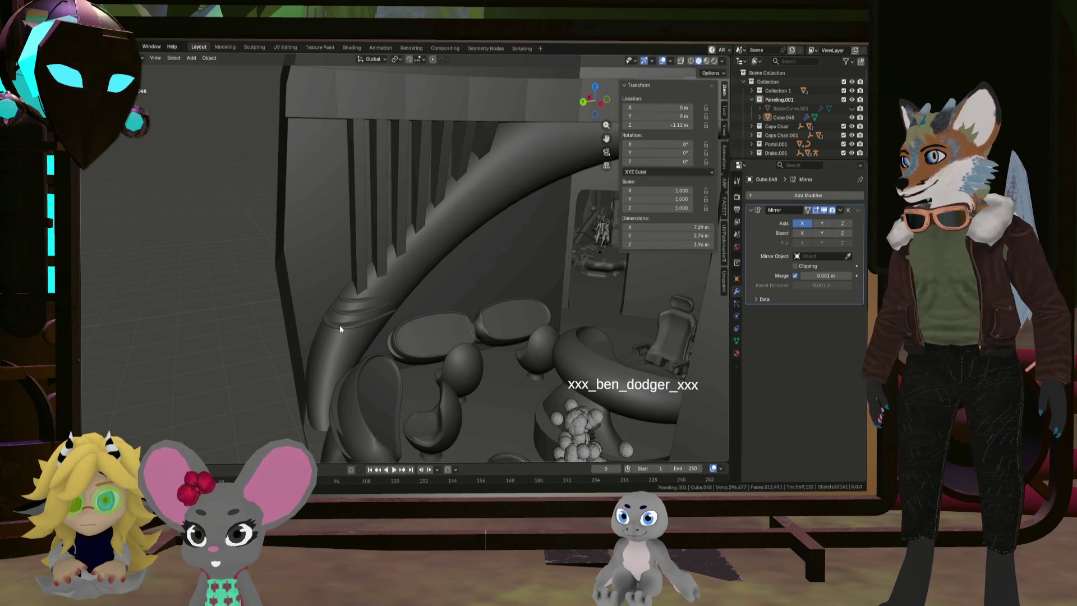
Lower Cube.047's crescent rib loops about 0.403 m along Z, then select Sphere.002
{"action": "left_click", "coordinate": [351, 318]}
{"action": "key", "text": "Tab"}
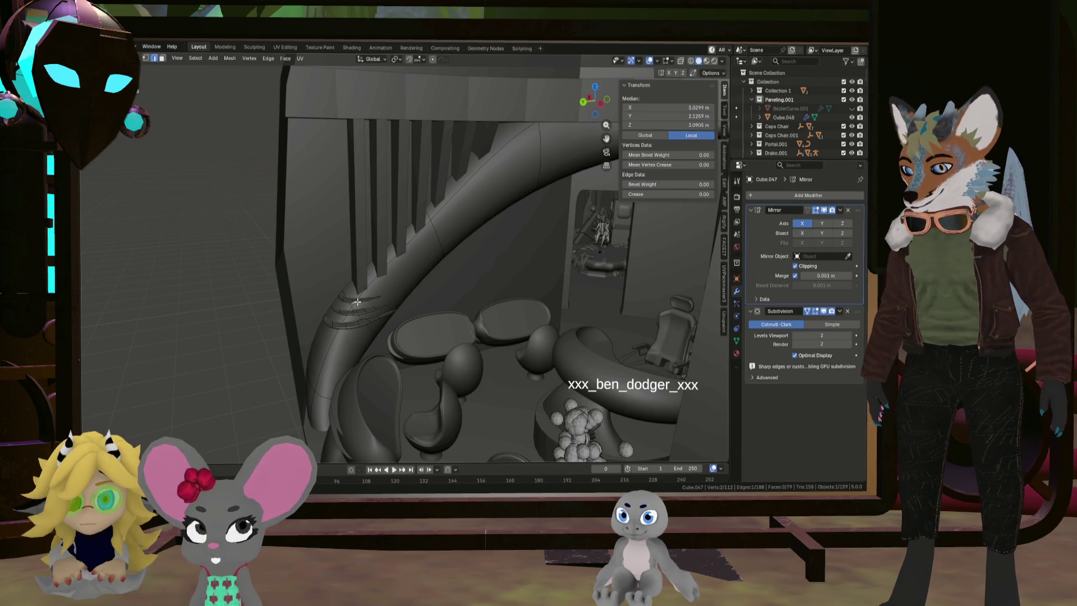
{"action": "scroll", "coordinate": [347, 325], "scroll_direction": "up", "scroll_amount": 3}
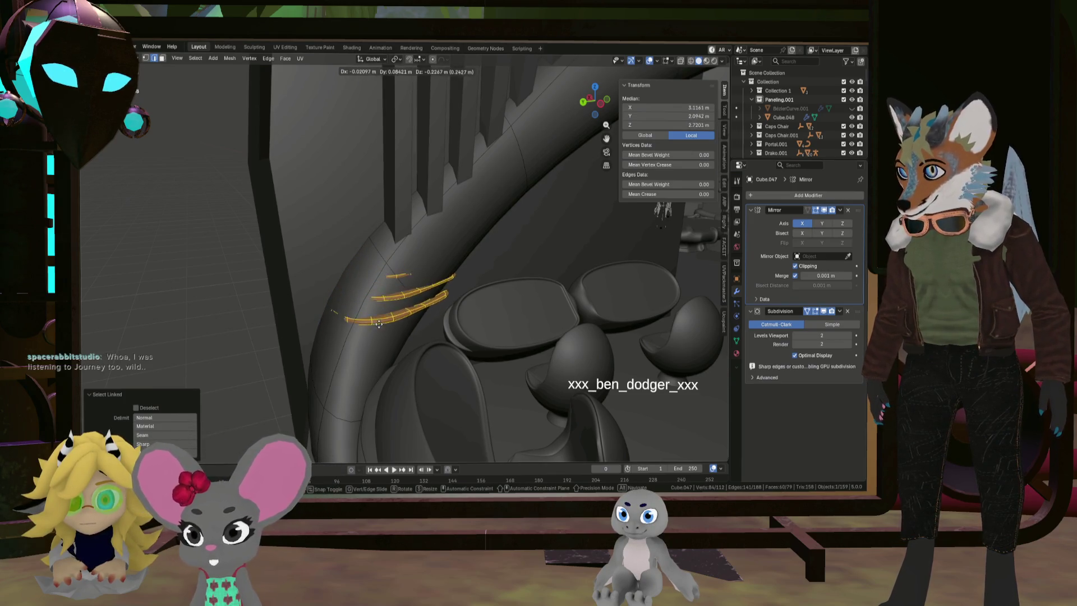
{"action": "mouse_move", "coordinate": [433, 304]}
{"action": "middle_mouse_down"}
{"action": "mouse_move", "coordinate": [516, 288]}
{"action": "mouse_move", "coordinate": [451, 328]}
{"action": "middle_mouse_up"}
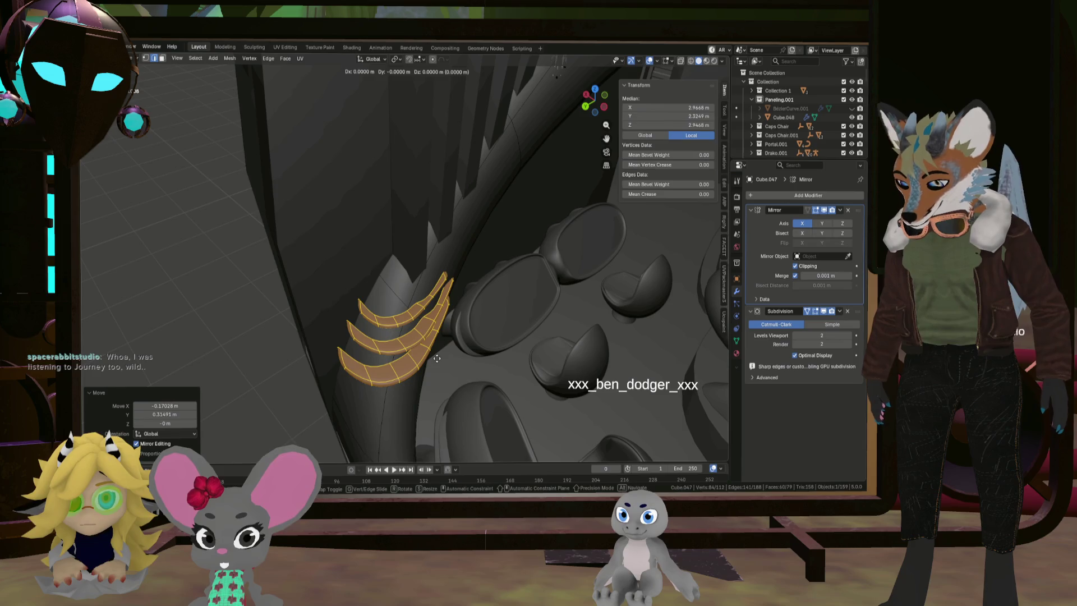
{"action": "mouse_move", "coordinate": [422, 389]}
{"action": "middle_mouse_down"}
{"action": "mouse_move", "coordinate": [381, 364]}
{"action": "mouse_move", "coordinate": [405, 408]}
{"action": "mouse_move", "coordinate": [371, 388]}
{"action": "mouse_move", "coordinate": [345, 391]}
{"action": "mouse_move", "coordinate": [443, 331]}
{"action": "mouse_move", "coordinate": [455, 310]}
{"action": "middle_mouse_up"}
{"action": "scroll", "coordinate": [345, 391], "scroll_direction": "down", "scroll_amount": 5}
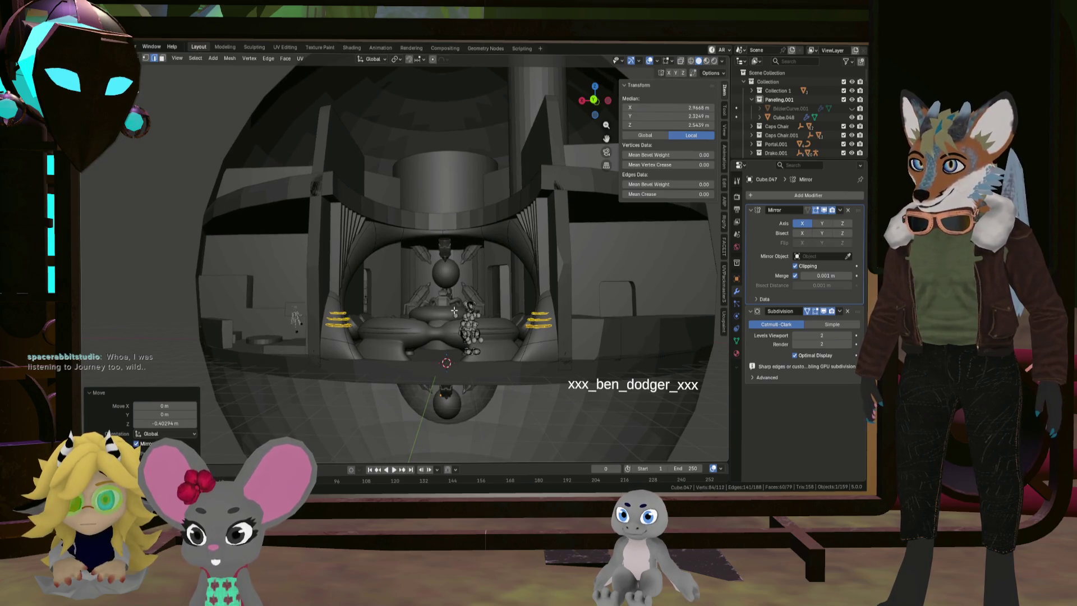
{"action": "left_click", "coordinate": [509, 422]}
{"action": "scroll", "coordinate": [509, 439], "scroll_direction": "up", "scroll_amount": 3}
{"action": "mouse_move", "coordinate": [510, 425]}
{"action": "middle_mouse_down"}
{"action": "mouse_move", "coordinate": [480, 410]}
{"action": "mouse_move", "coordinate": [431, 412]}
{"action": "mouse_move", "coordinate": [547, 407]}
{"action": "mouse_move", "coordinate": [491, 399]}
{"action": "mouse_move", "coordinate": [478, 415]}
{"action": "mouse_move", "coordinate": [485, 404]}
{"action": "mouse_move", "coordinate": [459, 413]}
{"action": "mouse_move", "coordinate": [433, 402]}
{"action": "mouse_move", "coordinate": [443, 408]}
{"action": "middle_mouse_up"}
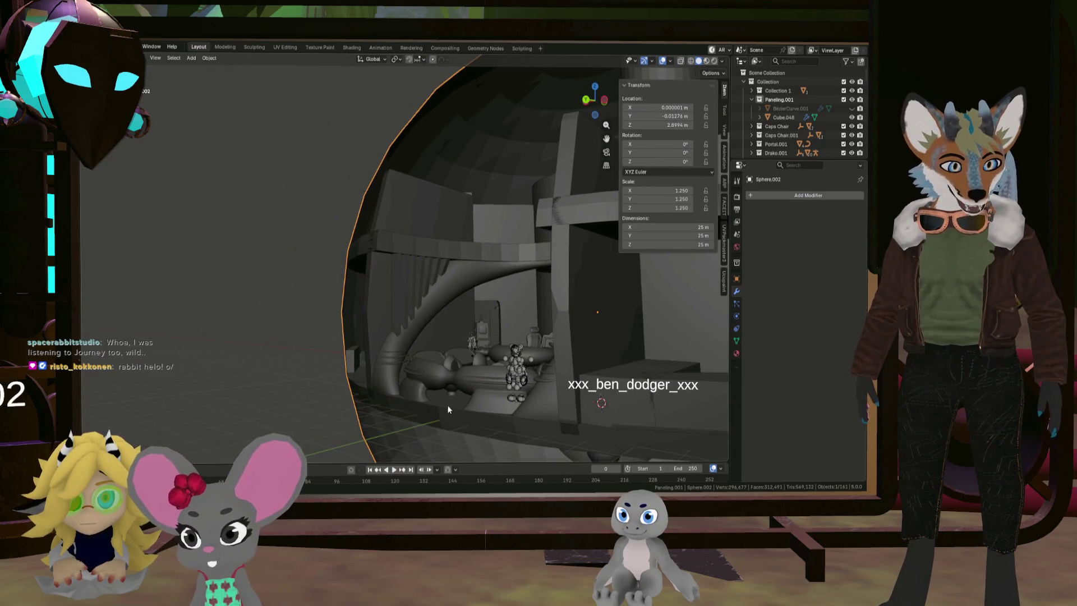
Deselect all vertices on the arch Cube.047, leave its Edit Mode, and select Sphere.002
{"action": "scroll", "coordinate": [417, 376], "scroll_direction": "up", "scroll_amount": 5}
{"action": "mouse_move", "coordinate": [395, 376]}
{"action": "middle_mouse_down"}
{"action": "mouse_move", "coordinate": [436, 383]}
{"action": "mouse_move", "coordinate": [404, 365]}
{"action": "mouse_move", "coordinate": [451, 370]}
{"action": "middle_mouse_up"}
{"action": "left_click", "coordinate": [450, 365]}
{"action": "key", "text": "Tab"}
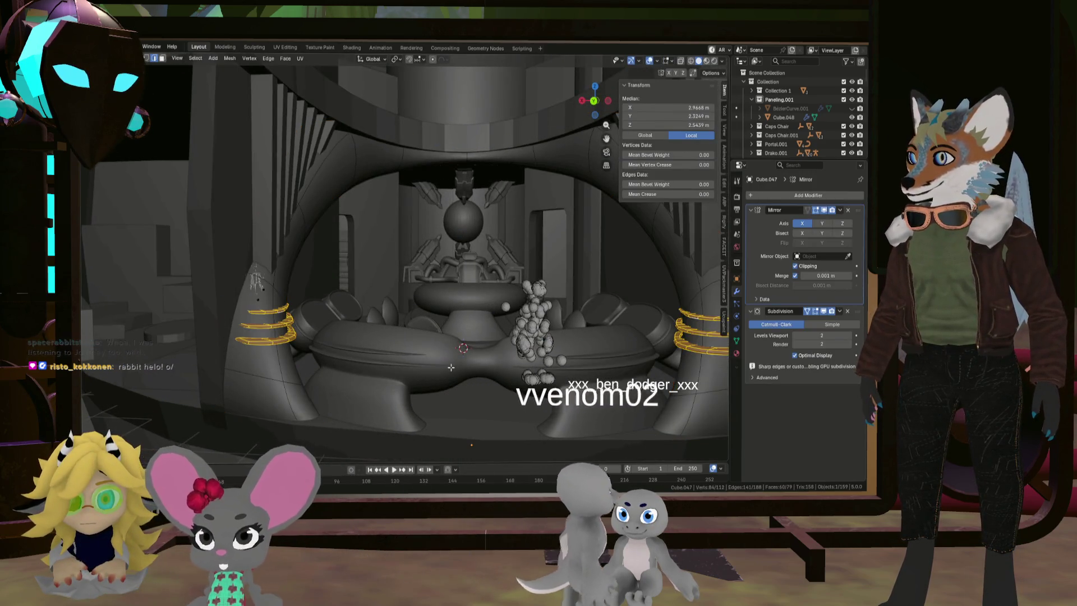
{"action": "mouse_move", "coordinate": [403, 345]}
{"action": "middle_mouse_down"}
{"action": "mouse_move", "coordinate": [439, 384]}
{"action": "mouse_move", "coordinate": [446, 361]}
{"action": "mouse_move", "coordinate": [477, 400]}
{"action": "mouse_move", "coordinate": [499, 372]}
{"action": "mouse_move", "coordinate": [469, 390]}
{"action": "middle_mouse_up"}
{"action": "key", "text": "alt+a"}
{"action": "key", "text": "Tab"}
{"action": "left_click", "coordinate": [643, 412]}
Orbit around the domed chamber reviewing the arch, consoles and chairs, then bring up F3 search
{"action": "scroll", "coordinate": [507, 389], "scroll_direction": "up", "scroll_amount": 3}
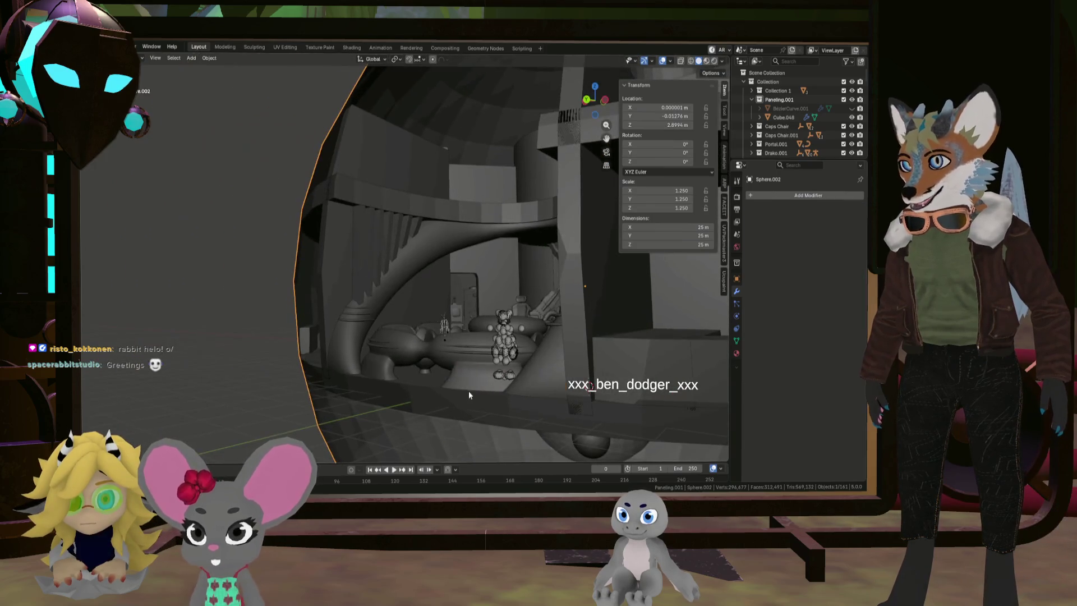
{"action": "middle_click_drag", "start_coordinate": [403, 354], "coordinate": [438, 373]}
{"action": "middle_click_drag", "start_coordinate": [336, 341], "coordinate": [388, 338]}
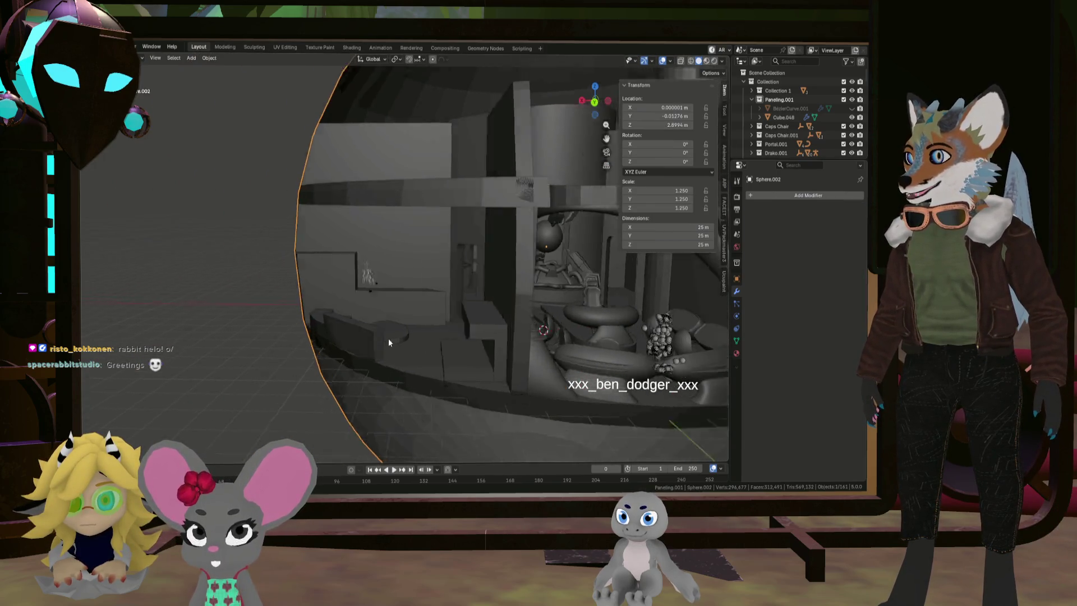
{"action": "scroll", "coordinate": [428, 338], "scroll_direction": "down", "scroll_amount": 5}
{"action": "mouse_move", "coordinate": [294, 327]}
{"action": "middle_mouse_down"}
{"action": "mouse_move", "coordinate": [342, 364]}
{"action": "mouse_move", "coordinate": [257, 392]}
{"action": "mouse_move", "coordinate": [401, 375]}
{"action": "mouse_move", "coordinate": [394, 315]}
{"action": "mouse_move", "coordinate": [424, 330]}
{"action": "mouse_move", "coordinate": [439, 315]}
{"action": "mouse_move", "coordinate": [429, 334]}
{"action": "mouse_move", "coordinate": [407, 313]}
{"action": "mouse_move", "coordinate": [379, 322]}
{"action": "mouse_move", "coordinate": [402, 342]}
{"action": "middle_mouse_up"}
{"action": "scroll", "coordinate": [389, 371], "scroll_direction": "up", "scroll_amount": 3}
{"action": "scroll", "coordinate": [423, 331], "scroll_direction": "down", "scroll_amount": 2}
{"action": "scroll", "coordinate": [425, 342], "scroll_direction": "up", "scroll_amount": 8}
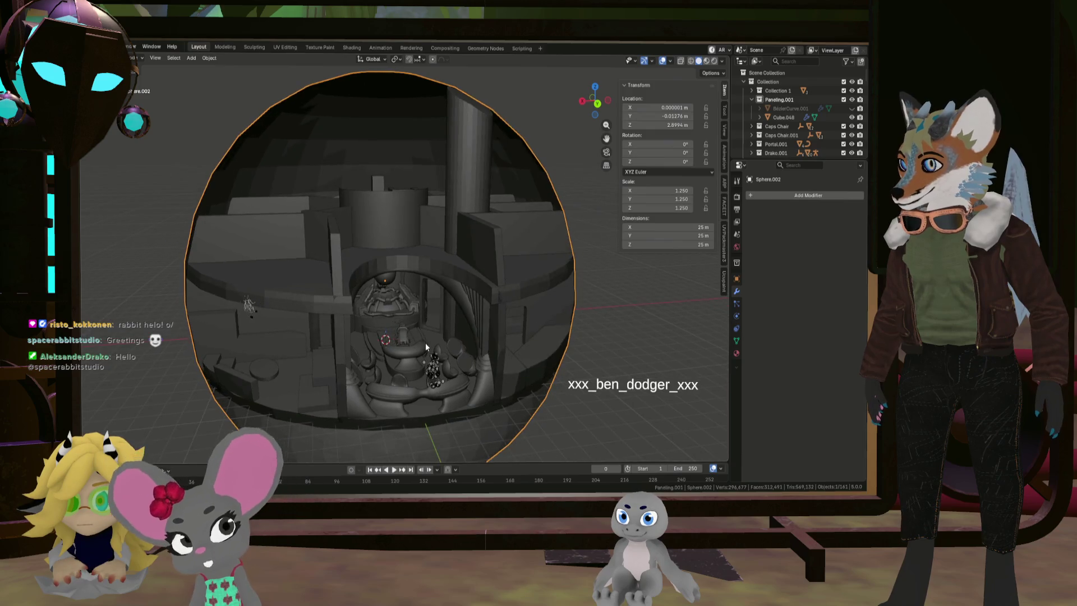
{"action": "mouse_move", "coordinate": [382, 341]}
{"action": "middle_mouse_down"}
{"action": "mouse_move", "coordinate": [366, 382]}
{"action": "mouse_move", "coordinate": [332, 392]}
{"action": "mouse_move", "coordinate": [387, 353]}
{"action": "mouse_move", "coordinate": [318, 321]}
{"action": "mouse_move", "coordinate": [326, 346]}
{"action": "middle_mouse_up"}
{"action": "scroll", "coordinate": [387, 353], "scroll_direction": "up", "scroll_amount": 6}
{"action": "scroll", "coordinate": [318, 321], "scroll_direction": "down", "scroll_amount": 10}
{"action": "scroll", "coordinate": [314, 331], "scroll_direction": "up", "scroll_amount": 10}
{"action": "key", "text": "F3"}
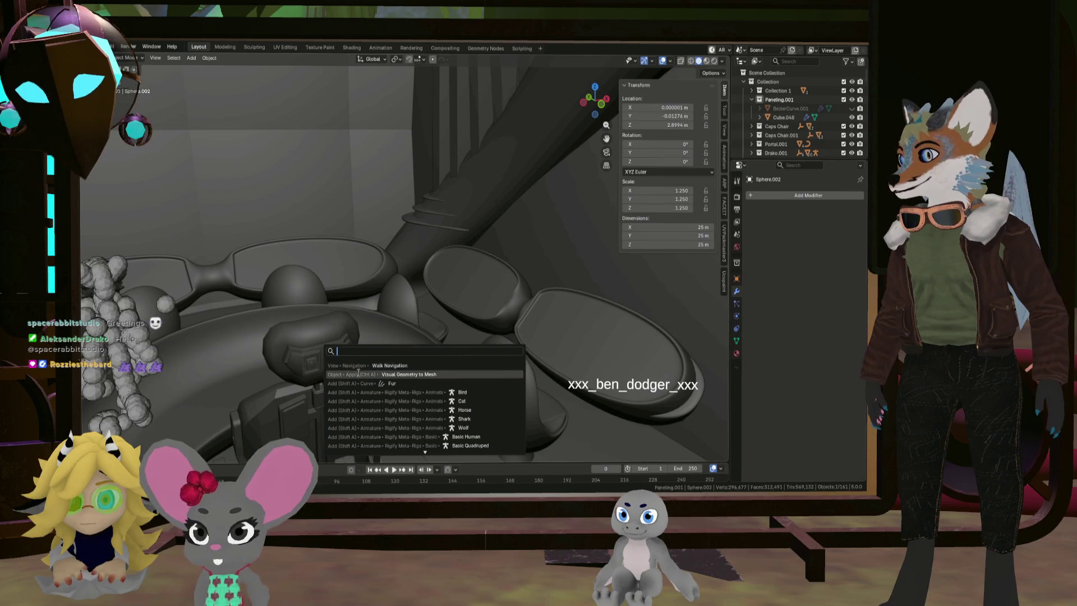
Start Walk Navigation and walk with W/S past the chairs, staircase and wall-panel bars
{"action": "left_click", "coordinate": [359, 365]}
{"action": "key", "text": "s"}
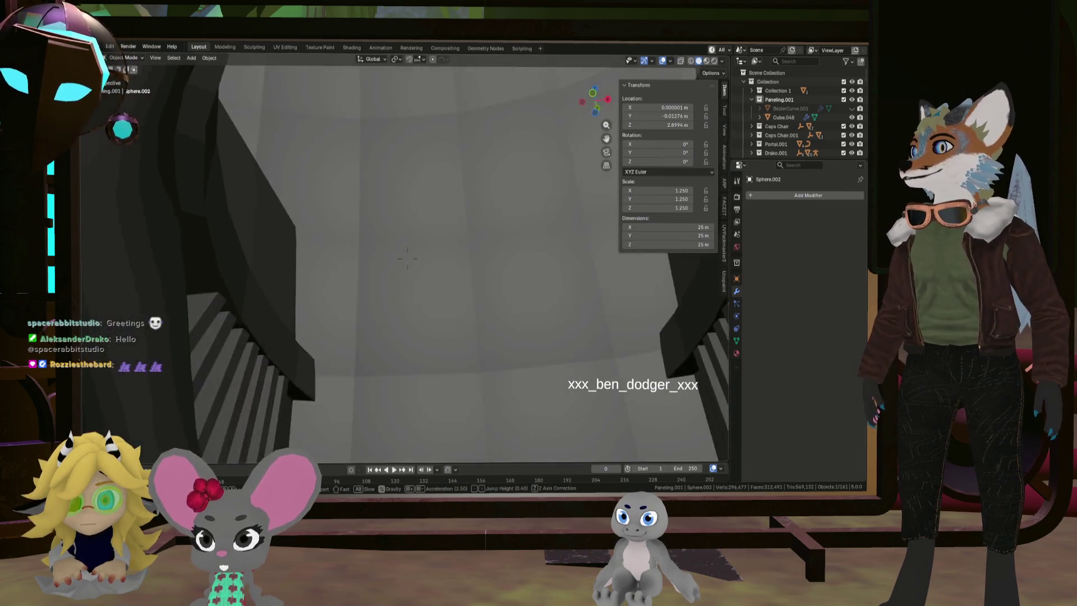
{"action": "key", "text": "w"}
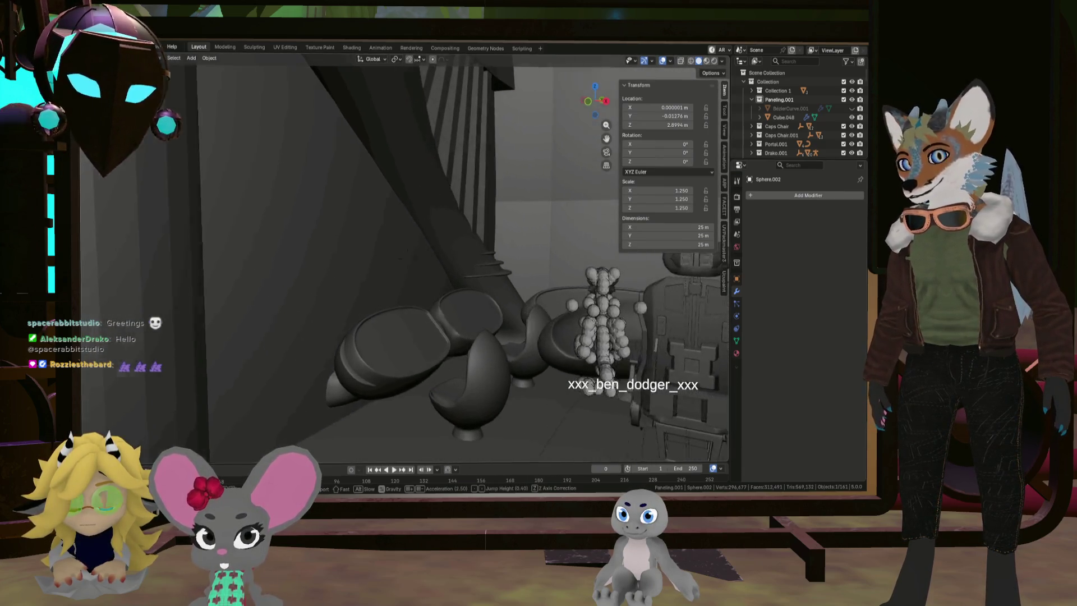
{"action": "key", "text": "w"}
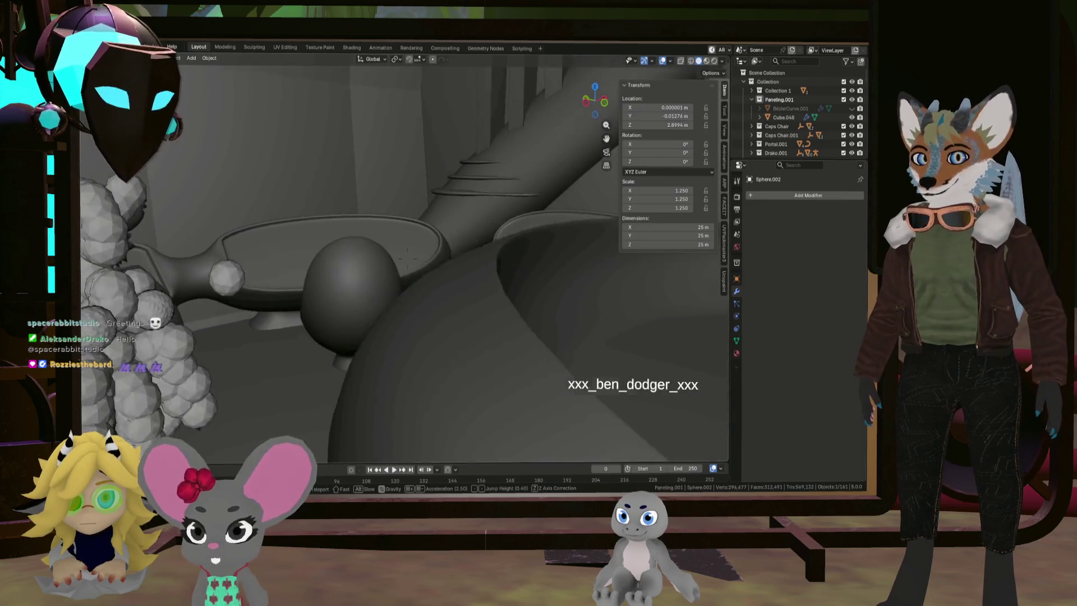
{"action": "key", "text": "s"}
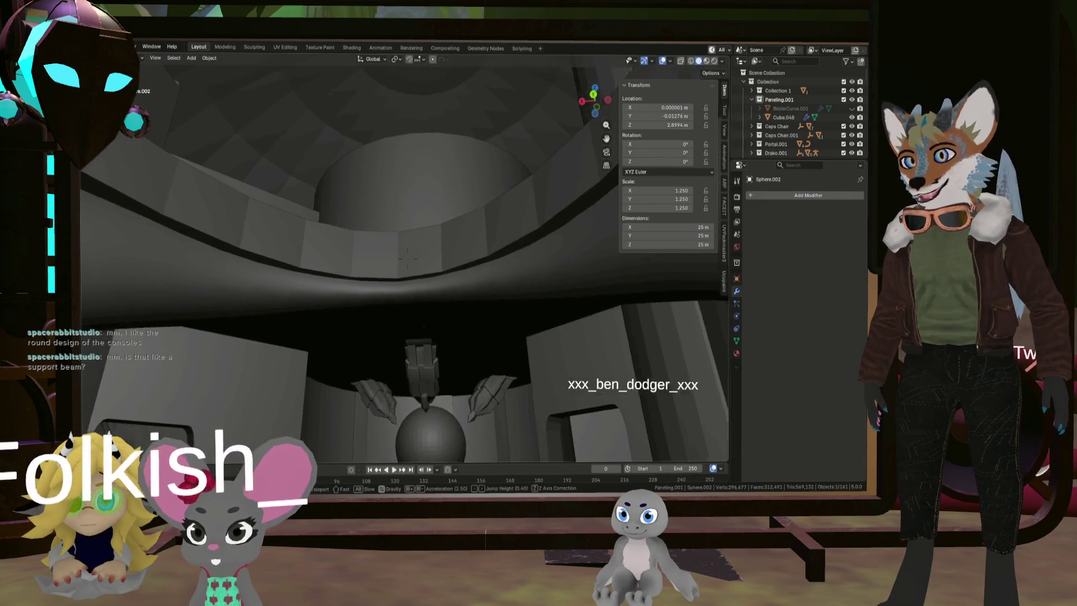
{"action": "key", "text": "w"}
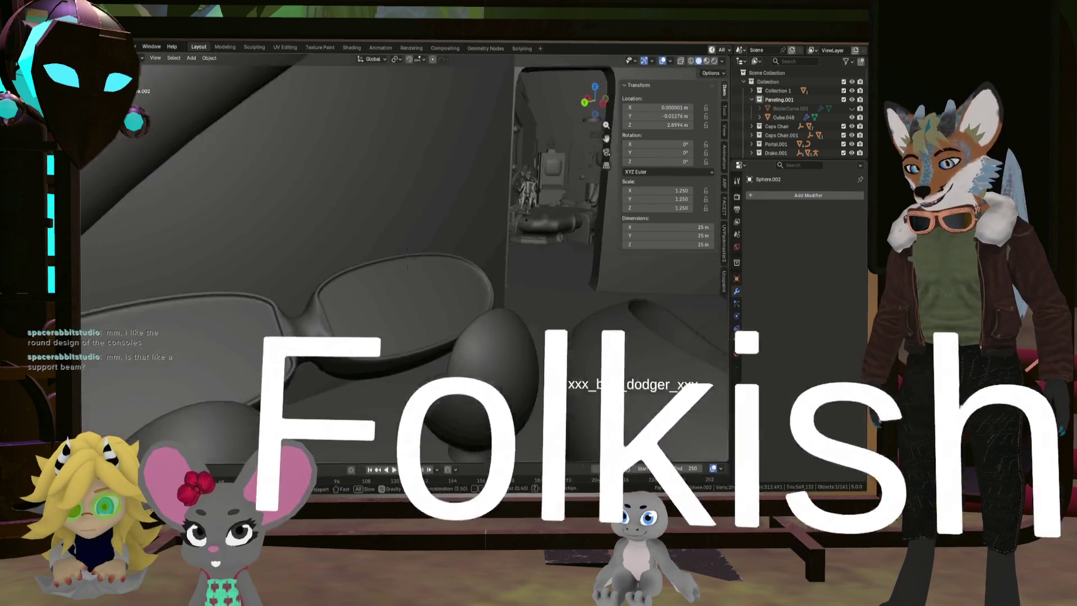
{"action": "key", "text": "w"}
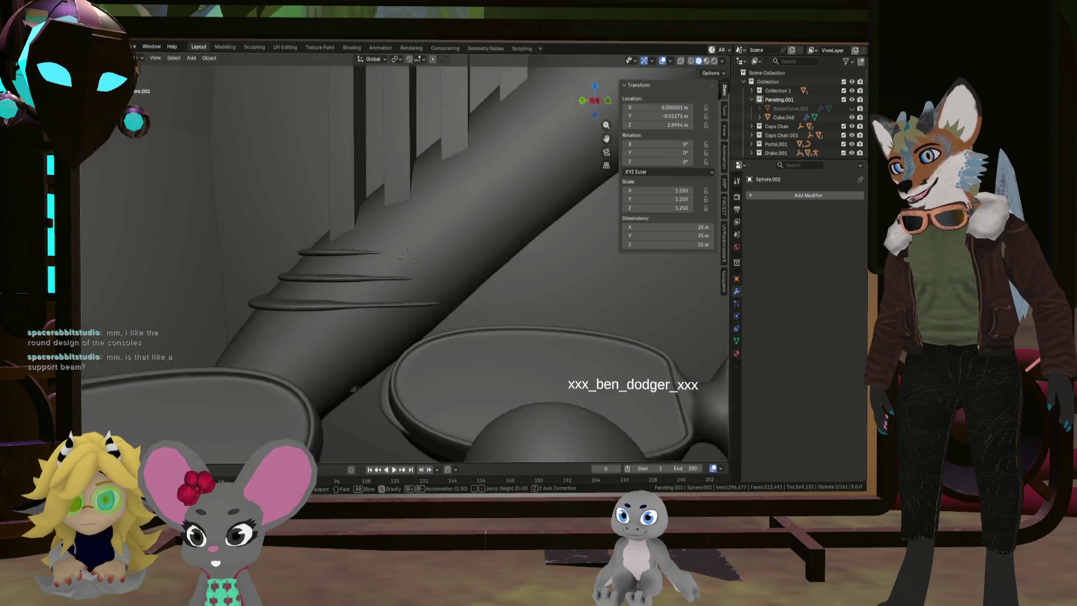
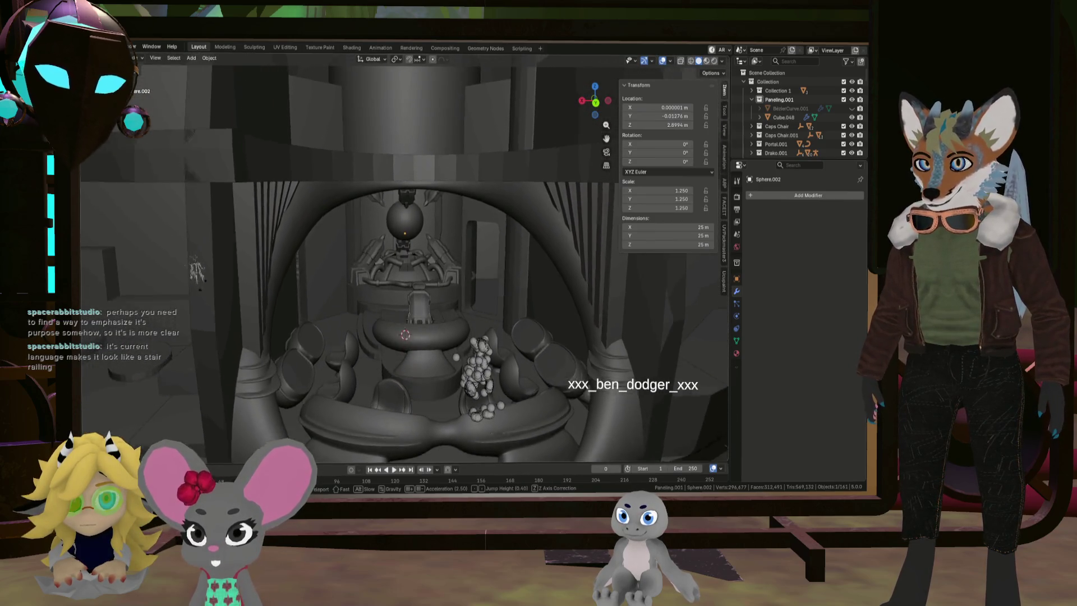
Walk through the chamber to inspect the arch, pillars, seats and sphere machine, then orbit outside
{"action": "key", "text": "w"}
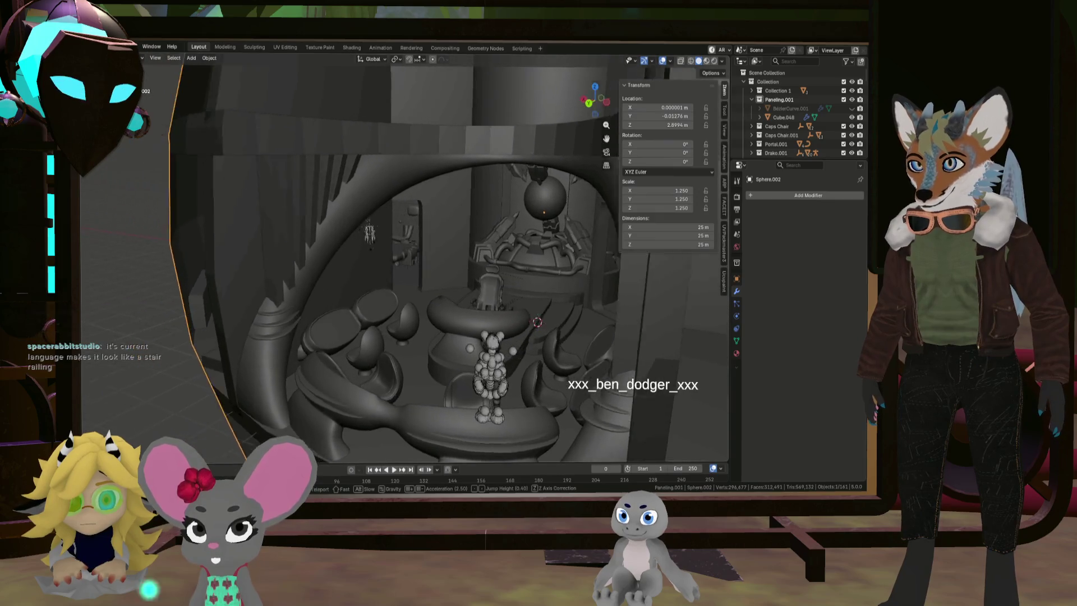
{"action": "key", "text": "d"}
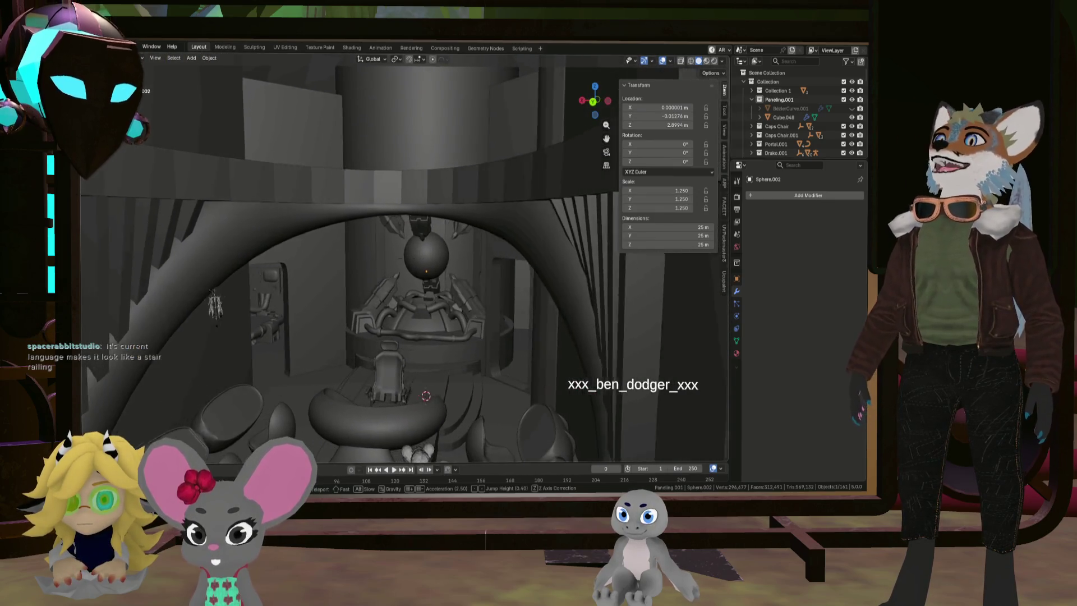
{"action": "key", "text": "d"}
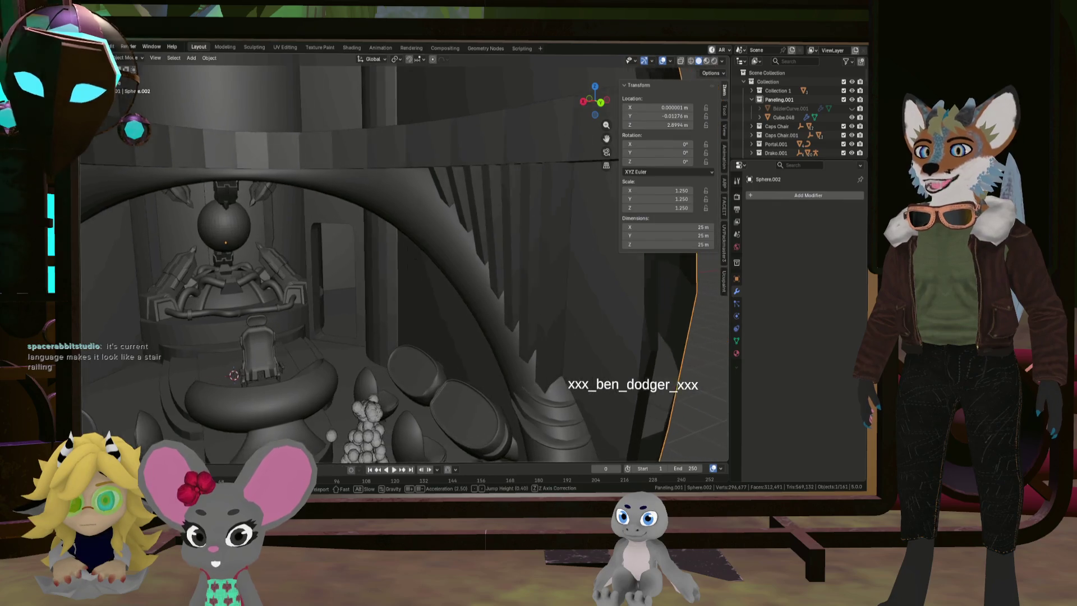
{"action": "key", "text": "a"}
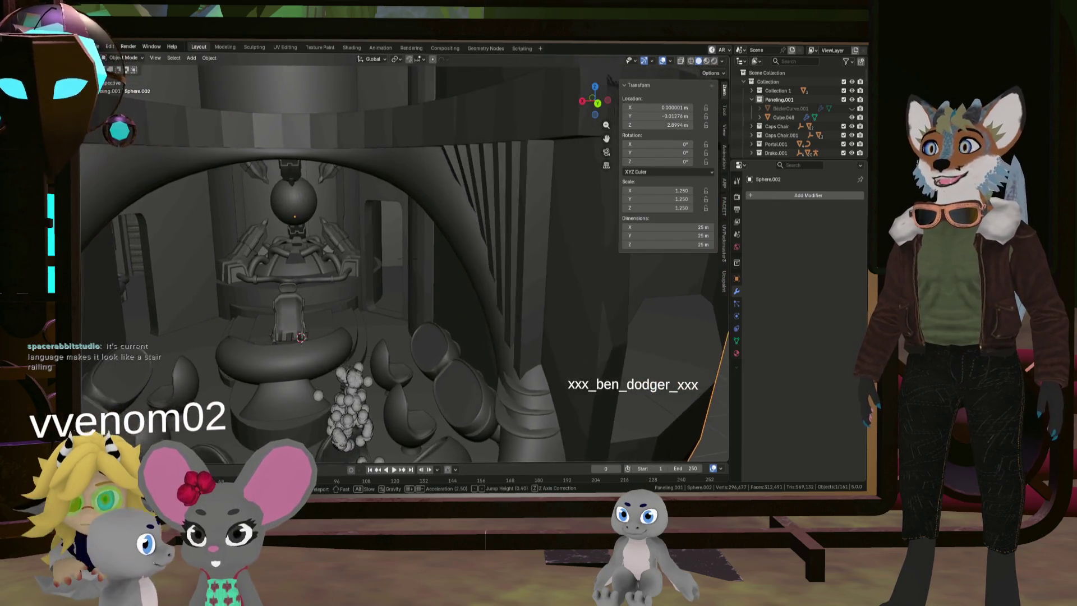
{"action": "key", "text": "d"}
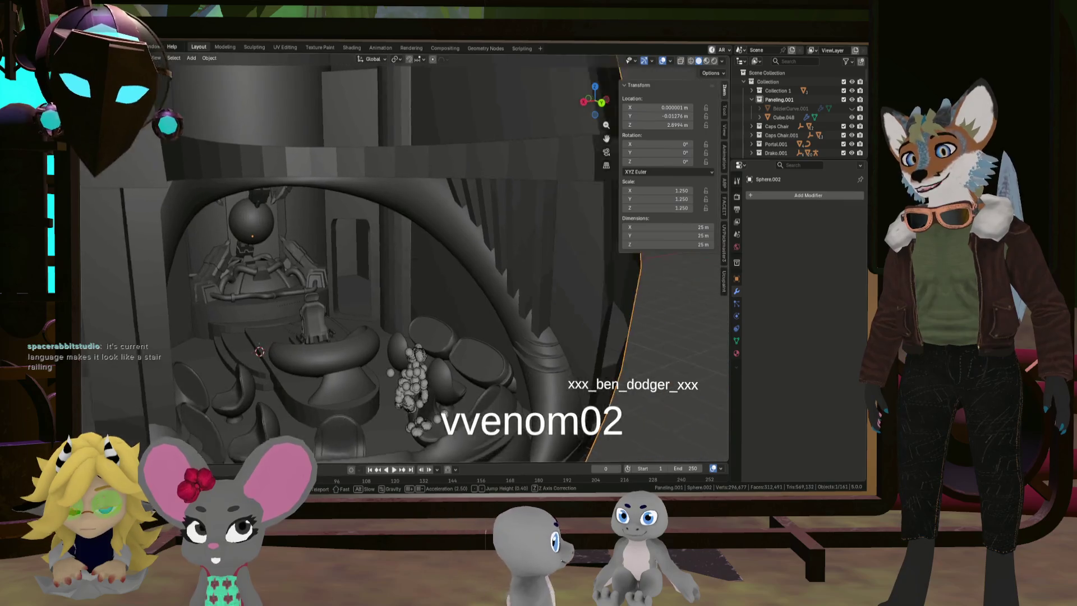
{"action": "key", "text": "d"}
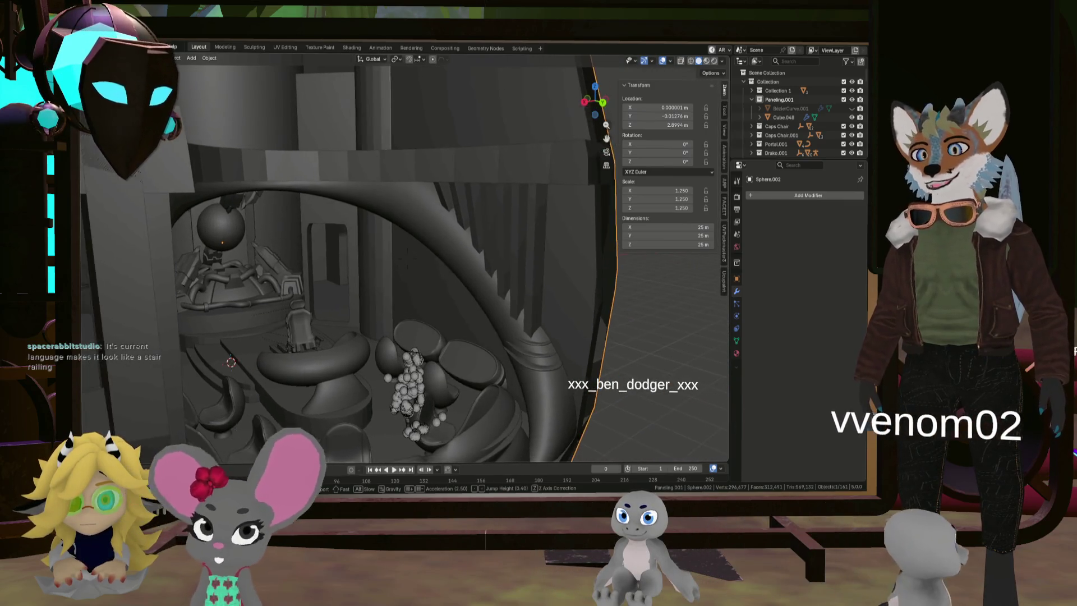
{"action": "key", "text": "a"}
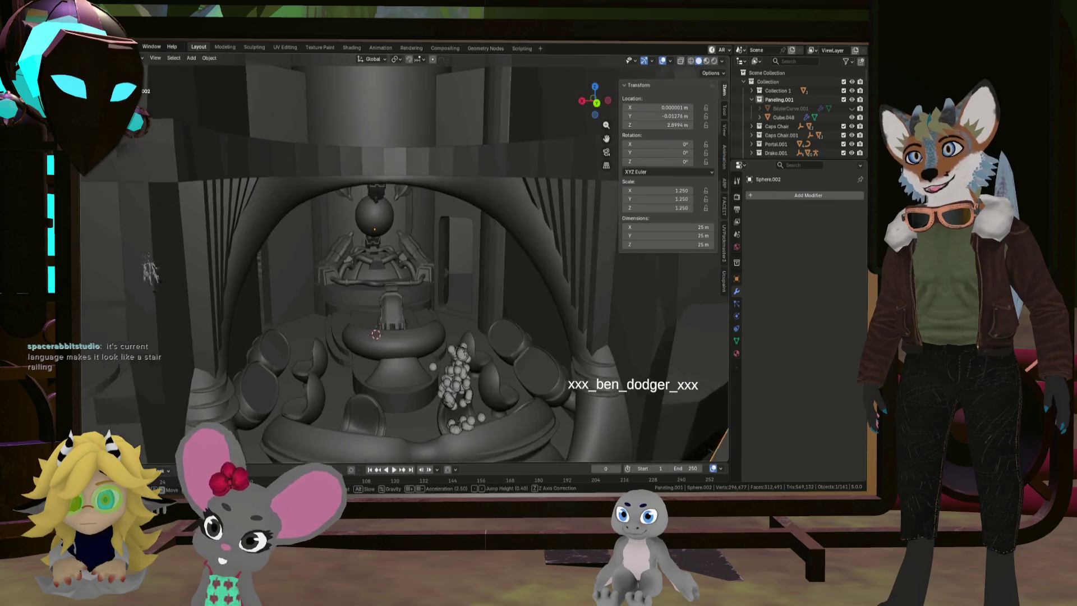
{"action": "key", "text": "w"}
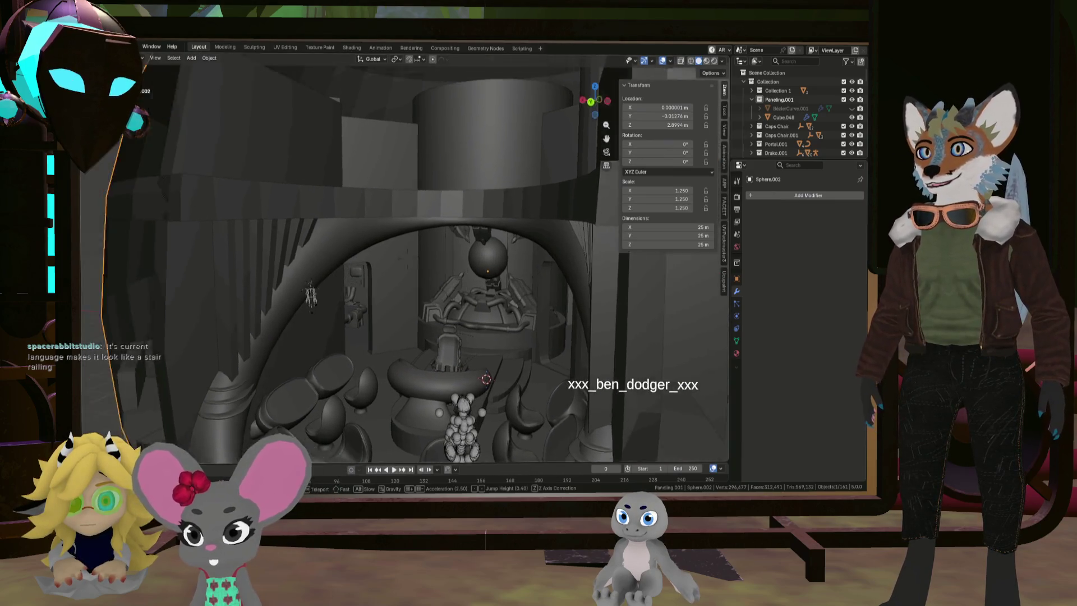
{"action": "key", "text": "w"}
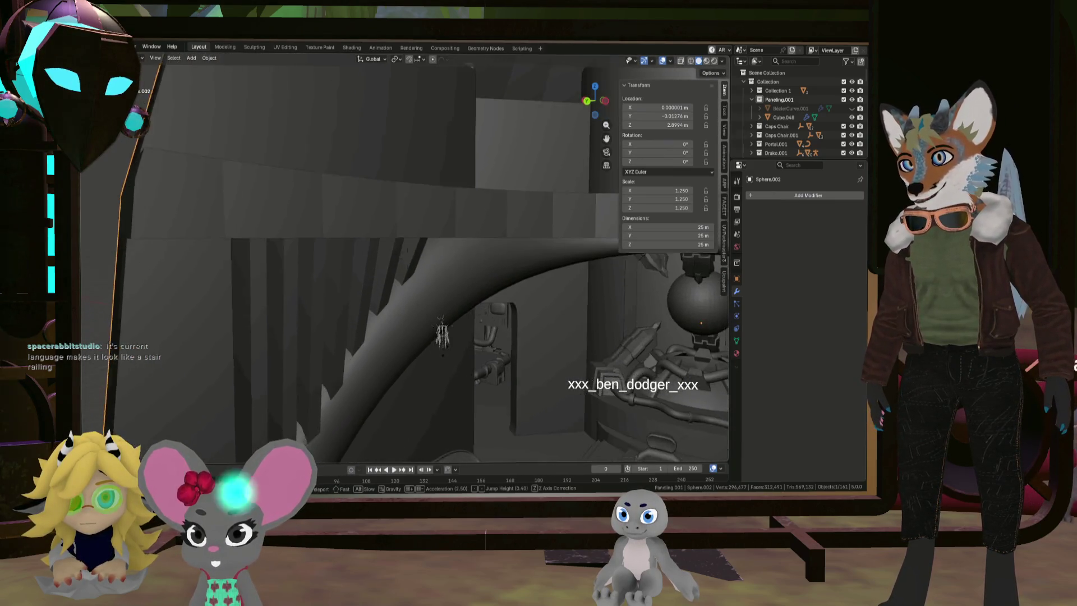
{"action": "key", "text": "w"}
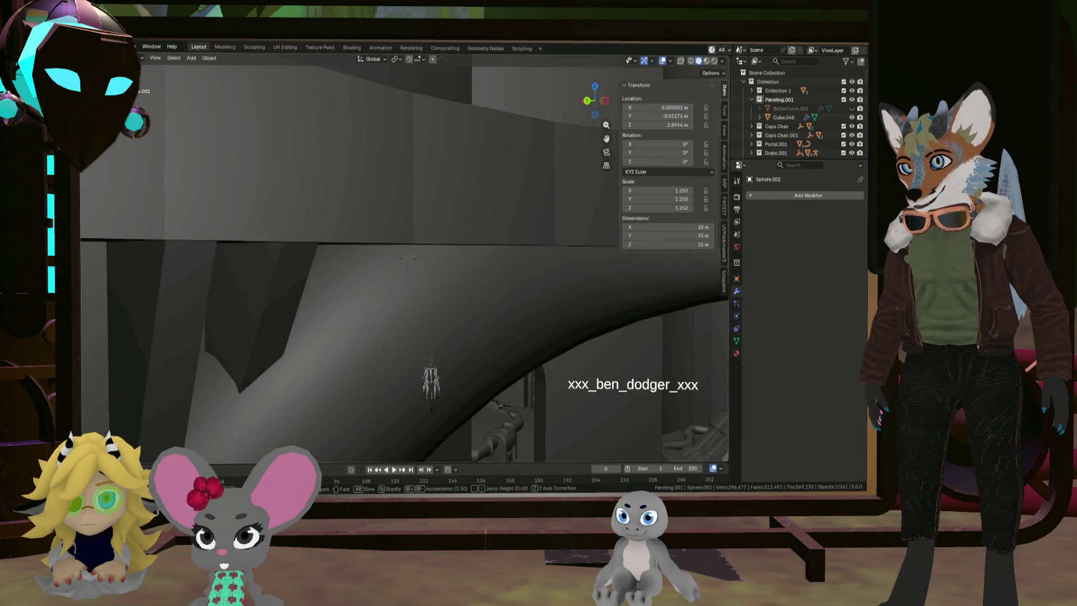
{"action": "key", "text": "s"}
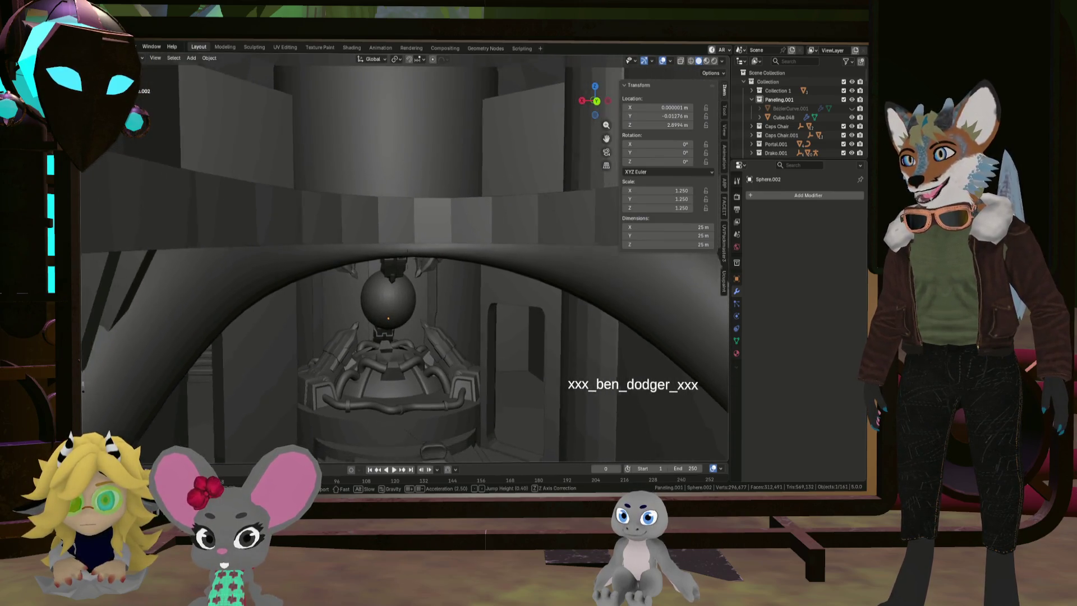
{"action": "key", "text": "a"}
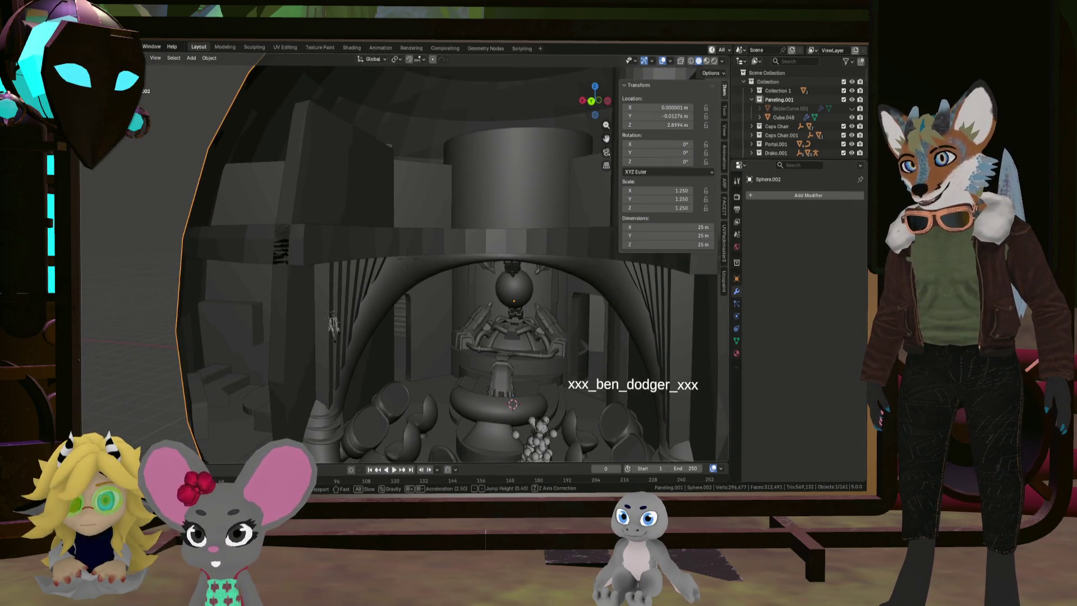
{"action": "key", "text": "w"}
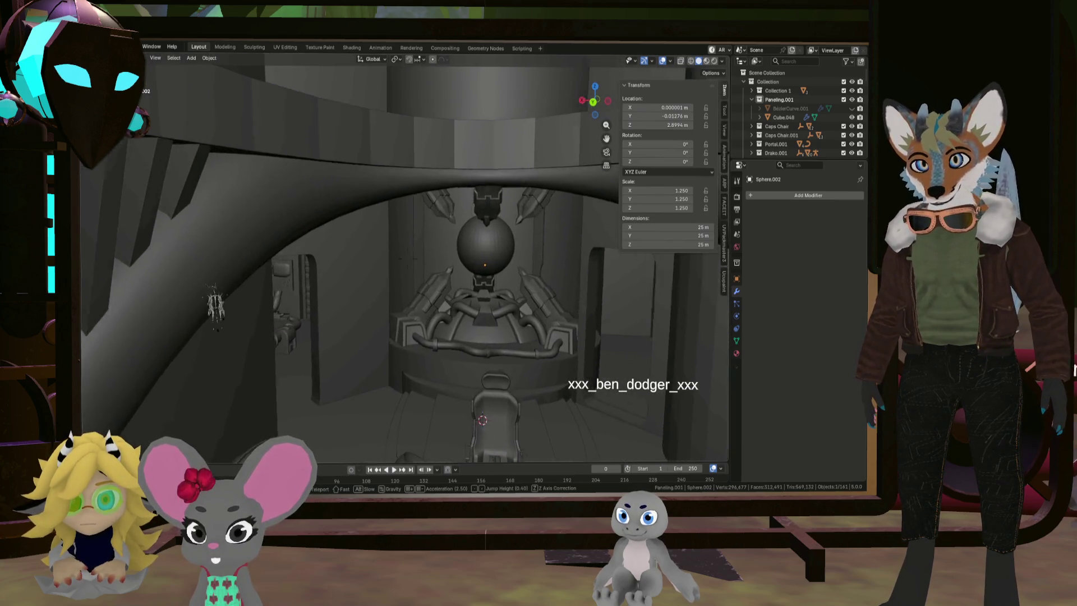
{"action": "key", "text": "w"}
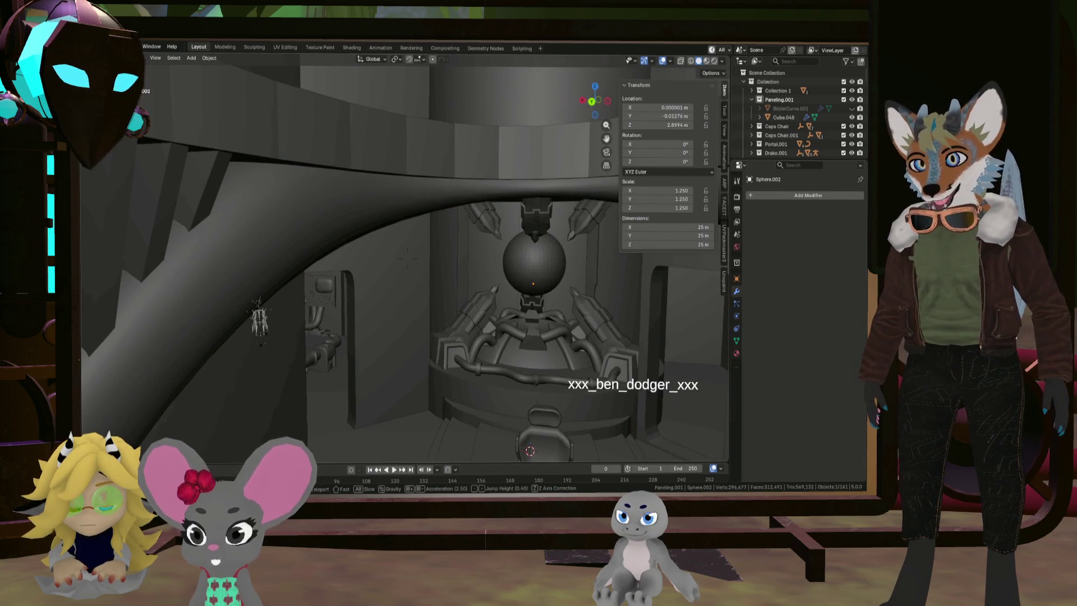
{"action": "key", "text": "d"}
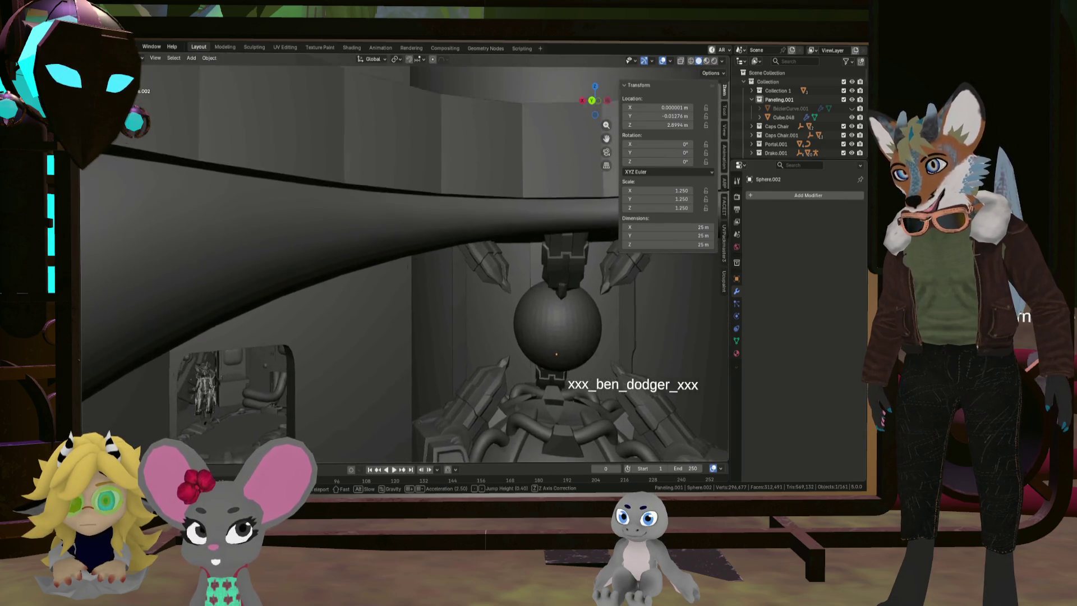
{"action": "key", "text": "w"}
{"action": "key", "text": "w"}
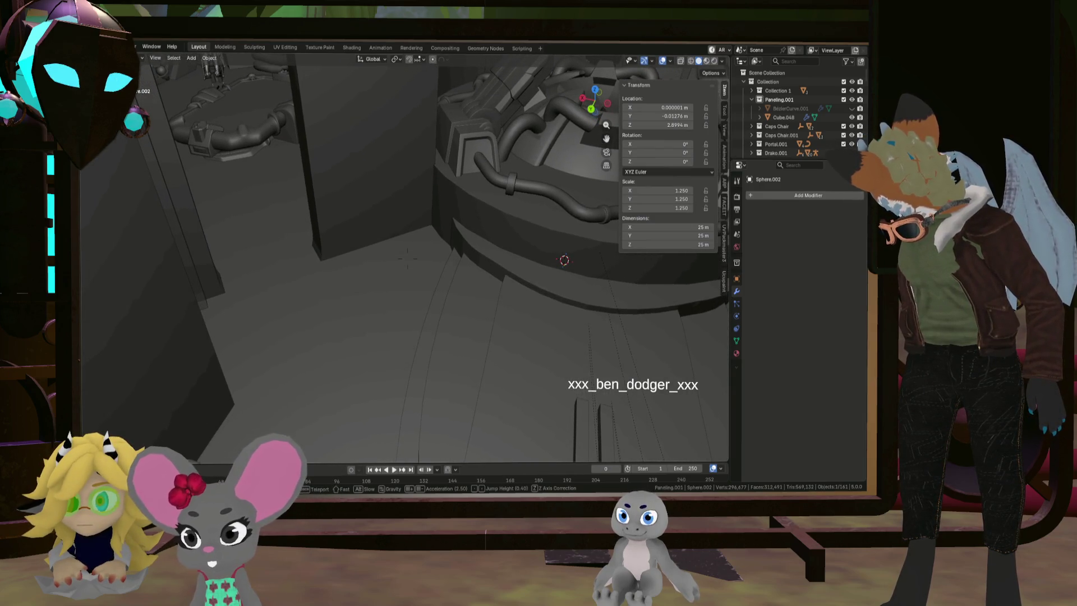
{"action": "key", "text": "s"}
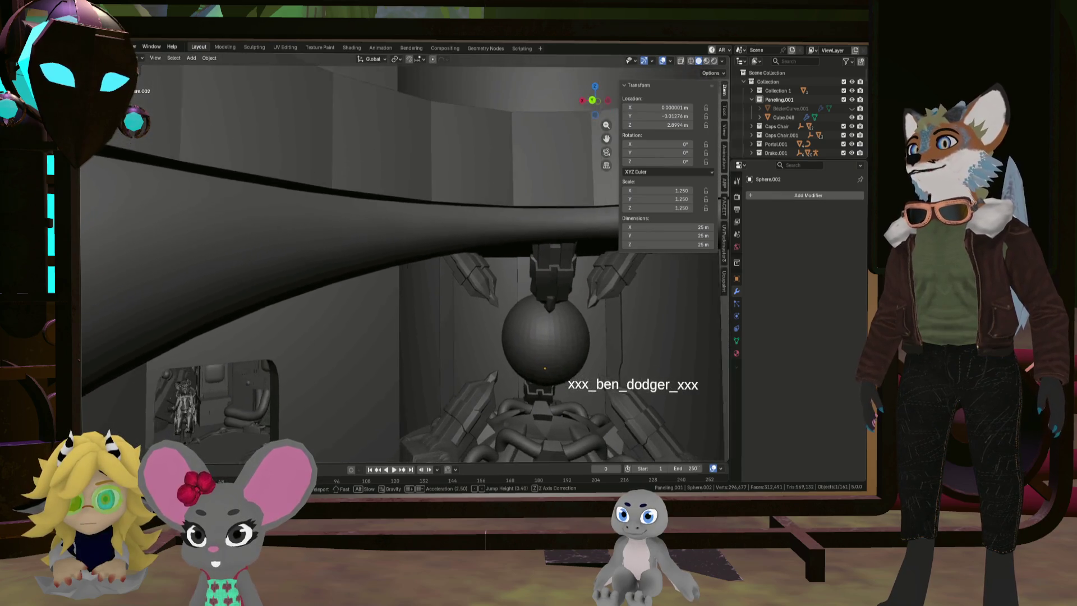
{"action": "key", "text": "s"}
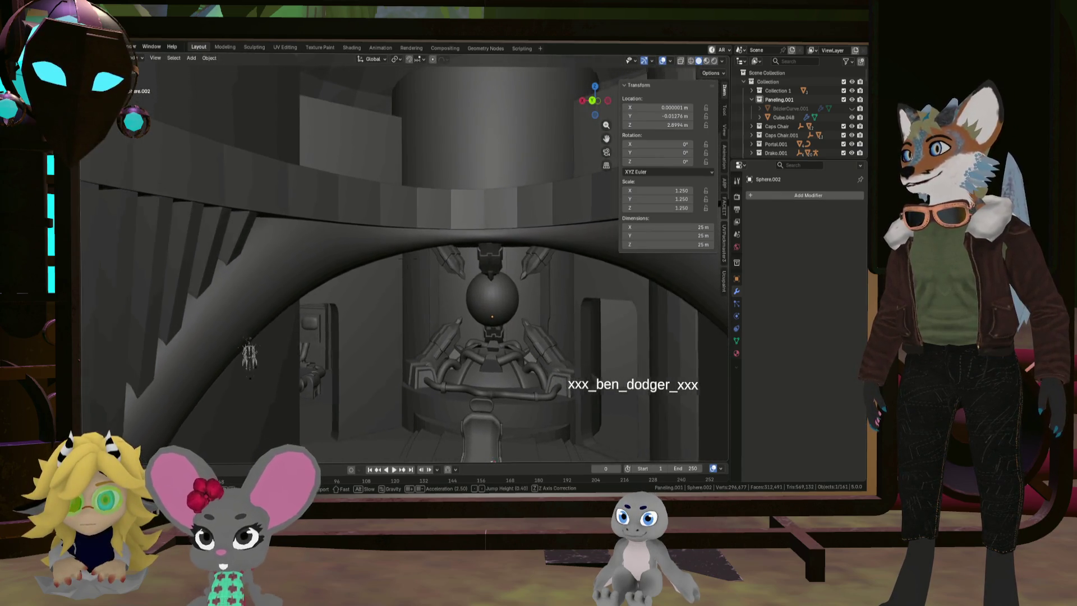
{"action": "key", "text": "e"}
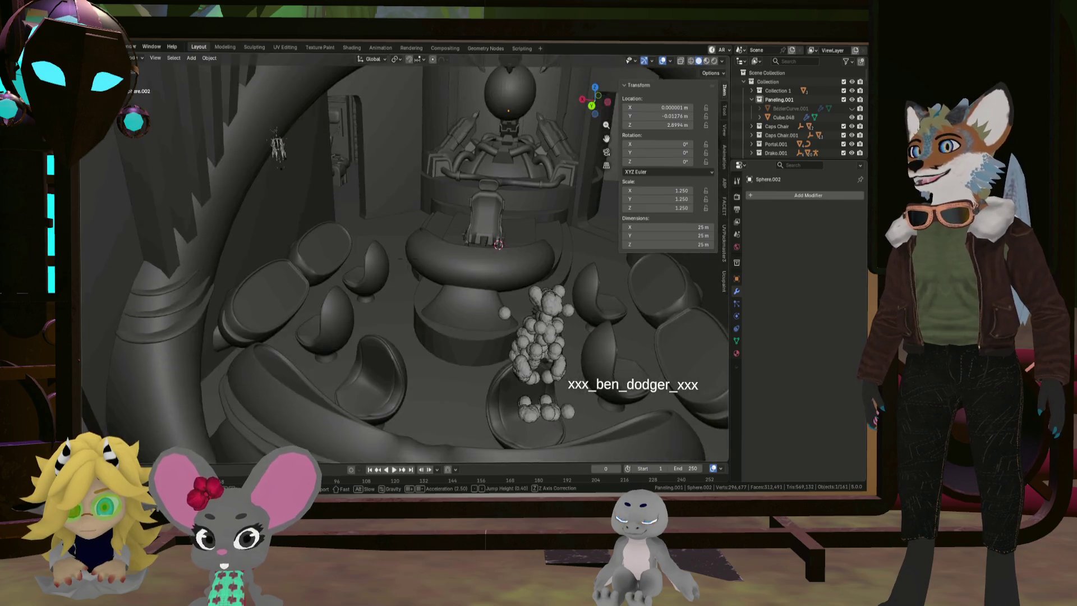
{"action": "key", "text": "q"}
{"action": "key", "text": "e"}
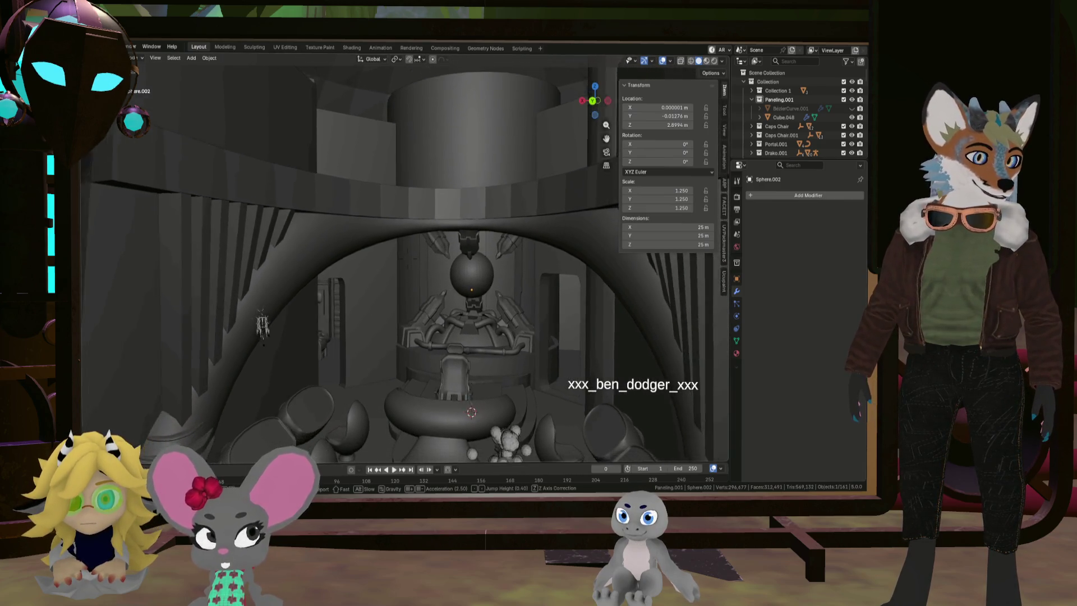
{"action": "key", "text": "w"}
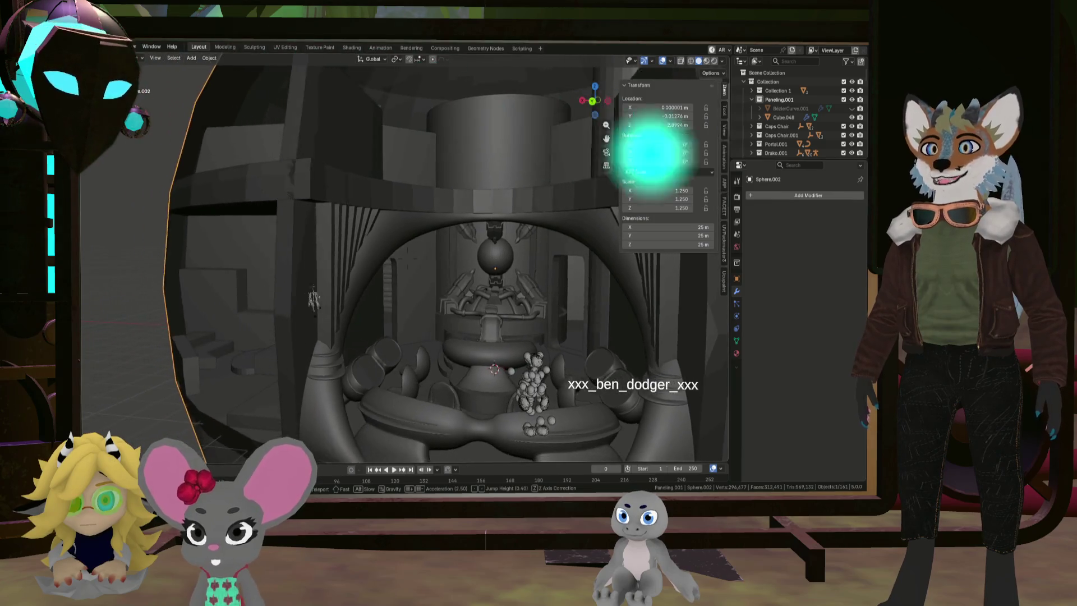
{"action": "key", "text": "w"}
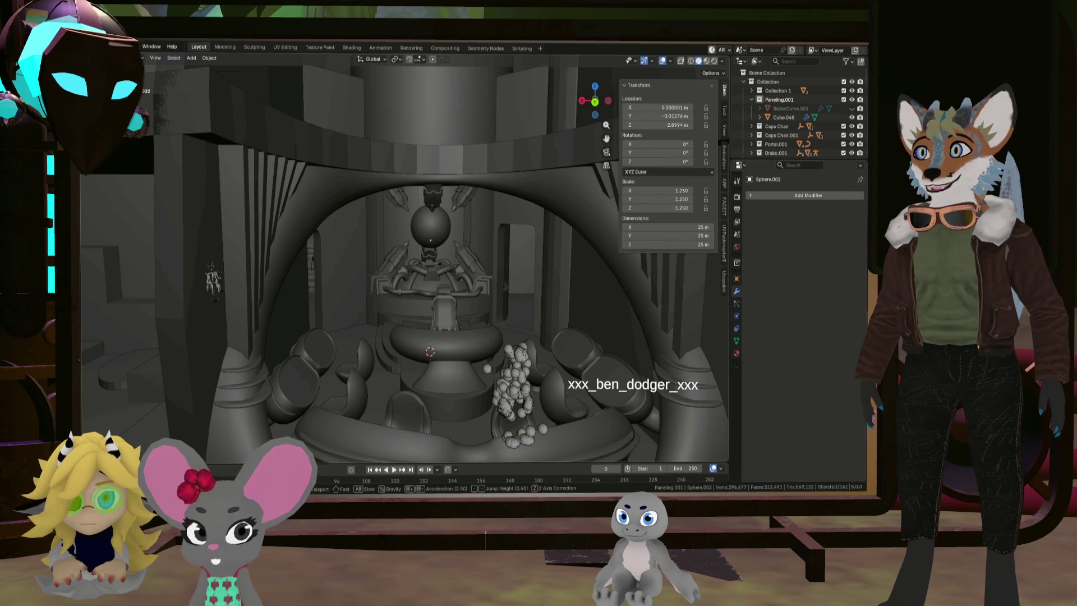
{"action": "key", "text": "q"}
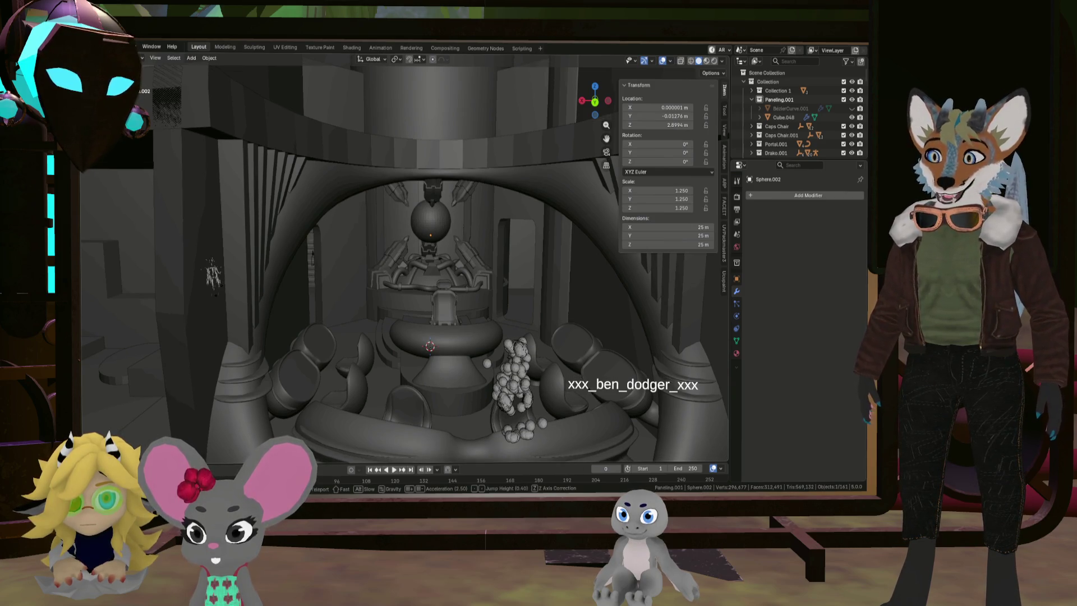
{"action": "key", "text": "q"}
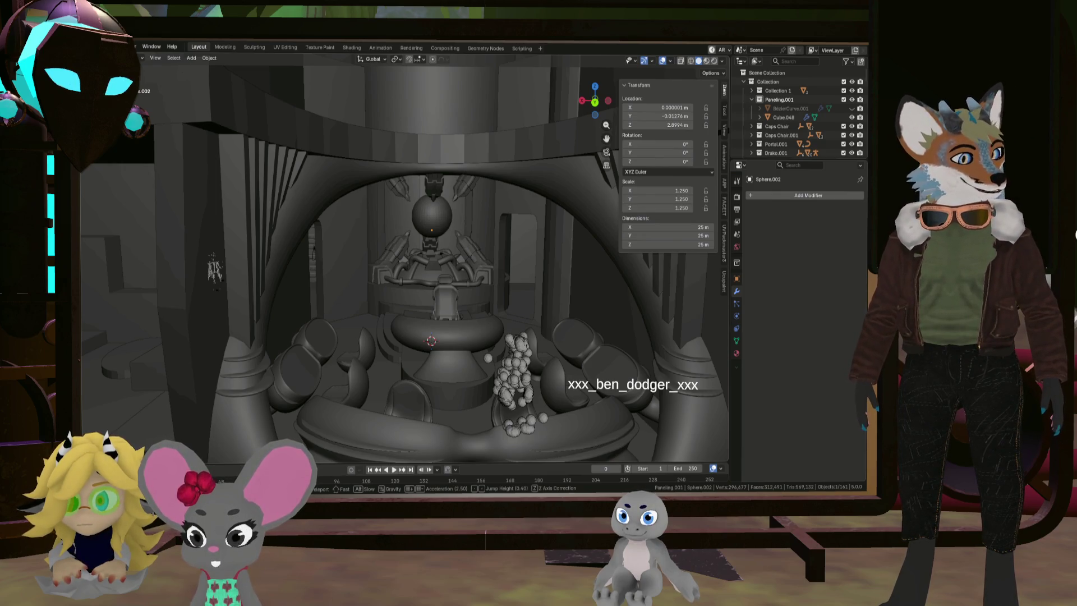
{"action": "key", "text": "a"}
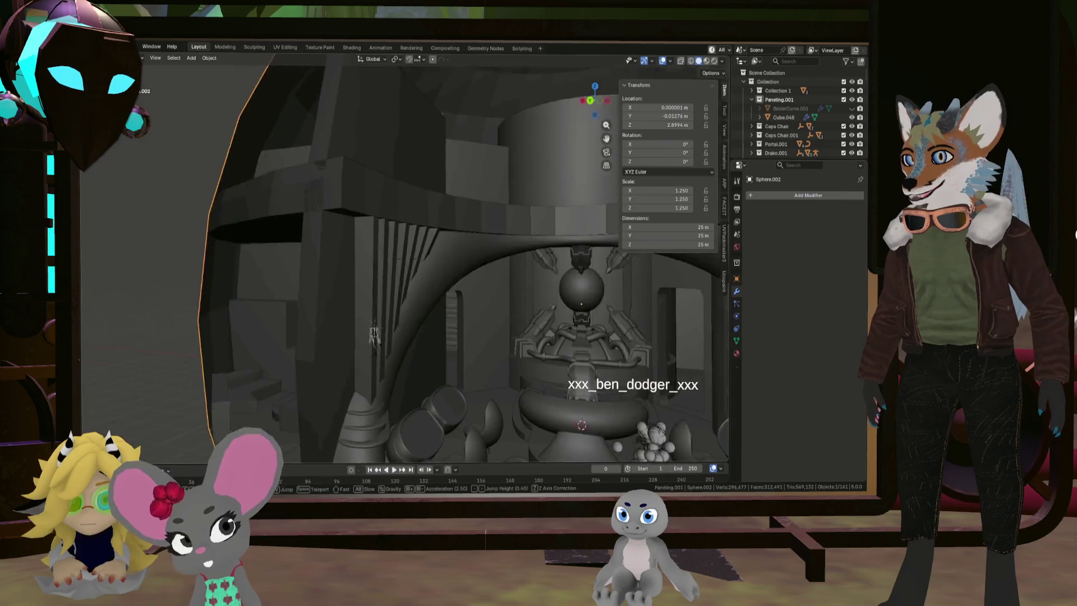
{"action": "key", "text": "a"}
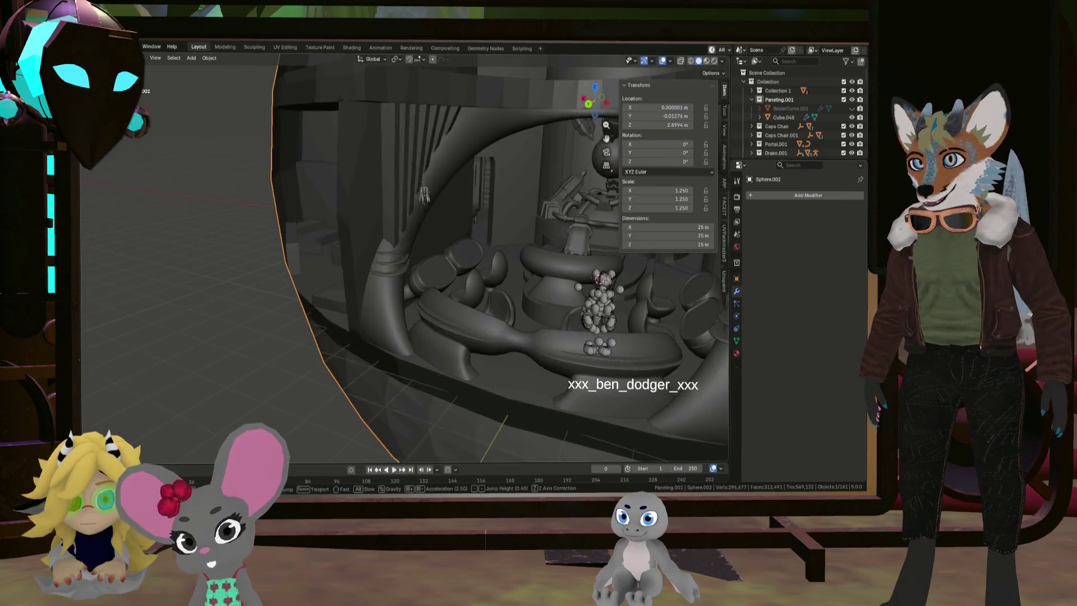
{"action": "key", "text": "w"}
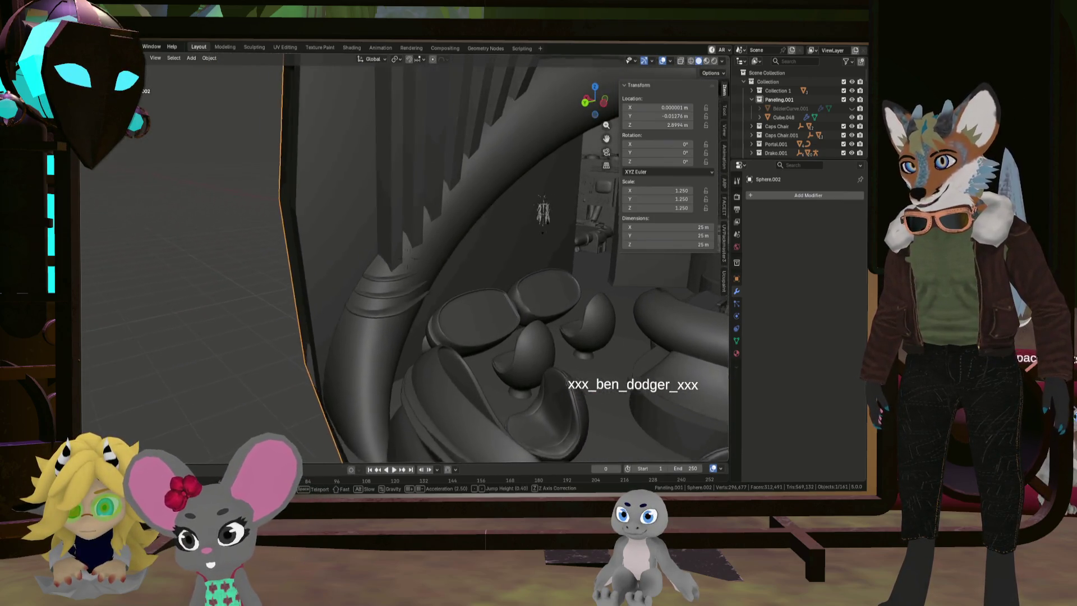
{"action": "key", "text": "a"}
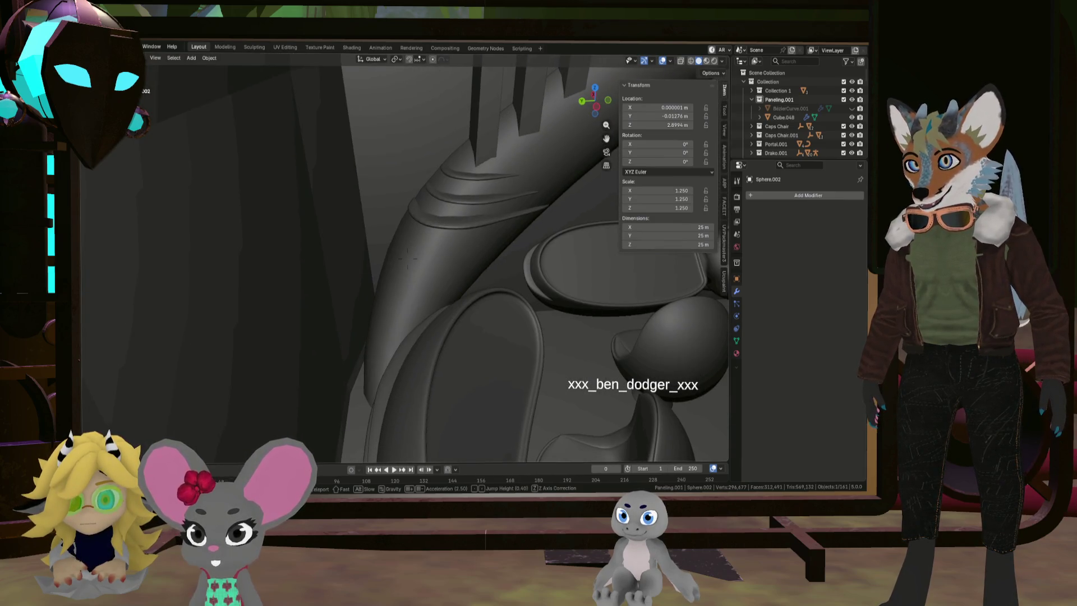
{"action": "key", "text": "a"}
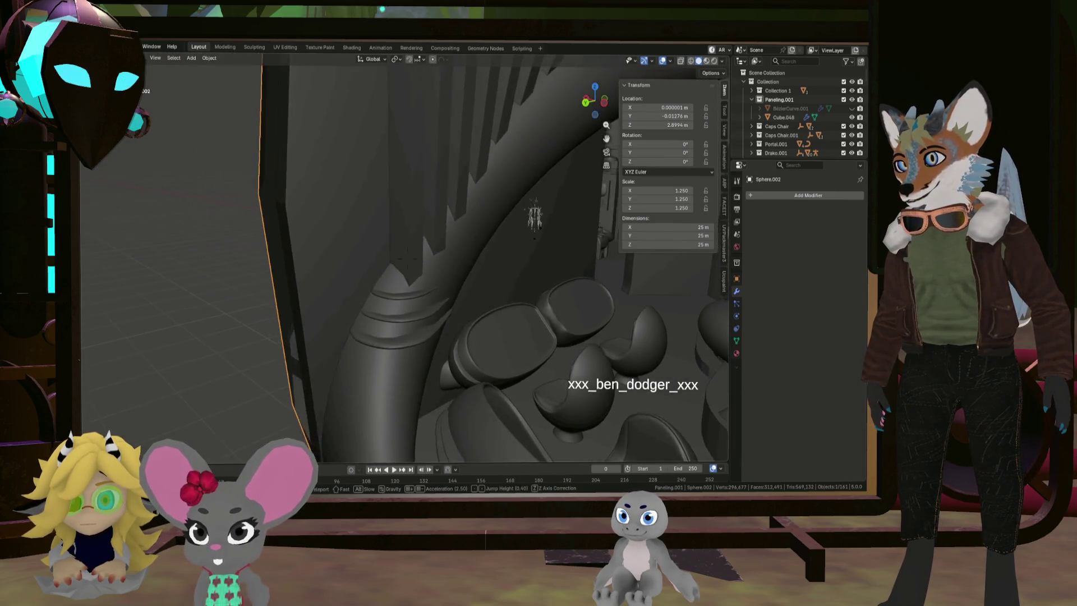
{"action": "key", "text": "d"}
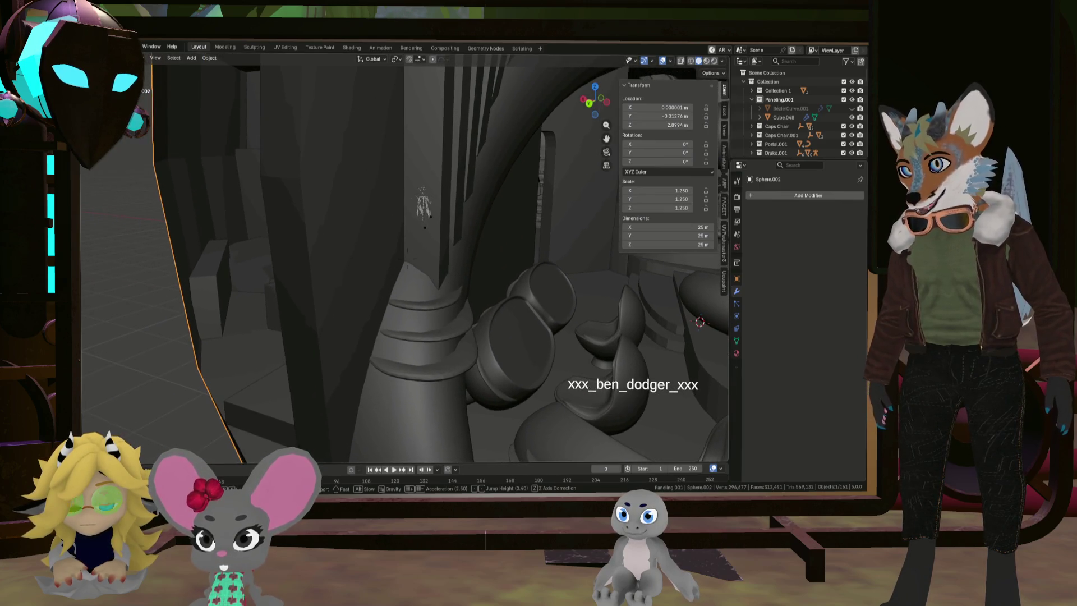
{"action": "key", "text": "d"}
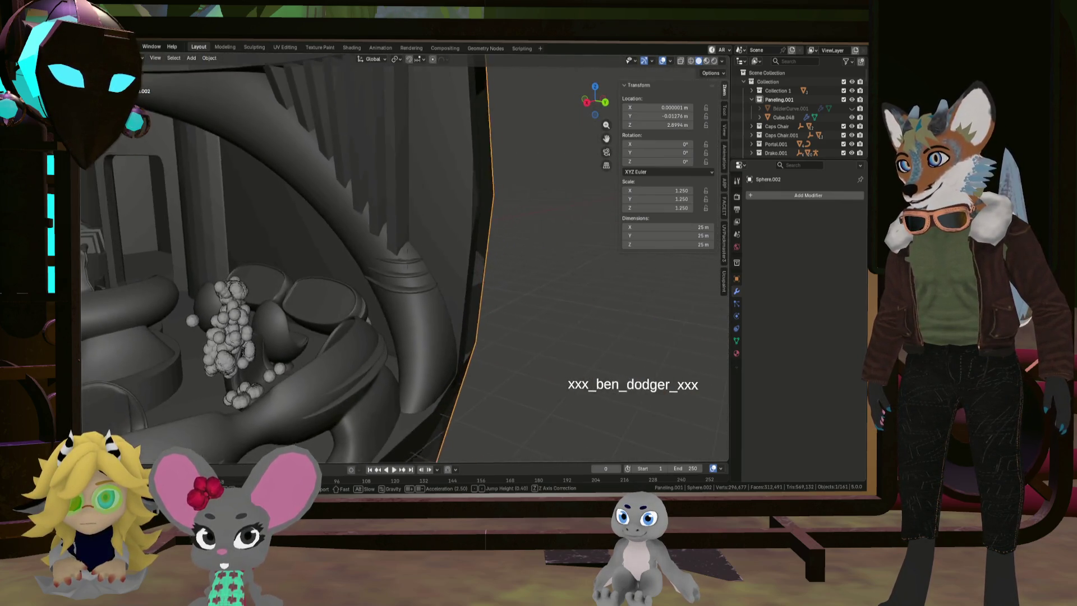
{"action": "key", "text": "a"}
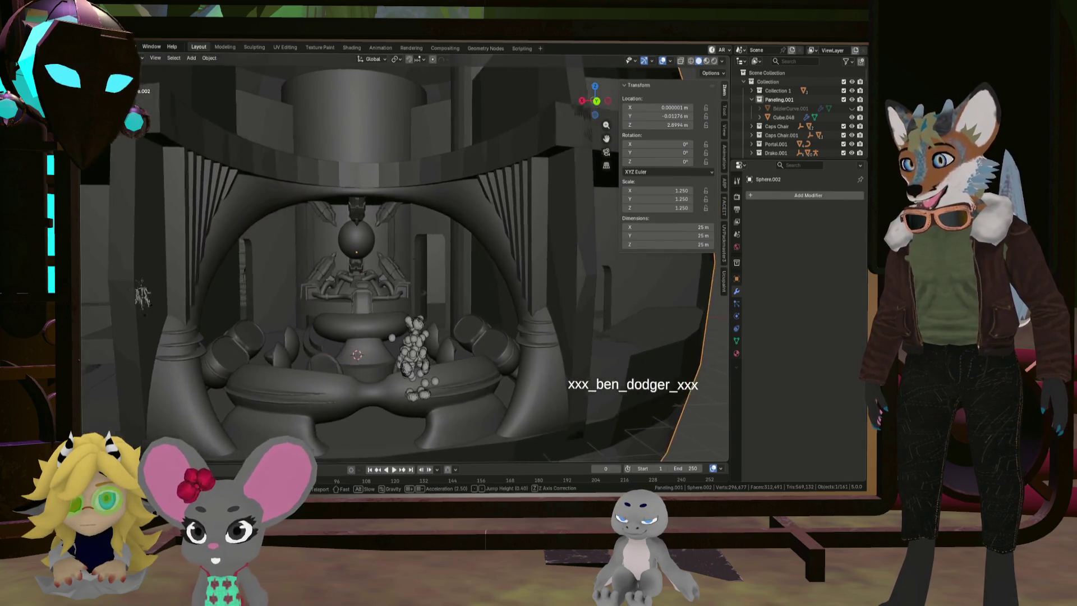
{"action": "key", "text": "a"}
{"action": "key", "text": "w"}
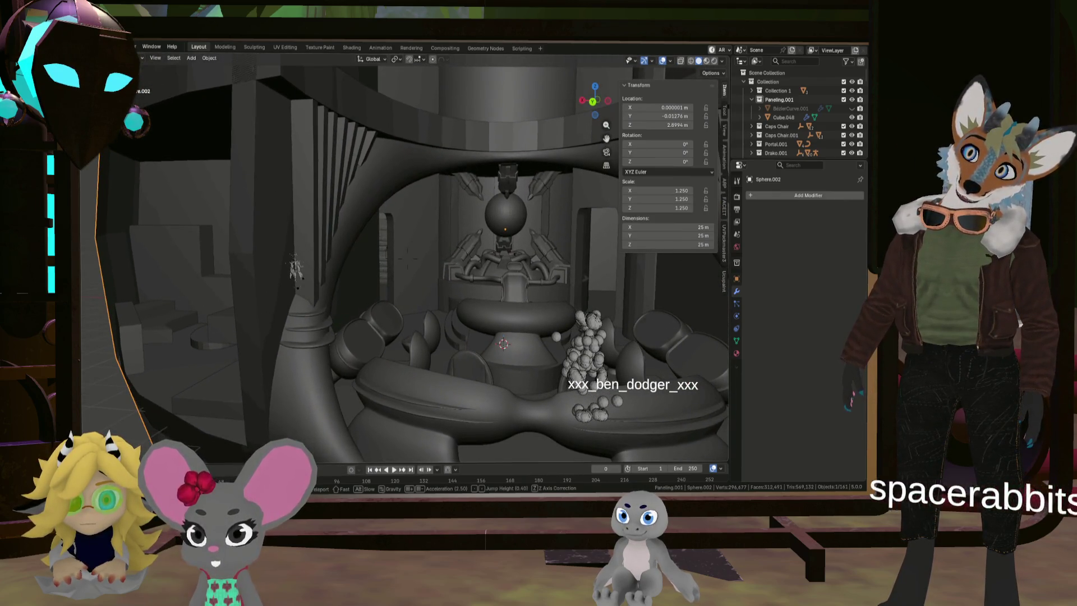
{"action": "key", "text": "a"}
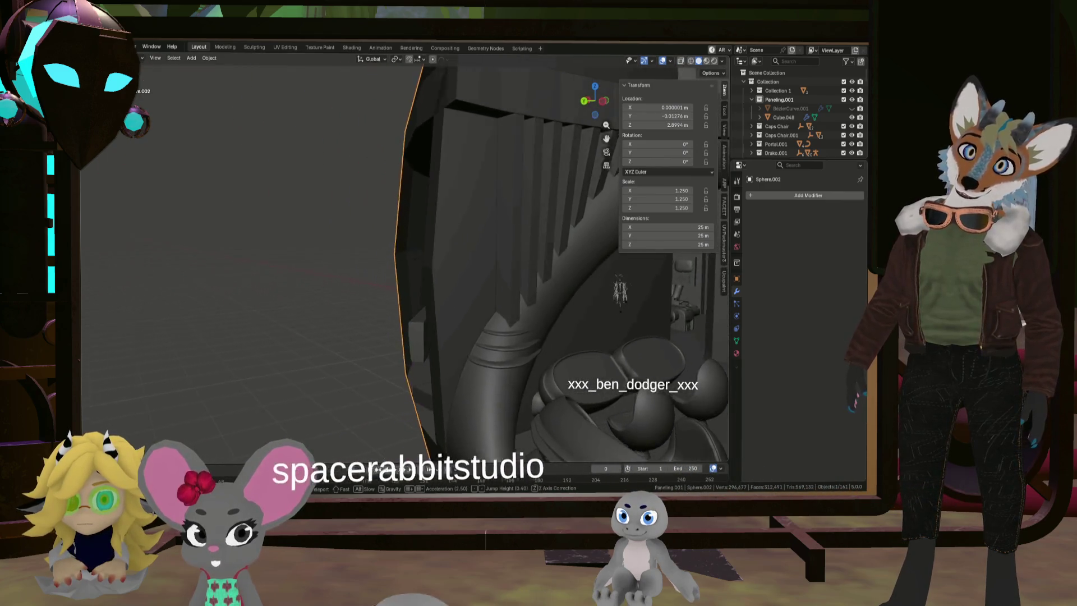
{"action": "key", "text": "w"}
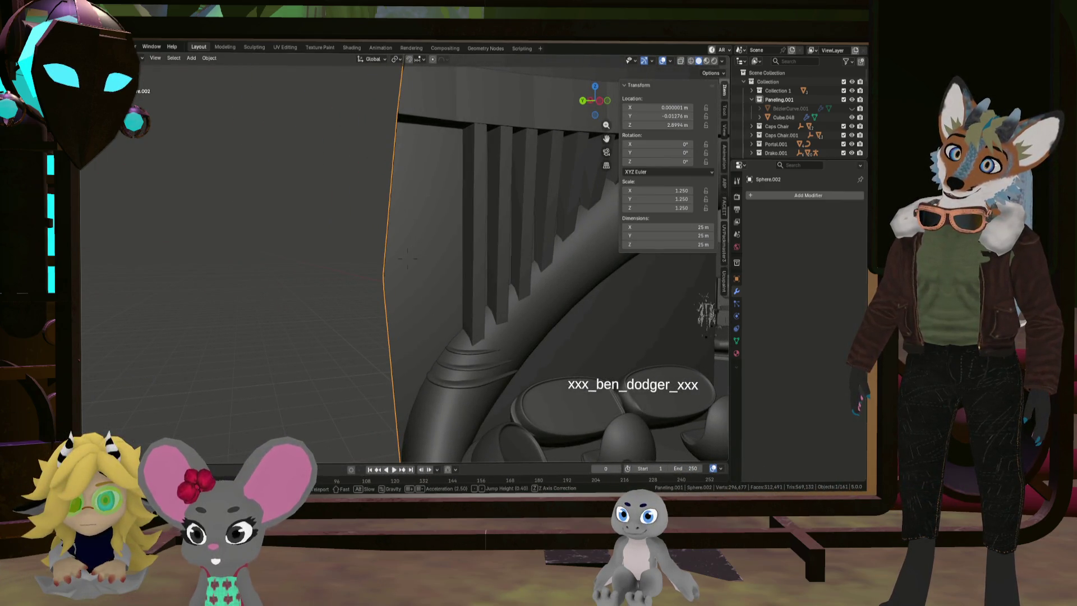
{"action": "key", "text": "d"}
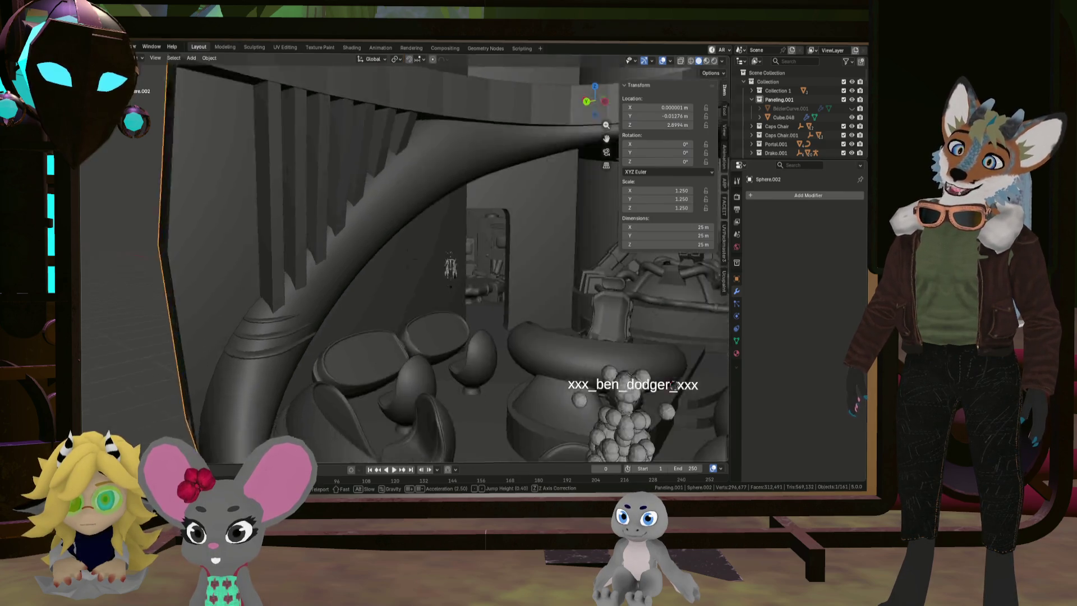
{"action": "key", "text": "s"}
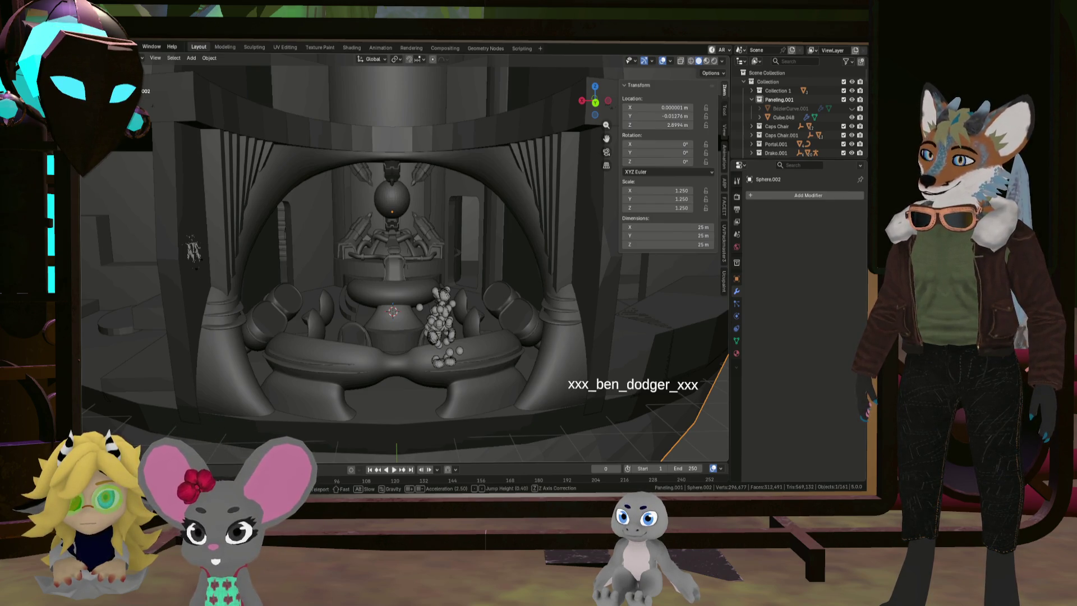
{"action": "key", "text": "w"}
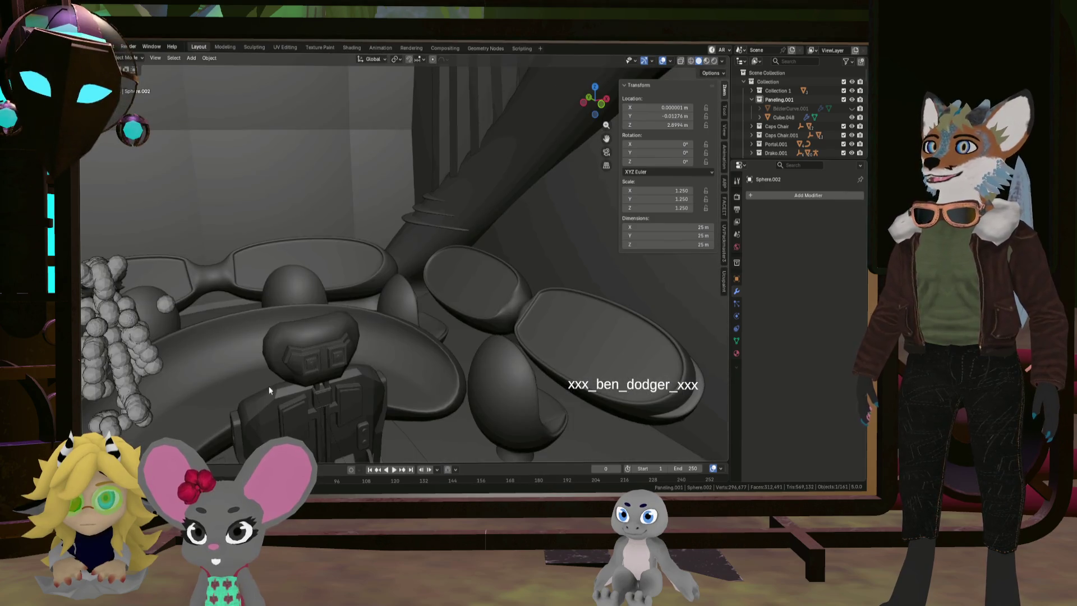
{"action": "left_click", "coordinate": [397, 342]}
{"action": "mouse_move", "coordinate": [397, 342]}
{"action": "middle_mouse_down"}
{"action": "mouse_move", "coordinate": [524, 358]}
{"action": "mouse_move", "coordinate": [426, 336]}
{"action": "middle_mouse_up"}
Select one connected vertical strip of the Cube.048 panelling in Edit Mode
{"action": "left_click", "coordinate": [433, 332]}
{"action": "key", "text": "Tab"}
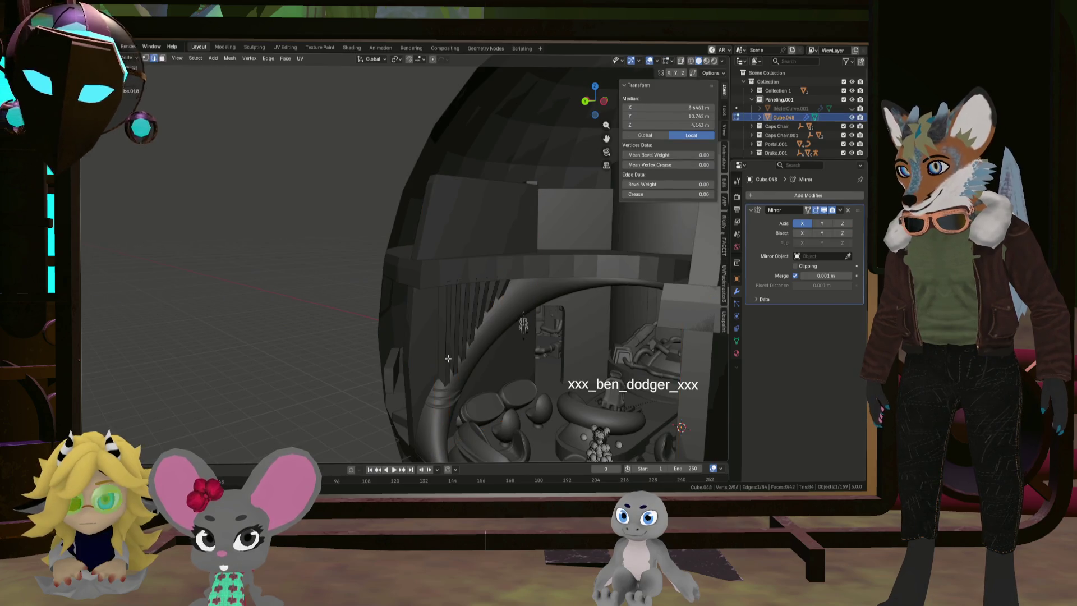
{"action": "scroll", "coordinate": [436, 342], "scroll_direction": "up", "scroll_amount": 5}
{"action": "scroll", "coordinate": [437, 350], "scroll_direction": "down", "scroll_amount": 4}
{"action": "key", "text": "l"}
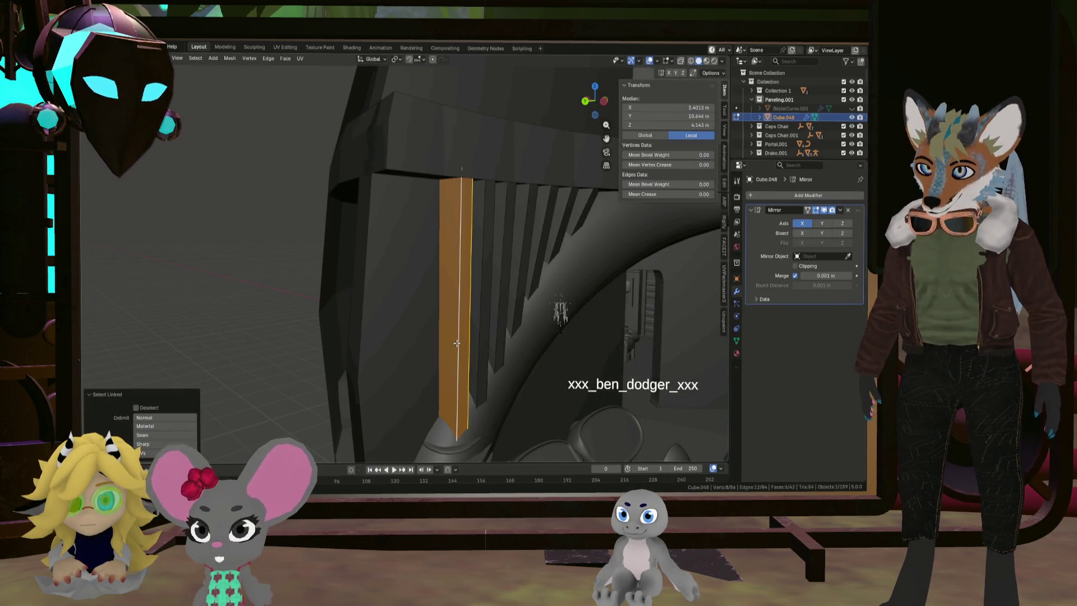
Scale the strip about 4.3 times wider along Y and check it from inside the room
{"action": "scroll", "coordinate": [447, 343], "scroll_direction": "up", "scroll_amount": 3}
{"action": "middle_click_drag", "start_coordinate": [448, 343], "coordinate": [467, 348]}
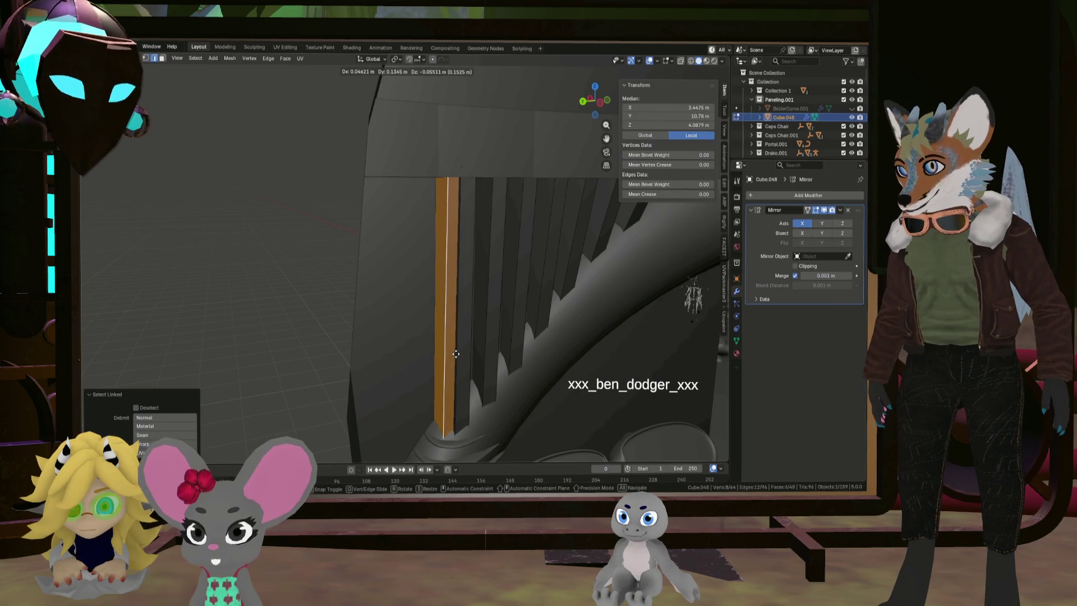
{"action": "scroll", "coordinate": [460, 353], "scroll_direction": "down", "scroll_amount": 2}
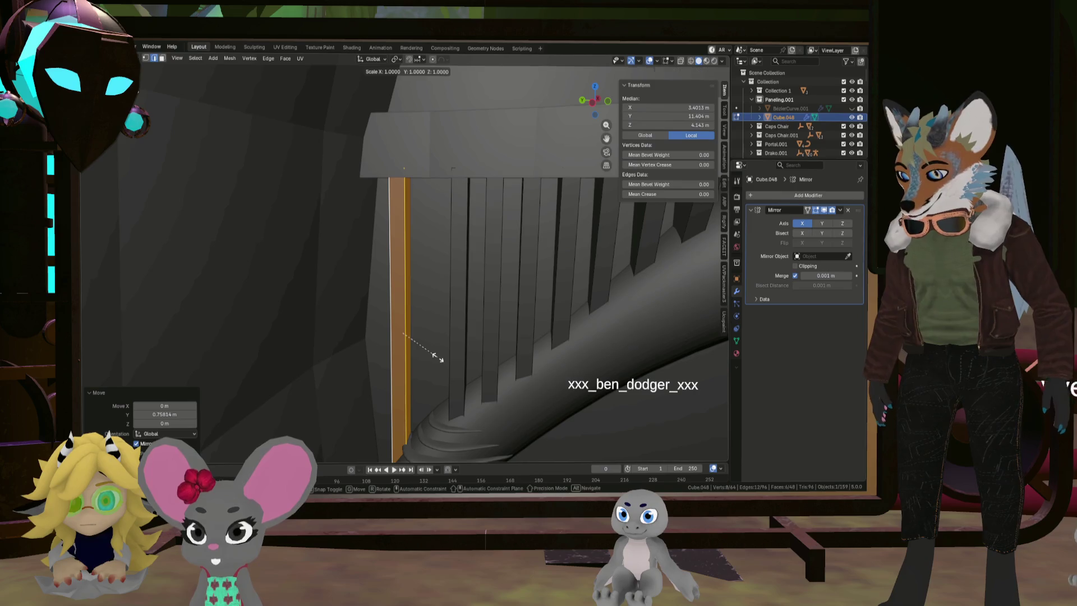
{"action": "key", "text": "y"}
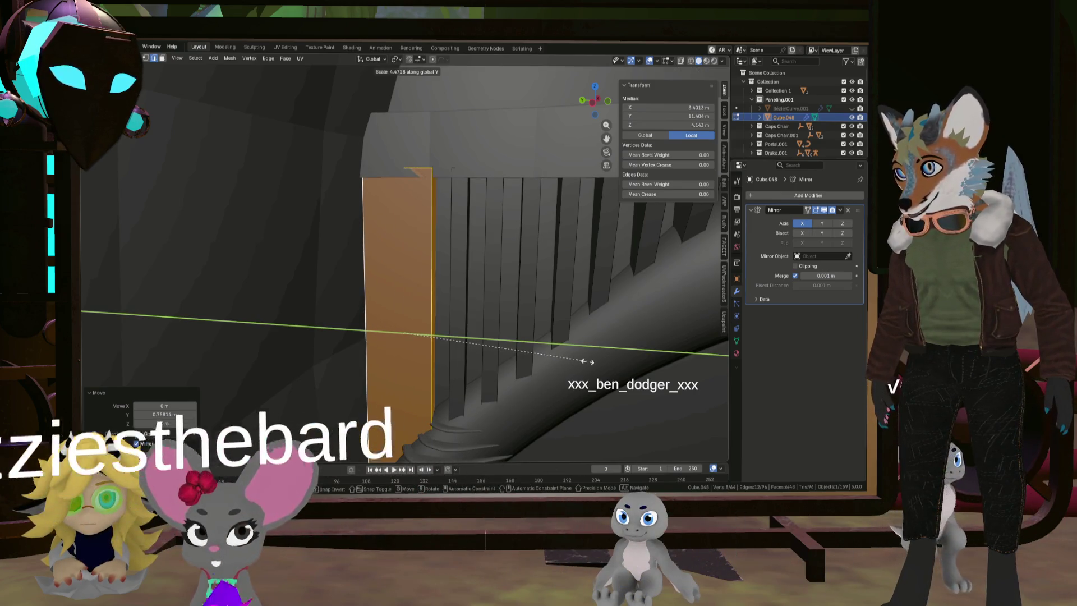
{"action": "left_click", "coordinate": [578, 360]}
{"action": "scroll", "coordinate": [525, 352], "scroll_direction": "down", "scroll_amount": 5}
{"action": "mouse_move", "coordinate": [526, 351]}
{"action": "middle_mouse_down"}
{"action": "mouse_move", "coordinate": [471, 354]}
{"action": "mouse_move", "coordinate": [465, 327]}
{"action": "mouse_move", "coordinate": [443, 327]}
{"action": "mouse_move", "coordinate": [457, 324]}
{"action": "middle_mouse_up"}
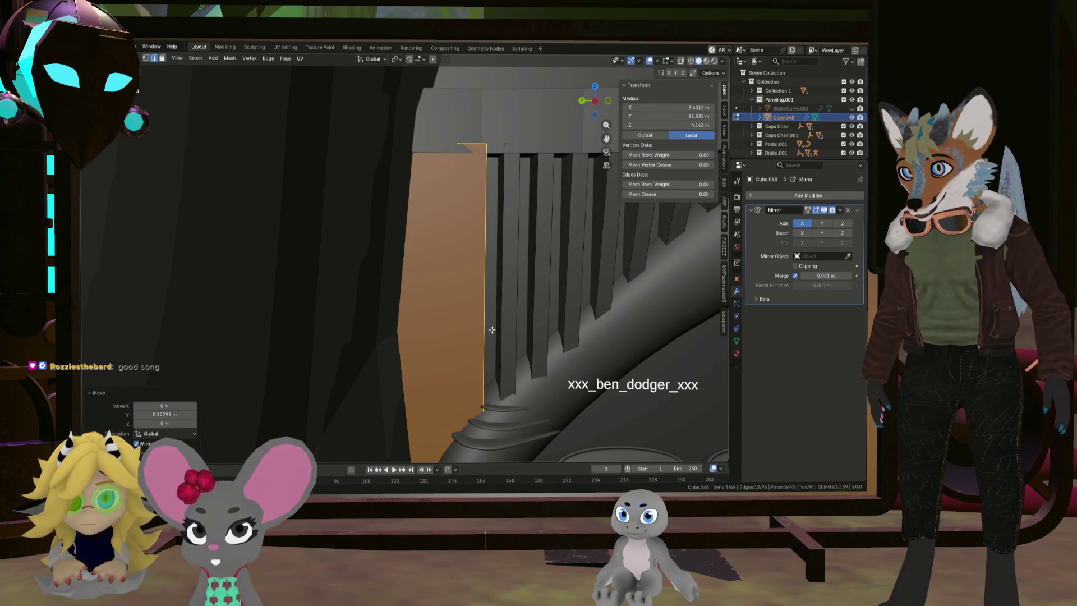
{"action": "scroll", "coordinate": [492, 329], "scroll_direction": "down", "scroll_amount": 8}
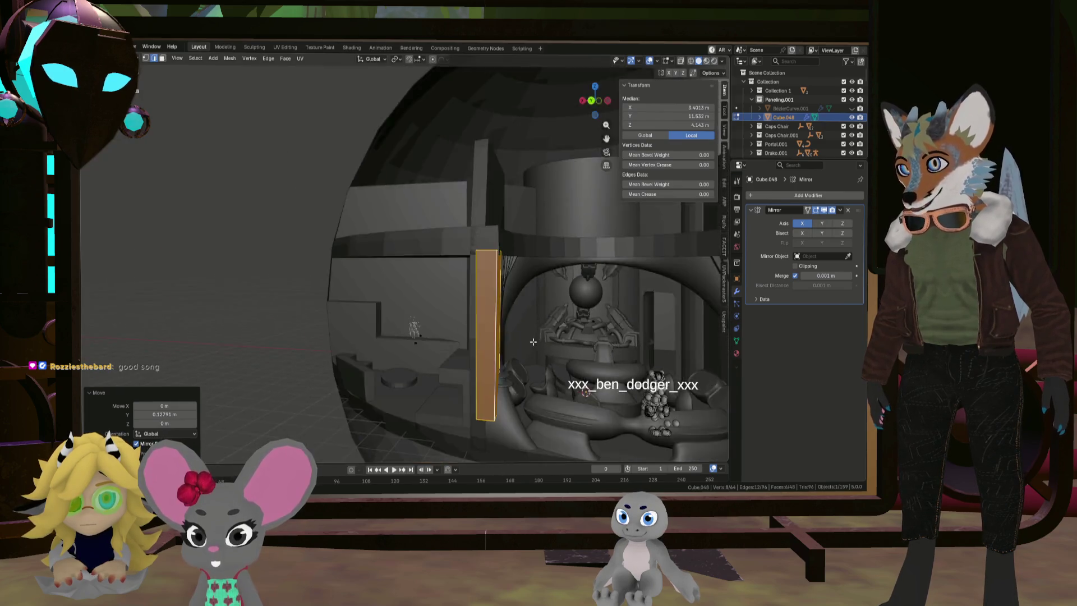
{"action": "middle_click_drag", "start_coordinate": [532, 341], "coordinate": [453, 331]}
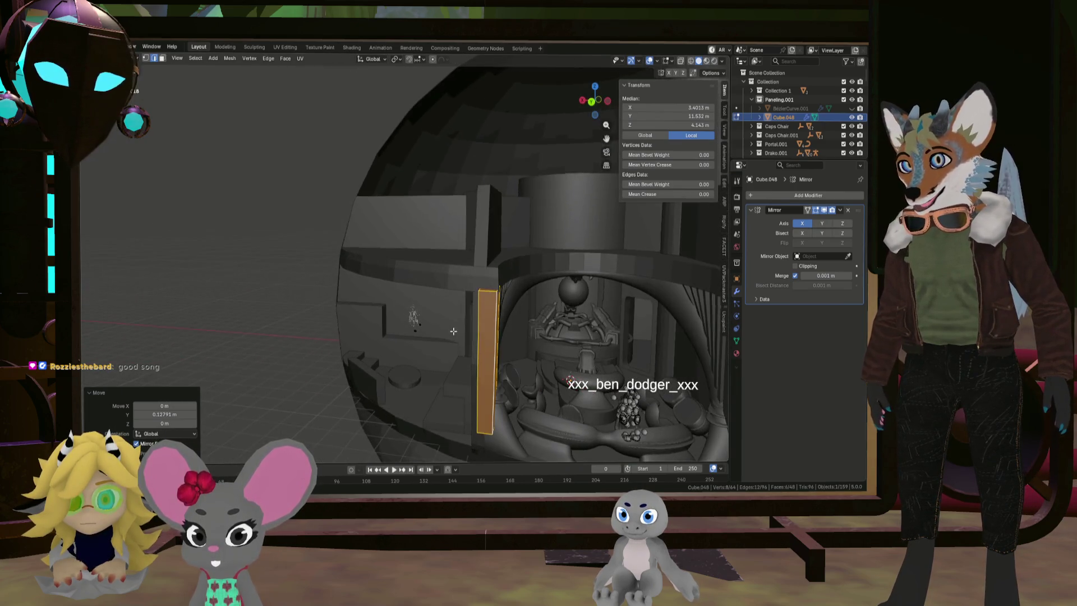
{"action": "middle_click_drag", "start_coordinate": [520, 343], "coordinate": [566, 337]}
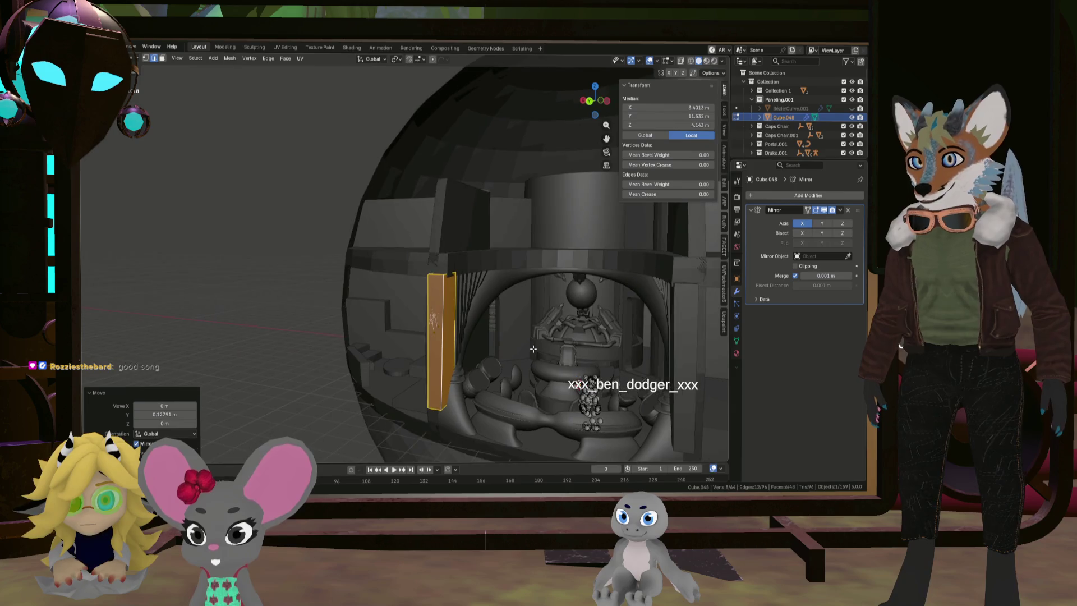
{"action": "left_click", "coordinate": [799, 197]}
Add a Boolean modifier to Cube.048 with Sphere.002 as its object
{"action": "mouse_move", "coordinate": [795, 199]}
{"action": "left_click", "coordinate": [711, 222]}
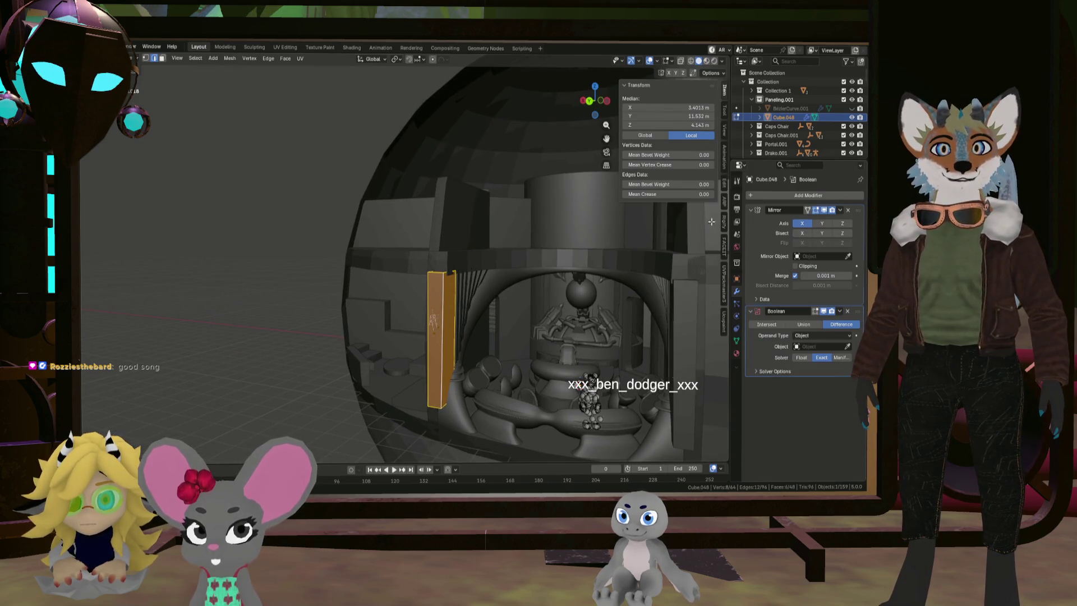
{"action": "scroll", "coordinate": [487, 318], "scroll_direction": "up", "scroll_amount": 3}
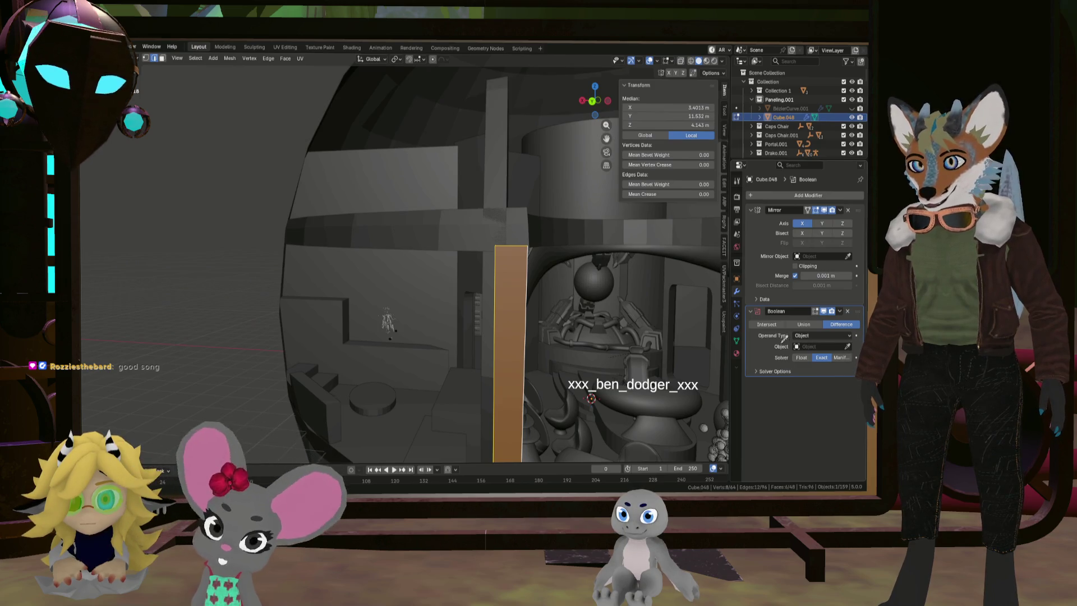
{"action": "left_click", "coordinate": [281, 343]}
{"action": "middle_click_drag", "start_coordinate": [282, 343], "coordinate": [424, 335]}
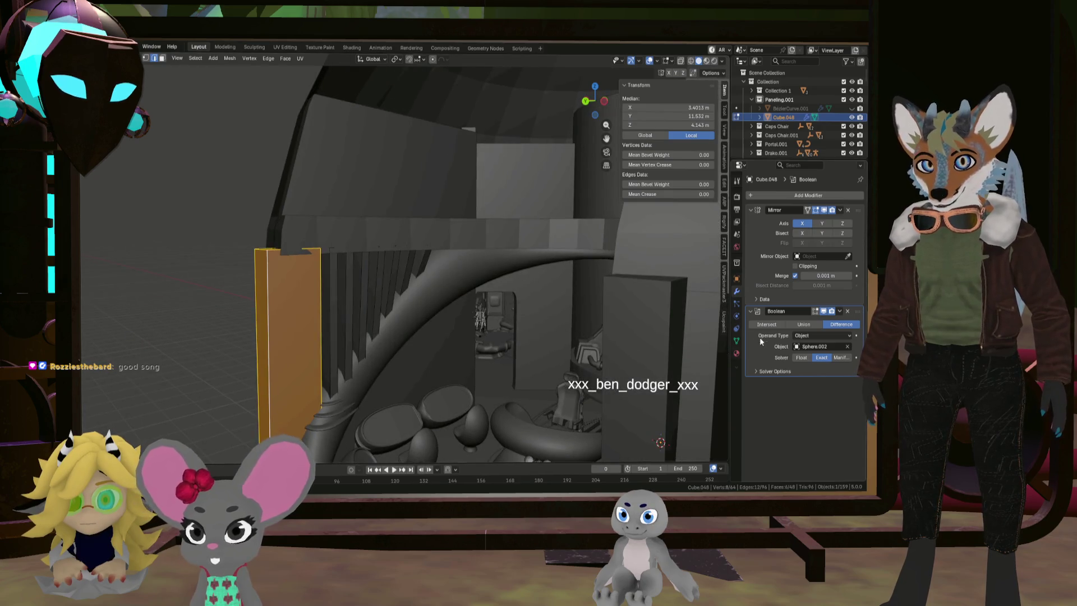
{"action": "key", "text": "KP_Decimal"}
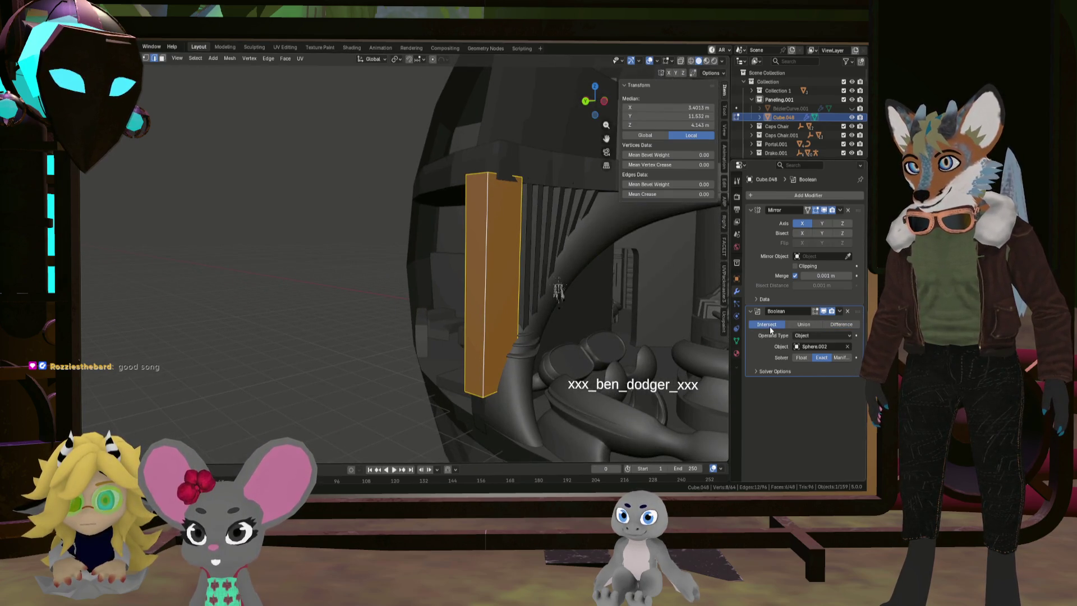
{"action": "mouse_move", "coordinate": [426, 314]}
{"action": "middle_mouse_down"}
{"action": "mouse_move", "coordinate": [392, 325]}
{"action": "mouse_move", "coordinate": [416, 344]}
{"action": "middle_mouse_up"}
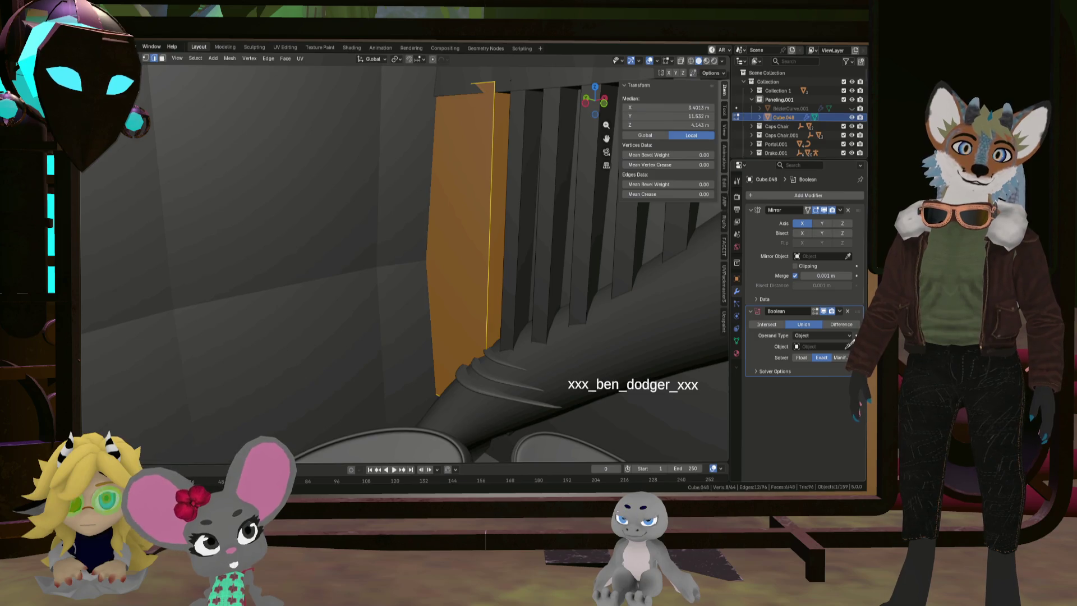
{"action": "scroll", "coordinate": [378, 315], "scroll_direction": "down", "scroll_amount": 10}
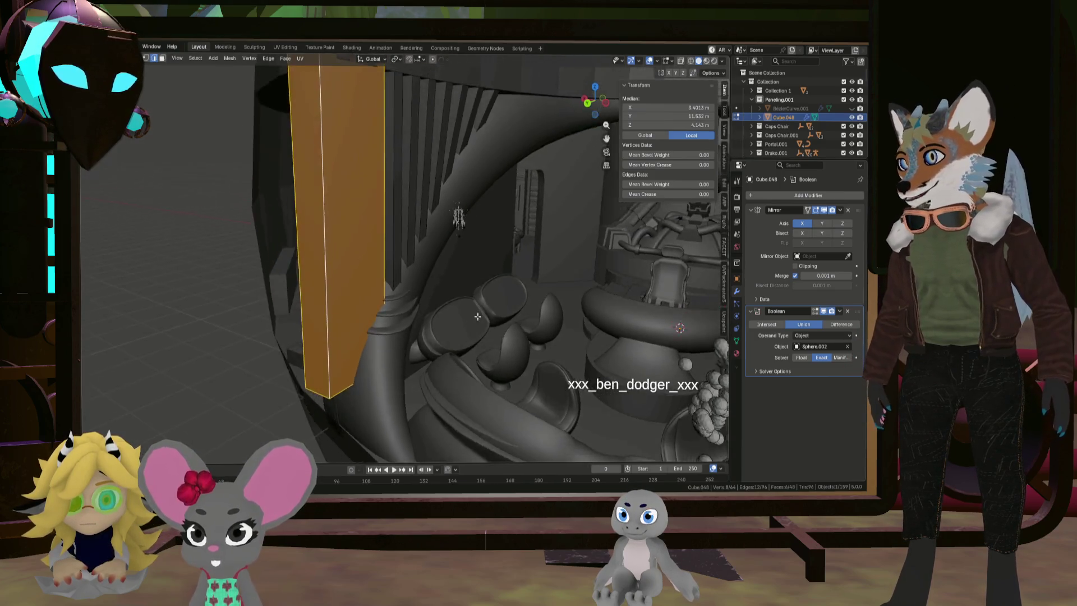
{"action": "middle_click_drag", "start_coordinate": [487, 310], "coordinate": [458, 321]}
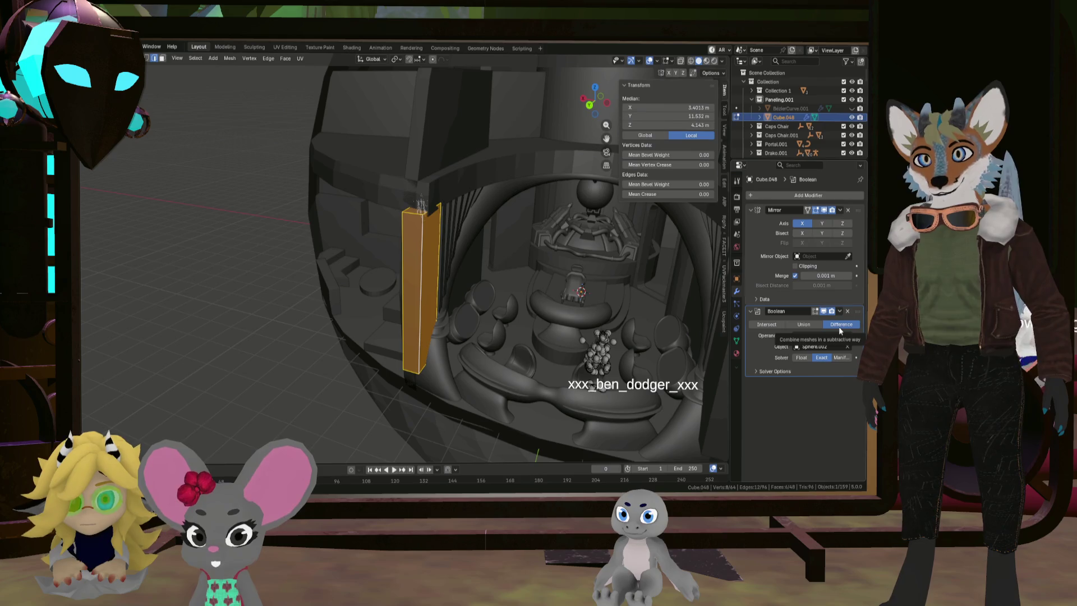
{"action": "mouse_move", "coordinate": [538, 314]}
{"action": "middle_mouse_down"}
{"action": "mouse_move", "coordinate": [505, 322]}
{"action": "mouse_move", "coordinate": [502, 313]}
{"action": "middle_mouse_up"}
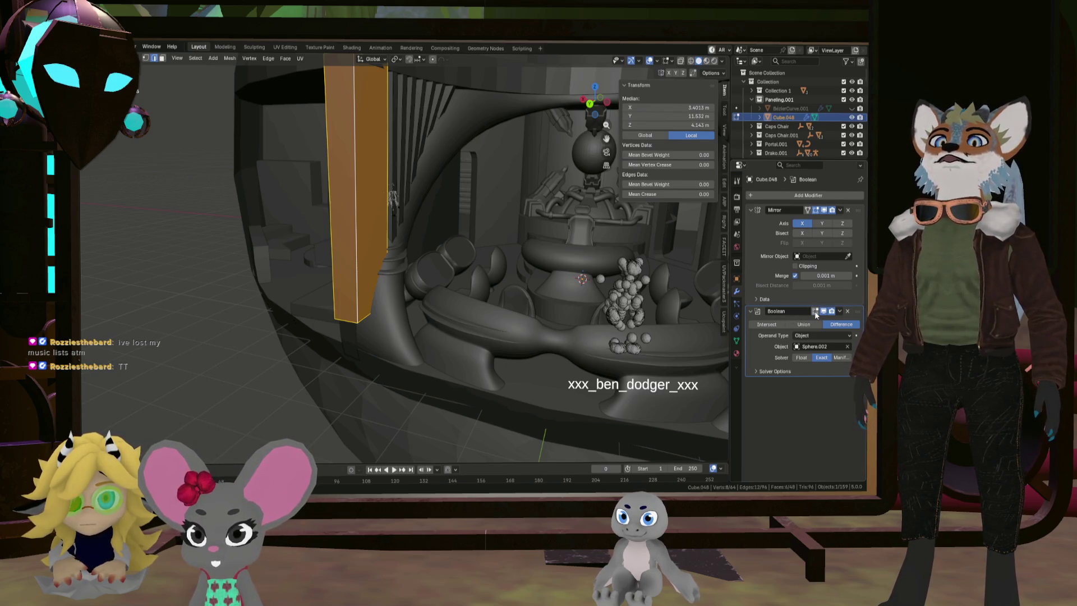
Set the Boolean operation to Difference, keeping the operand type as Object
{"action": "left_click", "coordinate": [835, 335]}
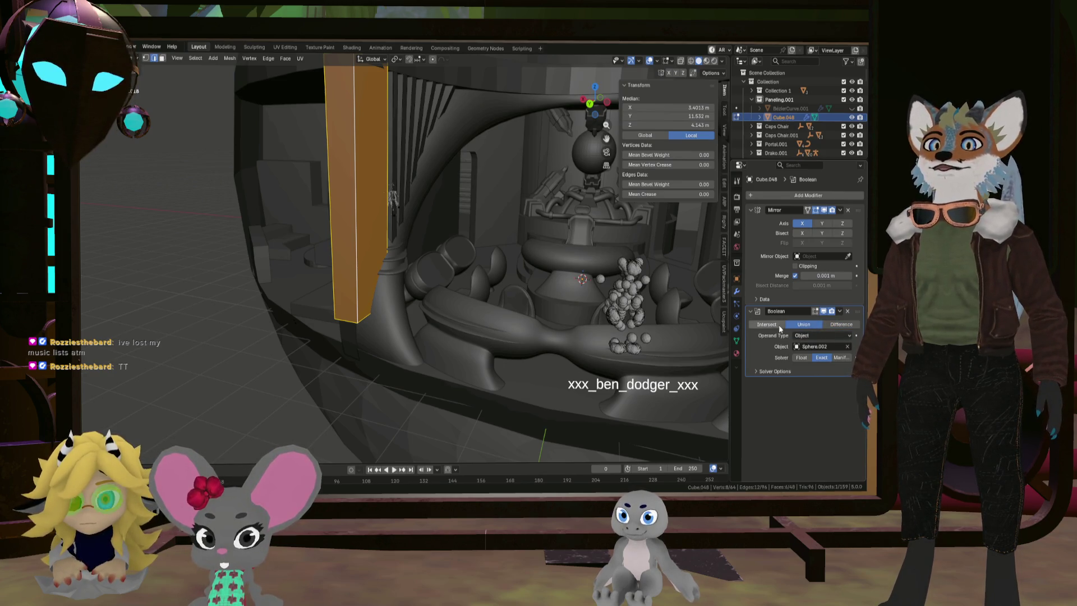
{"action": "mouse_move", "coordinate": [505, 292]}
{"action": "middle_mouse_down"}
{"action": "mouse_move", "coordinate": [466, 325]}
{"action": "mouse_move", "coordinate": [520, 278]}
{"action": "mouse_move", "coordinate": [455, 282]}
{"action": "mouse_move", "coordinate": [460, 253]}
{"action": "middle_mouse_up"}
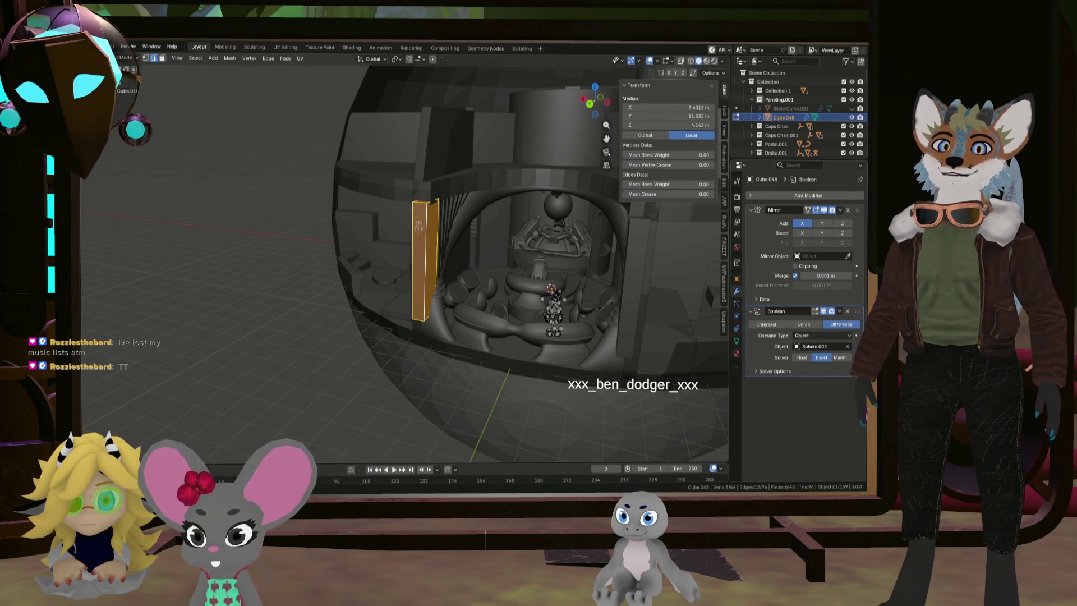
{"action": "mouse_move", "coordinate": [857, 311]}
{"action": "left_mouse_down"}
{"action": "mouse_move", "coordinate": [862, 220]}
{"action": "mouse_move", "coordinate": [858, 314]}
{"action": "left_mouse_up"}
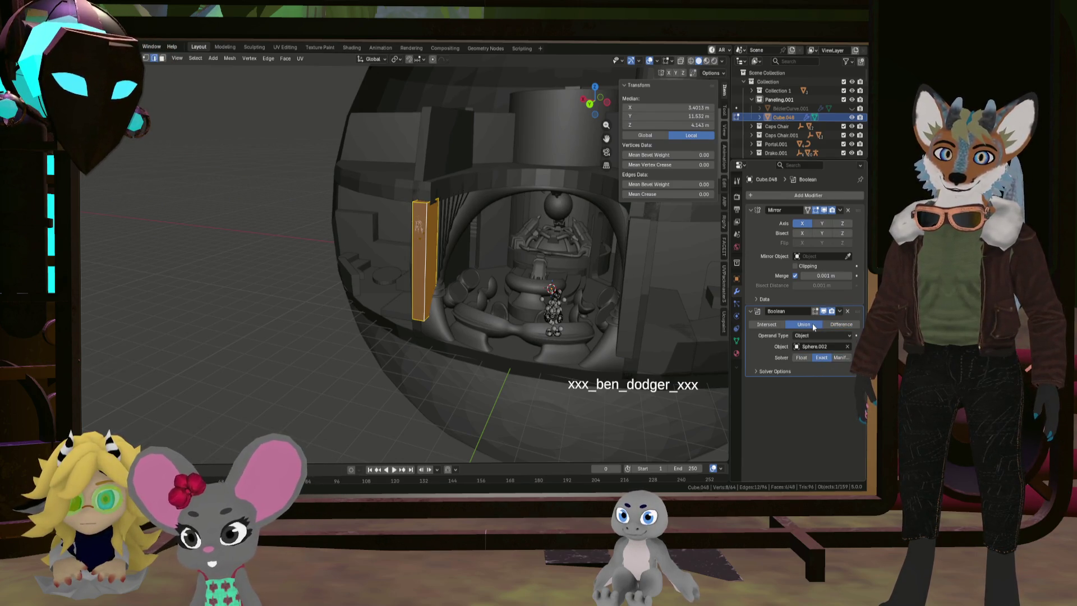
{"action": "left_click", "coordinate": [847, 325]}
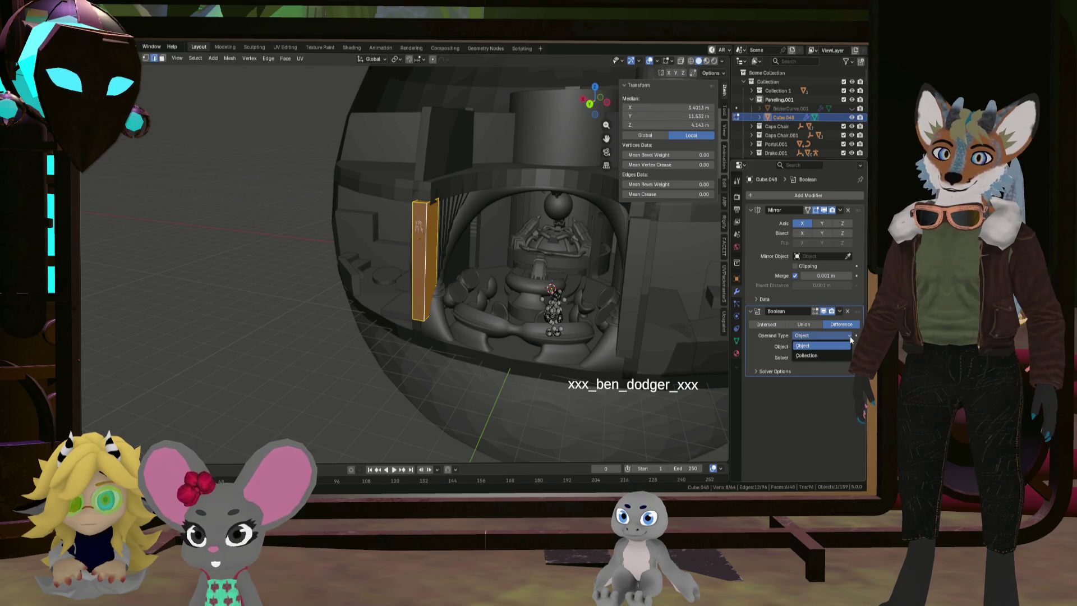
{"action": "left_click", "coordinate": [837, 336]}
{"action": "left_click", "coordinate": [824, 330]}
{"action": "mouse_move", "coordinate": [505, 269]}
{"action": "middle_mouse_down"}
{"action": "mouse_move", "coordinate": [537, 317]}
{"action": "mouse_move", "coordinate": [465, 301]}
{"action": "mouse_move", "coordinate": [527, 307]}
{"action": "middle_mouse_up"}
Stretch the strip 1.118 along Z, lower it 0.305 m, and return to Object Mode
{"action": "key", "text": "s"}
{"action": "key", "text": "z"}
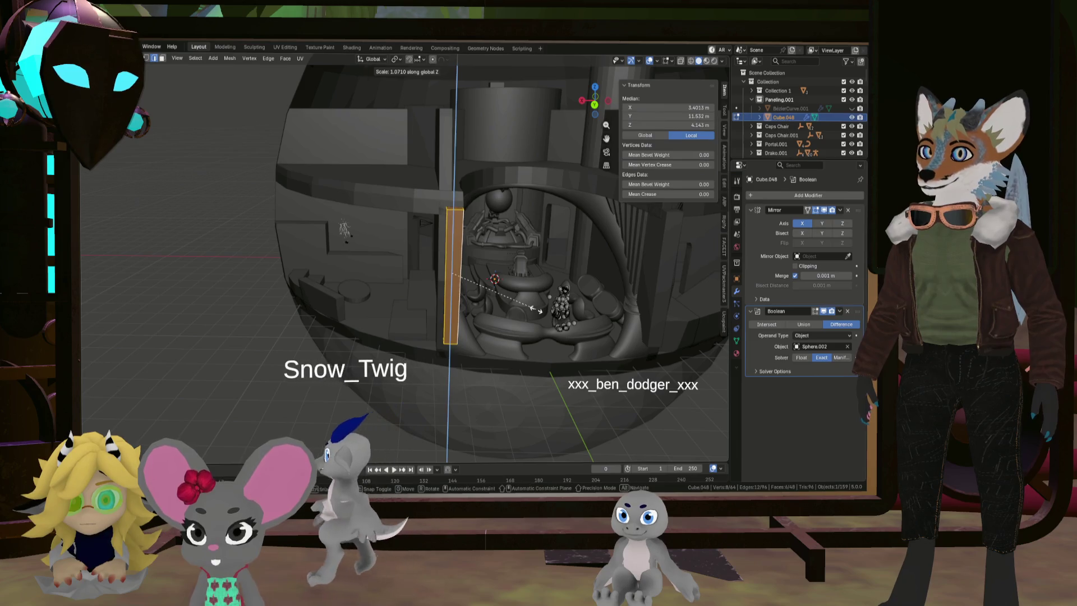
{"action": "left_click", "coordinate": [544, 308]}
{"action": "middle_click_drag", "start_coordinate": [544, 307], "coordinate": [521, 304]}
{"action": "key", "text": "g"}
{"action": "key", "text": "z"}
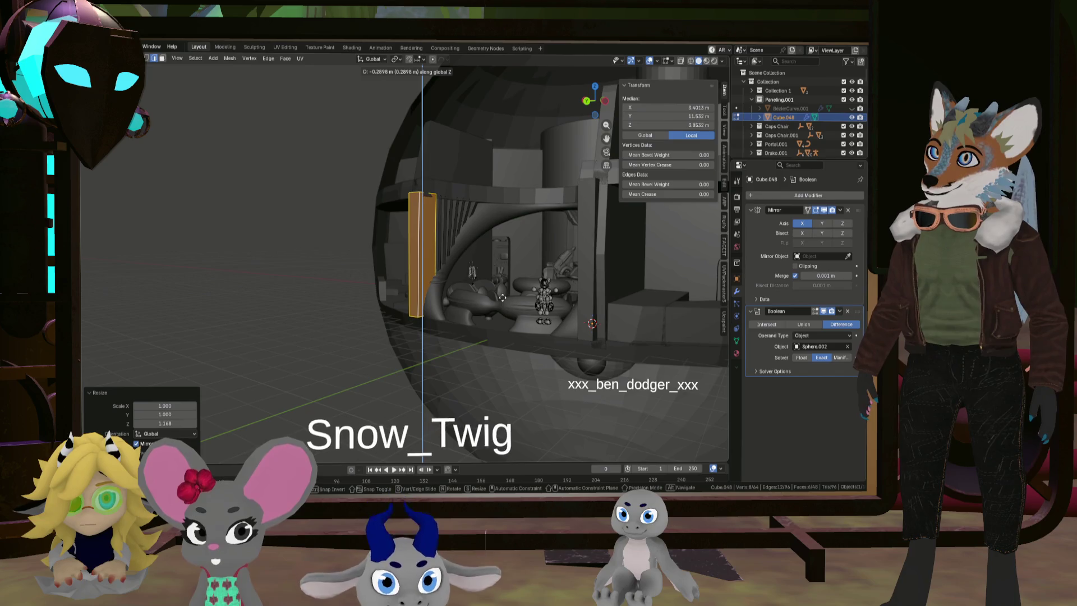
{"action": "left_click", "coordinate": [502, 297]}
{"action": "mouse_move", "coordinate": [502, 298]}
{"action": "middle_mouse_down"}
{"action": "mouse_move", "coordinate": [456, 309]}
{"action": "mouse_move", "coordinate": [510, 353]}
{"action": "middle_mouse_up"}
{"action": "key", "text": "Tab"}
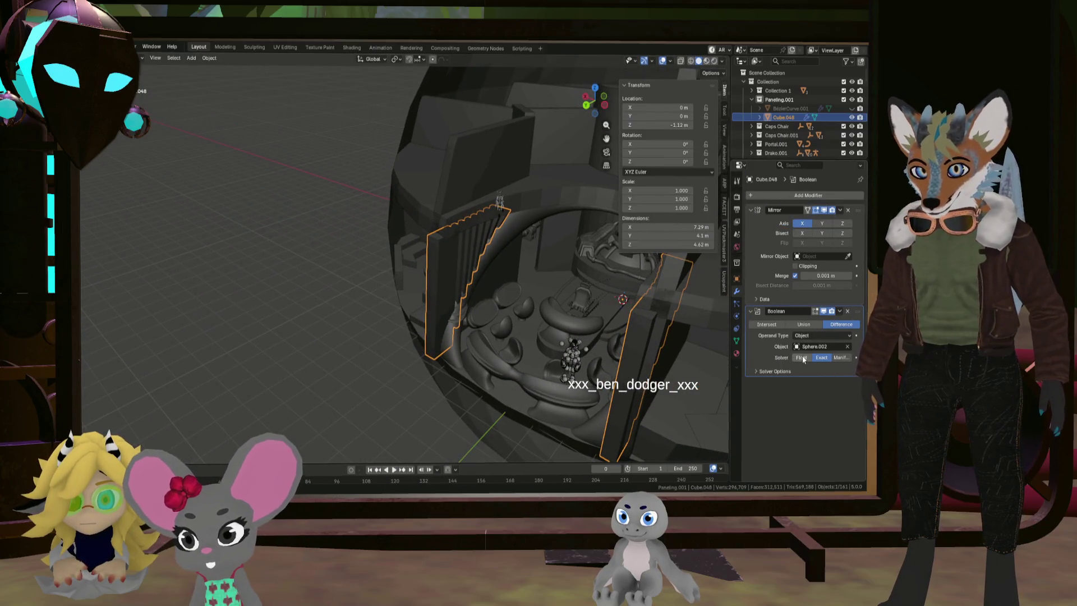
Compare the Boolean's Union, Difference and Intersect results on the curtain panels
{"action": "left_click", "coordinate": [812, 326]}
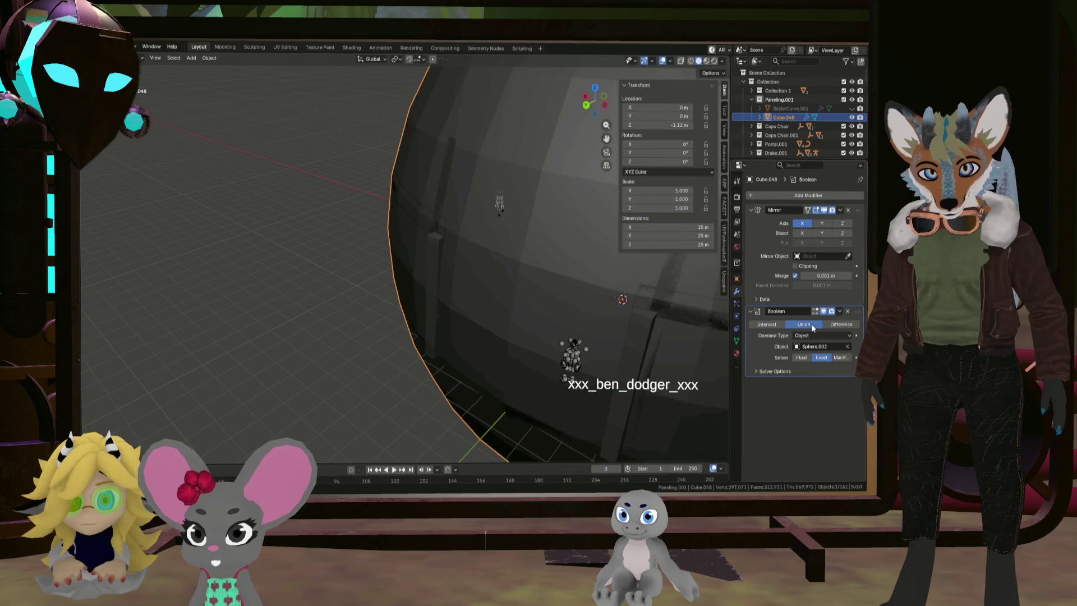
{"action": "left_click", "coordinate": [838, 325]}
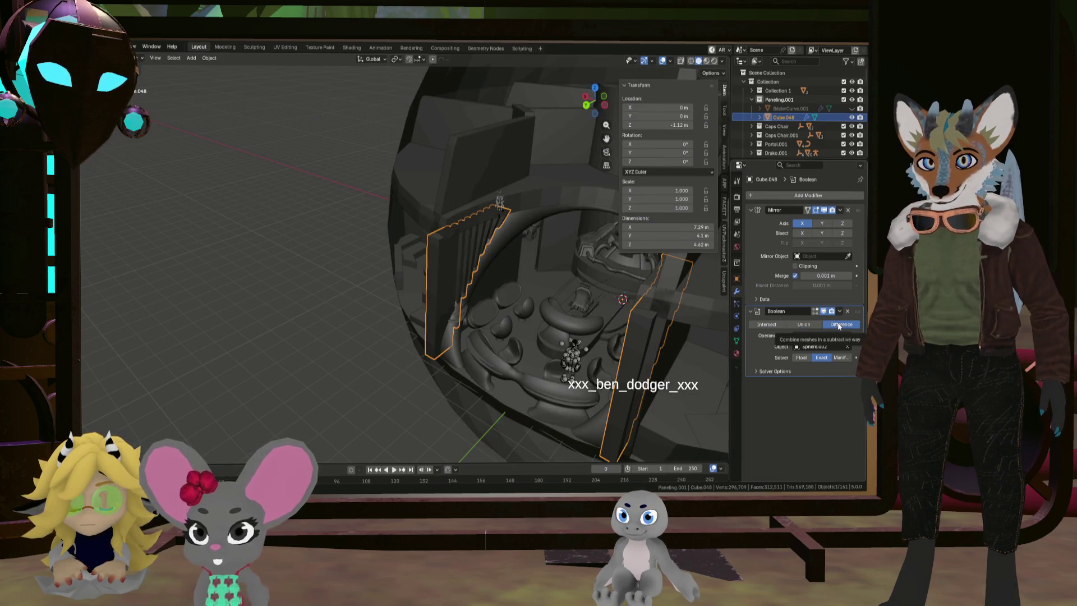
{"action": "left_click", "coordinate": [766, 325]}
{"action": "mouse_move", "coordinate": [546, 336]}
{"action": "middle_mouse_down"}
{"action": "mouse_move", "coordinate": [519, 313]}
{"action": "mouse_move", "coordinate": [552, 318]}
{"action": "middle_mouse_up"}
{"action": "mouse_move", "coordinate": [277, 340]}
{"action": "middle_mouse_down"}
{"action": "mouse_move", "coordinate": [338, 308]}
{"action": "mouse_move", "coordinate": [318, 308]}
{"action": "mouse_move", "coordinate": [349, 325]}
{"action": "mouse_move", "coordinate": [502, 338]}
{"action": "mouse_move", "coordinate": [456, 370]}
{"action": "mouse_move", "coordinate": [474, 392]}
{"action": "mouse_move", "coordinate": [434, 376]}
{"action": "mouse_move", "coordinate": [499, 354]}
{"action": "mouse_move", "coordinate": [530, 330]}
{"action": "mouse_move", "coordinate": [517, 315]}
{"action": "mouse_move", "coordinate": [483, 317]}
{"action": "mouse_move", "coordinate": [544, 336]}
{"action": "mouse_move", "coordinate": [454, 352]}
{"action": "mouse_move", "coordinate": [469, 327]}
{"action": "mouse_move", "coordinate": [451, 324]}
{"action": "mouse_move", "coordinate": [516, 305]}
{"action": "mouse_move", "coordinate": [545, 315]}
{"action": "mouse_move", "coordinate": [499, 281]}
{"action": "mouse_move", "coordinate": [520, 299]}
{"action": "mouse_move", "coordinate": [480, 293]}
{"action": "mouse_move", "coordinate": [488, 297]}
{"action": "mouse_move", "coordinate": [473, 305]}
{"action": "middle_mouse_up"}
{"action": "mouse_move", "coordinate": [377, 288]}
{"action": "middle_mouse_down"}
{"action": "mouse_move", "coordinate": [381, 278]}
{"action": "mouse_move", "coordinate": [412, 280]}
{"action": "middle_mouse_up"}
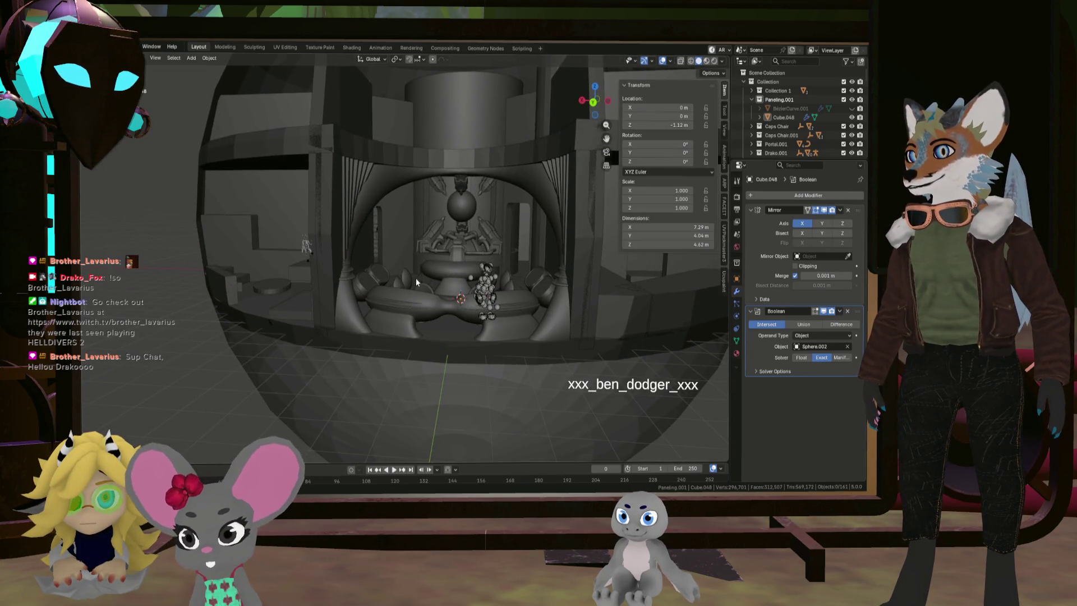
Restore the Difference cut, apply the Boolean into the mesh, and reshape the panel
{"action": "key", "text": "ctrl+z"}
{"action": "key", "text": "ctrl+z"}
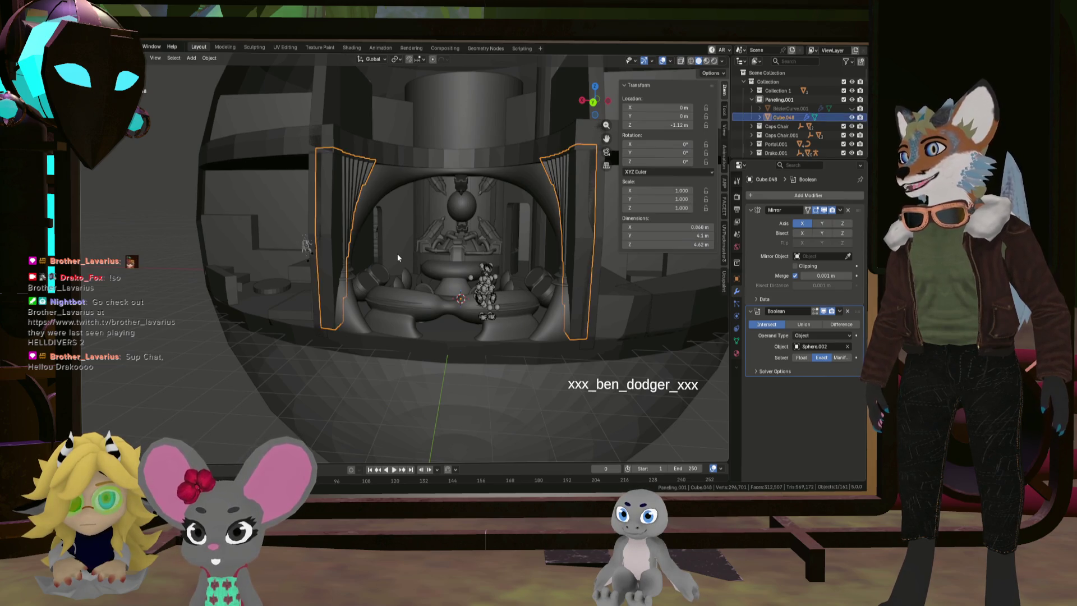
{"action": "key", "text": "ctrl+shift+z"}
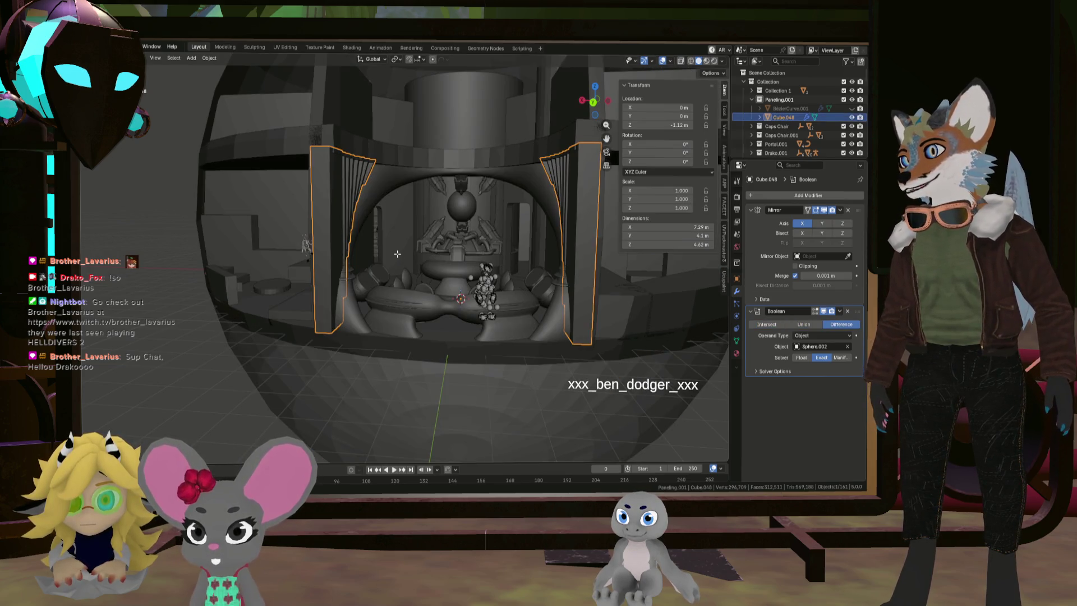
{"action": "key", "text": "ctrl+z"}
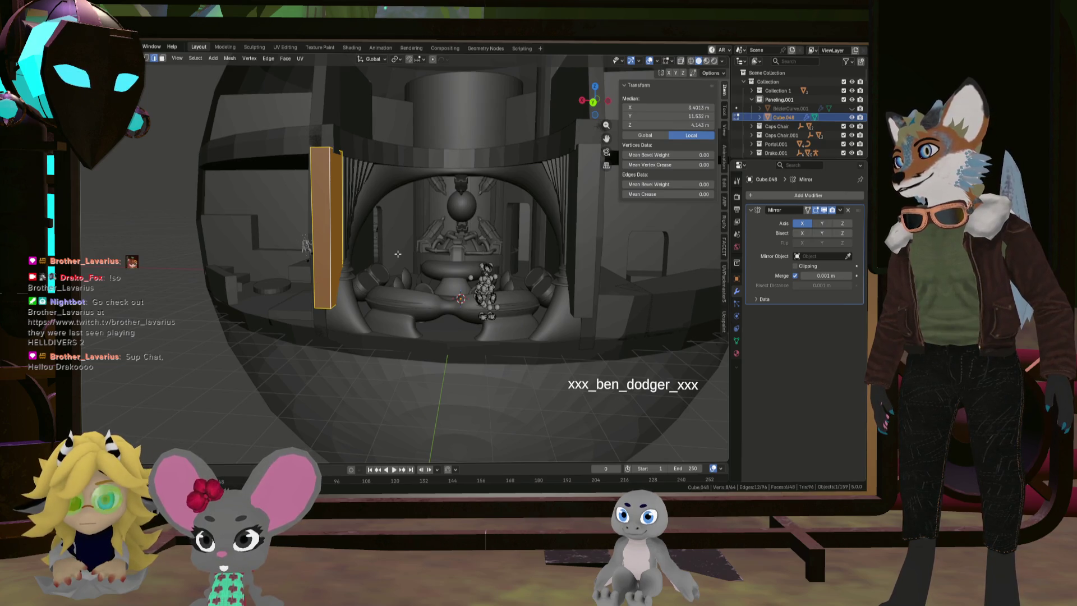
{"action": "key", "text": "ctrl+z"}
{"action": "middle_click_drag", "start_coordinate": [399, 254], "coordinate": [377, 259]}
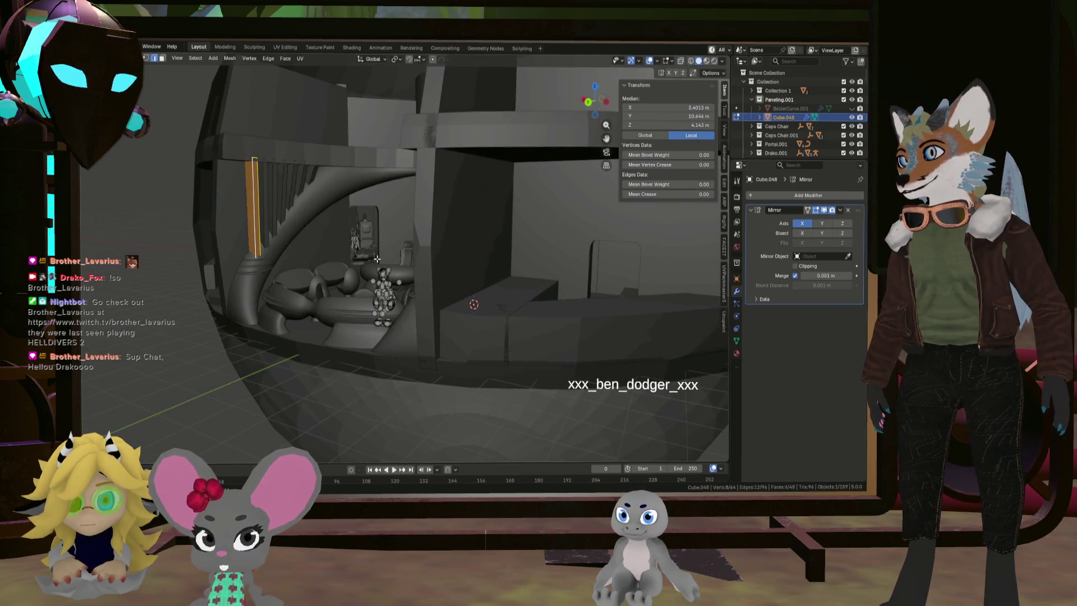
{"action": "mouse_move", "coordinate": [292, 253]}
{"action": "middle_mouse_down"}
{"action": "mouse_move", "coordinate": [313, 275]}
{"action": "mouse_move", "coordinate": [320, 265]}
{"action": "middle_mouse_up"}
{"action": "key", "text": "Tab"}
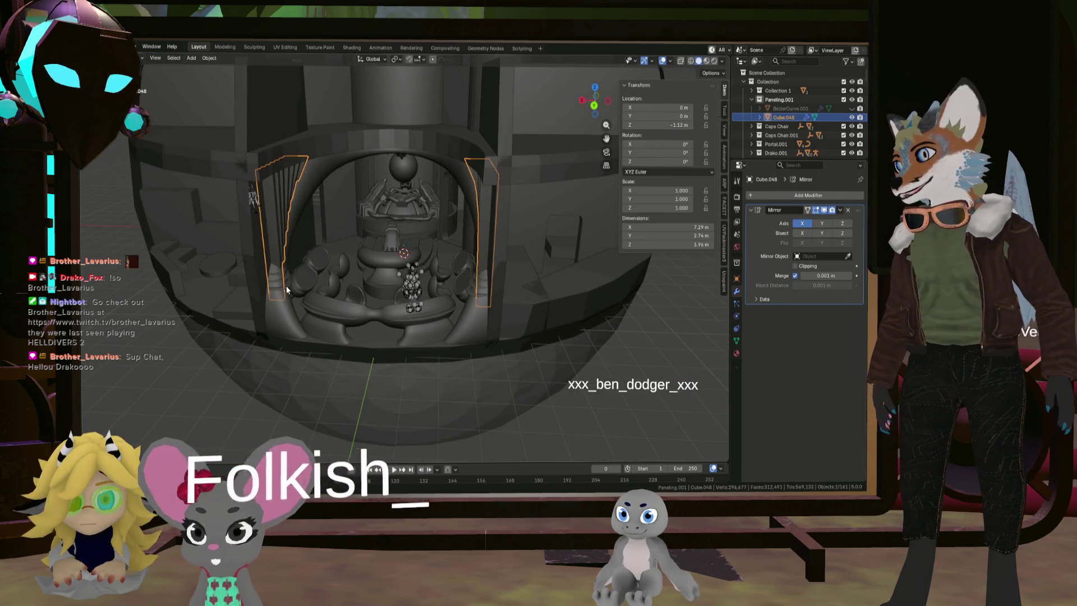
Select the arch object Cube.047 and enter Edit Mode
{"action": "left_click", "coordinate": [286, 288]}
{"action": "key", "text": "Tab"}
{"action": "scroll", "coordinate": [288, 286], "scroll_direction": "up", "scroll_amount": 5}
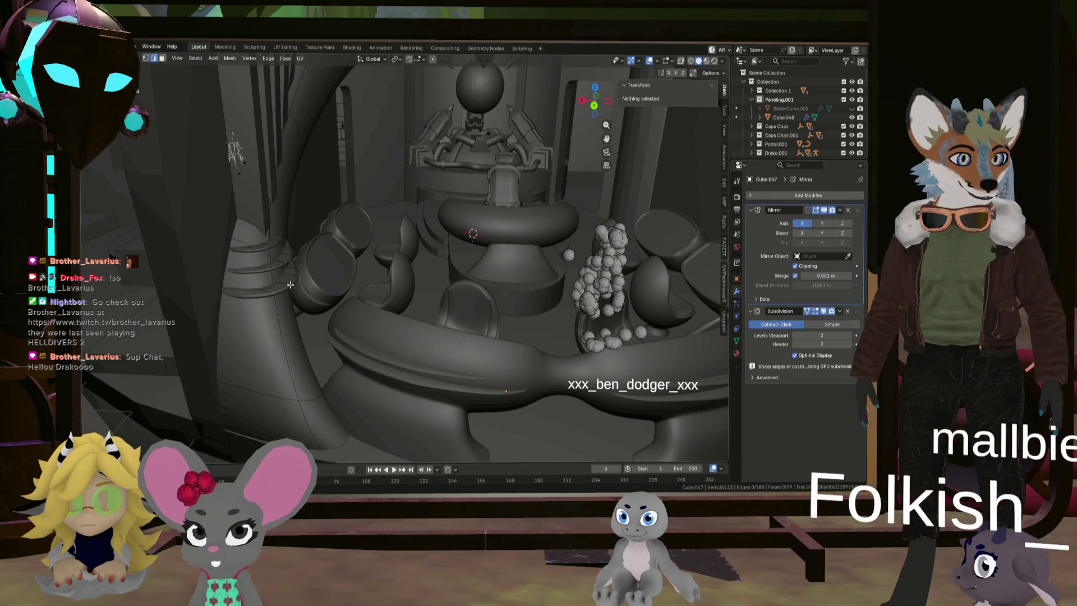
Select the stacked ring fins and shift them 0.245 m along X
{"action": "key", "text": "l"}
{"action": "middle_click_drag", "start_coordinate": [280, 241], "coordinate": [307, 212]}
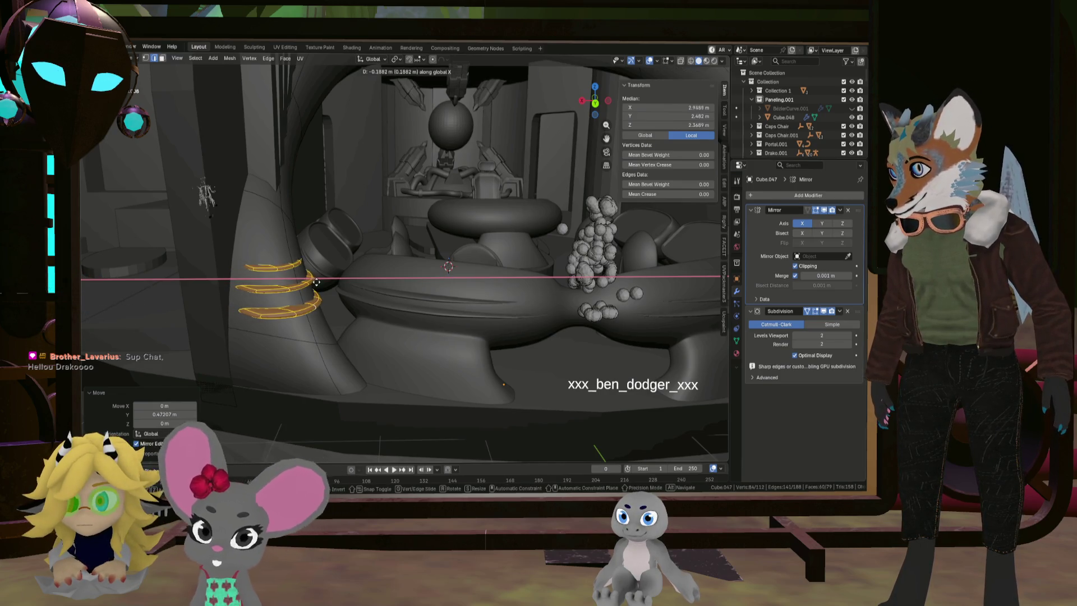
{"action": "left_click", "coordinate": [319, 282]}
{"action": "mouse_move", "coordinate": [319, 282]}
{"action": "middle_mouse_down"}
{"action": "mouse_move", "coordinate": [308, 308]}
{"action": "mouse_move", "coordinate": [257, 311]}
{"action": "middle_mouse_up"}
{"action": "scroll", "coordinate": [307, 307], "scroll_direction": "up", "scroll_amount": 5}
Nudge a ring edge and a ring-tip vertex along Y, about −0.099 m
{"action": "left_click", "coordinate": [279, 297]}
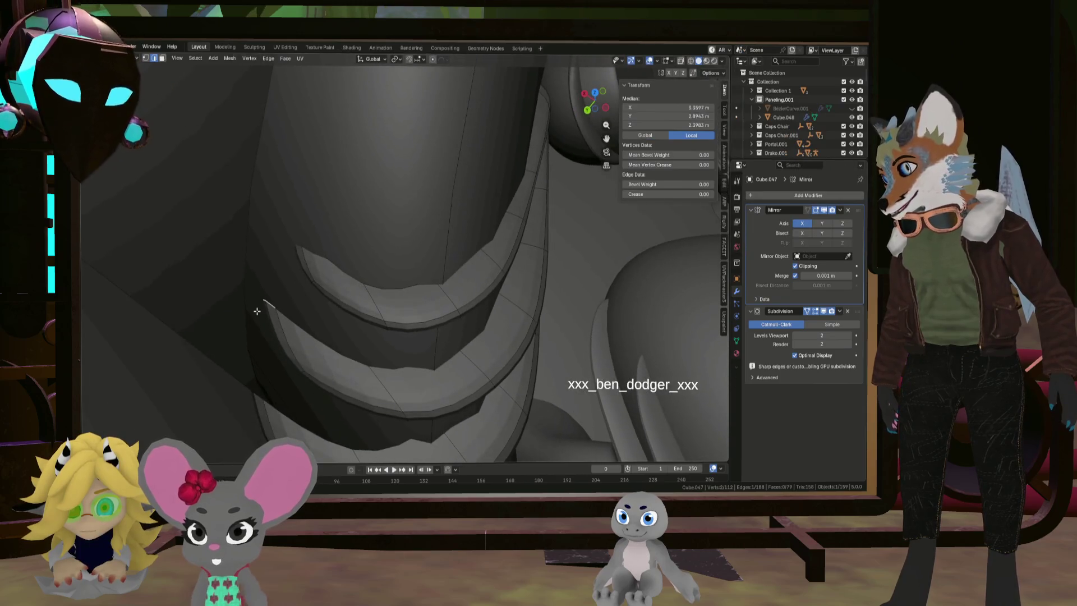
{"action": "left_click", "coordinate": [277, 288]}
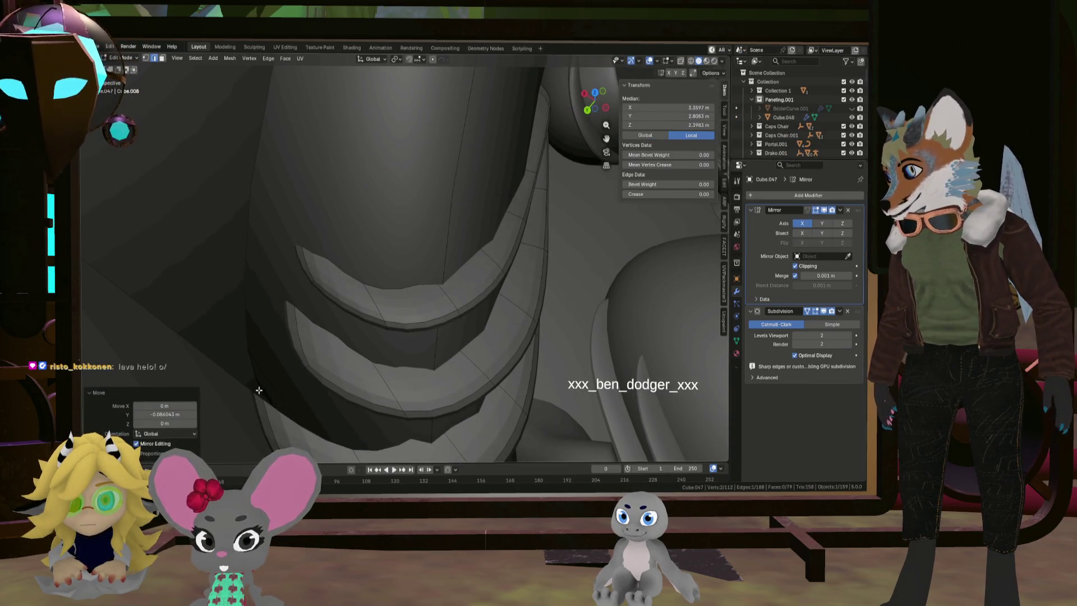
{"action": "middle_click_drag", "start_coordinate": [259, 388], "coordinate": [278, 373]}
{"action": "key", "text": "g"}
{"action": "key", "text": "y"}
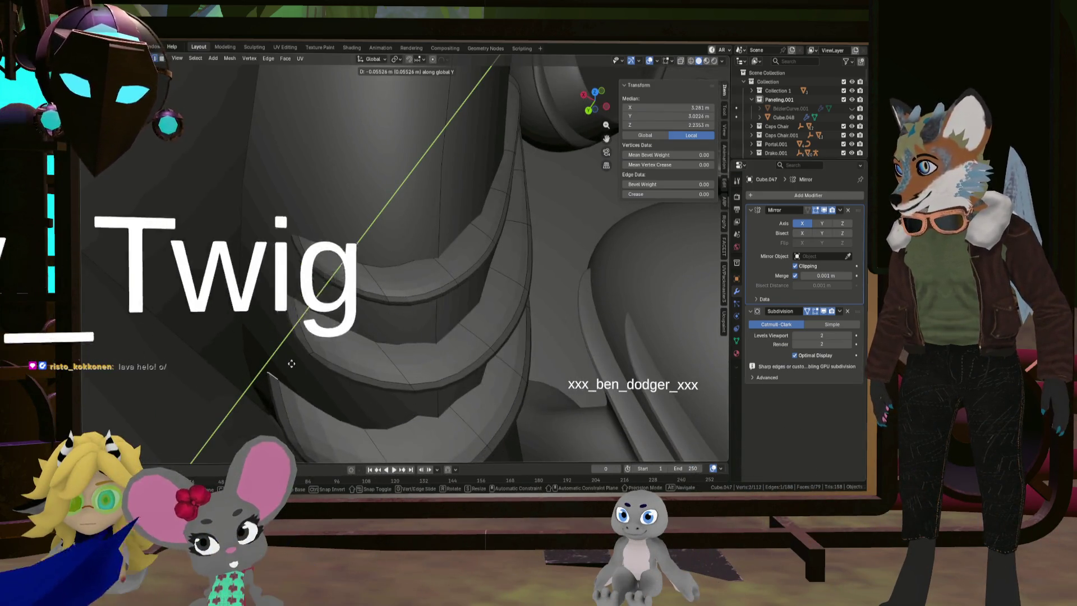
{"action": "middle_click_drag", "start_coordinate": [339, 386], "coordinate": [360, 422]}
{"action": "mouse_move", "coordinate": [269, 272]}
{"action": "middle_mouse_down"}
{"action": "mouse_move", "coordinate": [355, 306]}
{"action": "mouse_move", "coordinate": [397, 234]}
{"action": "mouse_move", "coordinate": [409, 284]}
{"action": "mouse_move", "coordinate": [503, 228]}
{"action": "mouse_move", "coordinate": [410, 238]}
{"action": "mouse_move", "coordinate": [510, 284]}
{"action": "mouse_move", "coordinate": [521, 279]}
{"action": "middle_mouse_up"}
{"action": "left_click", "coordinate": [363, 308]}
{"action": "key", "text": "g"}
{"action": "key", "text": "y"}
{"action": "left_click", "coordinate": [432, 269]}
Select a fin tip edge and pull it further along Y
{"action": "left_click", "coordinate": [473, 291], "text": "shift"}
{"action": "scroll", "coordinate": [493, 216], "scroll_direction": "up", "scroll_amount": 4}
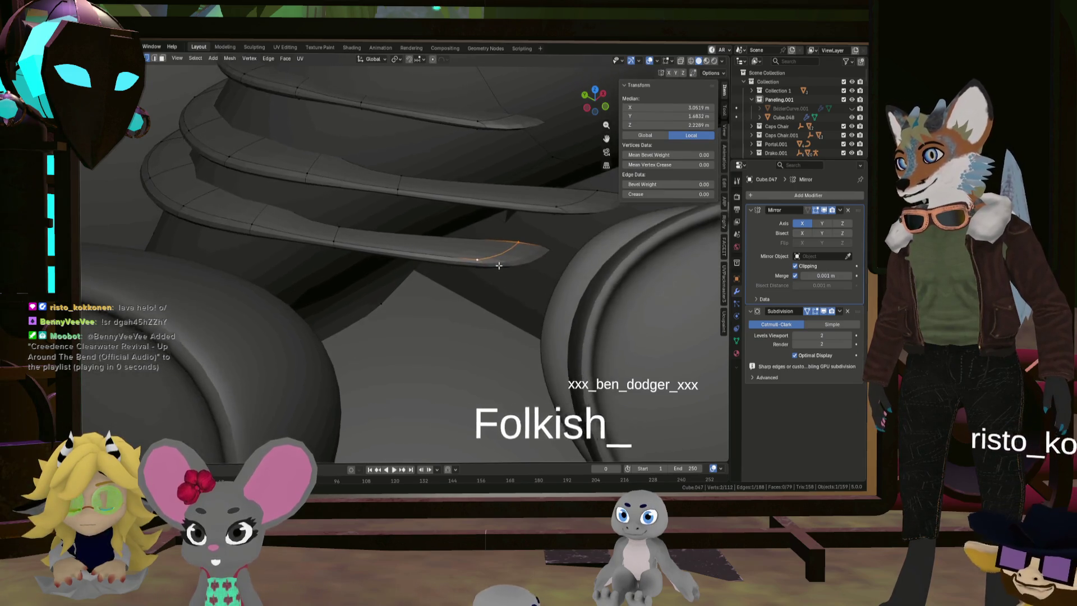
{"action": "middle_click_drag", "start_coordinate": [493, 217], "coordinate": [488, 152]}
{"action": "scroll", "coordinate": [458, 276], "scroll_direction": "down", "scroll_amount": 4}
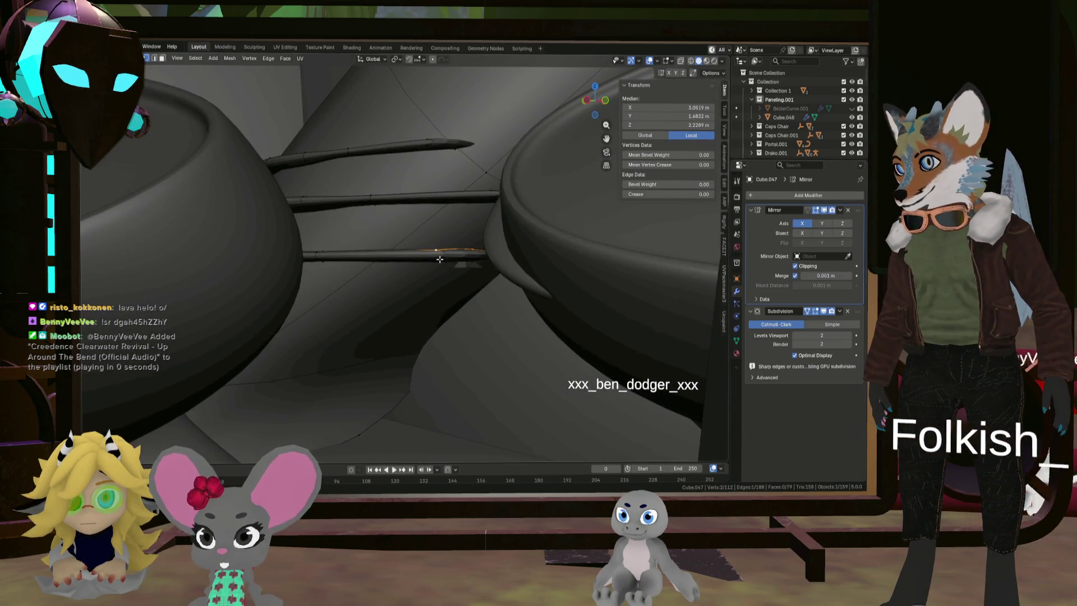
{"action": "middle_click_drag", "start_coordinate": [468, 261], "coordinate": [472, 288]}
{"action": "mouse_move", "coordinate": [476, 316]}
{"action": "middle_mouse_down"}
{"action": "mouse_move", "coordinate": [413, 271]}
{"action": "mouse_move", "coordinate": [452, 288]}
{"action": "mouse_move", "coordinate": [503, 263]}
{"action": "mouse_move", "coordinate": [516, 224]}
{"action": "middle_mouse_up"}
{"action": "key", "text": "g"}
{"action": "key", "text": "y"}
{"action": "left_click", "coordinate": [407, 285]}
Select the fin's tip face and move it along Y
{"action": "left_click", "coordinate": [488, 304]}
{"action": "left_click", "coordinate": [489, 304], "text": "shift"}
{"action": "left_click", "coordinate": [497, 162], "text": "shift"}
{"action": "mouse_move", "coordinate": [497, 162]}
{"action": "middle_mouse_down"}
{"action": "mouse_move", "coordinate": [490, 291]}
{"action": "mouse_move", "coordinate": [448, 298]}
{"action": "middle_mouse_up"}
{"action": "key", "text": "g"}
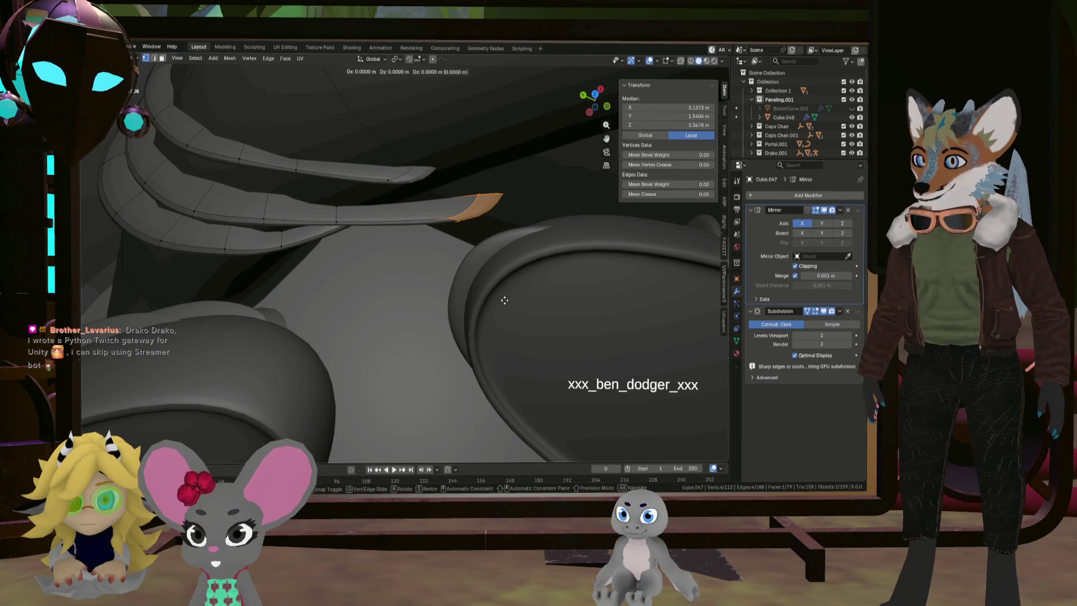
{"action": "key", "text": "y"}
{"action": "left_click", "coordinate": [442, 271]}
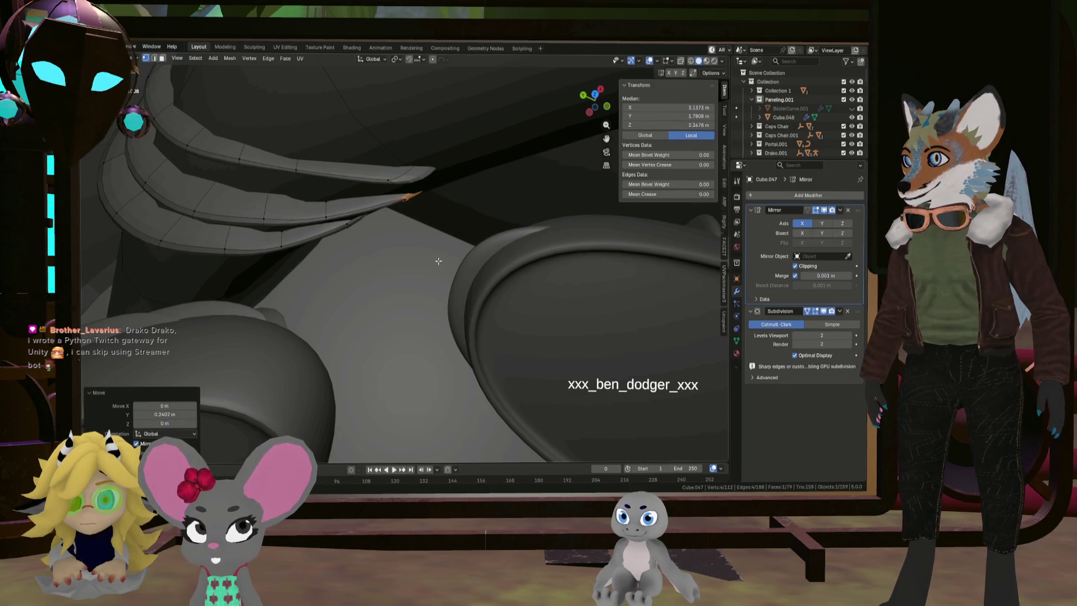
Select three vertices on the other fins and shift those edges along Y
{"action": "left_click", "coordinate": [394, 174]}
{"action": "middle_click_drag", "start_coordinate": [397, 175], "coordinate": [411, 77]}
{"action": "left_click", "coordinate": [386, 163], "text": "ctrl"}
{"action": "mouse_move", "coordinate": [386, 162]}
{"action": "middle_mouse_down"}
{"action": "mouse_move", "coordinate": [320, 237]}
{"action": "mouse_move", "coordinate": [336, 246]}
{"action": "middle_mouse_up"}
{"action": "scroll", "coordinate": [412, 143], "scroll_direction": "up", "scroll_amount": 3}
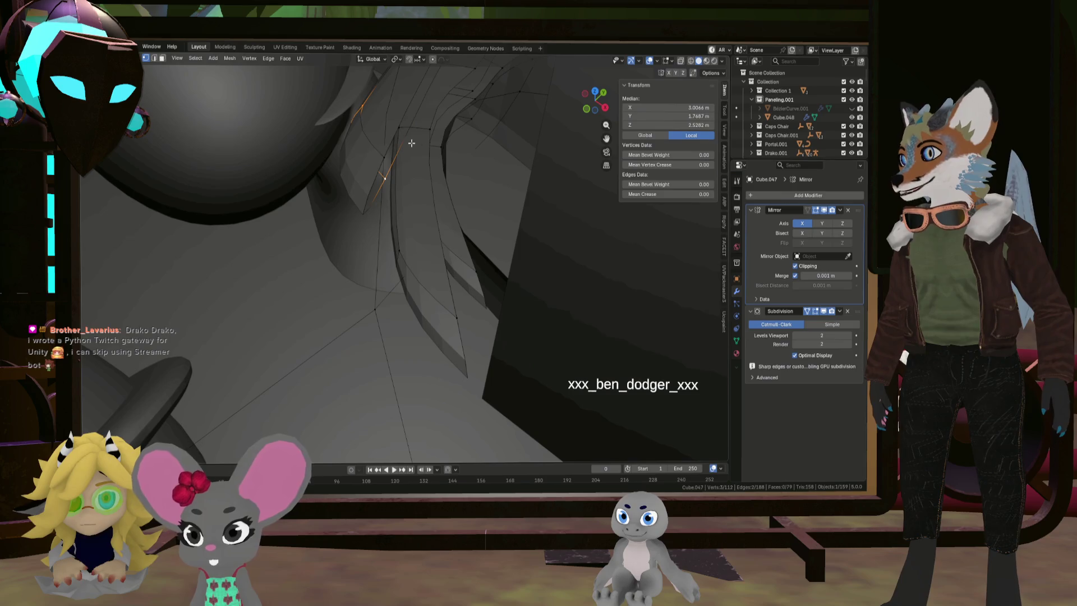
{"action": "mouse_move", "coordinate": [384, 153]}
{"action": "middle_mouse_down"}
{"action": "mouse_move", "coordinate": [469, 192]}
{"action": "mouse_move", "coordinate": [425, 197]}
{"action": "mouse_move", "coordinate": [418, 182]}
{"action": "mouse_move", "coordinate": [556, 201]}
{"action": "mouse_move", "coordinate": [509, 285]}
{"action": "middle_mouse_up"}
{"action": "key", "text": "g"}
{"action": "key", "text": "y"}
{"action": "left_click", "coordinate": [437, 180]}
Leave Edit Mode on the arch and orbit back out around the chamber
{"action": "key", "text": "Tab"}
{"action": "mouse_move", "coordinate": [591, 323]}
{"action": "middle_mouse_down"}
{"action": "mouse_move", "coordinate": [420, 228]}
{"action": "mouse_move", "coordinate": [466, 227]}
{"action": "mouse_move", "coordinate": [418, 244]}
{"action": "mouse_move", "coordinate": [413, 236]}
{"action": "middle_mouse_up"}
{"action": "scroll", "coordinate": [454, 233], "scroll_direction": "up", "scroll_amount": 1}
{"action": "scroll", "coordinate": [457, 238], "scroll_direction": "up", "scroll_amount": 3}
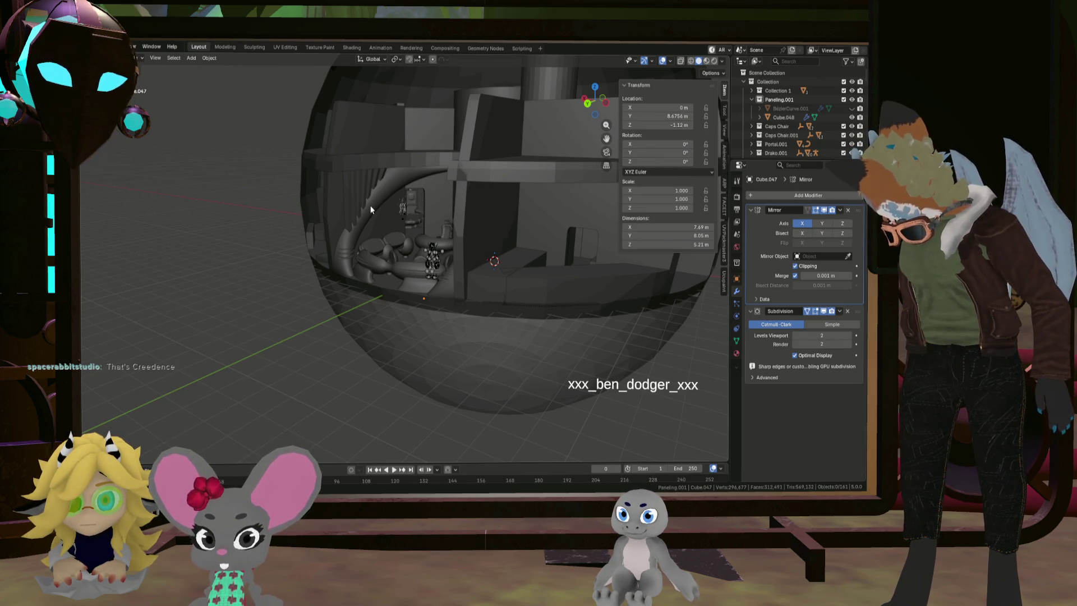
Select Cube.048, frame it, and in Edit Mode select one whole curtain slat
{"action": "left_click", "coordinate": [345, 196]}
{"action": "key", "text": "KP_Decimal"}
{"action": "mouse_move", "coordinate": [320, 181]}
{"action": "middle_mouse_down"}
{"action": "mouse_move", "coordinate": [314, 187]}
{"action": "mouse_move", "coordinate": [351, 189]}
{"action": "middle_mouse_up"}
{"action": "key", "text": "Tab"}
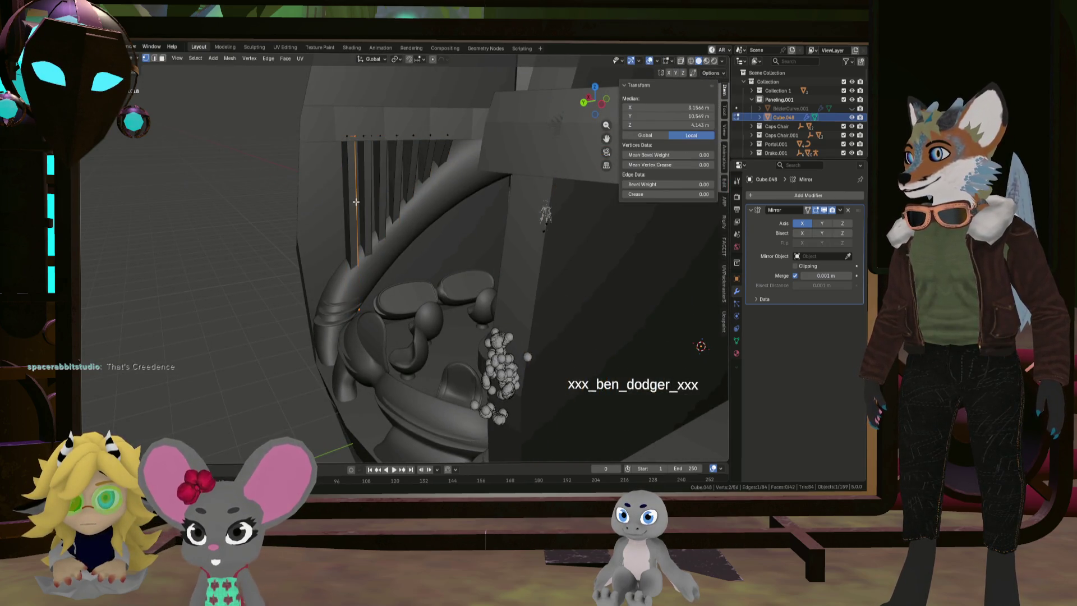
{"action": "left_click", "coordinate": [355, 201]}
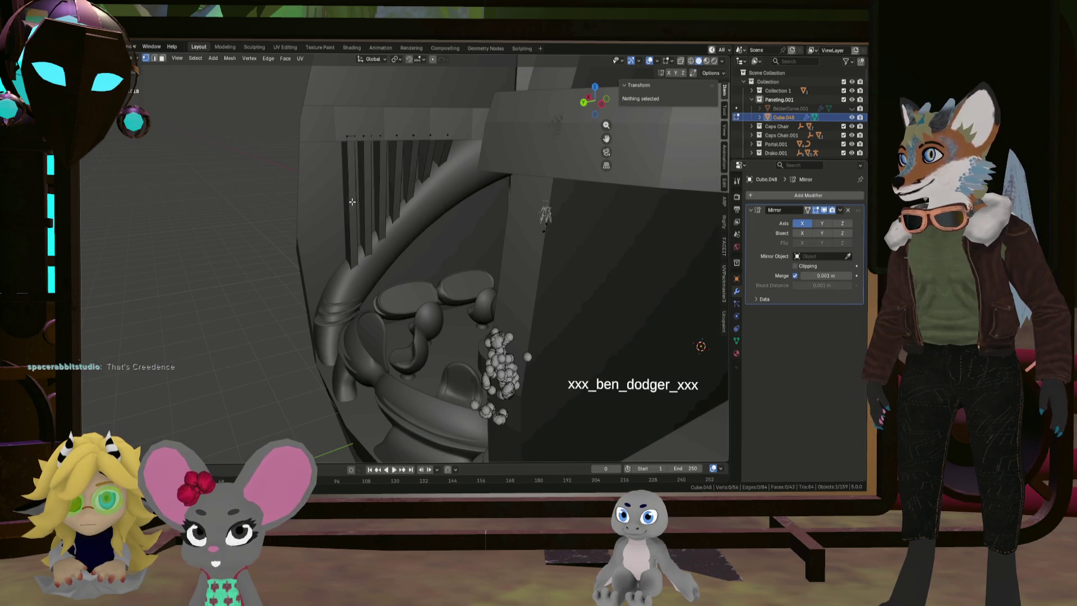
{"action": "left_click", "coordinate": [355, 129]}
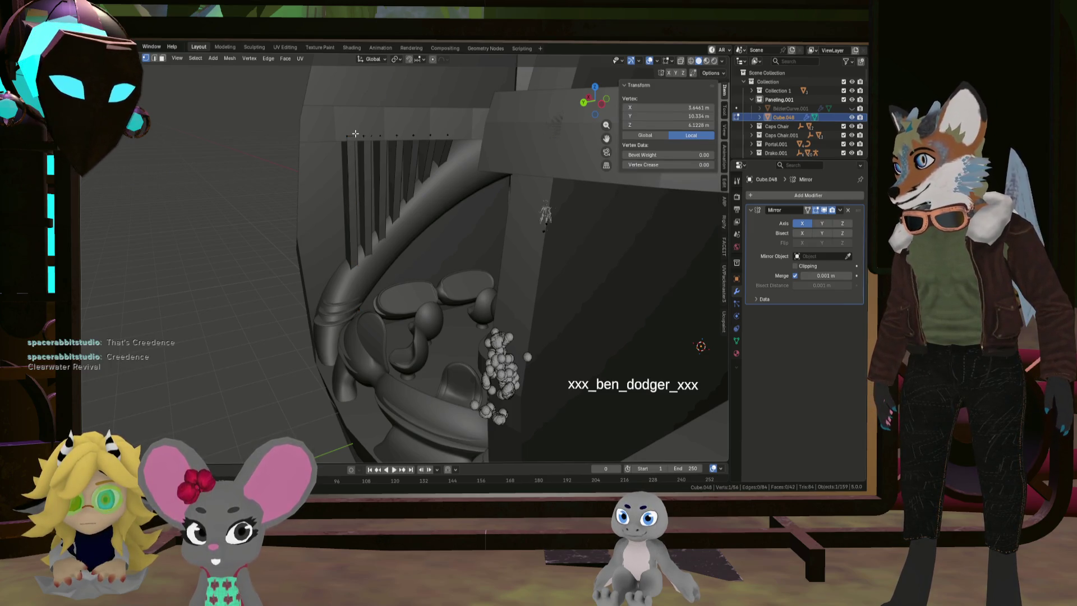
{"action": "key", "text": "ctrl+l"}
Shorten the slat by scaling it along Z
{"action": "scroll", "coordinate": [355, 133], "scroll_direction": "up", "scroll_amount": 3}
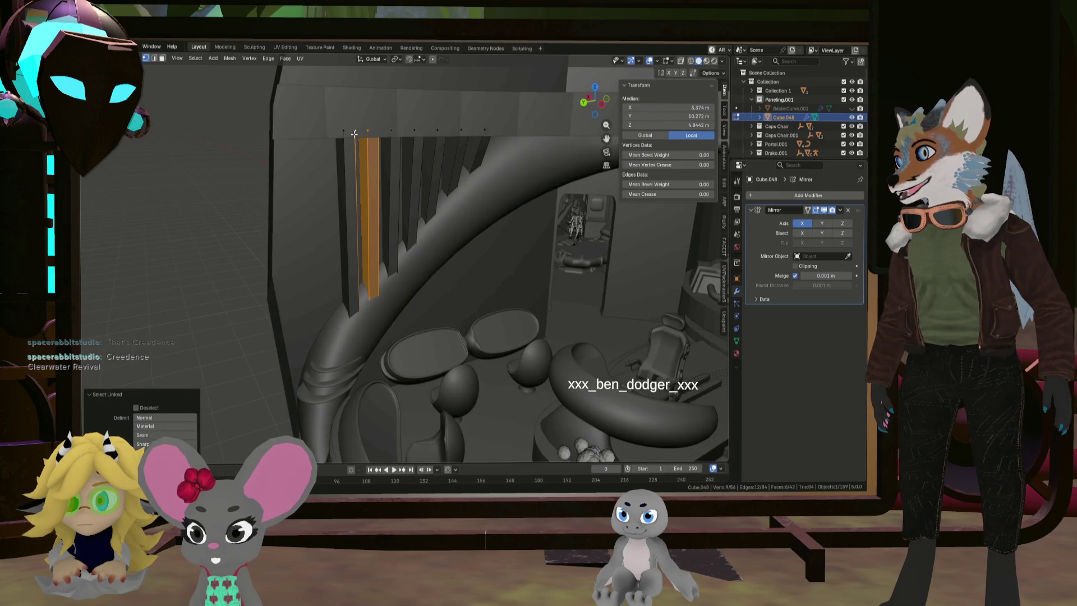
{"action": "scroll", "coordinate": [355, 131], "scroll_direction": "up", "scroll_amount": 3}
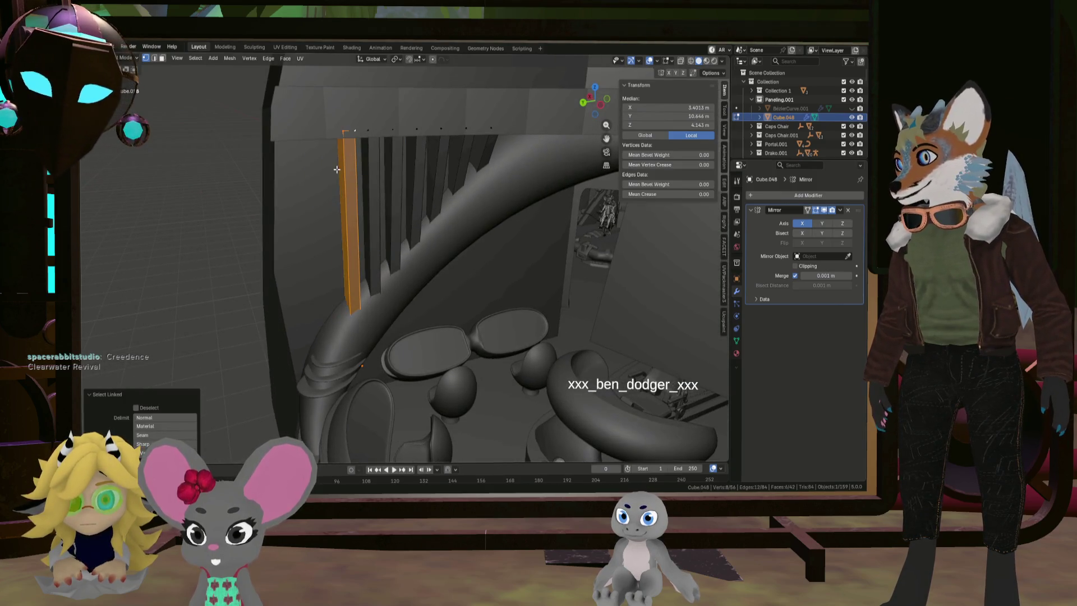
{"action": "scroll", "coordinate": [326, 170], "scroll_direction": "up", "scroll_amount": 2}
{"action": "scroll", "coordinate": [326, 170], "scroll_direction": "down", "scroll_amount": 5}
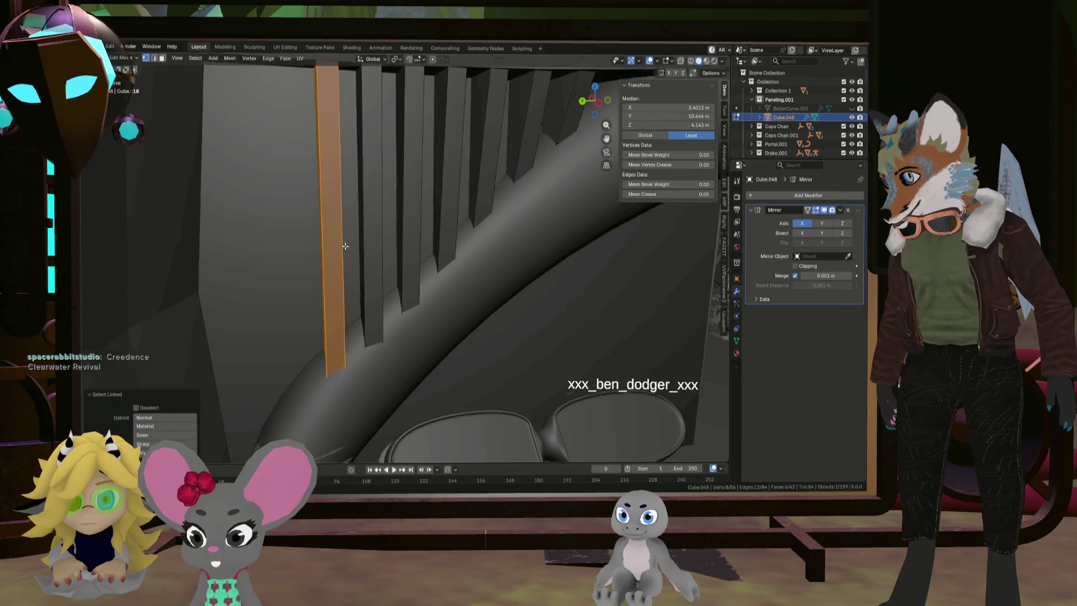
{"action": "key", "text": "s"}
{"action": "key", "text": "z"}
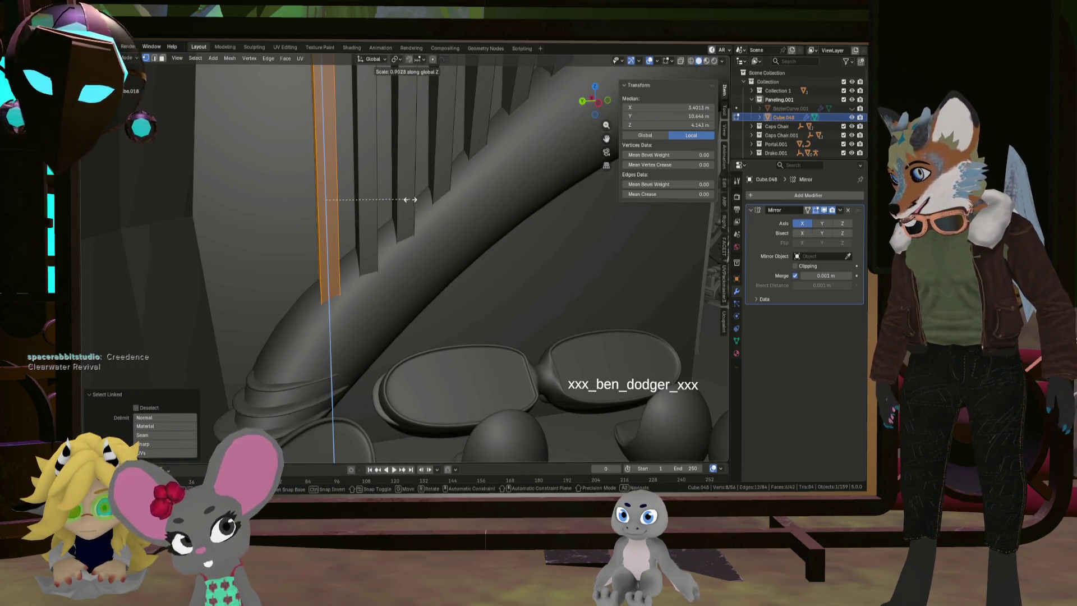
{"action": "left_click", "coordinate": [404, 224]}
Raise the slat along Z and stretch its height to 1.130
{"action": "scroll", "coordinate": [400, 229], "scroll_direction": "up", "scroll_amount": 2}
{"action": "middle_click_drag", "start_coordinate": [400, 230], "coordinate": [412, 240]}
{"action": "key", "text": "g"}
{"action": "key", "text": "z"}
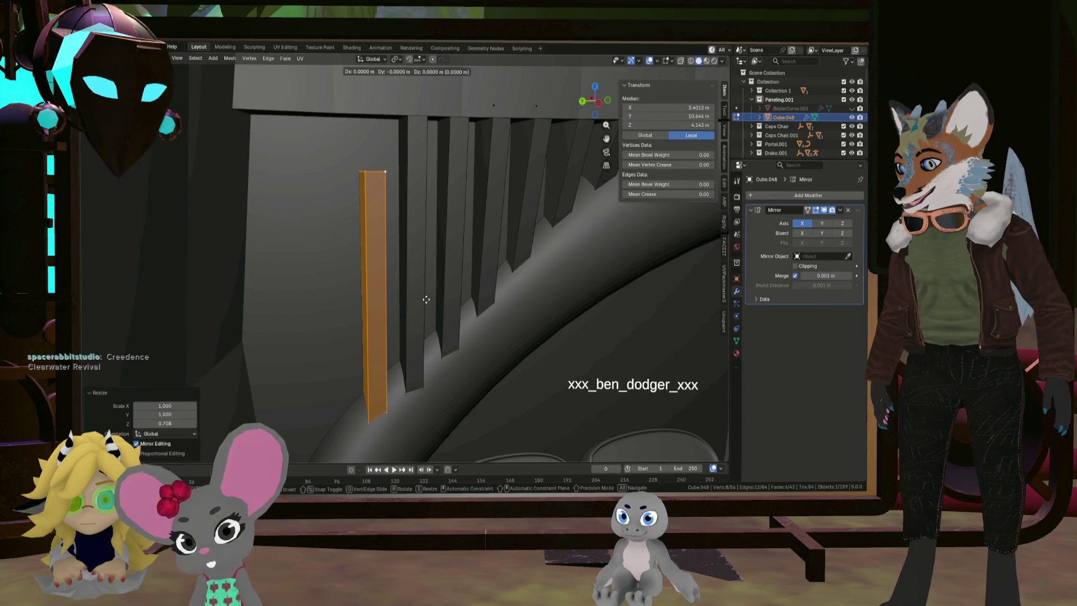
{"action": "left_click", "coordinate": [422, 256]}
{"action": "key", "text": "s"}
{"action": "key", "text": "z"}
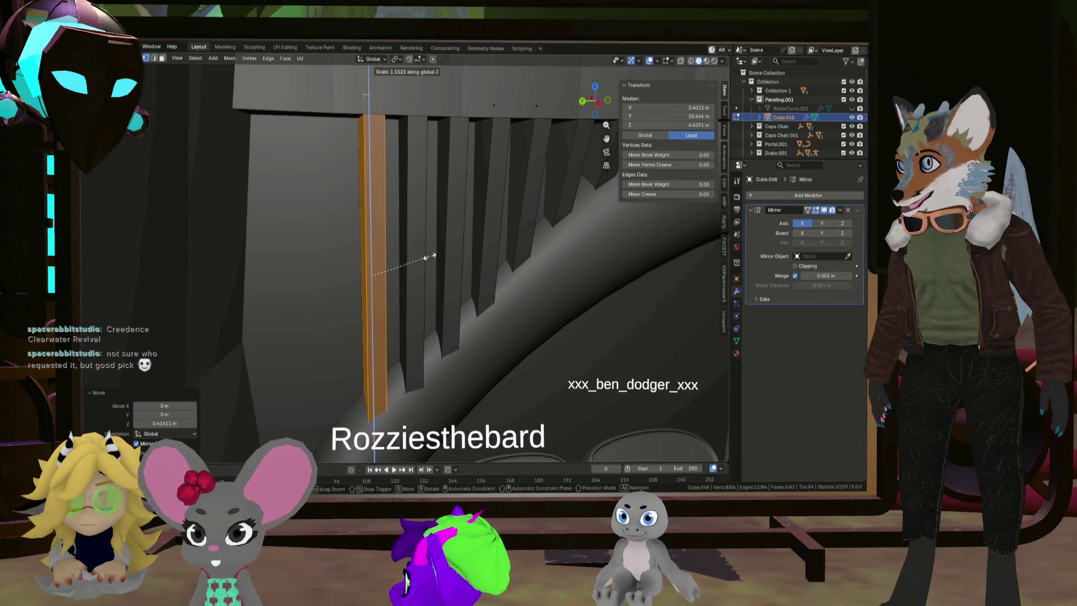
{"action": "left_click", "coordinate": [423, 256]}
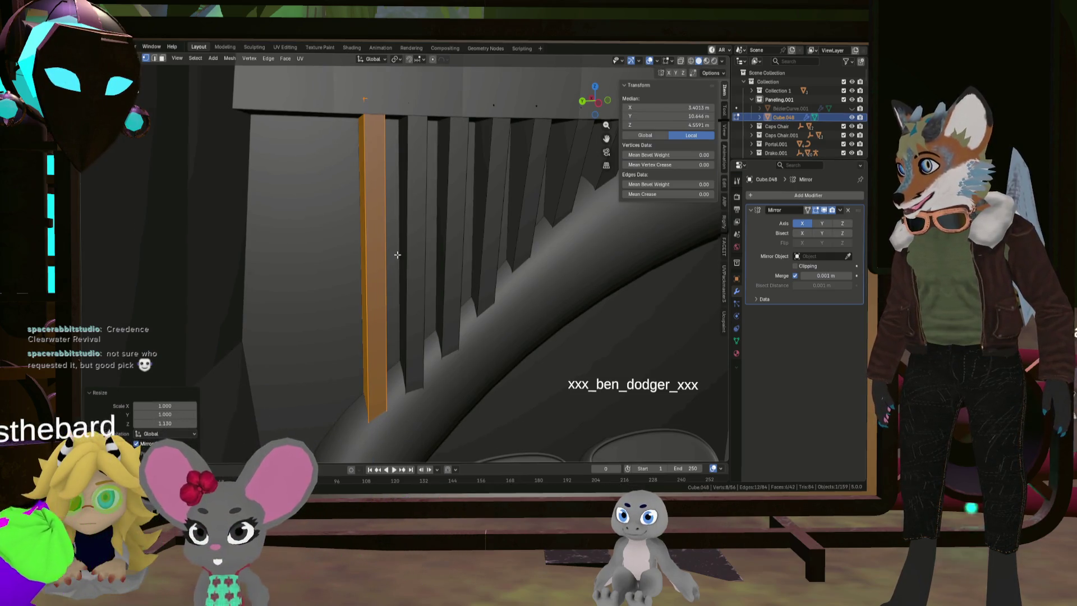
Duplicate the slat and place the copy 0.387 m along Y
{"action": "mouse_move", "coordinate": [426, 256]}
{"action": "middle_mouse_down"}
{"action": "mouse_move", "coordinate": [517, 249]}
{"action": "mouse_move", "coordinate": [495, 257]}
{"action": "middle_mouse_up"}
{"action": "key", "text": "shift+d"}
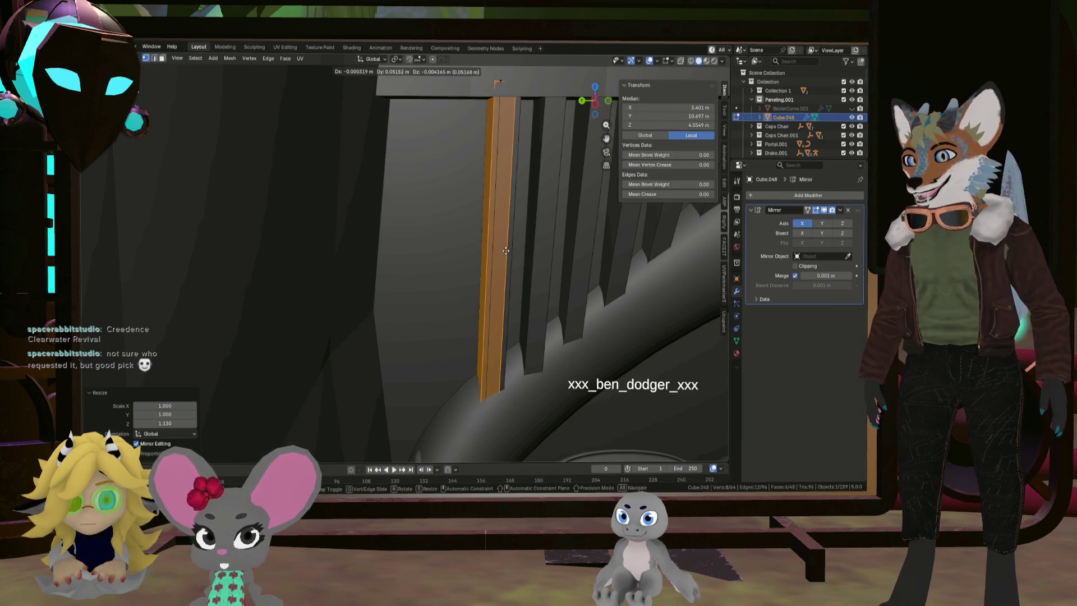
{"action": "key", "text": "y"}
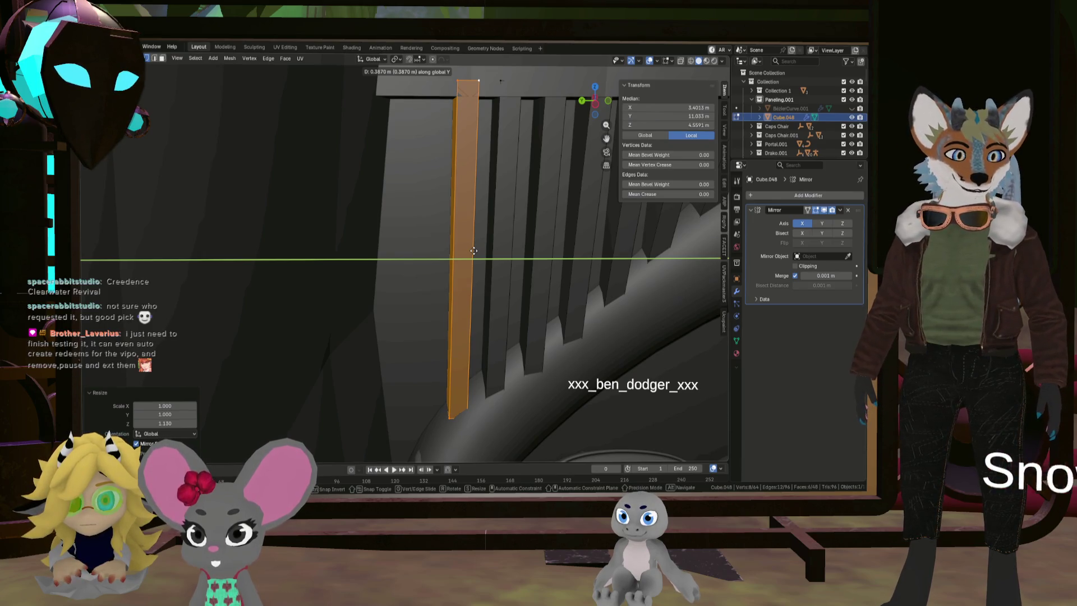
{"action": "left_click", "coordinate": [474, 251]}
{"action": "mouse_move", "coordinate": [473, 251]}
{"action": "middle_mouse_down"}
{"action": "mouse_move", "coordinate": [505, 246]}
{"action": "mouse_move", "coordinate": [492, 239]}
{"action": "middle_mouse_up"}
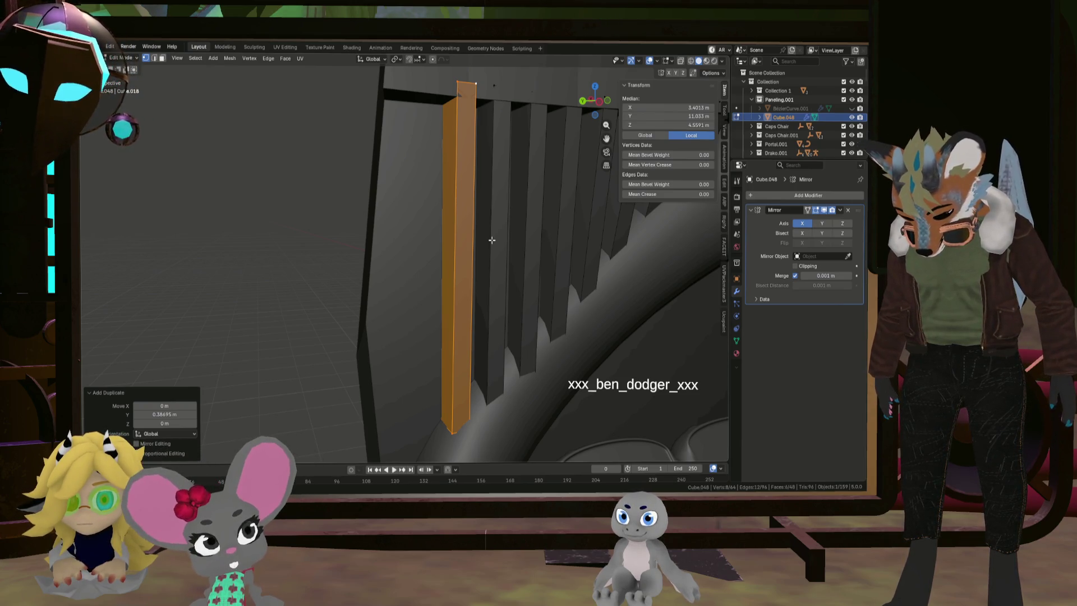
Stretch the strip slightly taller on Z and shift one top edge along X
{"action": "mouse_move", "coordinate": [507, 228]}
{"action": "middle_mouse_down"}
{"action": "mouse_move", "coordinate": [457, 248]}
{"action": "mouse_move", "coordinate": [475, 236]}
{"action": "mouse_move", "coordinate": [475, 218]}
{"action": "mouse_move", "coordinate": [460, 224]}
{"action": "mouse_move", "coordinate": [466, 217]}
{"action": "mouse_move", "coordinate": [439, 198]}
{"action": "mouse_move", "coordinate": [416, 234]}
{"action": "mouse_move", "coordinate": [510, 237]}
{"action": "mouse_move", "coordinate": [501, 290]}
{"action": "mouse_move", "coordinate": [524, 286]}
{"action": "middle_mouse_up"}
{"action": "key", "text": "s"}
{"action": "key", "text": "z"}
{"action": "left_click", "coordinate": [467, 217]}
{"action": "left_click", "coordinate": [438, 198]}
{"action": "key", "text": "g"}
{"action": "key", "text": "x"}
{"action": "left_click", "coordinate": [418, 231]}
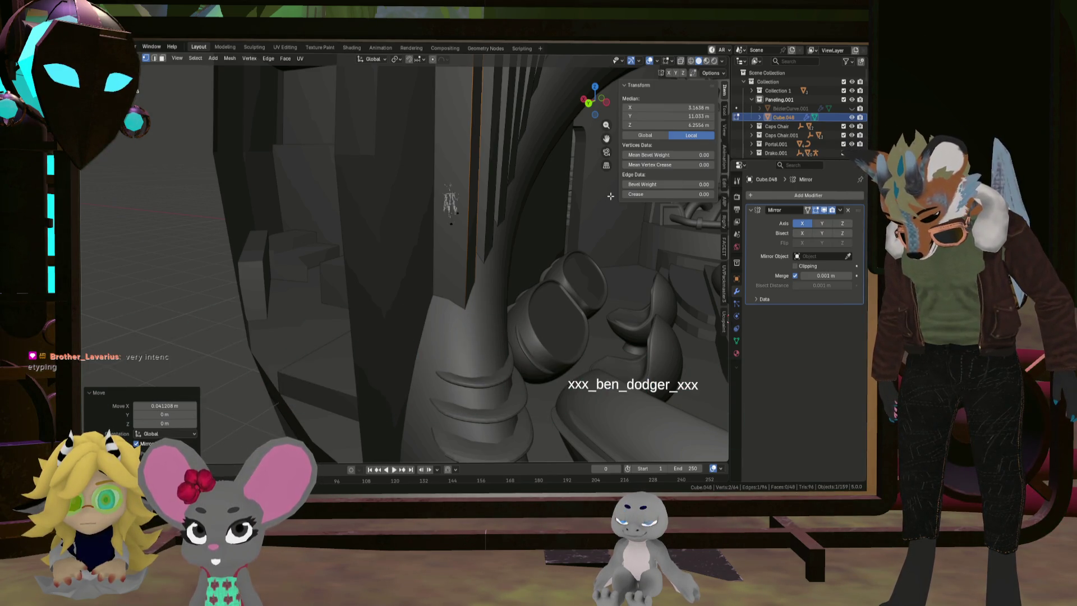
Select another edge of the strip and nudge it sideways along X
{"action": "mouse_move", "coordinate": [610, 196]}
{"action": "middle_mouse_down"}
{"action": "mouse_move", "coordinate": [524, 236]}
{"action": "mouse_move", "coordinate": [409, 336]}
{"action": "mouse_move", "coordinate": [397, 321]}
{"action": "mouse_move", "coordinate": [413, 341]}
{"action": "middle_mouse_up"}
{"action": "left_click", "coordinate": [387, 332]}
{"action": "left_click", "coordinate": [374, 348], "text": "shift"}
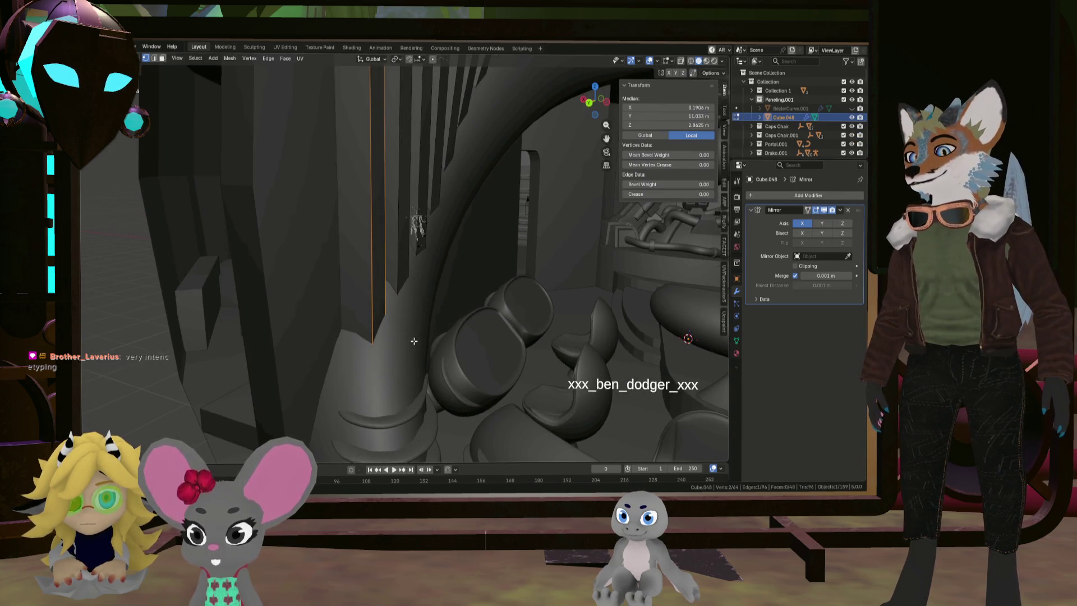
{"action": "key", "text": "g"}
{"action": "key", "text": "x"}
{"action": "left_click", "coordinate": [413, 332]}
{"action": "mouse_move", "coordinate": [415, 331]}
{"action": "middle_mouse_down"}
{"action": "mouse_move", "coordinate": [429, 309]}
{"action": "mouse_move", "coordinate": [450, 357]}
{"action": "middle_mouse_up"}
{"action": "middle_click_drag", "start_coordinate": [449, 340], "coordinate": [474, 343]}
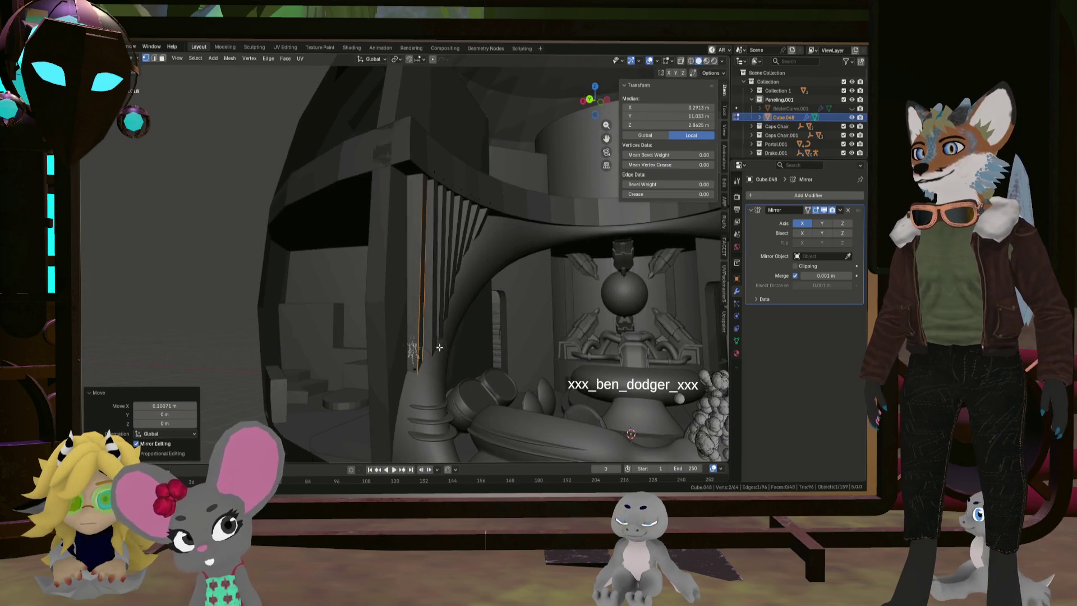
{"action": "key", "text": "g"}
{"action": "key", "text": "x"}
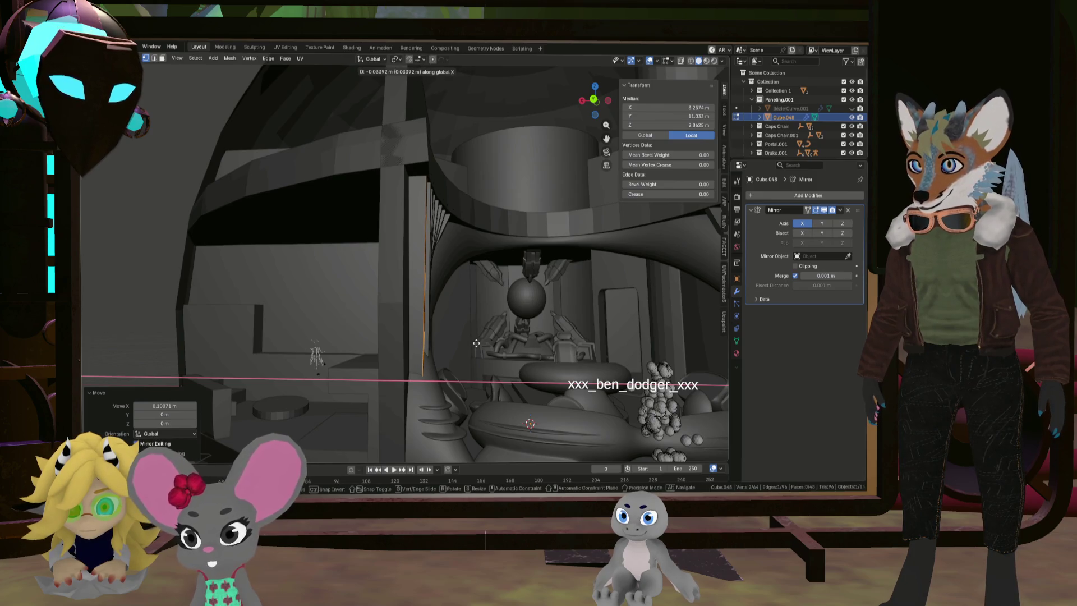
{"action": "left_click", "coordinate": [476, 343]}
Select the whole linked strip and duplicate it 0.347 m along Y
{"action": "mouse_move", "coordinate": [476, 343]}
{"action": "middle_mouse_down"}
{"action": "mouse_move", "coordinate": [461, 329]}
{"action": "mouse_move", "coordinate": [364, 340]}
{"action": "middle_mouse_up"}
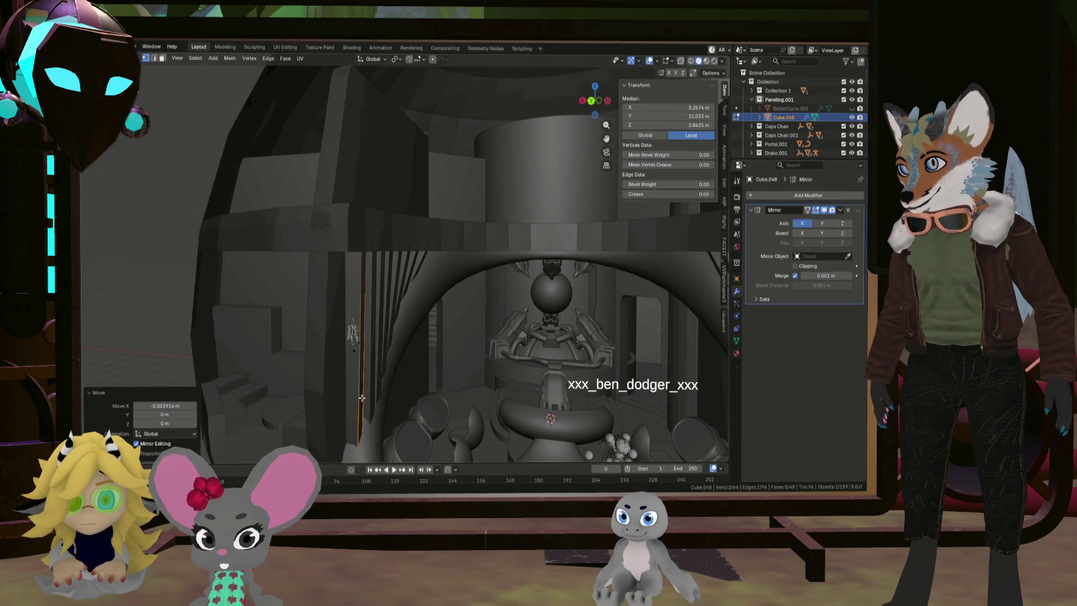
{"action": "key", "text": "l"}
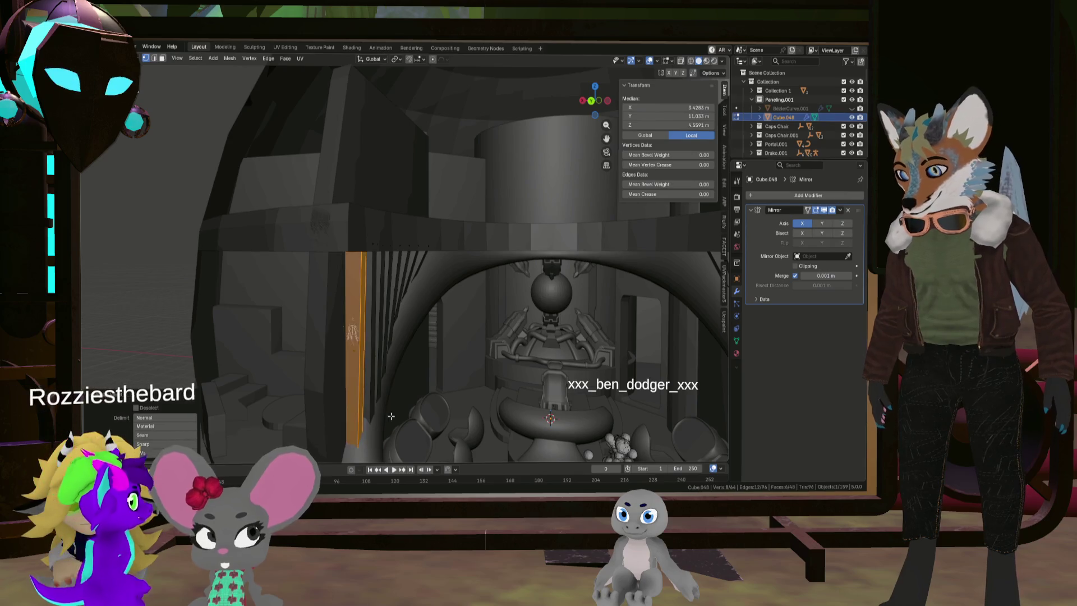
{"action": "middle_click_drag", "start_coordinate": [357, 446], "coordinate": [378, 425]}
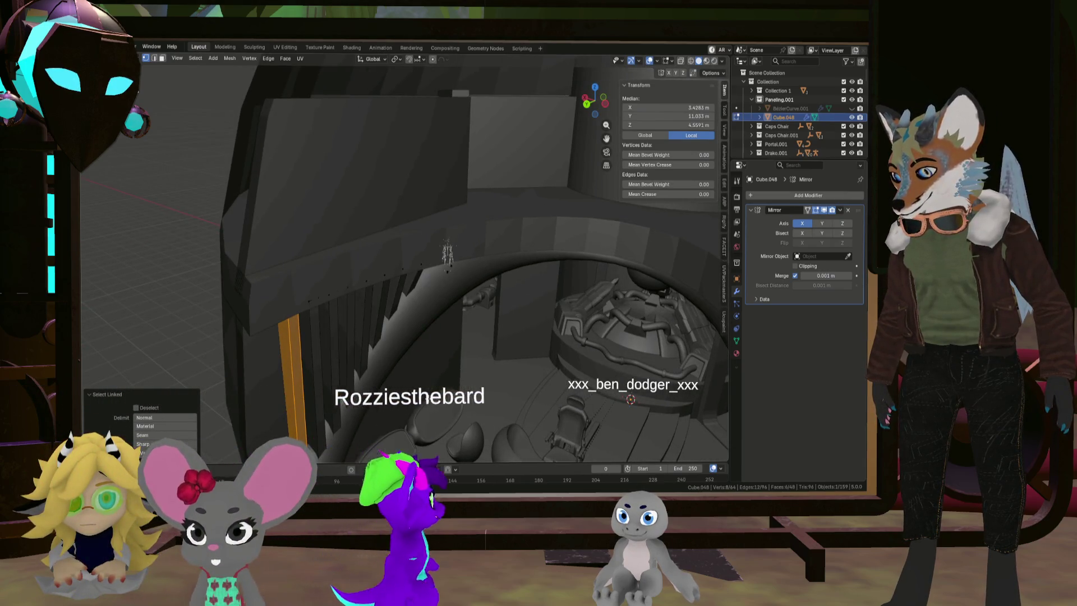
{"action": "key", "text": "shift+d"}
{"action": "key", "text": "y"}
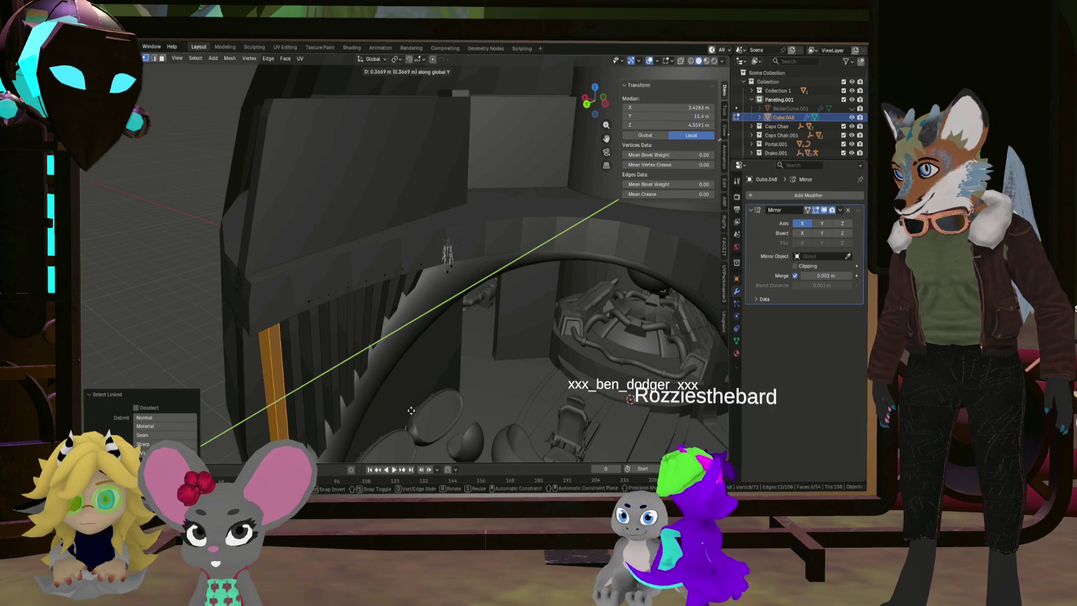
{"action": "left_click", "coordinate": [429, 393]}
{"action": "mouse_move", "coordinate": [429, 392]}
{"action": "middle_mouse_down"}
{"action": "mouse_move", "coordinate": [426, 359]}
{"action": "mouse_move", "coordinate": [454, 314]}
{"action": "mouse_move", "coordinate": [498, 324]}
{"action": "middle_mouse_up"}
Stretch the copy 1.119 along Z and lower it about 0.227 m
{"action": "key", "text": "s"}
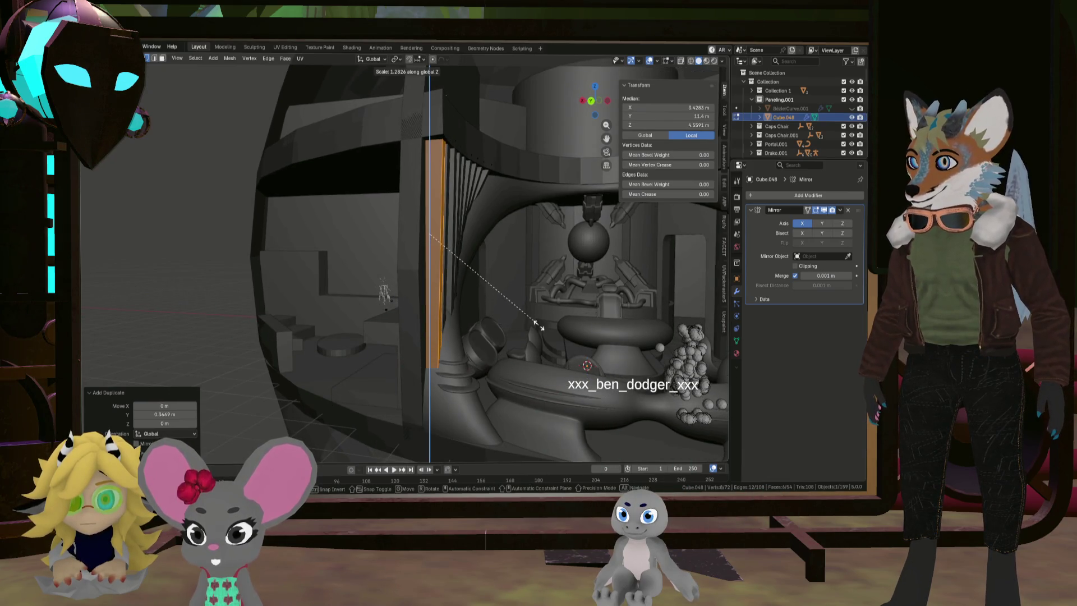
{"action": "left_click", "coordinate": [521, 321]}
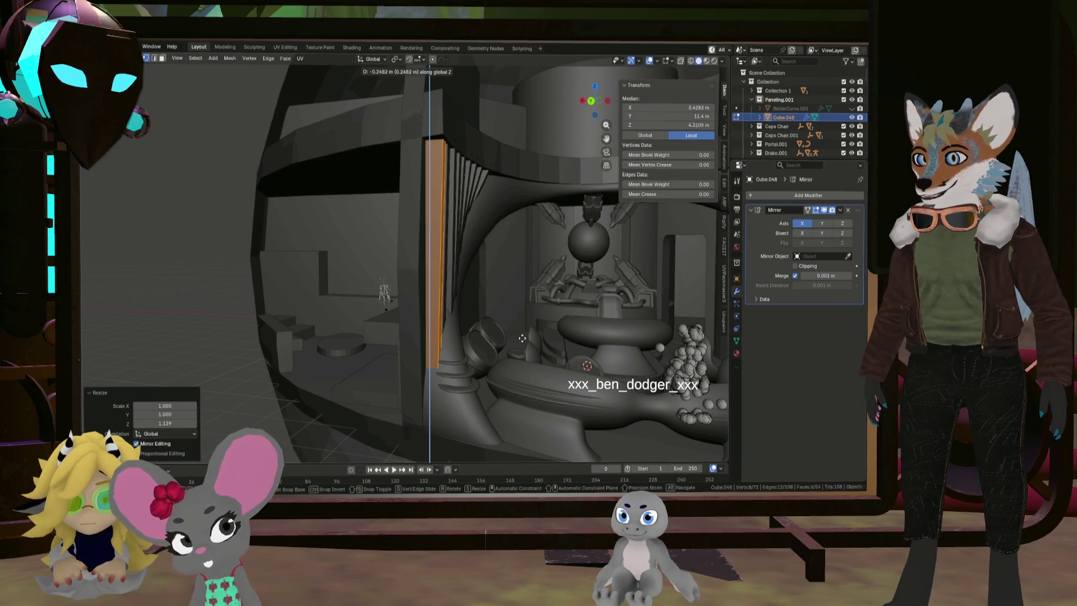
{"action": "left_click", "coordinate": [522, 336]}
{"action": "middle_click_drag", "start_coordinate": [522, 336], "coordinate": [468, 362]}
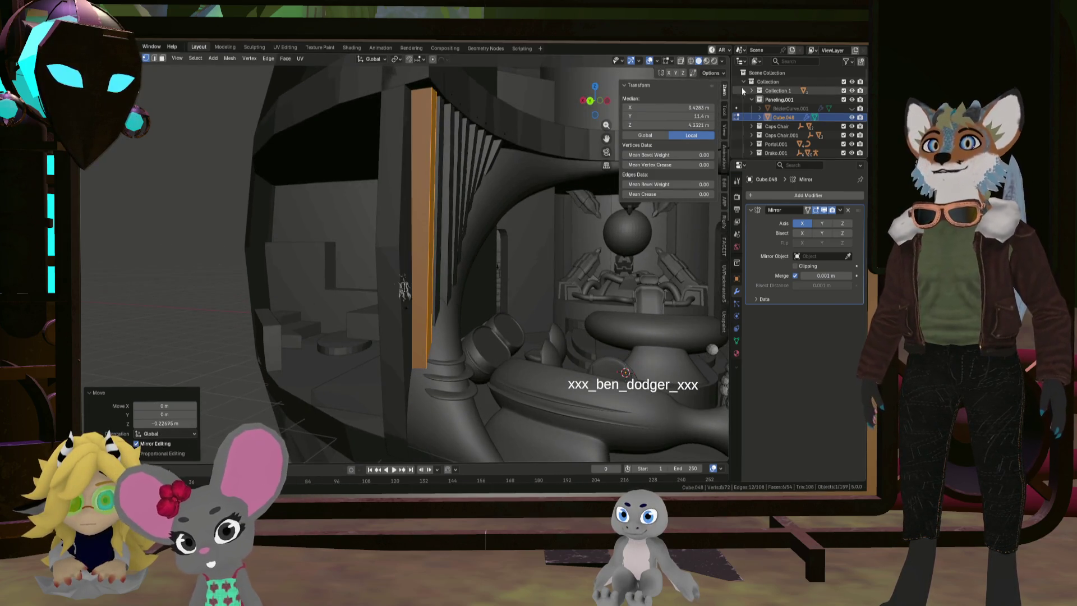
{"action": "left_click", "coordinate": [681, 61]}
Slide the new strip's bottom corner vertex about −0.040 m along X, then leave Edit Mode
{"action": "left_click", "coordinate": [430, 369]}
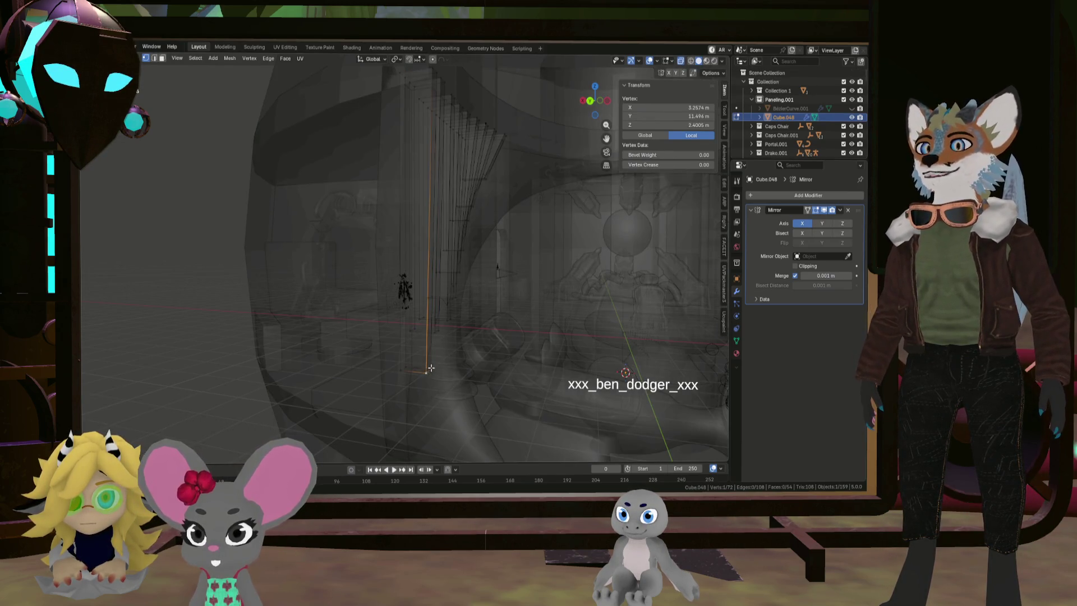
{"action": "key", "text": "g"}
{"action": "key", "text": "y"}
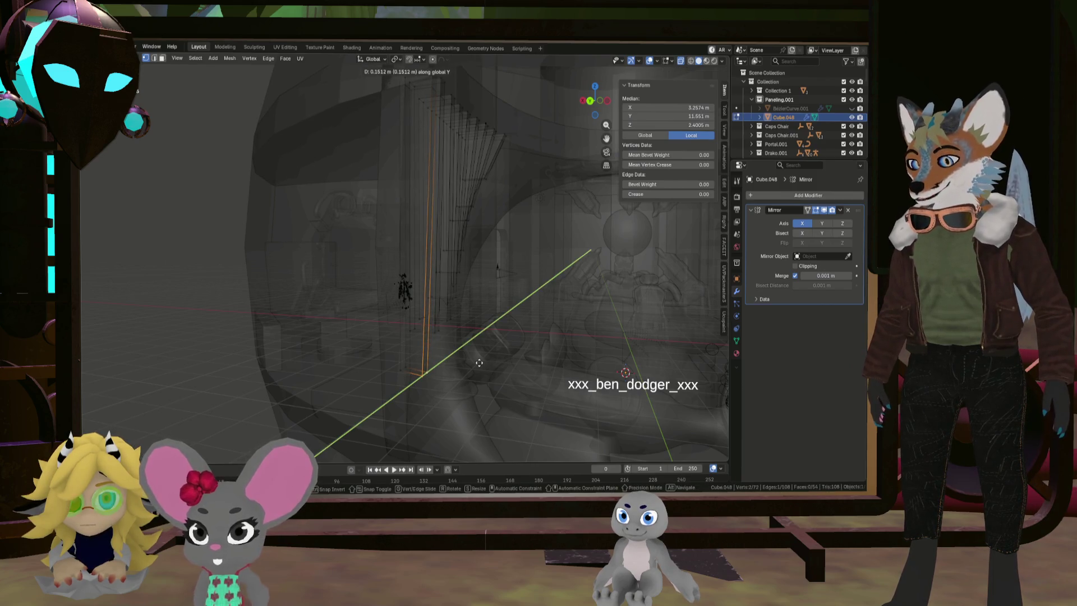
{"action": "key", "text": "x"}
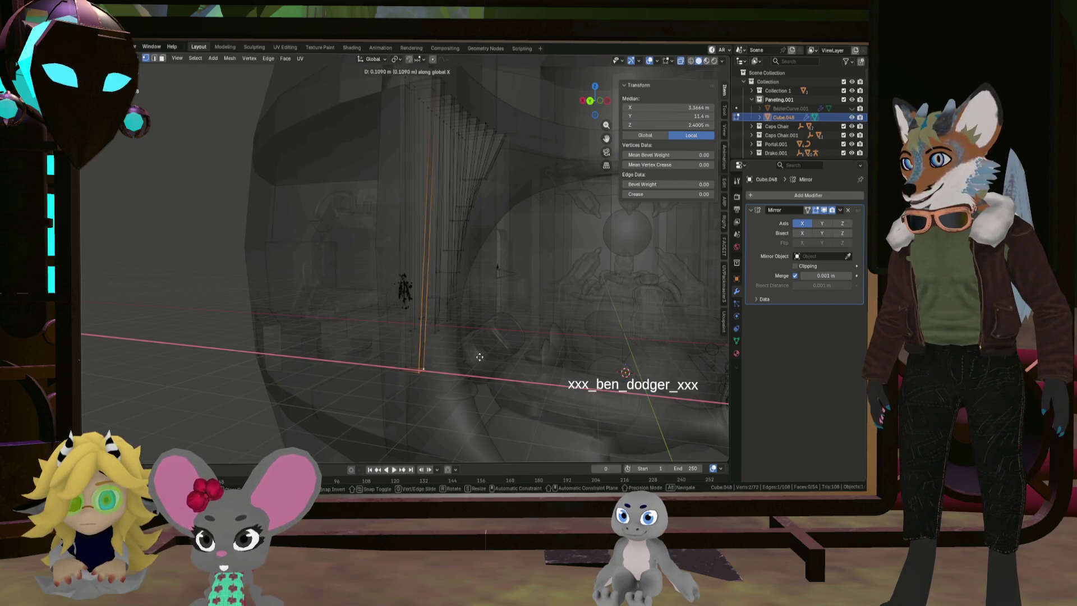
{"action": "left_click", "coordinate": [479, 357]}
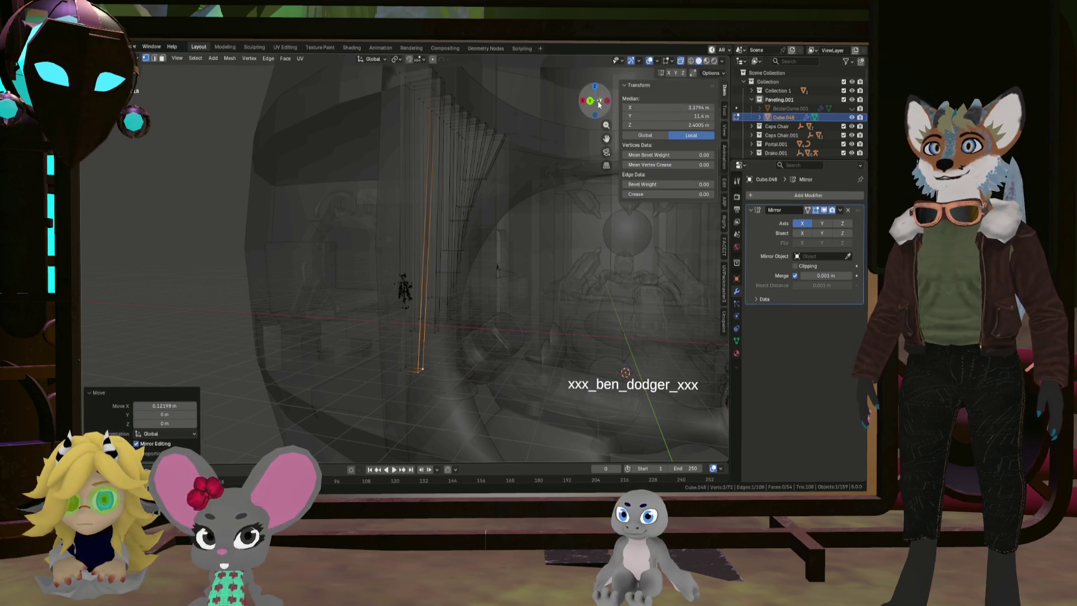
{"action": "left_click", "coordinate": [598, 103]}
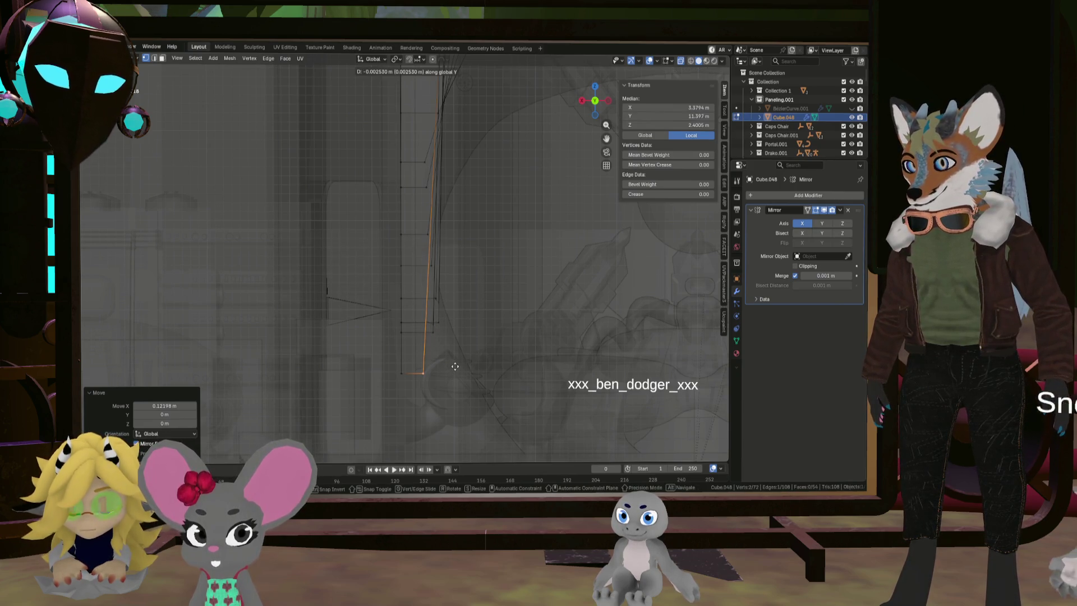
{"action": "key", "text": "x"}
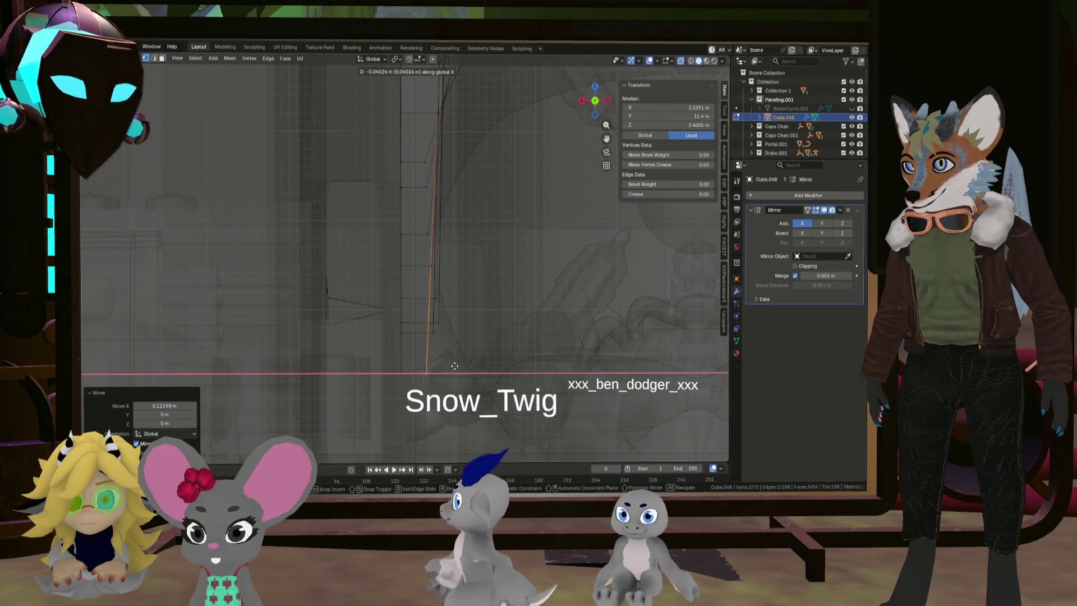
{"action": "left_click", "coordinate": [454, 365]}
{"action": "mouse_move", "coordinate": [443, 351]}
{"action": "middle_mouse_down"}
{"action": "mouse_move", "coordinate": [690, 233]}
{"action": "mouse_move", "coordinate": [637, 257]}
{"action": "mouse_move", "coordinate": [627, 276]}
{"action": "mouse_move", "coordinate": [406, 343]}
{"action": "mouse_move", "coordinate": [416, 335]}
{"action": "mouse_move", "coordinate": [460, 345]}
{"action": "middle_mouse_up"}
{"action": "key", "text": "Tab"}
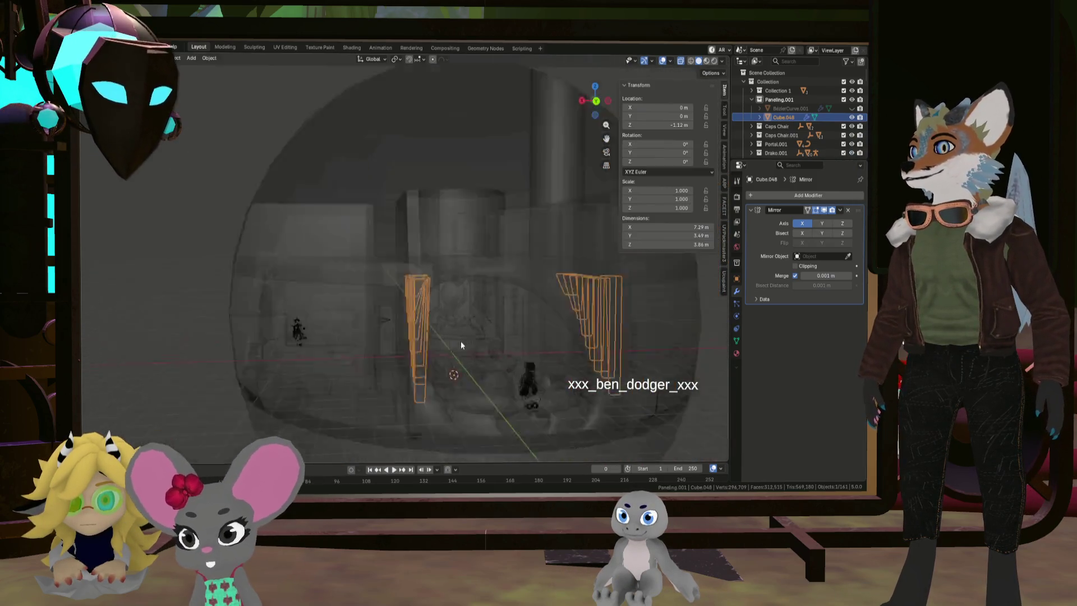
Turn X-ray off and open the curved panelling Cube.048 in Edit Mode
{"action": "scroll", "coordinate": [537, 324], "scroll_direction": "down", "scroll_amount": 3}
{"action": "left_click", "coordinate": [627, 285]}
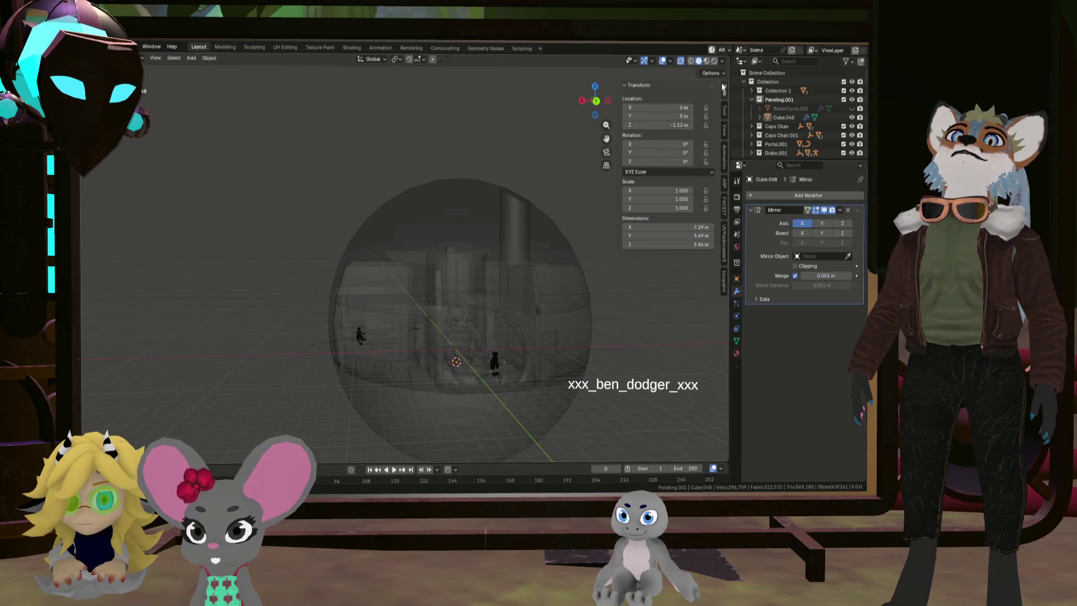
{"action": "left_click", "coordinate": [680, 60]}
{"action": "scroll", "coordinate": [497, 364], "scroll_direction": "up", "scroll_amount": 5}
{"action": "scroll", "coordinate": [450, 362], "scroll_direction": "up", "scroll_amount": 3}
{"action": "mouse_move", "coordinate": [451, 361]}
{"action": "middle_mouse_down"}
{"action": "mouse_move", "coordinate": [483, 348]}
{"action": "mouse_move", "coordinate": [460, 371]}
{"action": "mouse_move", "coordinate": [489, 358]}
{"action": "mouse_move", "coordinate": [467, 348]}
{"action": "mouse_move", "coordinate": [617, 320]}
{"action": "middle_mouse_up"}
{"action": "mouse_move", "coordinate": [367, 344]}
{"action": "middle_mouse_down"}
{"action": "mouse_move", "coordinate": [414, 318]}
{"action": "mouse_move", "coordinate": [402, 315]}
{"action": "mouse_move", "coordinate": [391, 328]}
{"action": "mouse_move", "coordinate": [409, 350]}
{"action": "middle_mouse_up"}
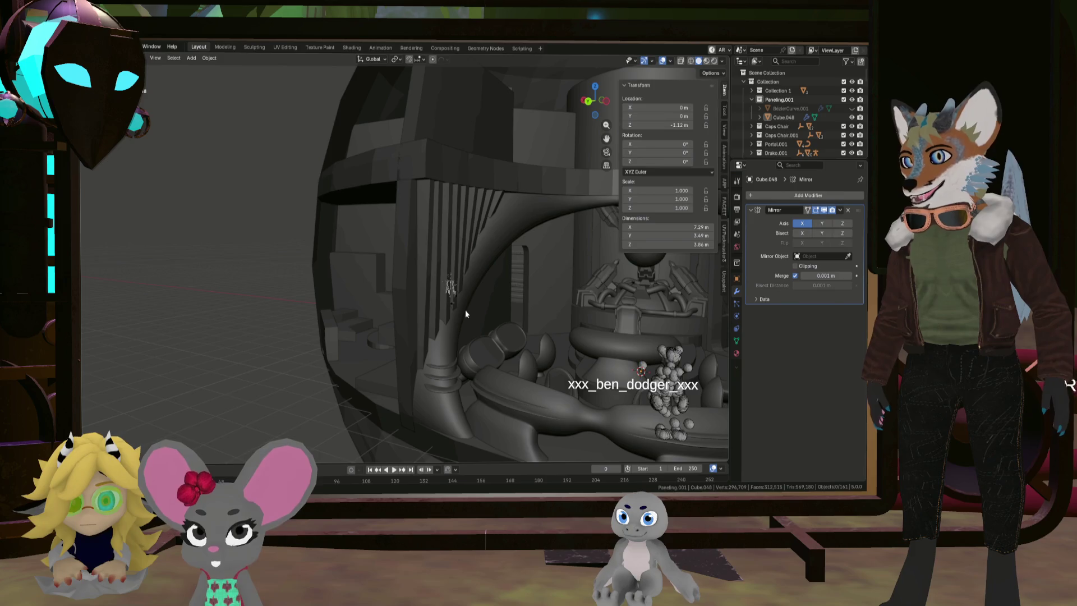
{"action": "middle_click_drag", "start_coordinate": [507, 205], "coordinate": [444, 319]}
{"action": "left_click", "coordinate": [444, 319]}
{"action": "key", "text": "Tab"}
In front orthographic view, shift a panel edge left along X
{"action": "scroll", "coordinate": [431, 370], "scroll_direction": "up", "scroll_amount": 3}
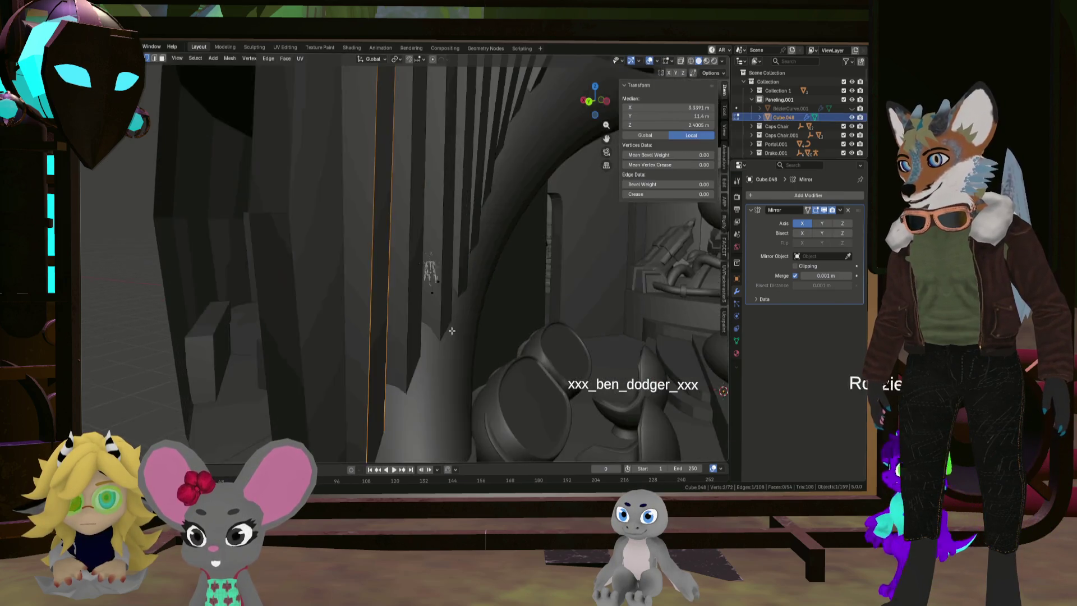
{"action": "key", "text": "ctrl+KP_1"}
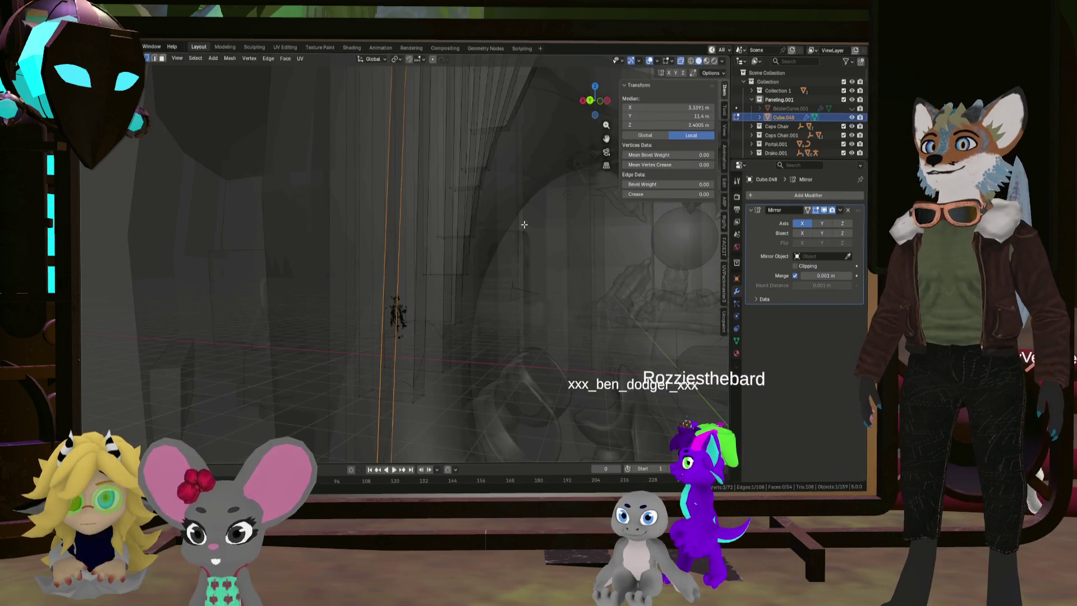
{"action": "key", "text": "KP_5"}
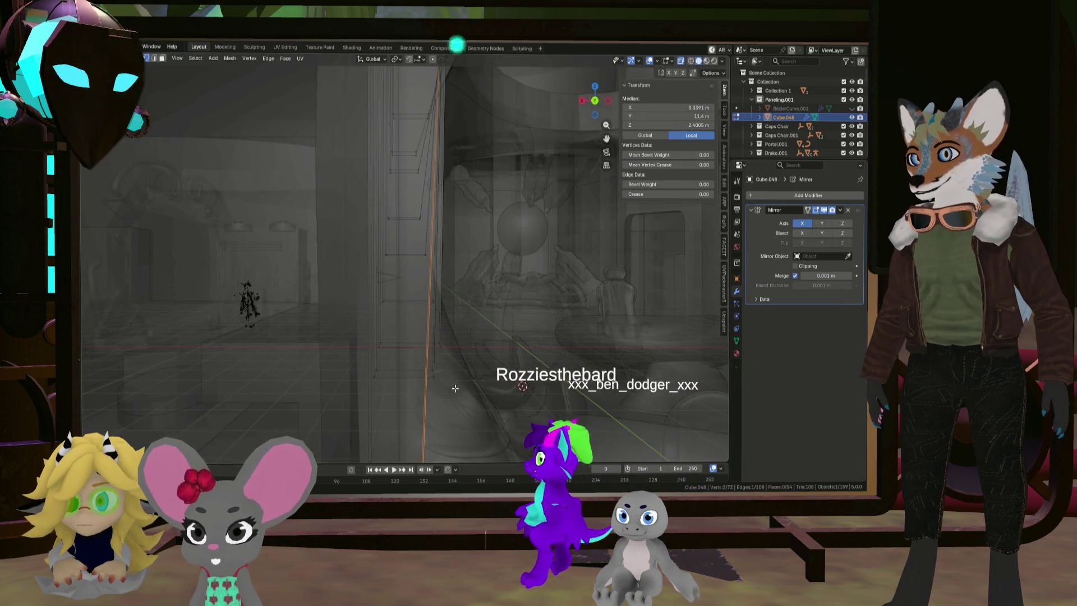
{"action": "key", "text": "KP_5"}
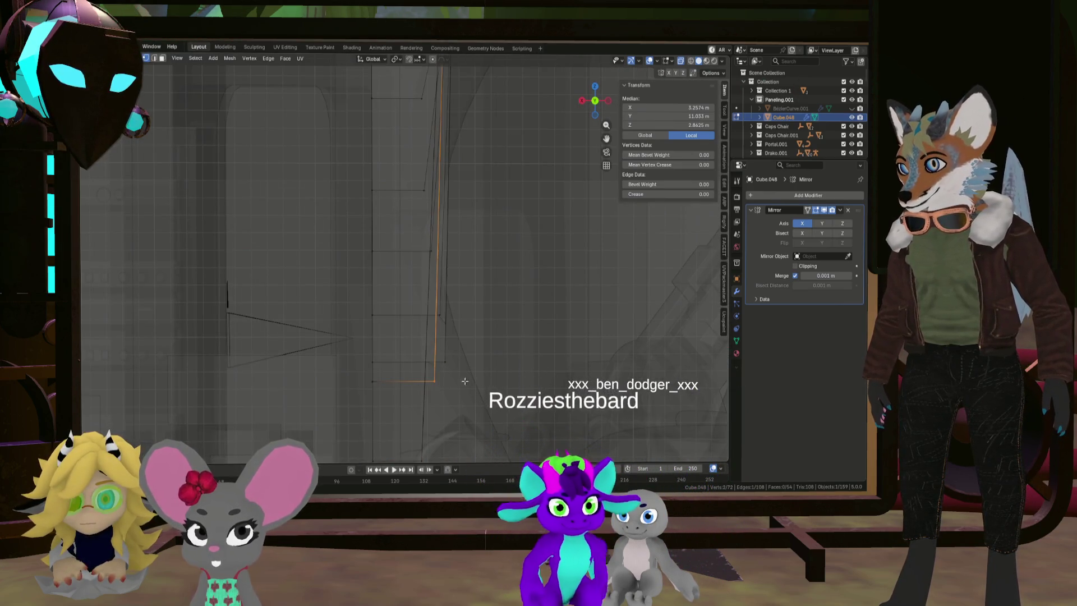
{"action": "key", "text": "g"}
{"action": "key", "text": "y"}
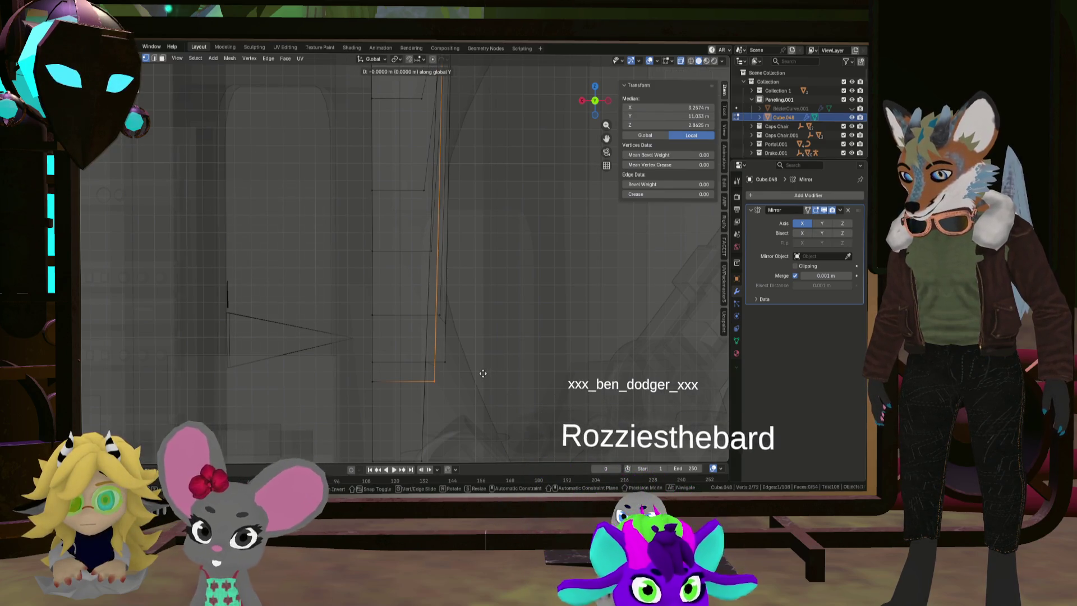
{"action": "key", "text": "x"}
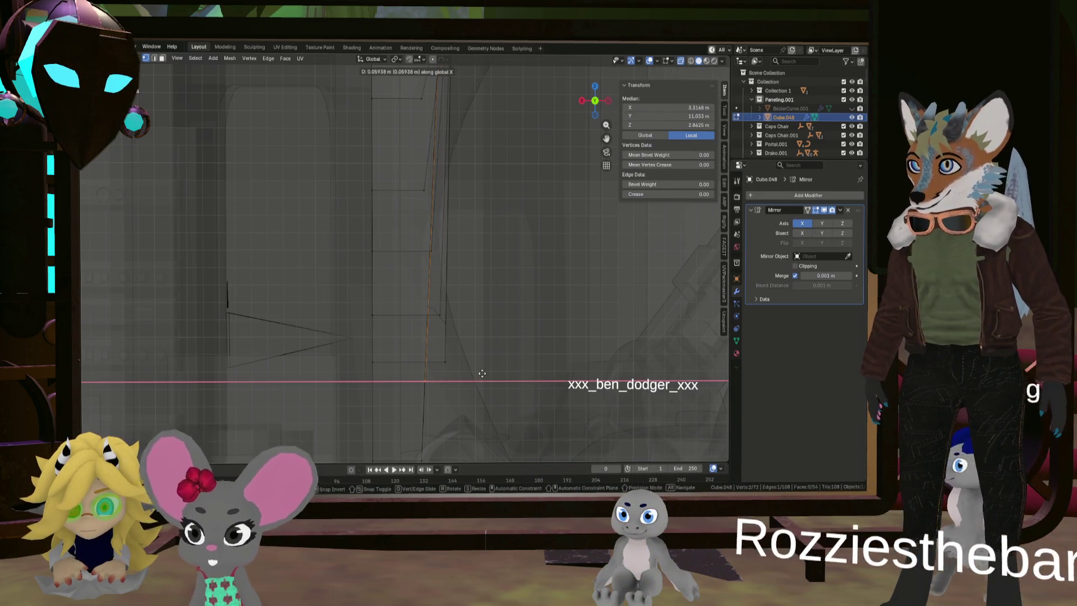
{"action": "left_click", "coordinate": [440, 374]}
Shift two more vertical edges along X, about 0.121 m, and return to Object Mode
{"action": "left_click", "coordinate": [448, 342]}
{"action": "key", "text": "g"}
{"action": "key", "text": "x"}
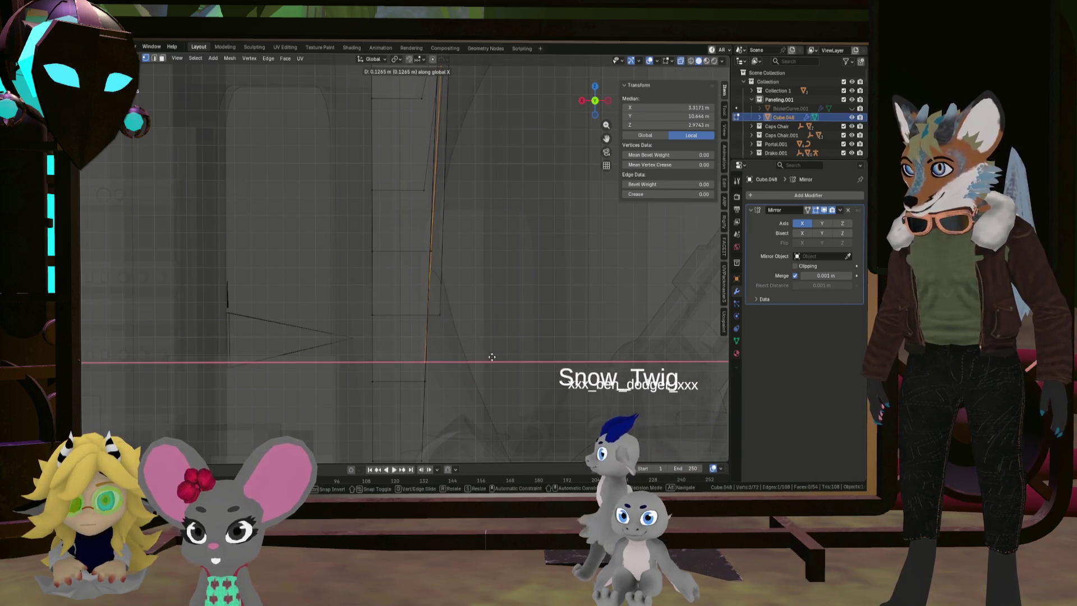
{"action": "left_click", "coordinate": [493, 357]}
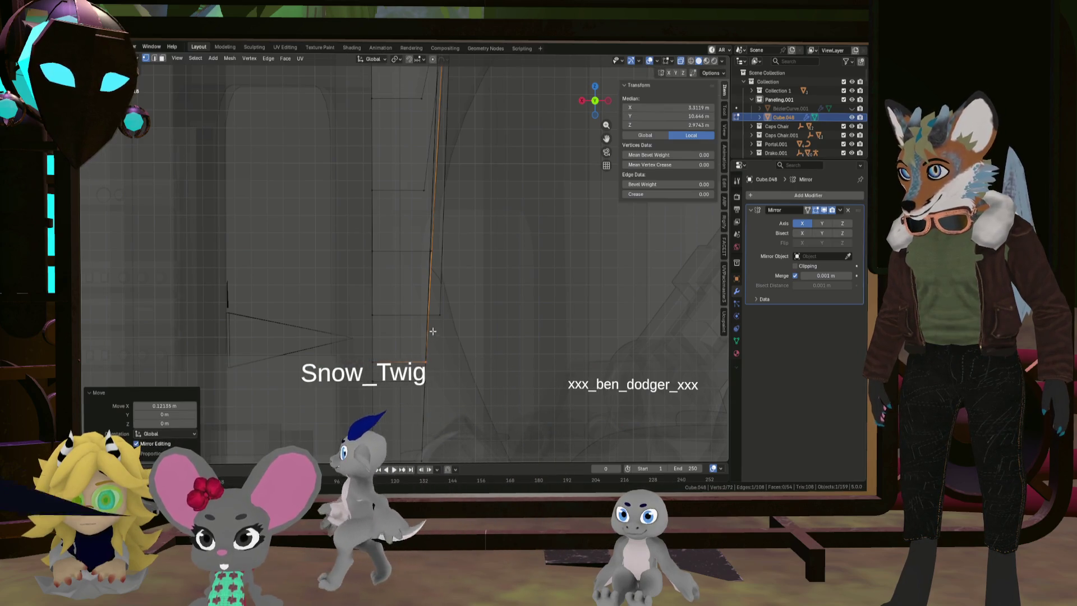
{"action": "left_click", "coordinate": [494, 303]}
{"action": "key", "text": "g"}
{"action": "key", "text": "x"}
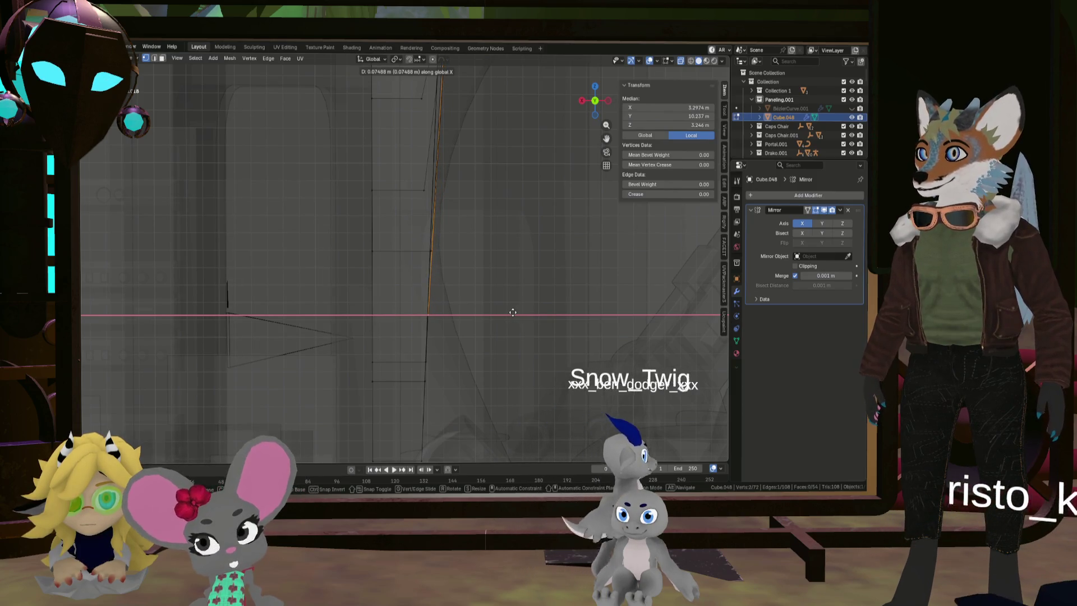
{"action": "left_click", "coordinate": [524, 319]}
{"action": "scroll", "coordinate": [528, 323], "scroll_direction": "down", "scroll_amount": 1}
{"action": "key", "text": "Tab"}
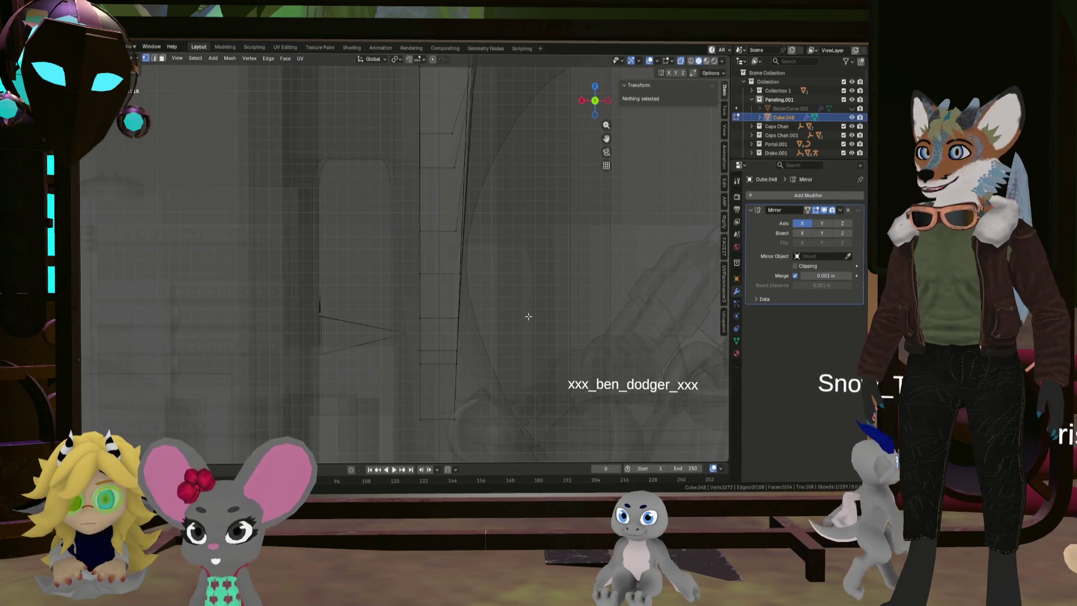
{"action": "scroll", "coordinate": [509, 205], "scroll_direction": "down", "scroll_amount": 10}
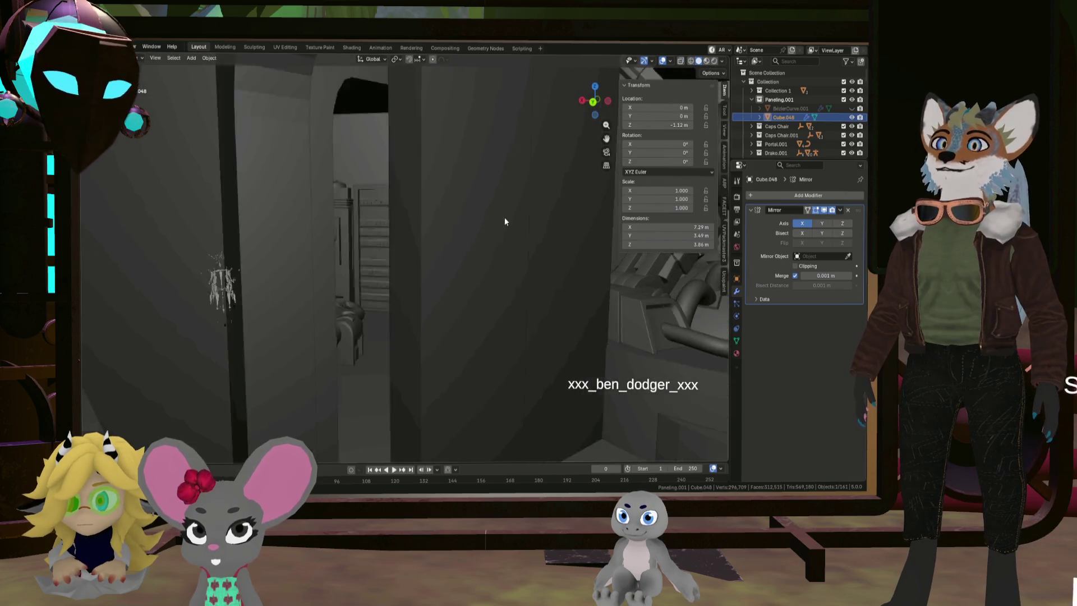
Zoom into the dome interior and select a column vertex in Cube.048's Edit Mode
{"action": "scroll", "coordinate": [438, 237], "scroll_direction": "down", "scroll_amount": 8}
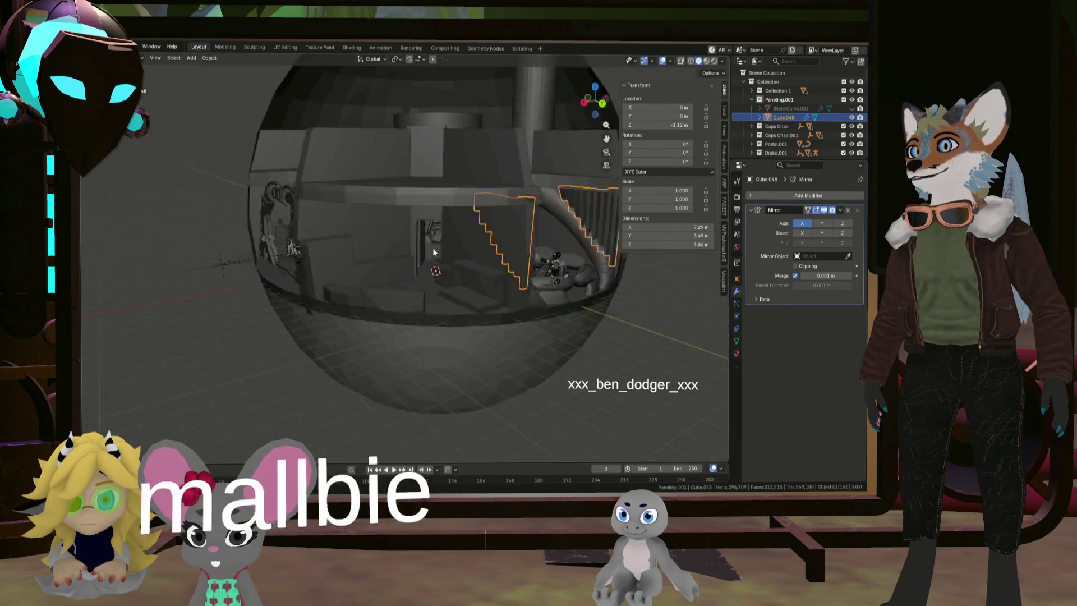
{"action": "left_click", "coordinate": [275, 344]}
{"action": "mouse_move", "coordinate": [352, 343]}
{"action": "middle_mouse_down"}
{"action": "mouse_move", "coordinate": [336, 344]}
{"action": "mouse_move", "coordinate": [301, 288]}
{"action": "mouse_move", "coordinate": [328, 238]}
{"action": "mouse_move", "coordinate": [389, 311]}
{"action": "mouse_move", "coordinate": [416, 289]}
{"action": "mouse_move", "coordinate": [379, 308]}
{"action": "mouse_move", "coordinate": [403, 294]}
{"action": "mouse_move", "coordinate": [371, 274]}
{"action": "mouse_move", "coordinate": [385, 329]}
{"action": "mouse_move", "coordinate": [415, 292]}
{"action": "middle_mouse_up"}
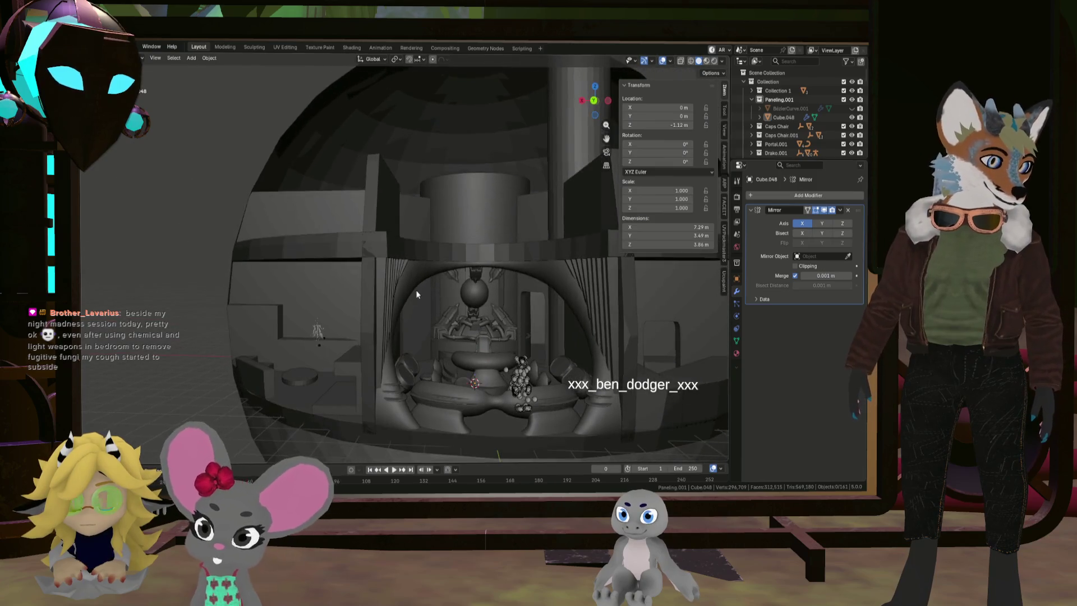
{"action": "scroll", "coordinate": [404, 303], "scroll_direction": "up", "scroll_amount": 3}
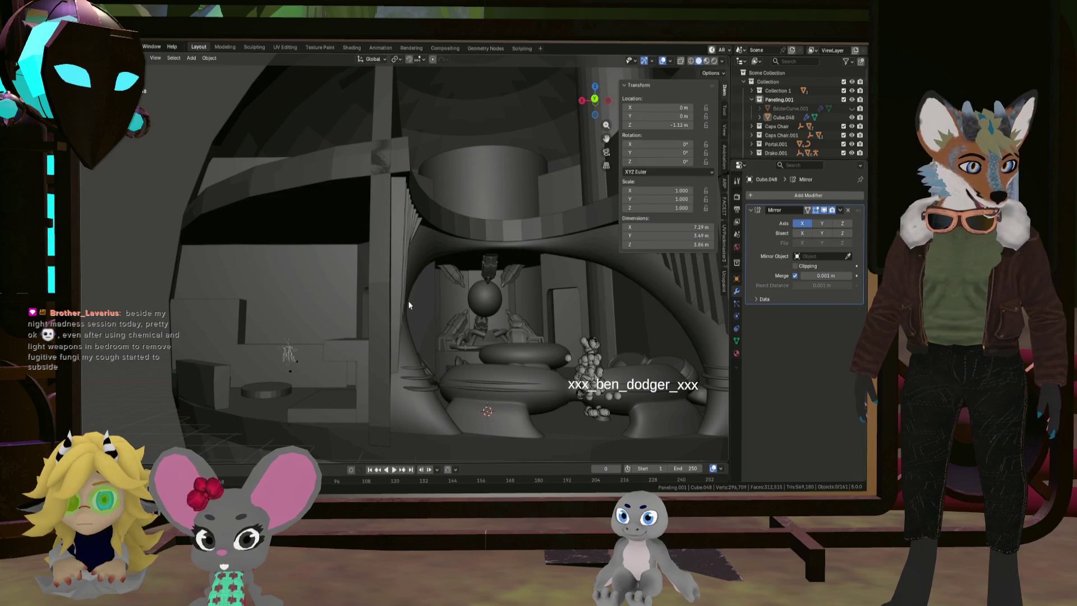
{"action": "key", "text": "Tab"}
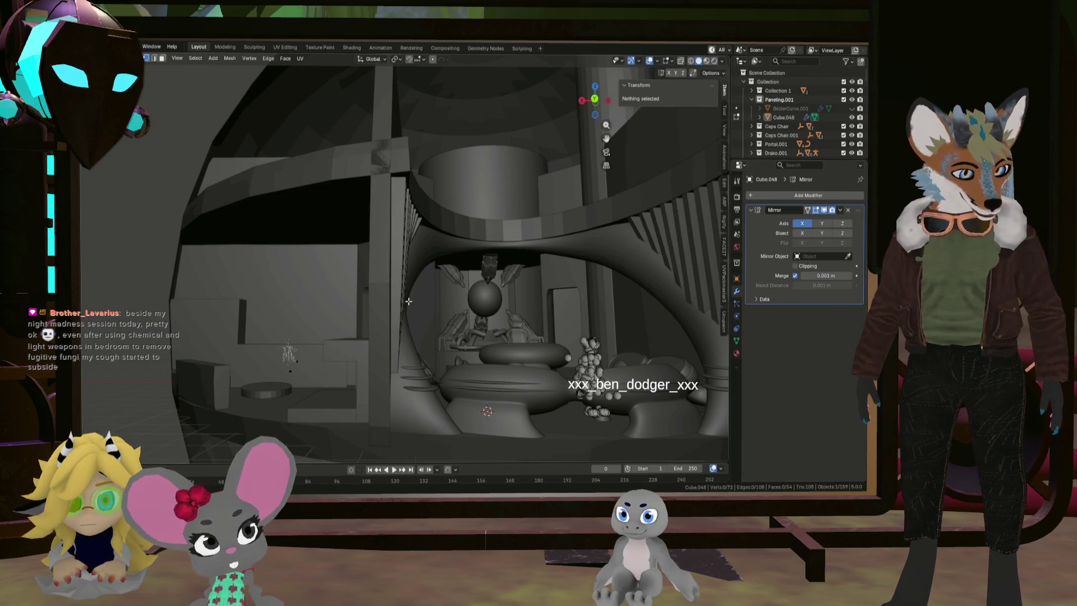
{"action": "left_click", "coordinate": [400, 290]}
Turn on X-ray and frame Cube.048's column in a front orthographic view
{"action": "middle_click_drag", "start_coordinate": [407, 315], "coordinate": [420, 358]}
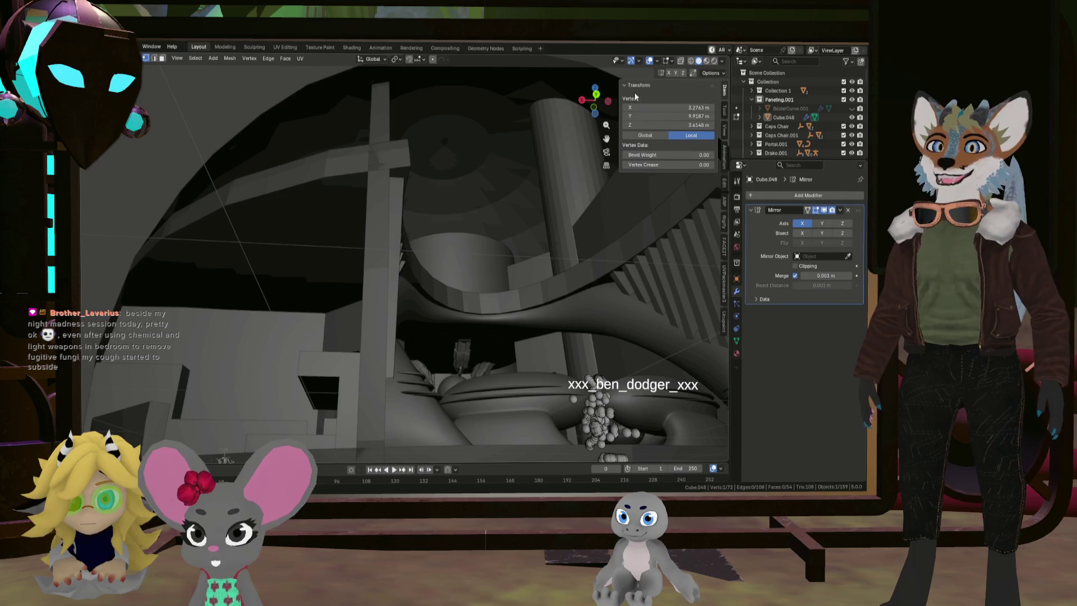
{"action": "left_click", "coordinate": [680, 61]}
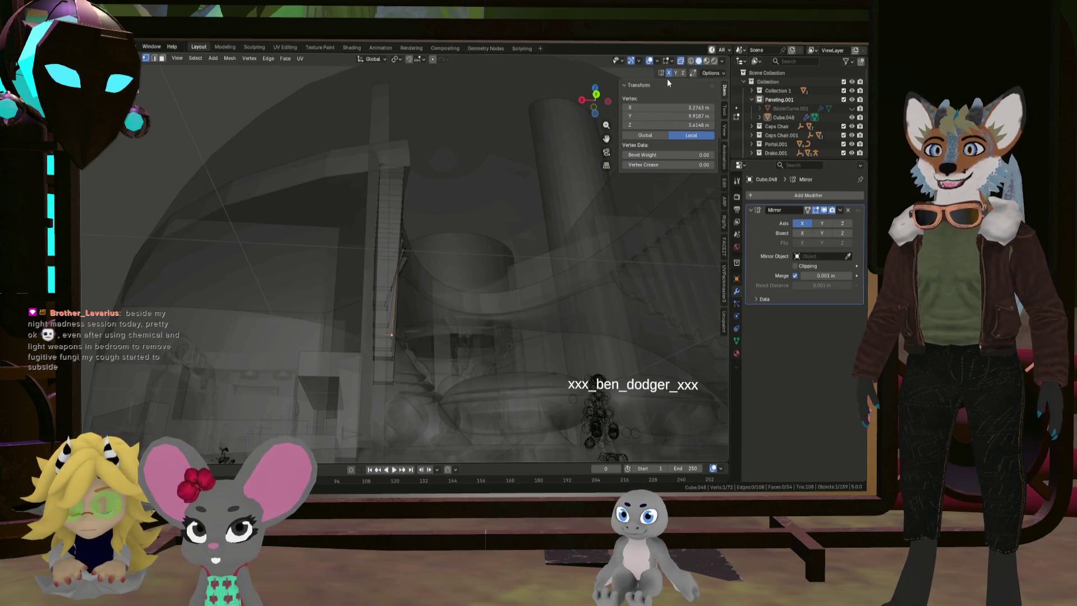
{"action": "key", "text": "KP_Decimal"}
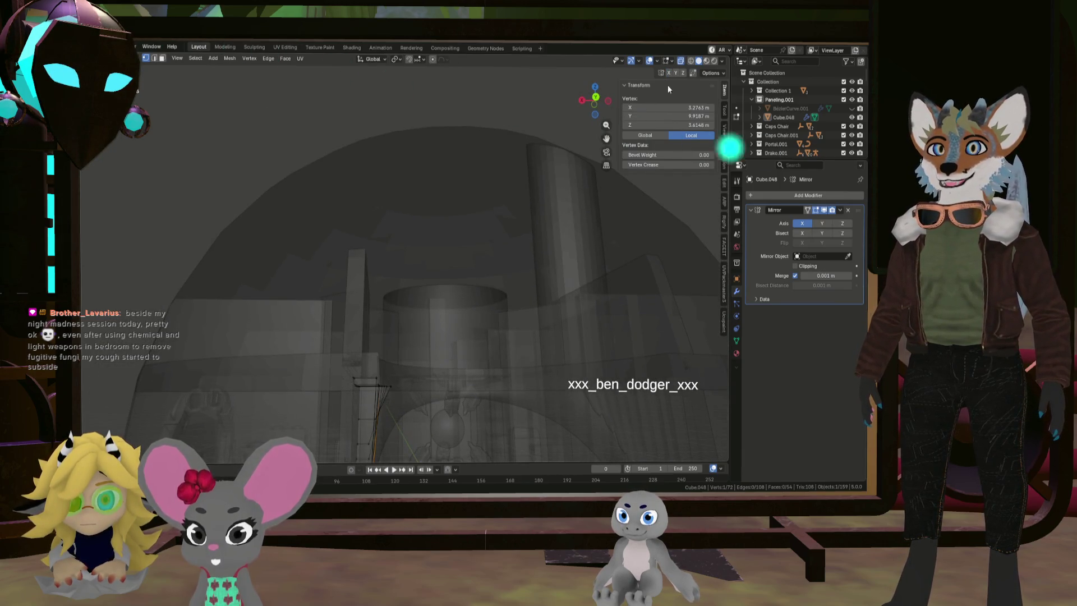
{"action": "left_click", "coordinate": [597, 98]}
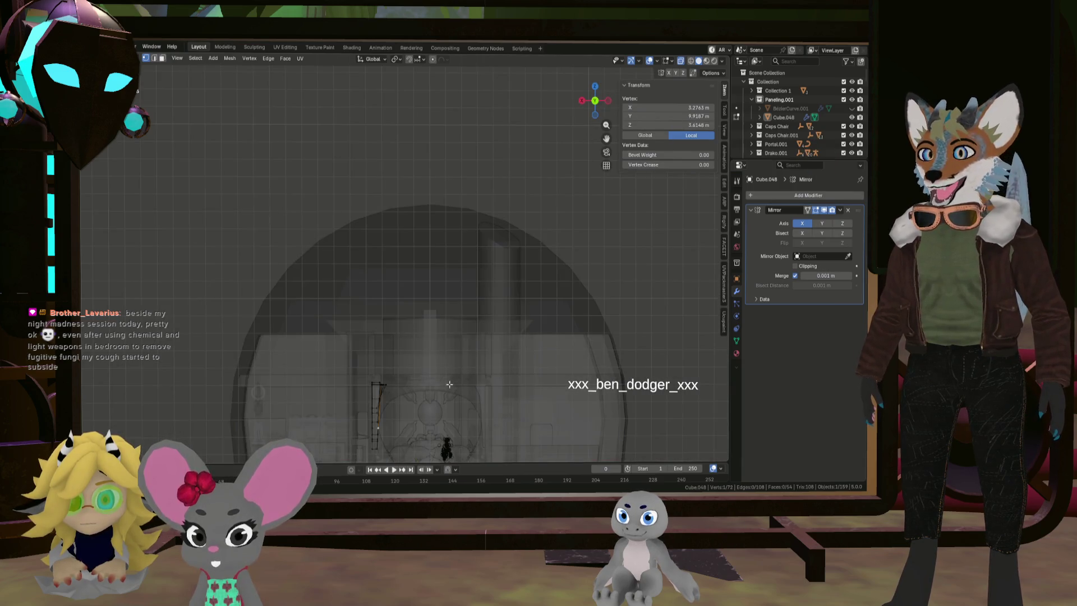
{"action": "scroll", "coordinate": [433, 278], "scroll_direction": "up", "scroll_amount": 5}
{"action": "middle_click_drag", "start_coordinate": [411, 199], "coordinate": [413, 239], "text": "shift"}
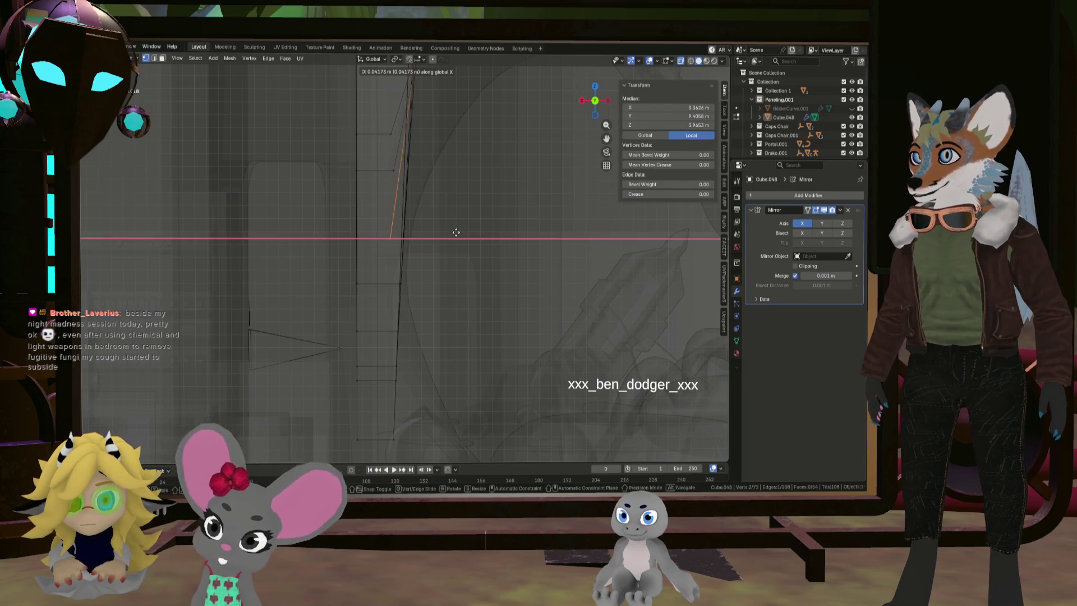
Shift the upper column edges slightly along X
{"action": "left_click", "coordinate": [456, 232]}
{"action": "key", "text": "x"}
{"action": "left_click", "coordinate": [482, 265]}
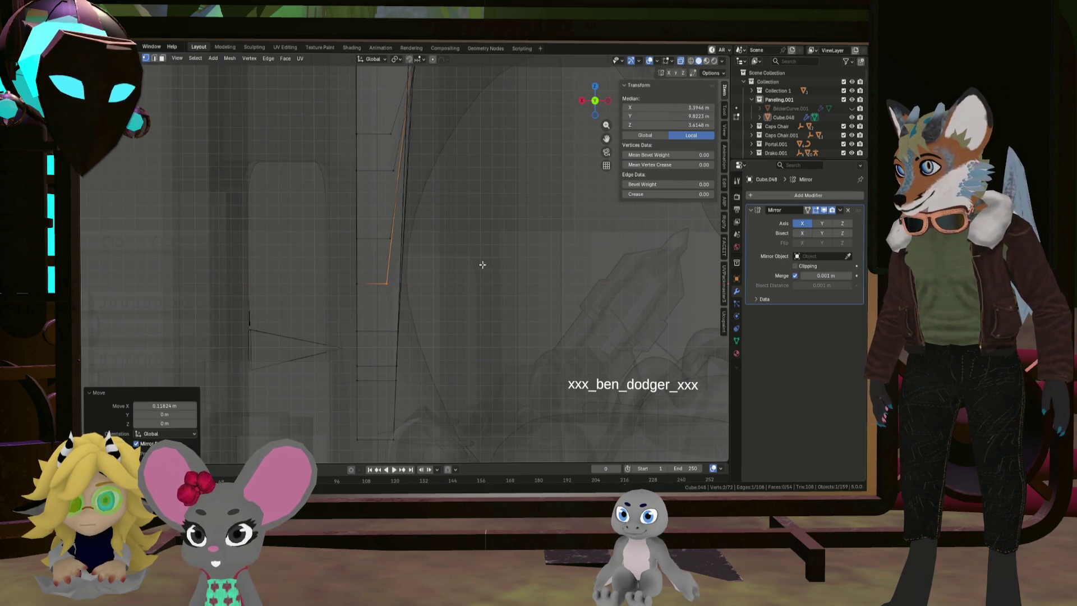
{"action": "key", "text": "x"}
{"action": "left_click", "coordinate": [514, 314]}
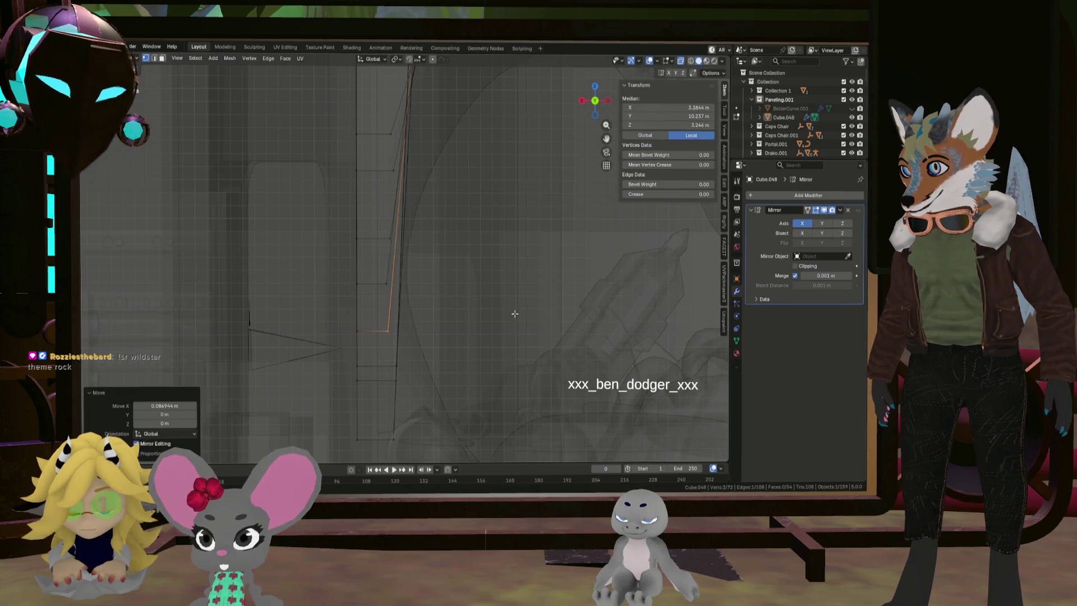
Shift the lower and bottom column edges slightly along X
{"action": "left_click", "coordinate": [396, 369]}
{"action": "key", "text": "x"}
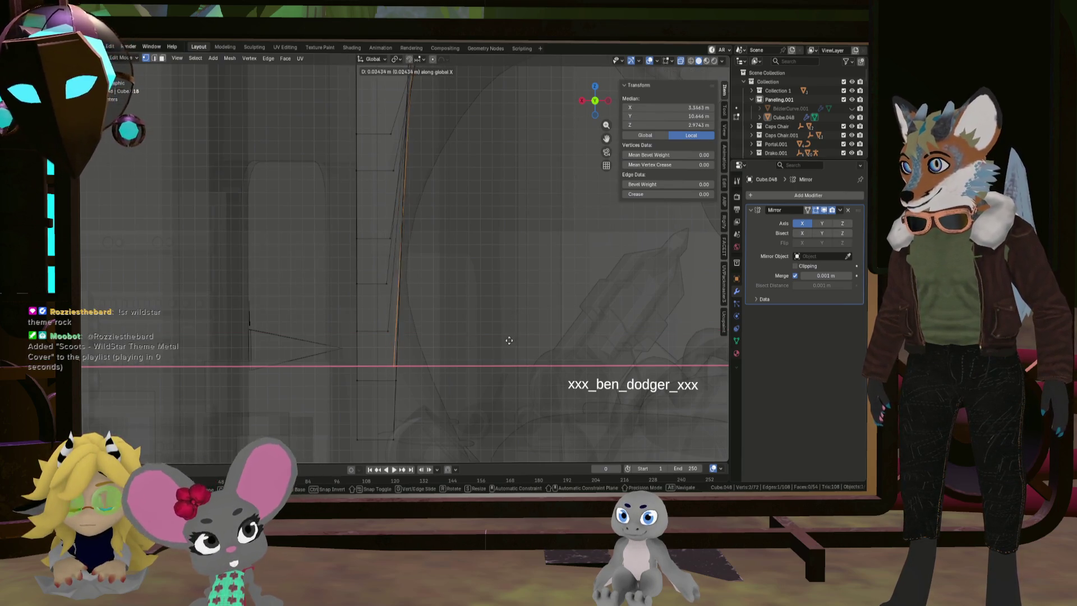
{"action": "left_click", "coordinate": [507, 340]}
{"action": "left_click", "coordinate": [397, 379]}
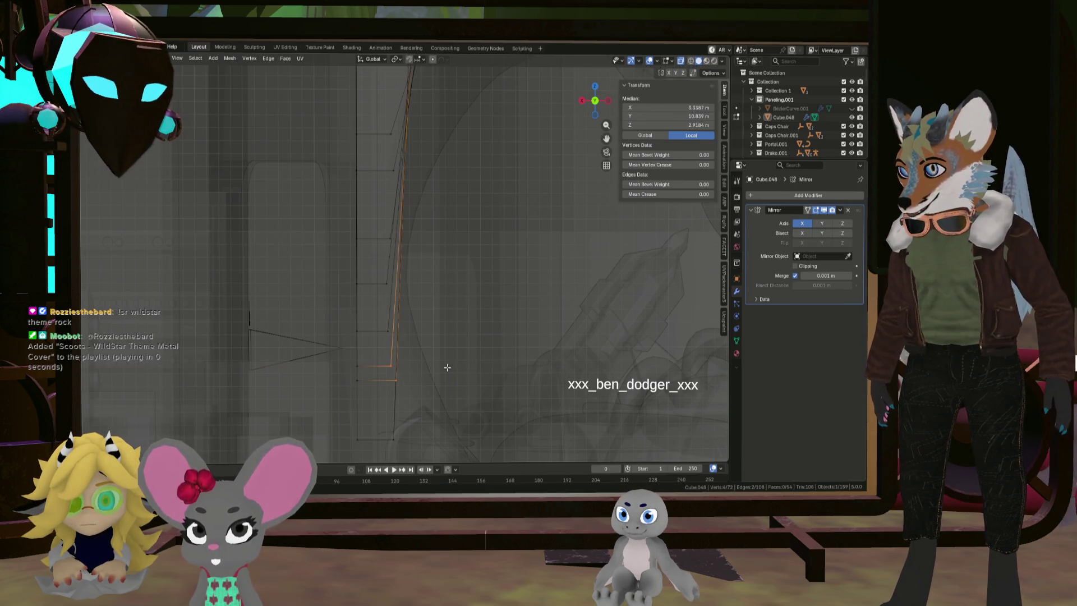
{"action": "left_click", "coordinate": [395, 382]}
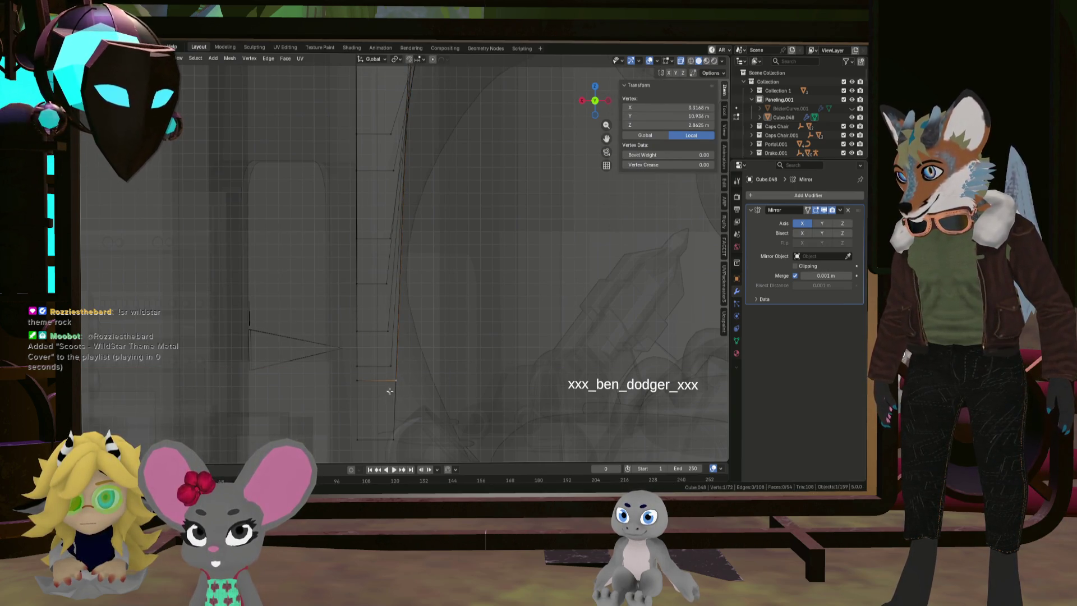
{"action": "key", "text": "x"}
{"action": "left_click", "coordinate": [510, 372]}
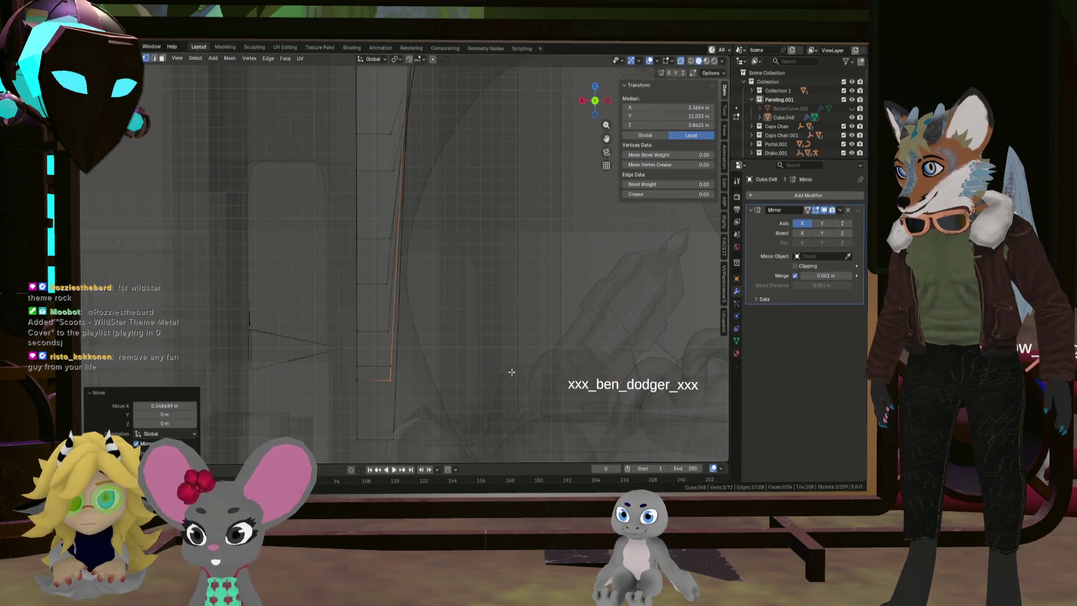
Nudge the edge just above along X and turn see-through display off
{"action": "left_click", "coordinate": [390, 367]}
{"action": "key", "text": "g"}
{"action": "key", "text": "x"}
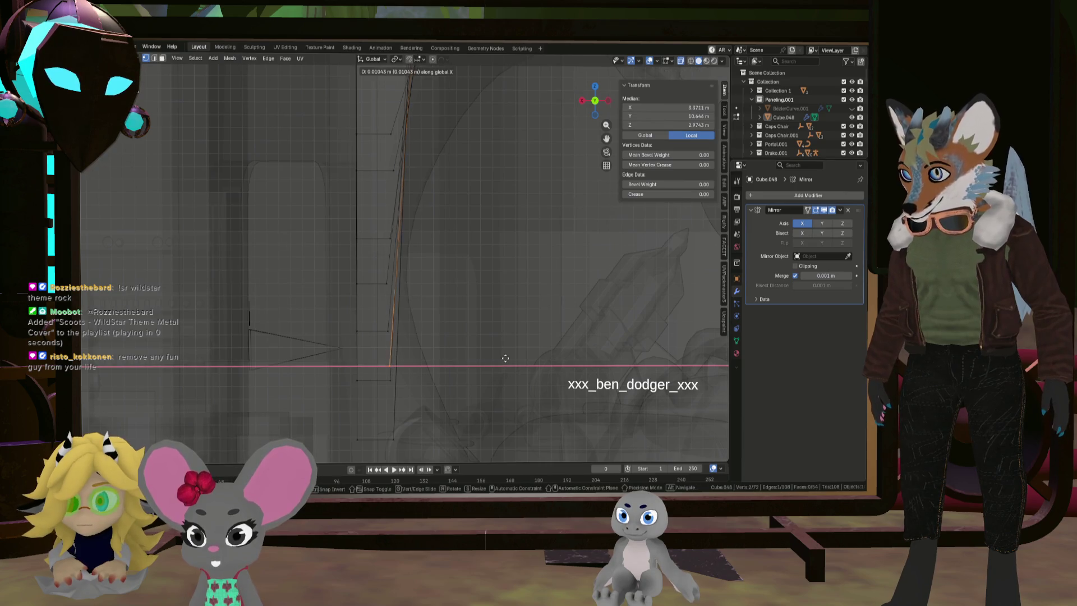
{"action": "left_click", "coordinate": [503, 358]}
{"action": "middle_click_drag", "start_coordinate": [493, 311], "coordinate": [490, 312]}
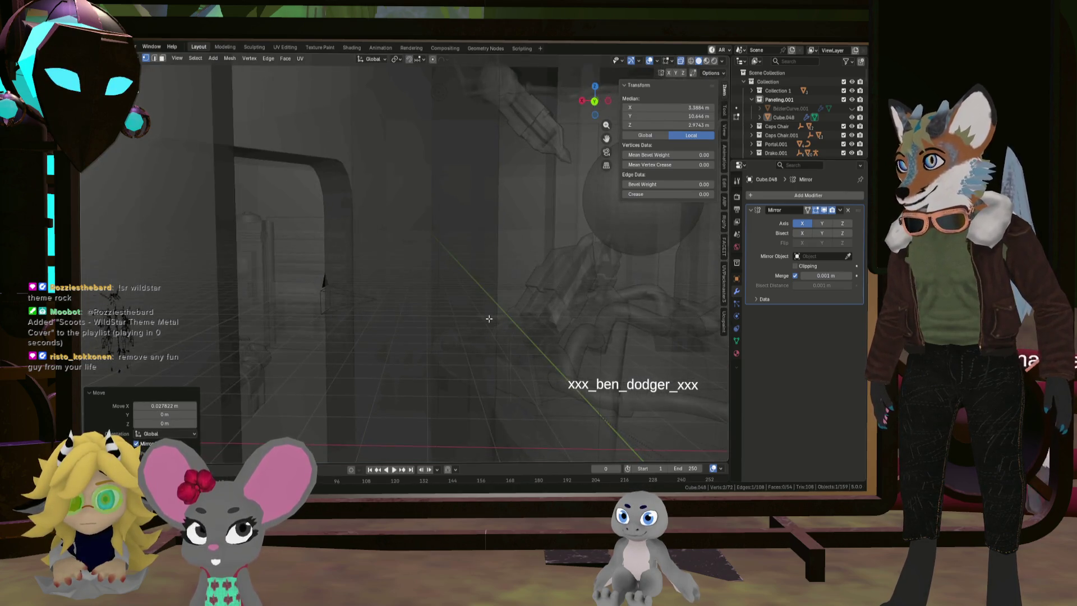
{"action": "left_click", "coordinate": [681, 63]}
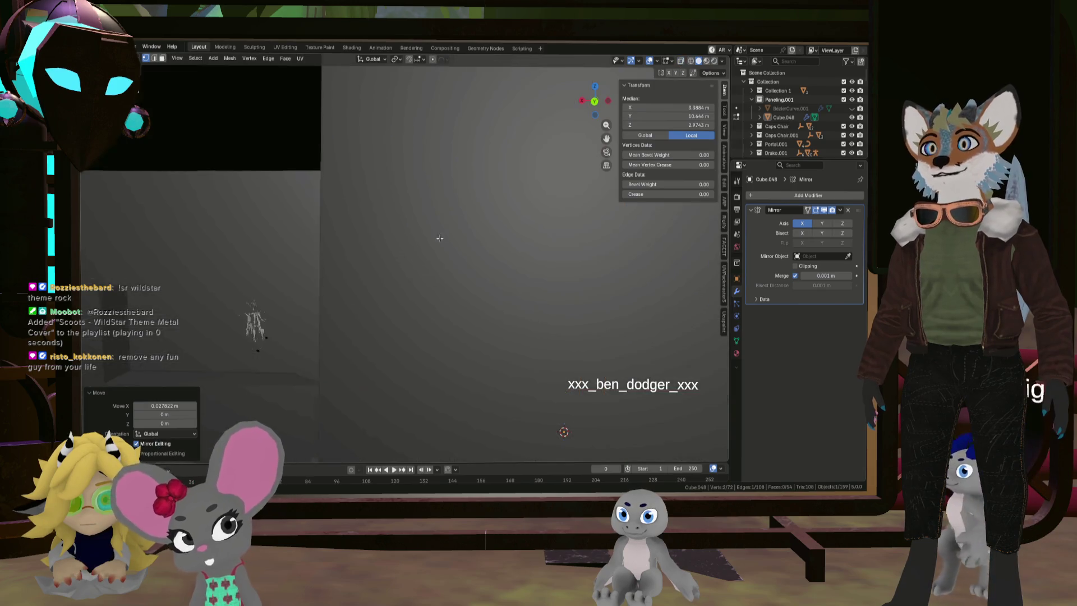
{"action": "scroll", "coordinate": [264, 267], "scroll_direction": "down", "scroll_amount": 5}
Return Cube.048 to Object Mode and view the domed chamber around the sphere machine
{"action": "mouse_move", "coordinate": [264, 267]}
{"action": "middle_mouse_down"}
{"action": "mouse_move", "coordinate": [301, 267]}
{"action": "mouse_move", "coordinate": [298, 294]}
{"action": "mouse_move", "coordinate": [284, 277]}
{"action": "mouse_move", "coordinate": [253, 292]}
{"action": "mouse_move", "coordinate": [284, 292]}
{"action": "mouse_move", "coordinate": [271, 301]}
{"action": "mouse_move", "coordinate": [314, 291]}
{"action": "middle_mouse_up"}
{"action": "key", "text": "Tab"}
{"action": "scroll", "coordinate": [271, 301], "scroll_direction": "up", "scroll_amount": 4}
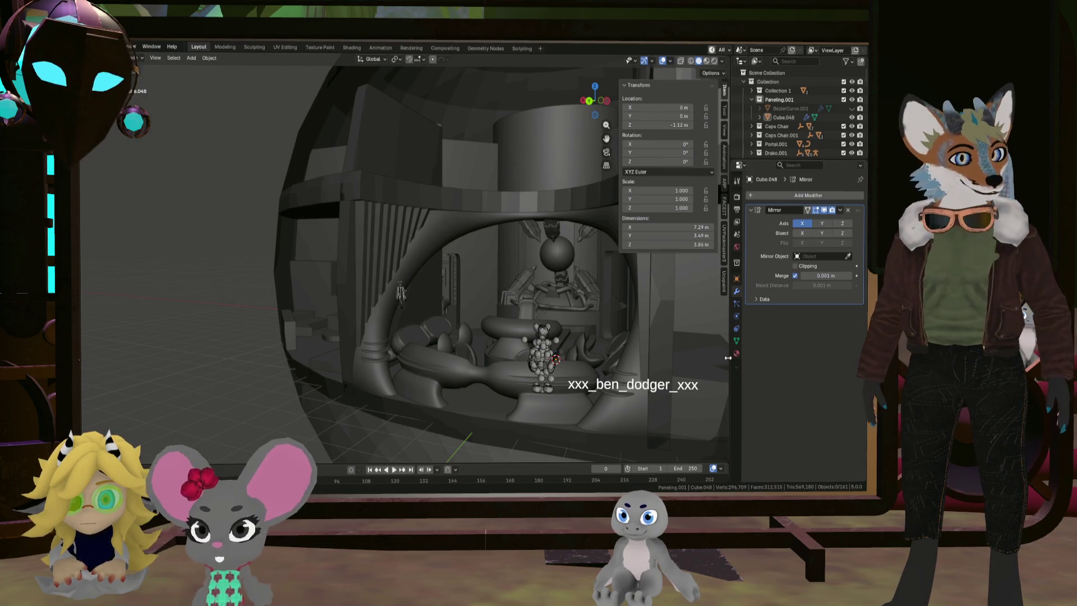
Select the panelling object Cube.048 inside the dome and enter Edit Mode
{"action": "mouse_move", "coordinate": [527, 363]}
{"action": "middle_mouse_down"}
{"action": "mouse_move", "coordinate": [529, 415]}
{"action": "mouse_move", "coordinate": [527, 368]}
{"action": "mouse_move", "coordinate": [465, 295]}
{"action": "mouse_move", "coordinate": [492, 287]}
{"action": "mouse_move", "coordinate": [457, 288]}
{"action": "middle_mouse_up"}
{"action": "scroll", "coordinate": [458, 288], "scroll_direction": "up", "scroll_amount": 5}
{"action": "mouse_move", "coordinate": [512, 354]}
{"action": "middle_mouse_down"}
{"action": "mouse_move", "coordinate": [402, 269]}
{"action": "mouse_move", "coordinate": [359, 327]}
{"action": "mouse_move", "coordinate": [335, 319]}
{"action": "mouse_move", "coordinate": [348, 321]}
{"action": "mouse_move", "coordinate": [340, 328]}
{"action": "middle_mouse_up"}
{"action": "left_click", "coordinate": [351, 331]}
{"action": "key", "text": "Tab"}
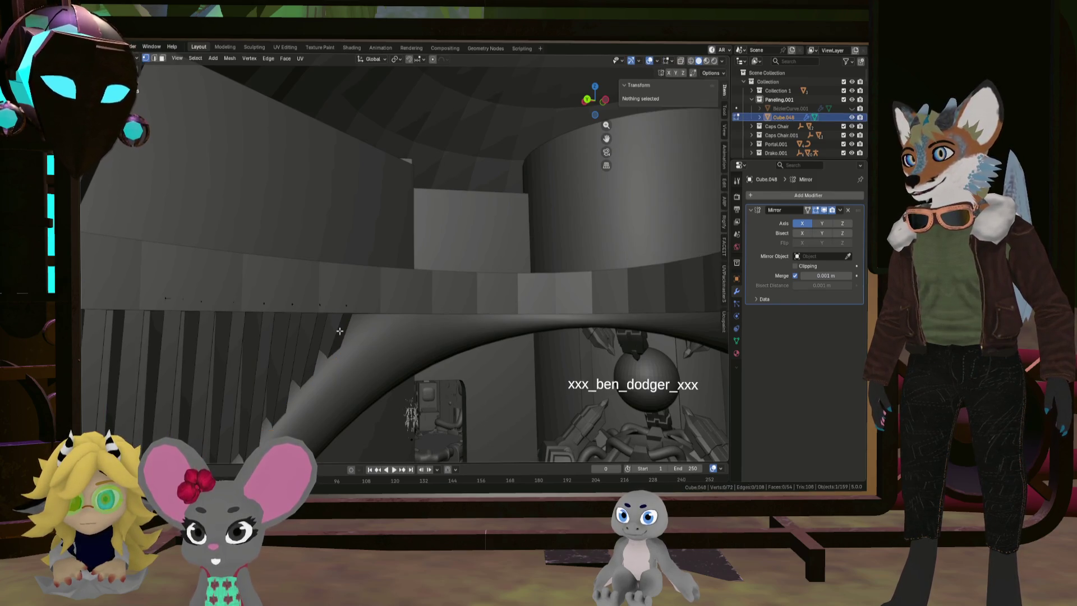
Select a whole fin and duplicate it along Y beneath the ledge
{"action": "left_click", "coordinate": [343, 306]}
{"action": "key", "text": "l"}
{"action": "scroll", "coordinate": [337, 314], "scroll_direction": "up", "scroll_amount": 5}
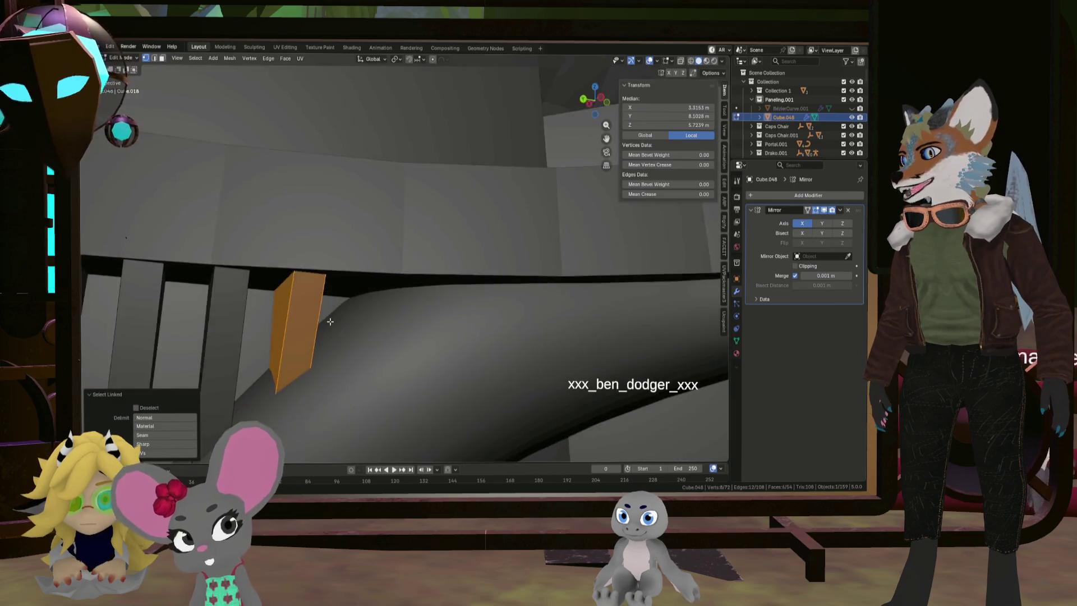
{"action": "middle_click_drag", "start_coordinate": [329, 321], "coordinate": [377, 331]}
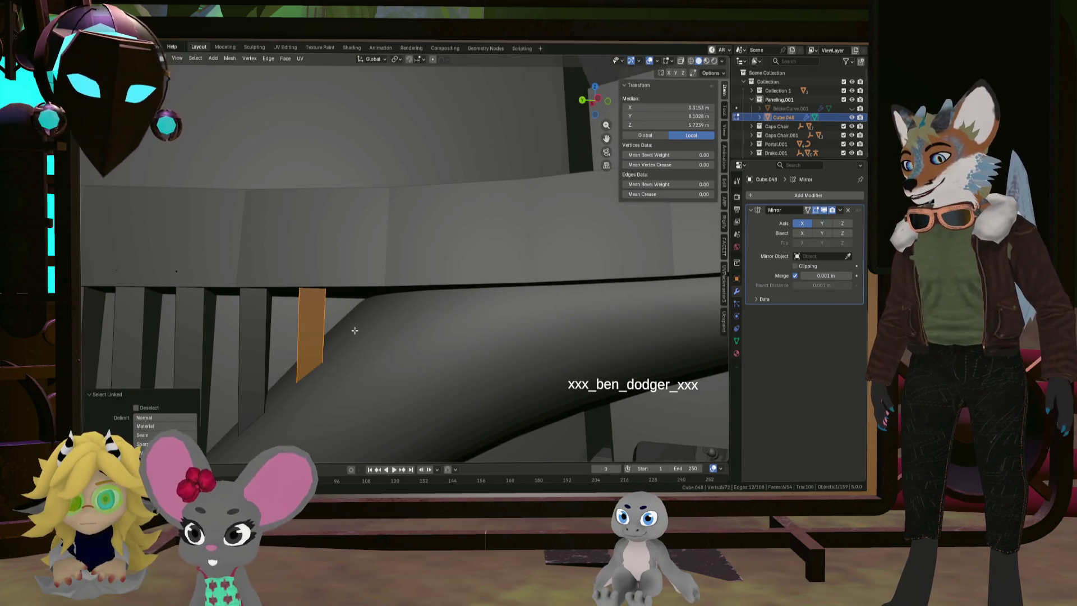
{"action": "key", "text": "shift+d"}
{"action": "key", "text": "y"}
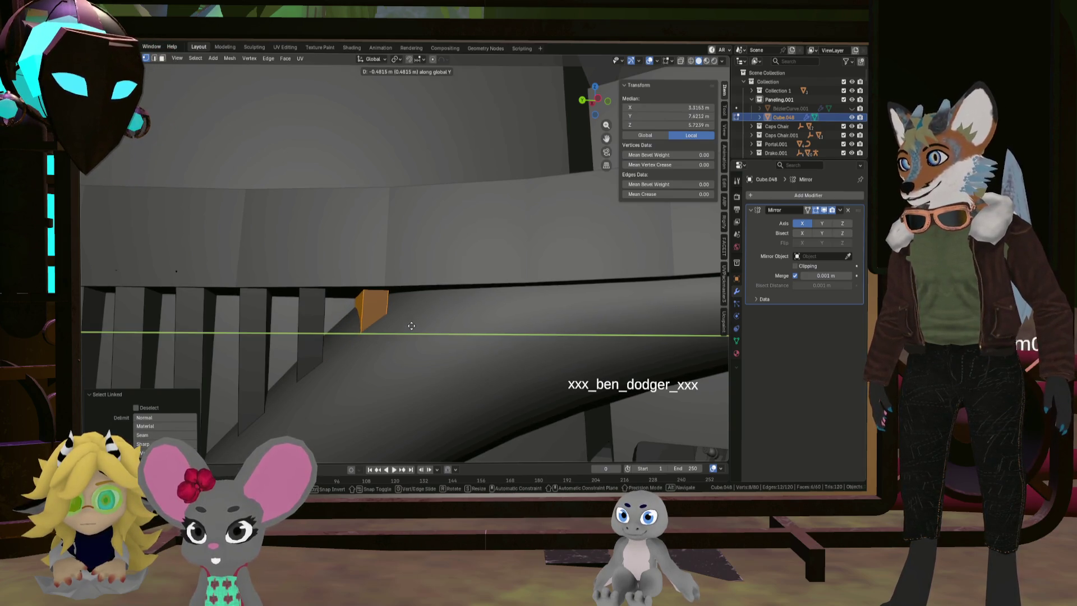
{"action": "left_click", "coordinate": [411, 326]}
{"action": "mouse_move", "coordinate": [411, 325]}
{"action": "middle_mouse_down"}
{"action": "mouse_move", "coordinate": [439, 339]}
{"action": "mouse_move", "coordinate": [418, 314]}
{"action": "mouse_move", "coordinate": [426, 312]}
{"action": "mouse_move", "coordinate": [377, 294]}
{"action": "middle_mouse_up"}
Move an edge of the new fin about -0.12 m along X and exit Edit Mode
{"action": "key", "text": "alt+a"}
{"action": "left_click", "coordinate": [377, 294]}
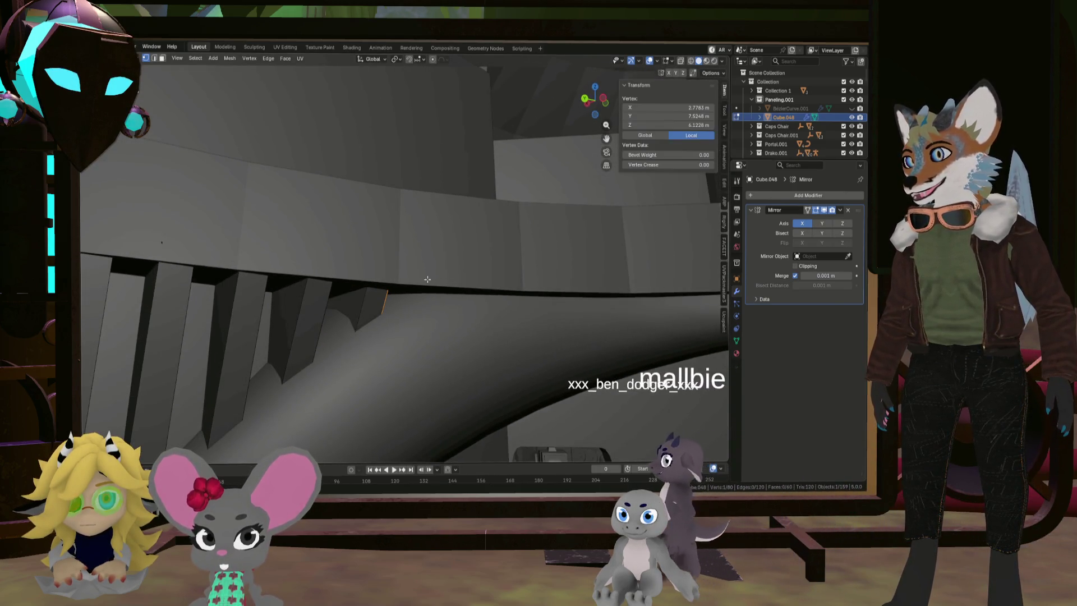
{"action": "left_click", "coordinate": [366, 273], "text": "shift"}
{"action": "key", "text": "g"}
{"action": "key", "text": "y"}
{"action": "key", "text": "x"}
{"action": "left_click", "coordinate": [413, 266]}
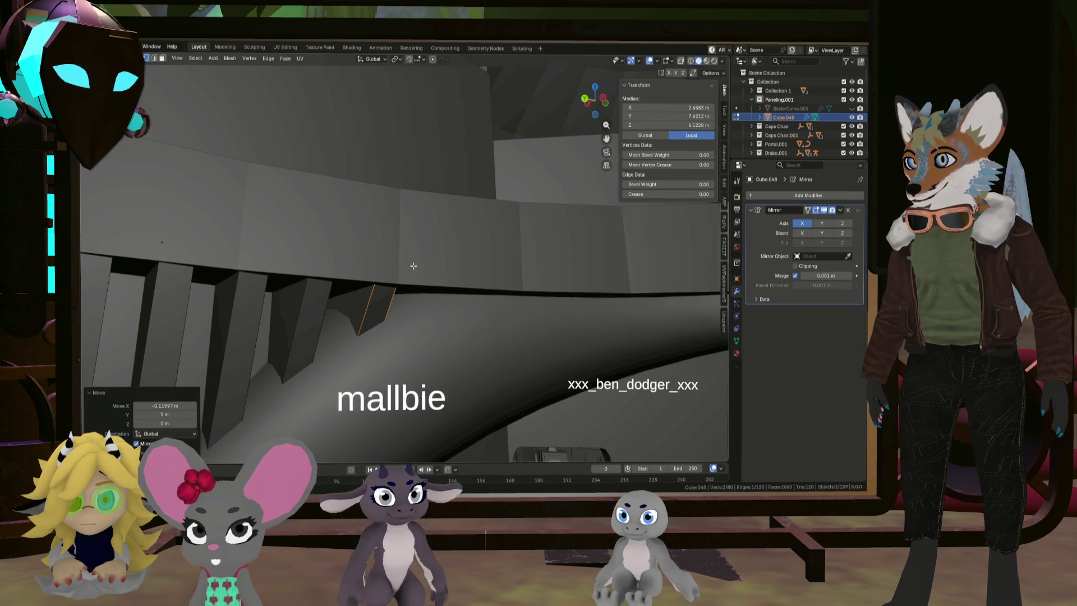
{"action": "scroll", "coordinate": [413, 266], "scroll_direction": "down", "scroll_amount": 10}
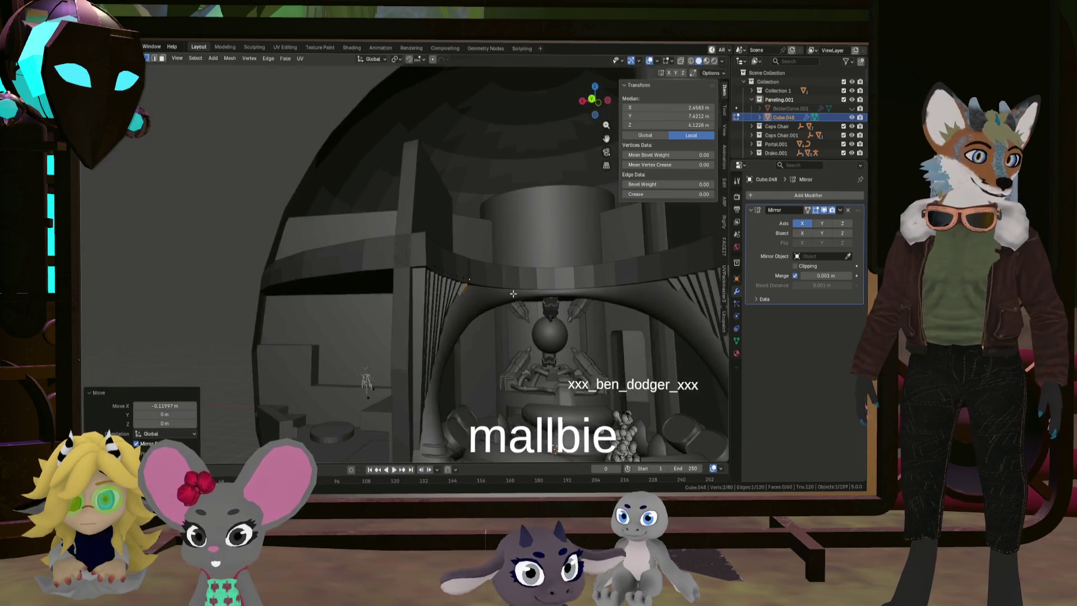
{"action": "scroll", "coordinate": [512, 293], "scroll_direction": "down", "scroll_amount": 3}
{"action": "key", "text": "Tab"}
{"action": "mouse_move", "coordinate": [348, 241]}
{"action": "middle_mouse_down"}
{"action": "mouse_move", "coordinate": [355, 261]}
{"action": "mouse_move", "coordinate": [337, 271]}
{"action": "mouse_move", "coordinate": [373, 276]}
{"action": "mouse_move", "coordinate": [380, 260]}
{"action": "mouse_move", "coordinate": [565, 285]}
{"action": "mouse_move", "coordinate": [354, 283]}
{"action": "mouse_move", "coordinate": [313, 303]}
{"action": "middle_mouse_up"}
{"action": "scroll", "coordinate": [569, 280], "scroll_direction": "up", "scroll_amount": 5}
{"action": "left_click", "coordinate": [351, 273]}
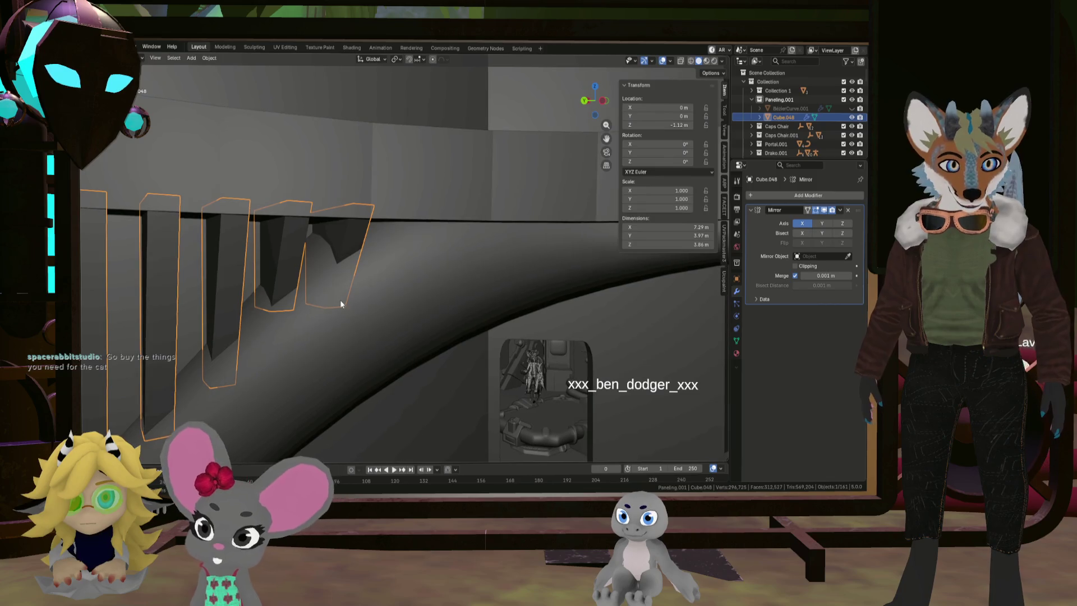
With X-ray on, raise a fin's bottom vertices about 0.23 m along Z
{"action": "scroll", "coordinate": [404, 300], "scroll_direction": "up", "scroll_amount": 4}
{"action": "key", "text": "Tab"}
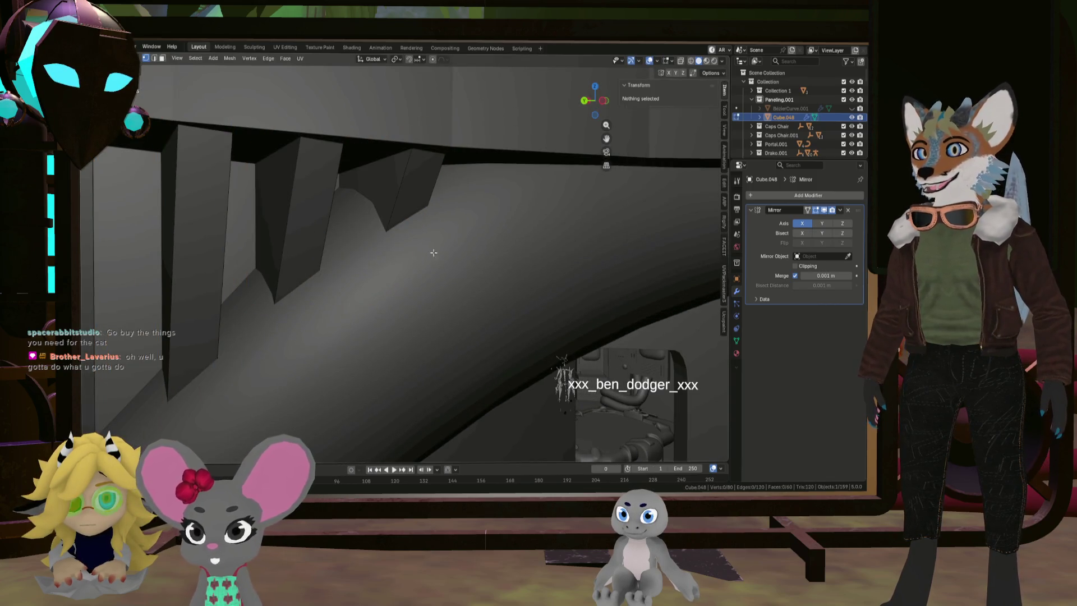
{"action": "left_click", "coordinate": [680, 61]}
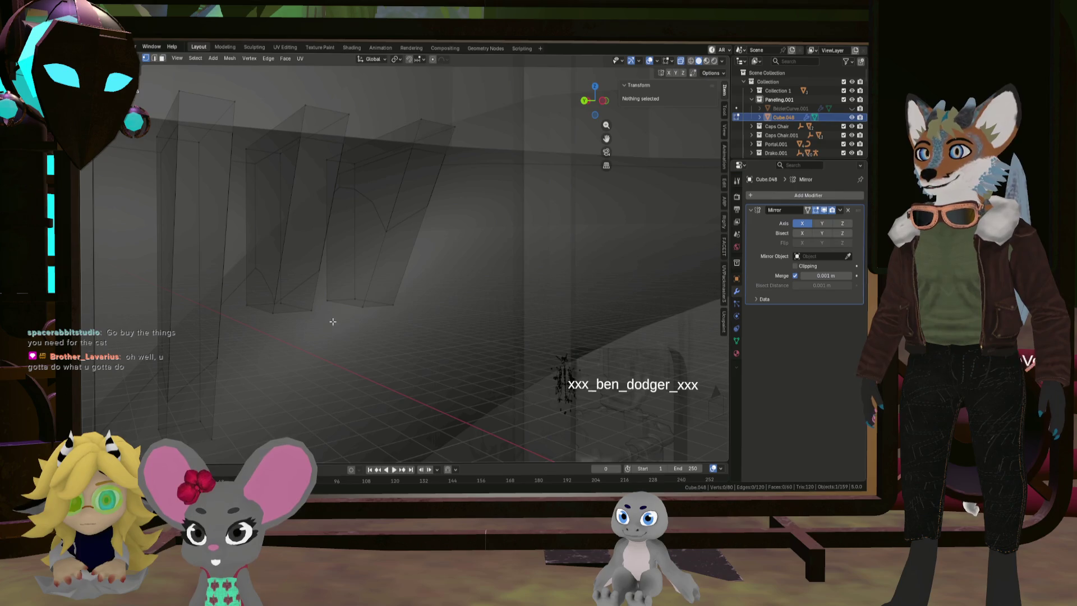
{"action": "left_click_drag", "start_coordinate": [332, 322], "coordinate": [413, 279]}
{"action": "middle_click_drag", "start_coordinate": [442, 288], "coordinate": [403, 315]}
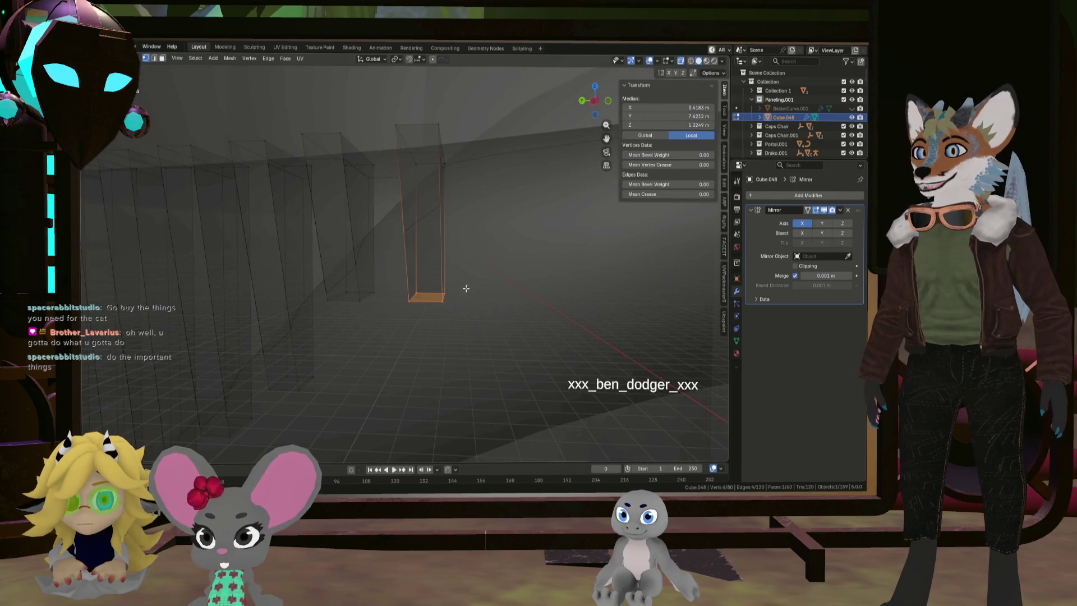
{"action": "middle_click_drag", "start_coordinate": [466, 288], "coordinate": [463, 287]}
{"action": "key", "text": "g"}
{"action": "key", "text": "z"}
{"action": "left_click", "coordinate": [481, 244]}
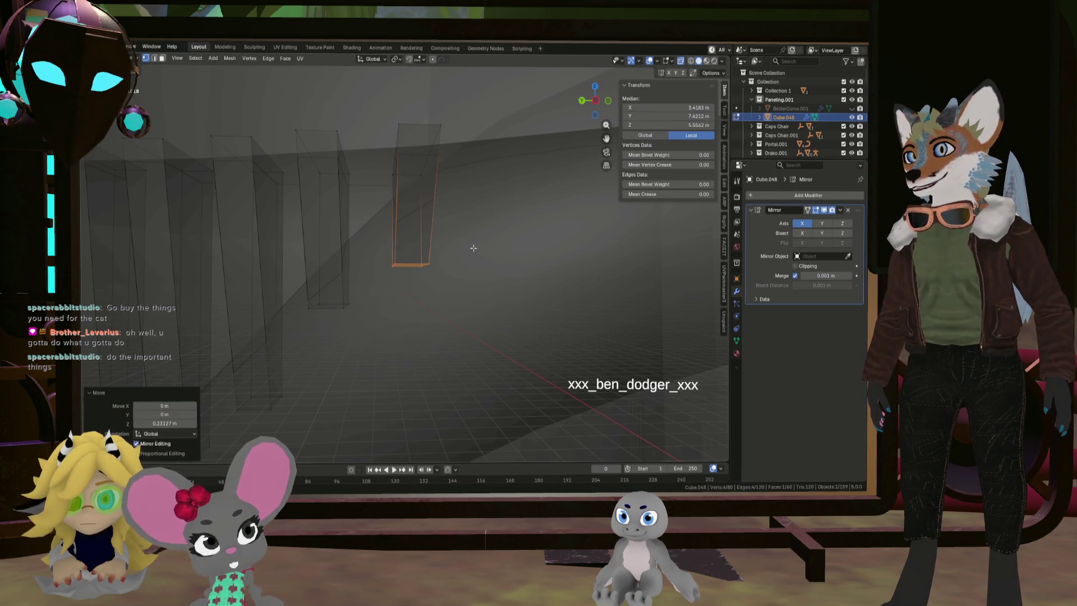
Select the whole slanted fin panel as one linked piece
{"action": "middle_click_drag", "start_coordinate": [482, 245], "coordinate": [461, 263]}
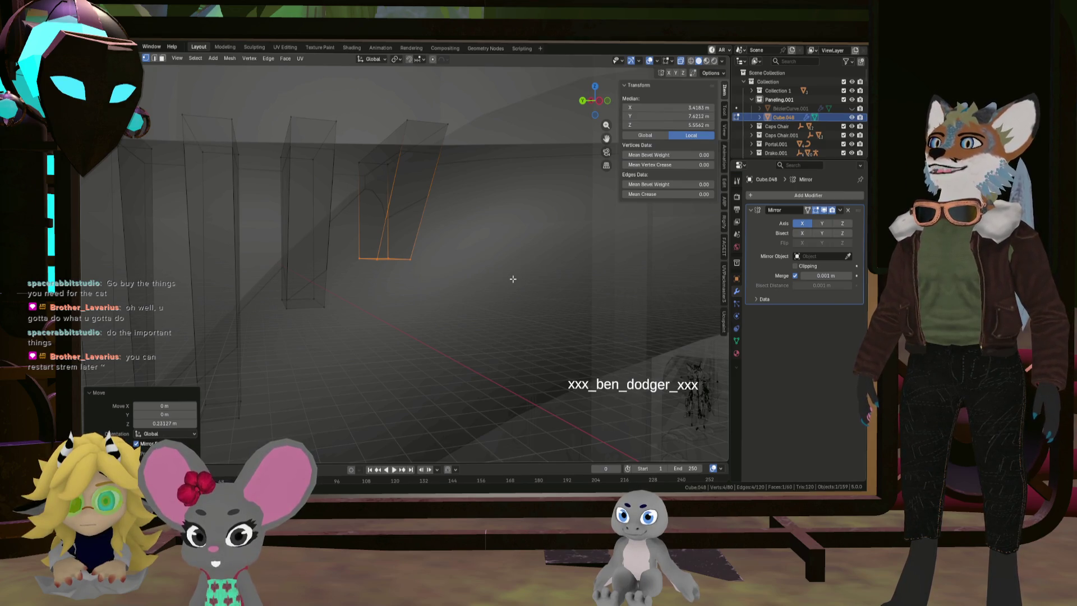
{"action": "mouse_move", "coordinate": [476, 230]}
{"action": "middle_mouse_down"}
{"action": "mouse_move", "coordinate": [483, 238]}
{"action": "mouse_move", "coordinate": [428, 253]}
{"action": "mouse_move", "coordinate": [465, 260]}
{"action": "mouse_move", "coordinate": [397, 277]}
{"action": "middle_mouse_up"}
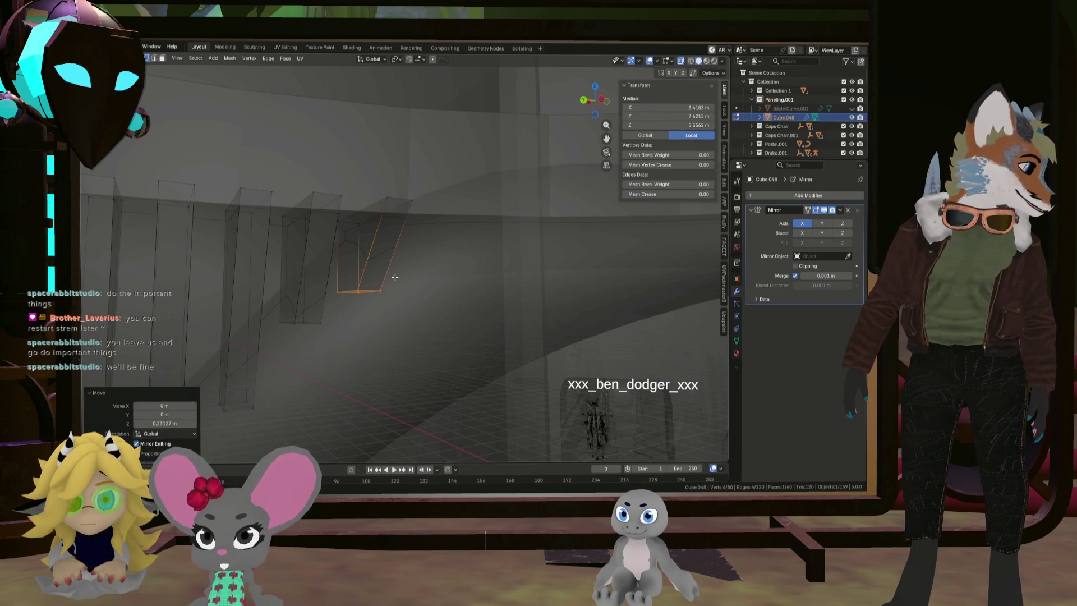
{"action": "mouse_move", "coordinate": [395, 275]}
{"action": "middle_mouse_down"}
{"action": "mouse_move", "coordinate": [408, 278]}
{"action": "mouse_move", "coordinate": [360, 298]}
{"action": "mouse_move", "coordinate": [358, 288]}
{"action": "mouse_move", "coordinate": [386, 291]}
{"action": "mouse_move", "coordinate": [366, 295]}
{"action": "mouse_move", "coordinate": [378, 308]}
{"action": "mouse_move", "coordinate": [344, 298]}
{"action": "middle_mouse_up"}
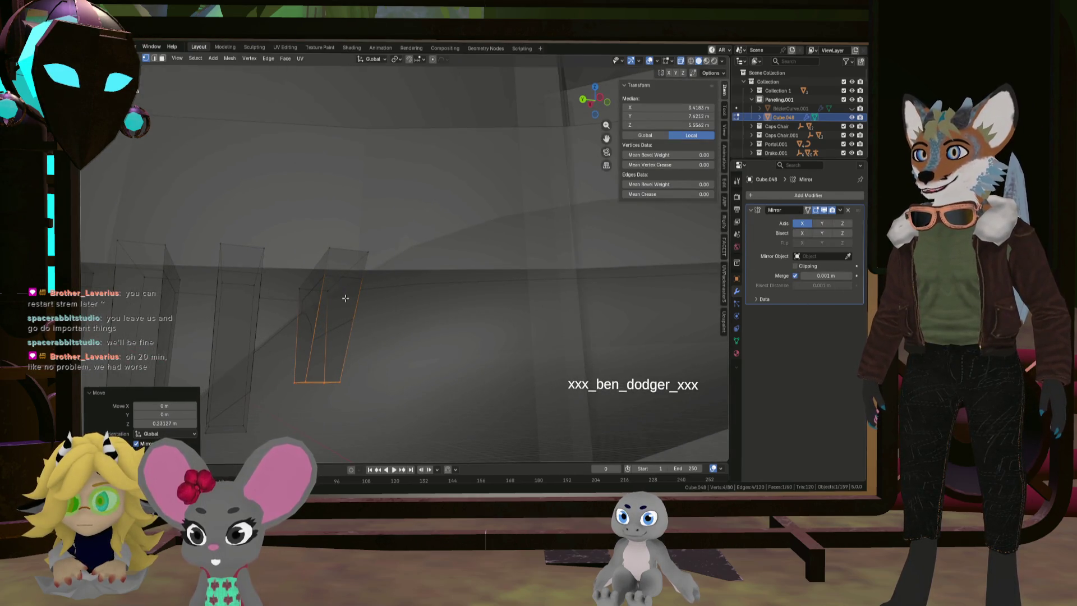
{"action": "key", "text": "l"}
{"action": "mouse_move", "coordinate": [365, 276]}
{"action": "middle_mouse_down"}
{"action": "mouse_move", "coordinate": [377, 329]}
{"action": "mouse_move", "coordinate": [367, 295]}
{"action": "mouse_move", "coordinate": [386, 283]}
{"action": "mouse_move", "coordinate": [398, 335]}
{"action": "mouse_move", "coordinate": [398, 295]}
{"action": "mouse_move", "coordinate": [450, 320]}
{"action": "mouse_move", "coordinate": [404, 318]}
{"action": "middle_mouse_up"}
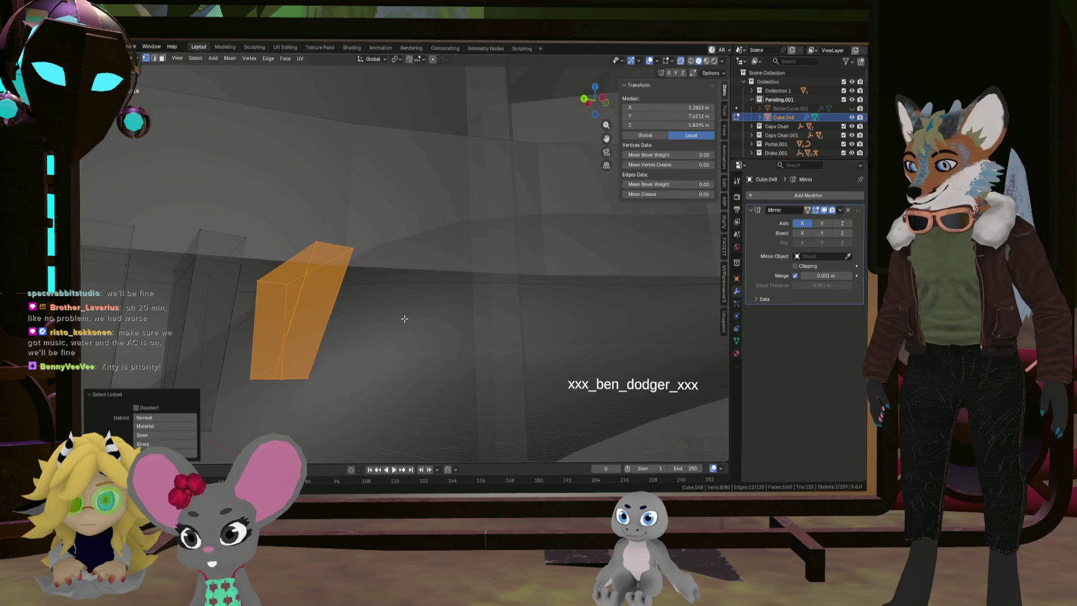
Duplicate the fin panel about 0.42 m along Y, then fine-tune its Y position
{"action": "key", "text": "shift+d"}
{"action": "key", "text": "y"}
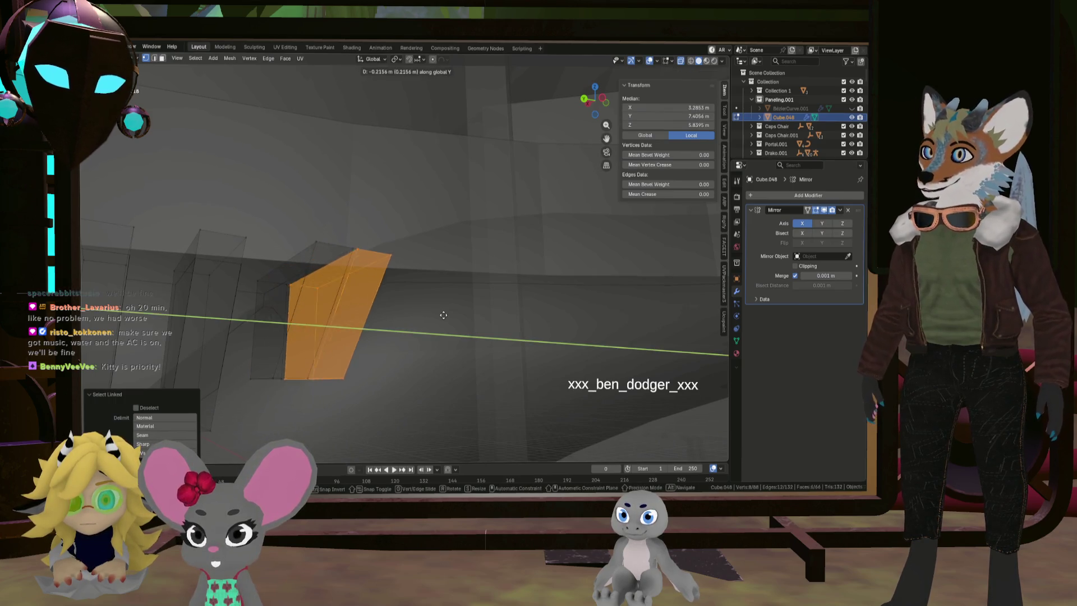
{"action": "left_click", "coordinate": [464, 324]}
{"action": "mouse_move", "coordinate": [464, 325]}
{"action": "middle_mouse_down"}
{"action": "mouse_move", "coordinate": [422, 331]}
{"action": "mouse_move", "coordinate": [476, 312]}
{"action": "mouse_move", "coordinate": [429, 275]}
{"action": "middle_mouse_up"}
{"action": "key", "text": "g"}
{"action": "key", "text": "y"}
{"action": "left_click", "coordinate": [433, 330]}
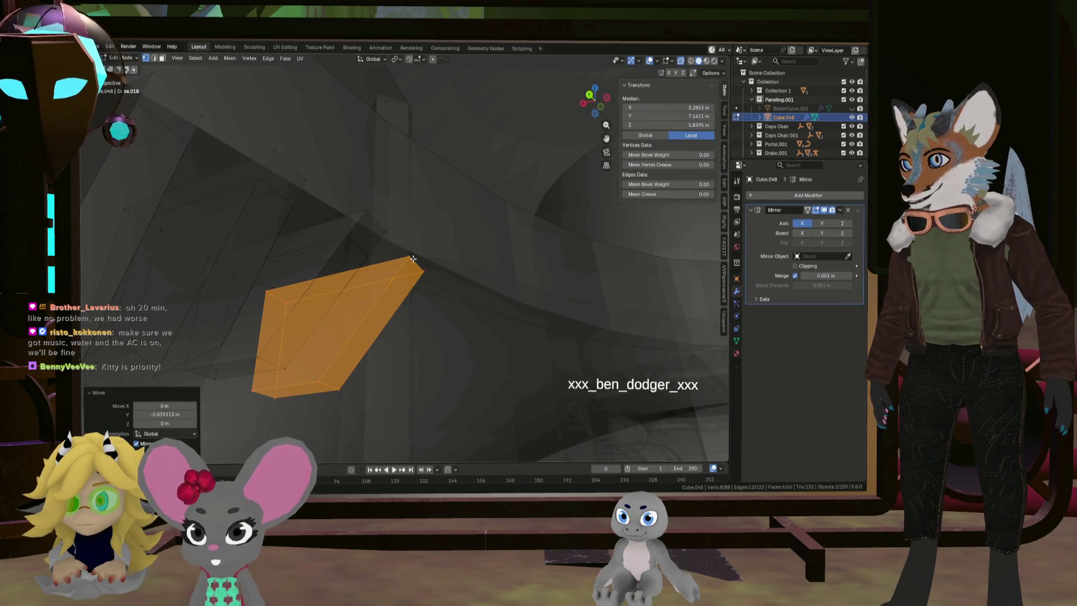
Slide the copy's top edge about -0.1365 m along X and exit Edit Mode
{"action": "left_click", "coordinate": [414, 260]}
{"action": "key", "text": "g"}
{"action": "key", "text": "x"}
{"action": "left_click", "coordinate": [448, 282]}
{"action": "mouse_move", "coordinate": [448, 282]}
{"action": "middle_mouse_down"}
{"action": "mouse_move", "coordinate": [406, 300]}
{"action": "mouse_move", "coordinate": [455, 318]}
{"action": "mouse_move", "coordinate": [418, 347]}
{"action": "middle_mouse_up"}
{"action": "key", "text": "x"}
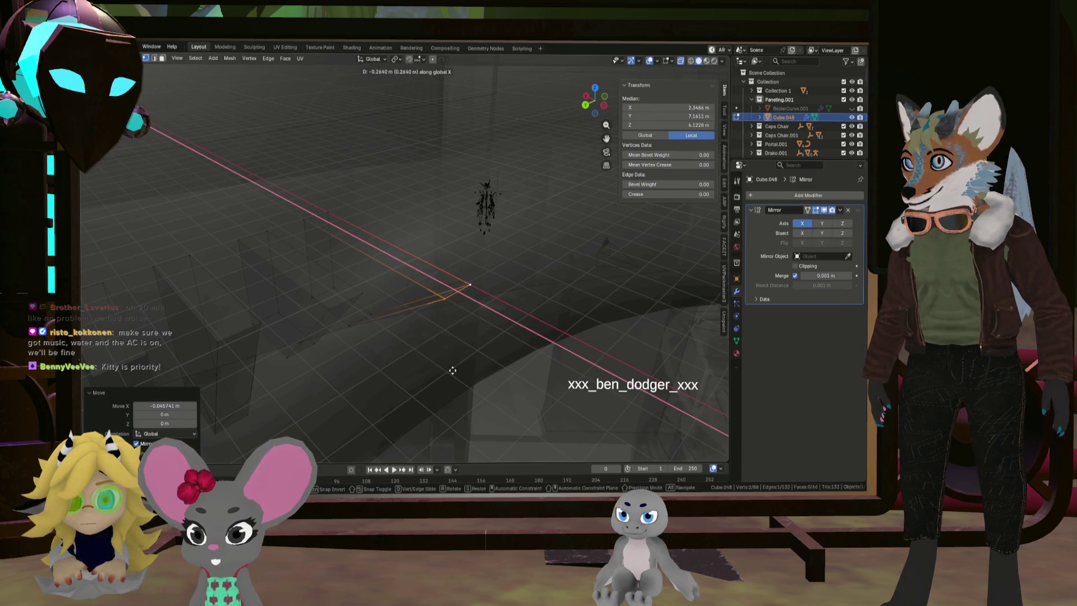
{"action": "left_click", "coordinate": [437, 353]}
{"action": "mouse_move", "coordinate": [435, 353]}
{"action": "middle_mouse_down"}
{"action": "mouse_move", "coordinate": [435, 305]}
{"action": "mouse_move", "coordinate": [445, 294]}
{"action": "mouse_move", "coordinate": [459, 303]}
{"action": "middle_mouse_up"}
{"action": "scroll", "coordinate": [459, 305], "scroll_direction": "down", "scroll_amount": 5}
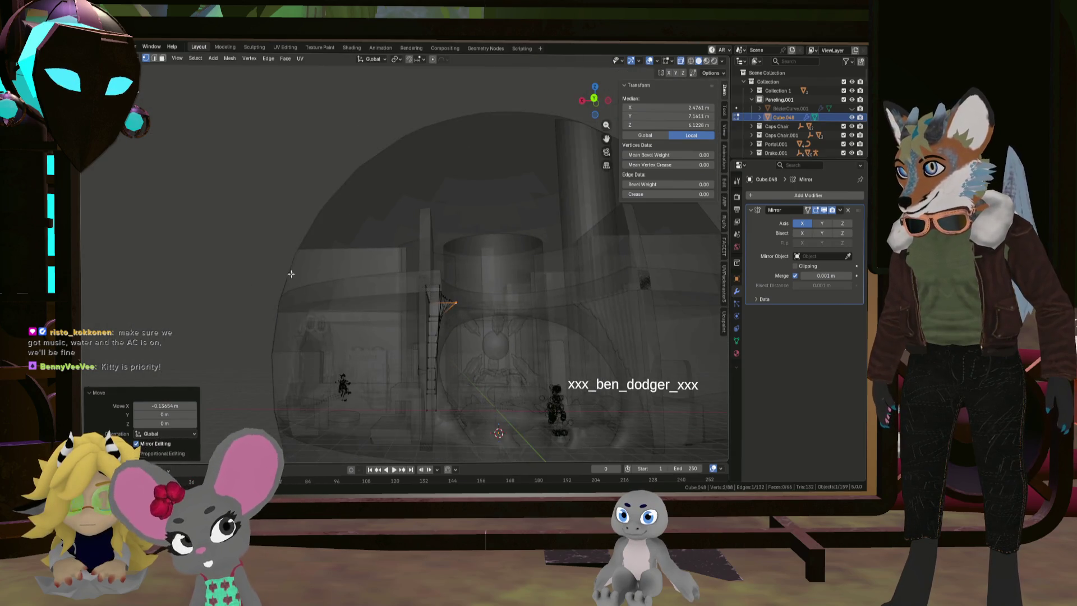
{"action": "key", "text": "Tab"}
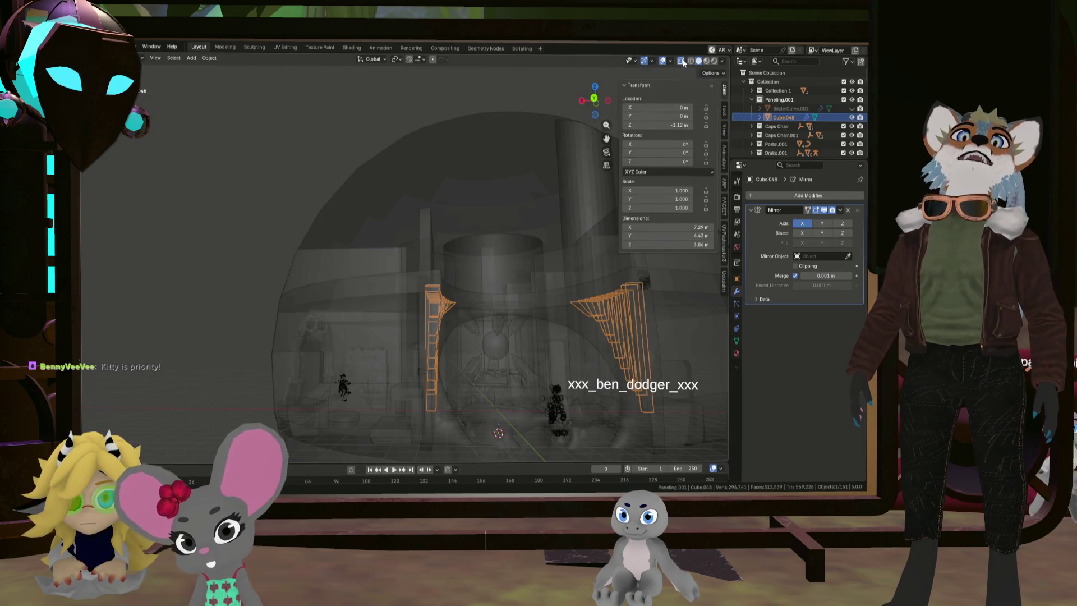
Turn X-ray off and orbit down into the dome interior
{"action": "left_click", "coordinate": [681, 61]}
{"action": "mouse_move", "coordinate": [391, 240]}
{"action": "middle_mouse_down"}
{"action": "mouse_move", "coordinate": [363, 237]}
{"action": "mouse_move", "coordinate": [410, 245]}
{"action": "mouse_move", "coordinate": [379, 245]}
{"action": "middle_mouse_up"}
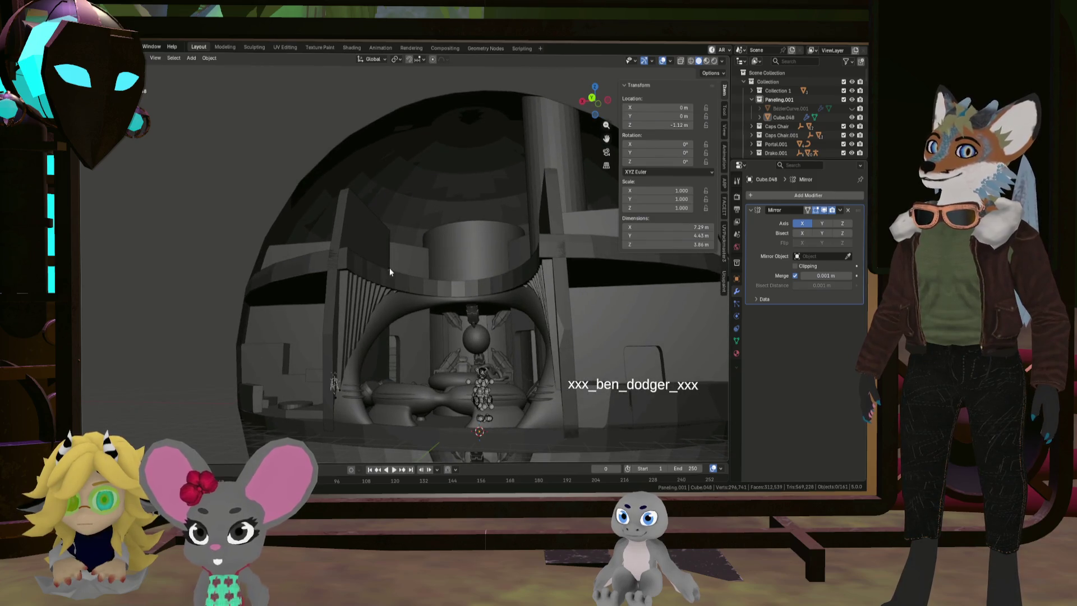
{"action": "scroll", "coordinate": [502, 305], "scroll_direction": "up", "scroll_amount": 4}
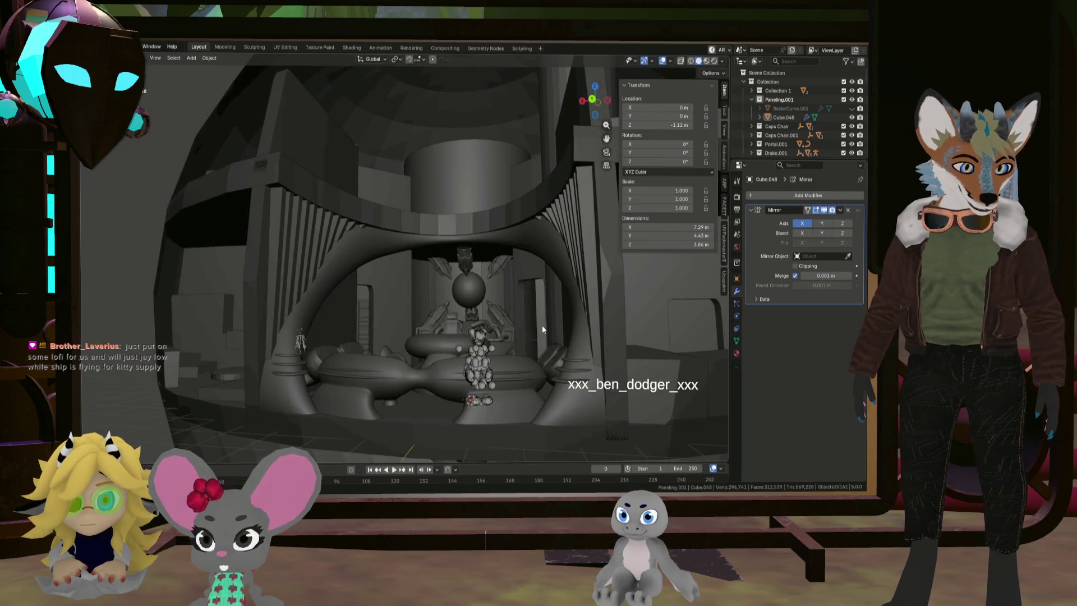
{"action": "scroll", "coordinate": [549, 325], "scroll_direction": "up", "scroll_amount": 1}
{"action": "mouse_move", "coordinate": [549, 325]}
{"action": "middle_mouse_down"}
{"action": "mouse_move", "coordinate": [533, 301]}
{"action": "mouse_move", "coordinate": [502, 385]}
{"action": "mouse_move", "coordinate": [518, 336]}
{"action": "middle_mouse_up"}
{"action": "scroll", "coordinate": [515, 333], "scroll_direction": "up", "scroll_amount": 2}
{"action": "scroll", "coordinate": [511, 331], "scroll_direction": "down", "scroll_amount": 3}
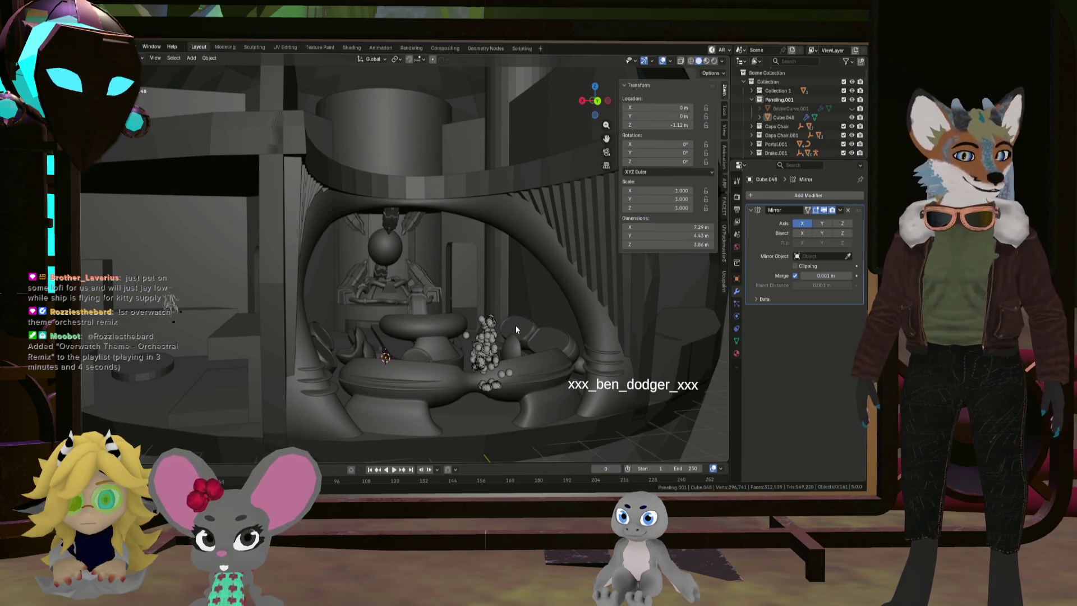
{"action": "mouse_move", "coordinate": [619, 342]}
{"action": "middle_mouse_down"}
{"action": "mouse_move", "coordinate": [574, 334]}
{"action": "mouse_move", "coordinate": [554, 349]}
{"action": "mouse_move", "coordinate": [632, 339]}
{"action": "mouse_move", "coordinate": [582, 342]}
{"action": "mouse_move", "coordinate": [556, 324]}
{"action": "middle_mouse_up"}
{"action": "scroll", "coordinate": [582, 342], "scroll_direction": "up", "scroll_amount": 2}
Select the arch mesh Cube.047 and enter Edit Mode framed on the chamber
{"action": "left_click", "coordinate": [566, 322]}
{"action": "mouse_move", "coordinate": [223, 366]}
{"action": "middle_mouse_down"}
{"action": "mouse_move", "coordinate": [274, 358]}
{"action": "mouse_move", "coordinate": [267, 365]}
{"action": "mouse_move", "coordinate": [308, 368]}
{"action": "mouse_move", "coordinate": [371, 355]}
{"action": "mouse_move", "coordinate": [481, 276]}
{"action": "mouse_move", "coordinate": [429, 278]}
{"action": "mouse_move", "coordinate": [488, 280]}
{"action": "middle_mouse_up"}
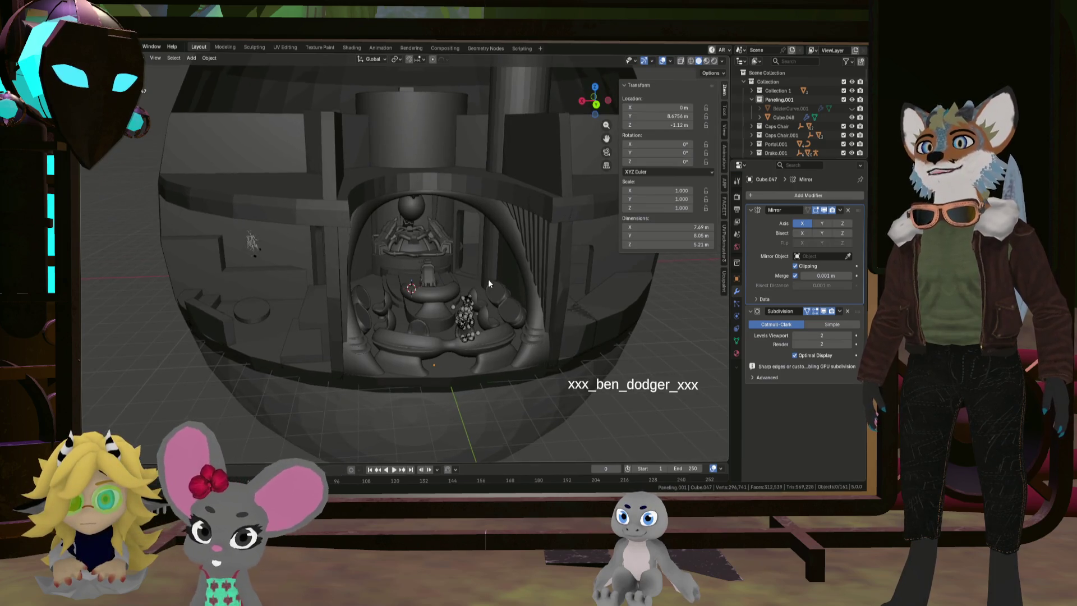
{"action": "left_click", "coordinate": [374, 209]}
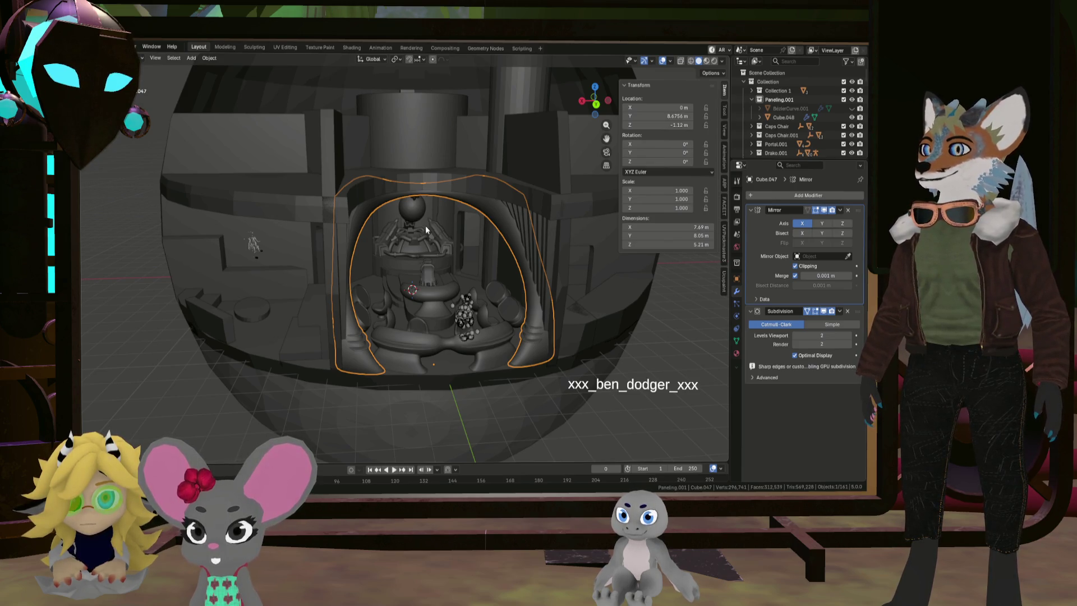
{"action": "middle_click_drag", "start_coordinate": [425, 227], "coordinate": [465, 232]}
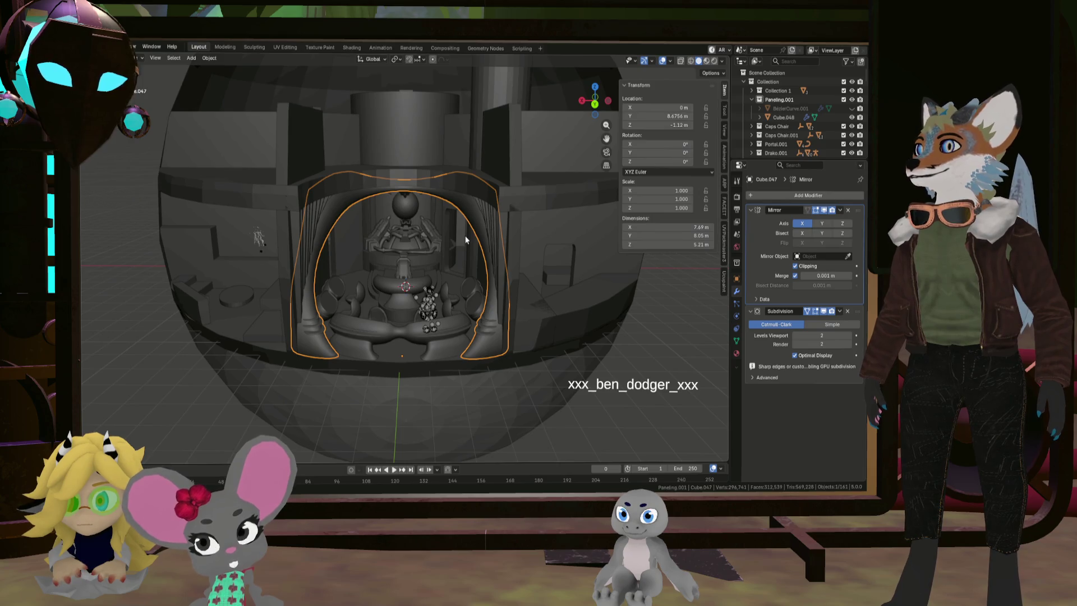
{"action": "key", "text": "Tab"}
{"action": "key", "text": "KP_Decimal"}
{"action": "middle_click_drag", "start_coordinate": [361, 210], "coordinate": [420, 345]}
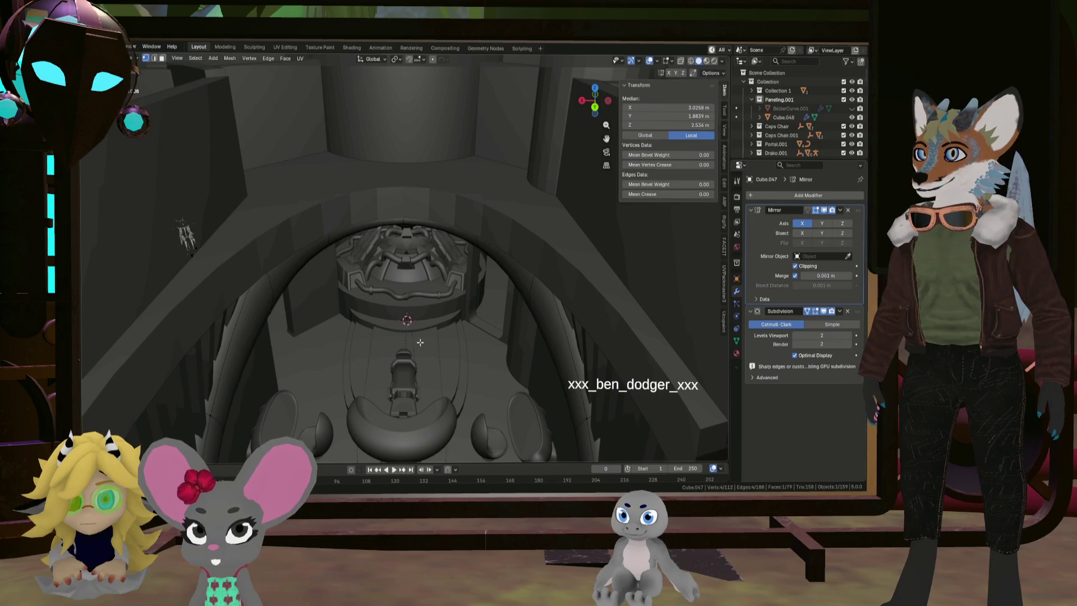
{"action": "key", "text": "shift+a"}
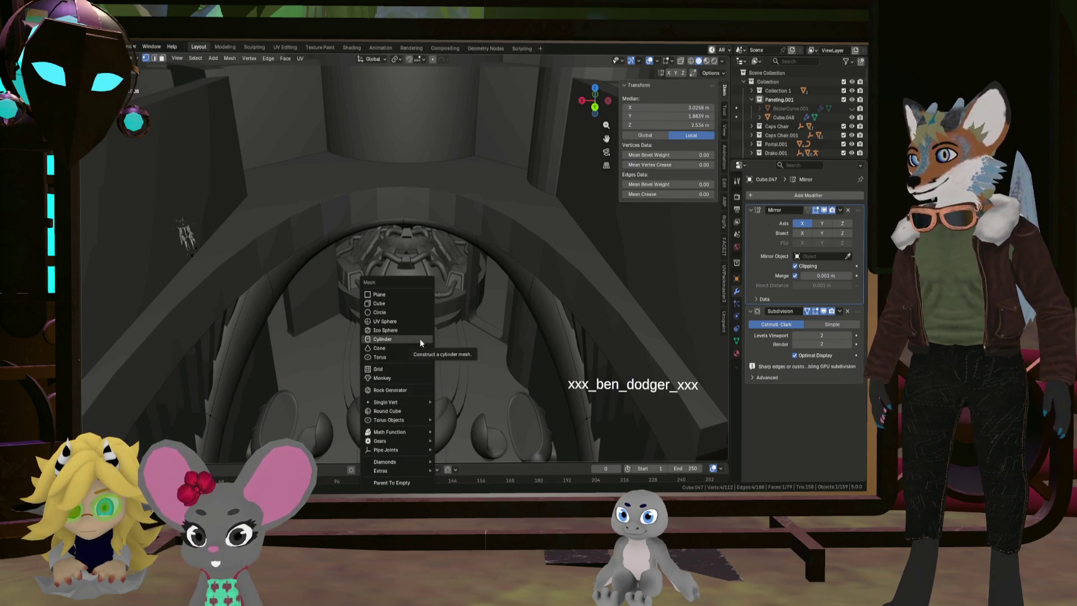
Add a cube to the arch mesh and move it 7.72 m along Y
{"action": "left_click", "coordinate": [409, 302]}
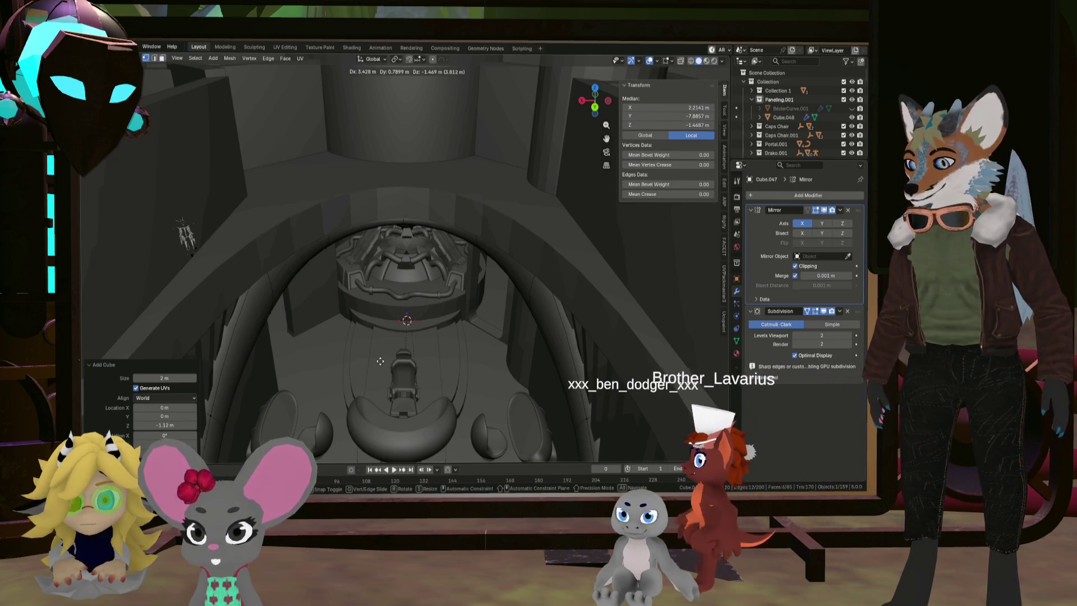
{"action": "key", "text": "shift+z"}
{"action": "left_click", "coordinate": [406, 321]}
{"action": "scroll", "coordinate": [421, 110], "scroll_direction": "down", "scroll_amount": 6}
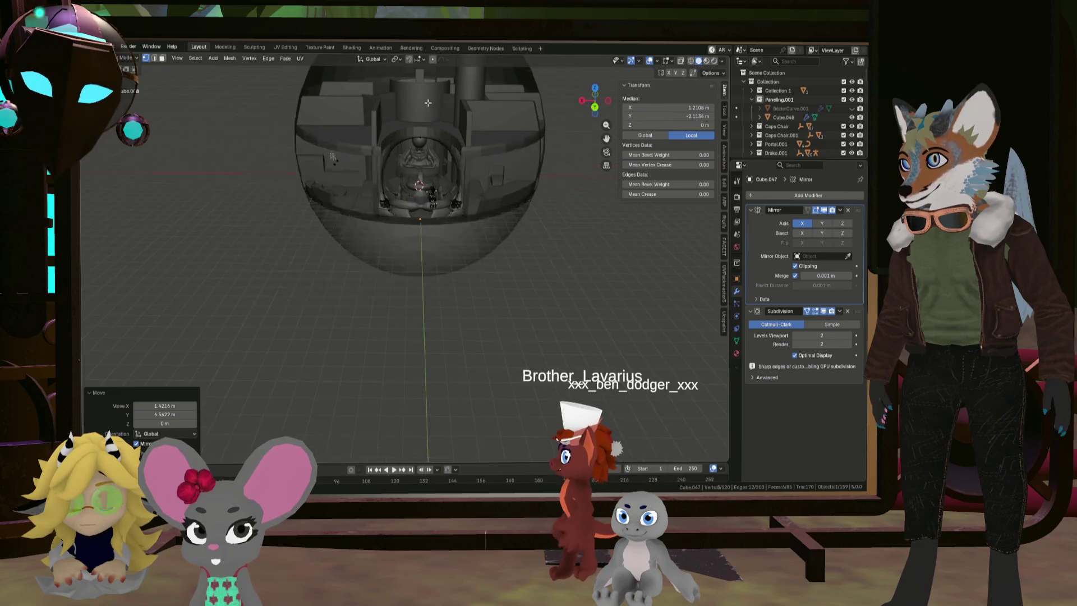
{"action": "key", "text": "g"}
{"action": "key", "text": "y"}
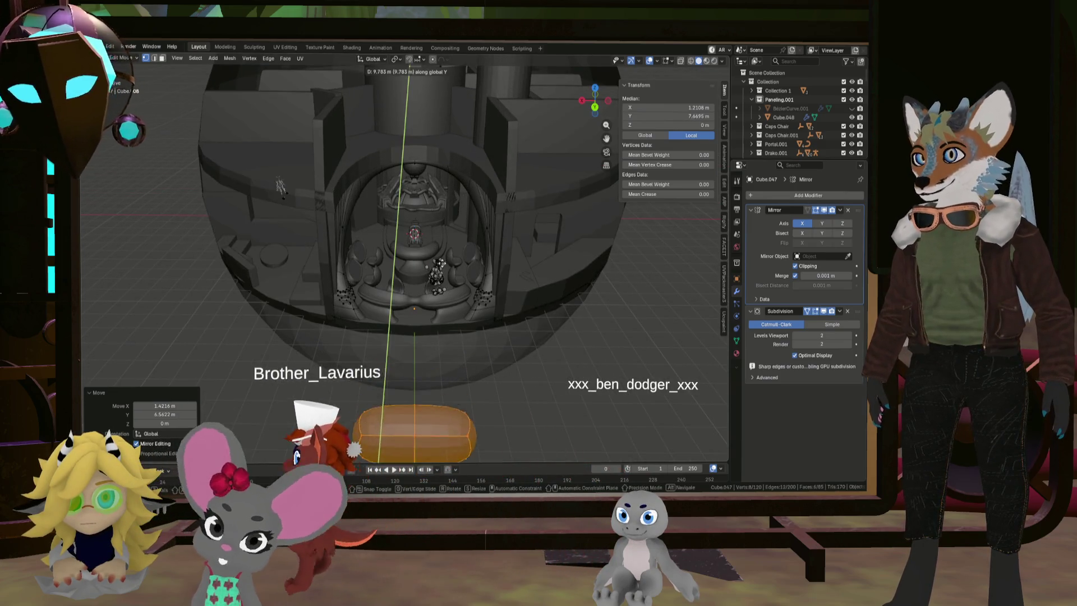
{"action": "left_click", "coordinate": [430, 217]}
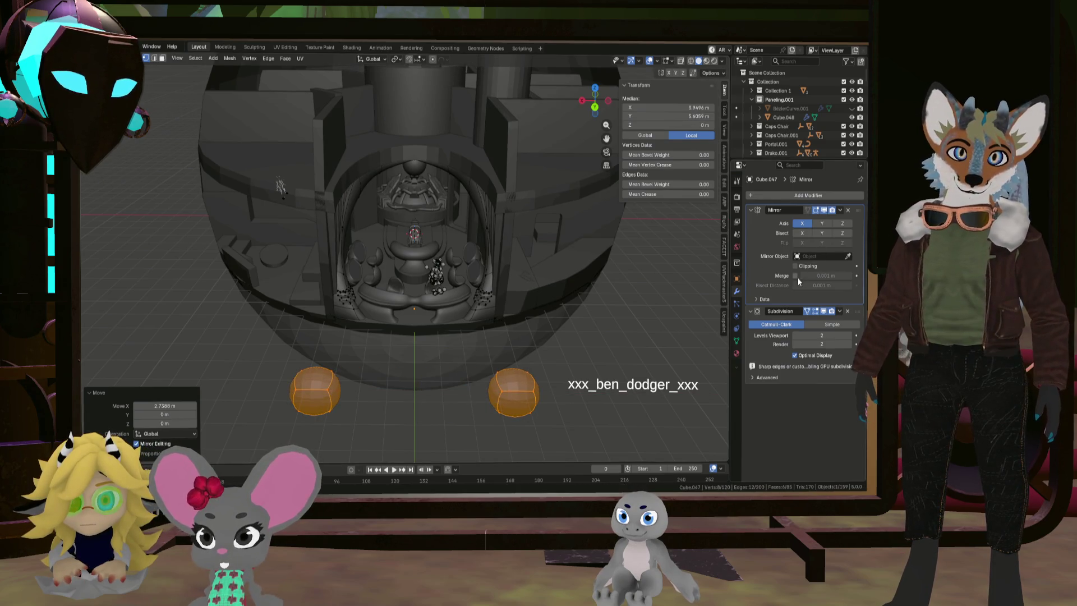
Slide the mirrored cubes toward the chamber and raise them 1.72 m along Z
{"action": "middle_click_drag", "start_coordinate": [452, 304], "coordinate": [452, 304]}
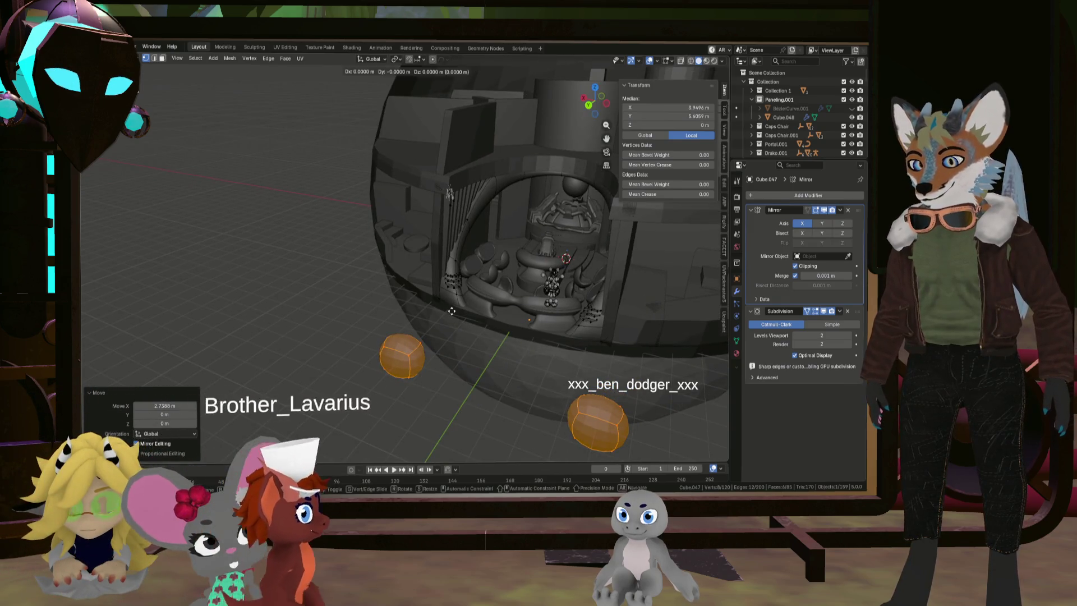
{"action": "key", "text": "y"}
{"action": "left_click", "coordinate": [500, 282]}
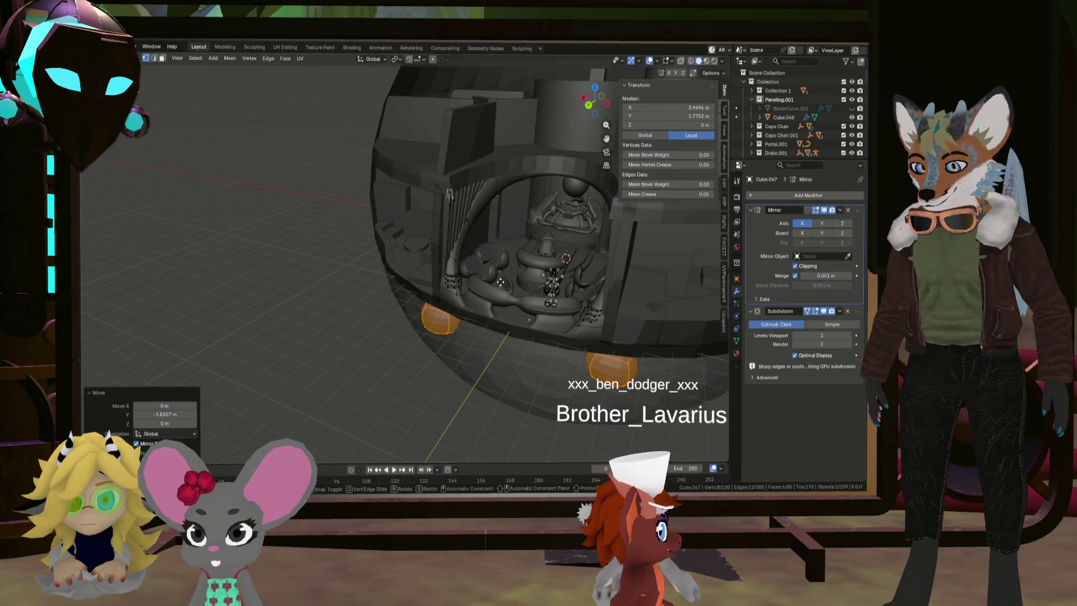
{"action": "key", "text": "g"}
{"action": "key", "text": "z"}
{"action": "left_click", "coordinate": [498, 238]}
{"action": "scroll", "coordinate": [498, 238], "scroll_direction": "up", "scroll_amount": 5}
{"action": "key", "text": "g"}
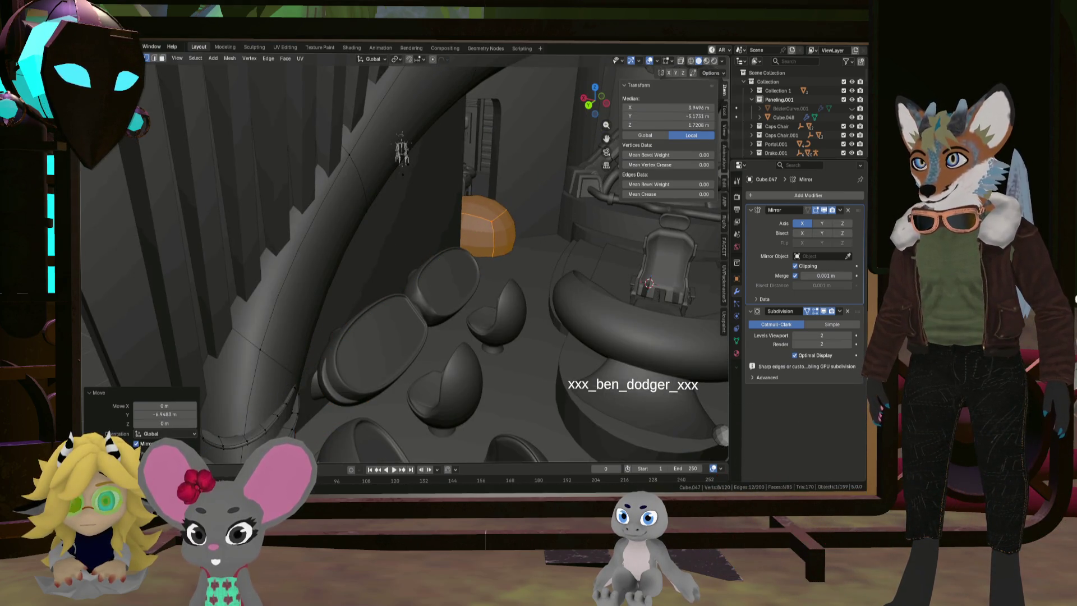
{"action": "mouse_move", "coordinate": [375, 161]}
{"action": "middle_mouse_down"}
{"action": "mouse_move", "coordinate": [541, 244]}
{"action": "mouse_move", "coordinate": [433, 246]}
{"action": "mouse_move", "coordinate": [420, 258]}
{"action": "middle_mouse_up"}
{"action": "scroll", "coordinate": [541, 244], "scroll_direction": "up", "scroll_amount": 4}
{"action": "scroll", "coordinate": [434, 247], "scroll_direction": "up", "scroll_amount": 3}
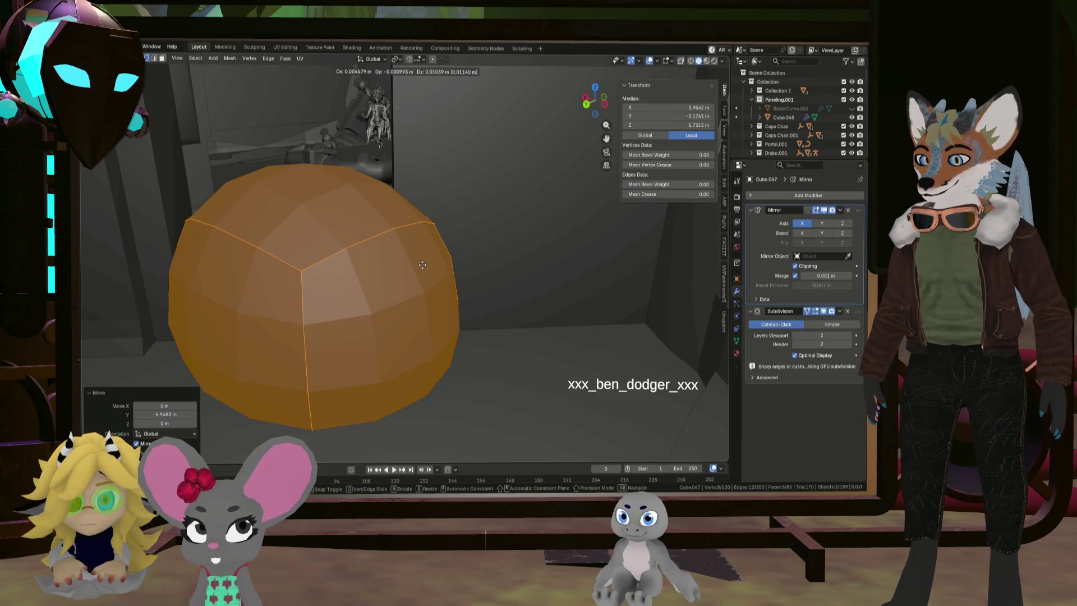
Drop the cube in its new spot and select the rounded block's top face
{"action": "left_click", "coordinate": [93, 269]}
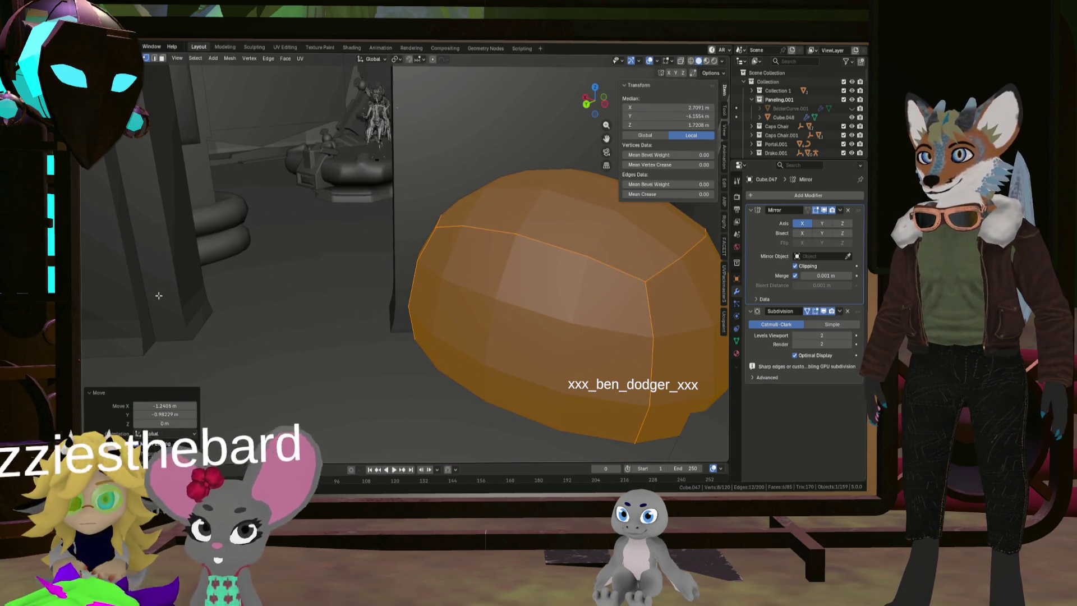
{"action": "mouse_move", "coordinate": [434, 303]}
{"action": "middle_mouse_down"}
{"action": "mouse_move", "coordinate": [372, 312]}
{"action": "mouse_move", "coordinate": [516, 305]}
{"action": "mouse_move", "coordinate": [510, 322]}
{"action": "mouse_move", "coordinate": [460, 314]}
{"action": "middle_mouse_up"}
{"action": "key", "text": "alt+a"}
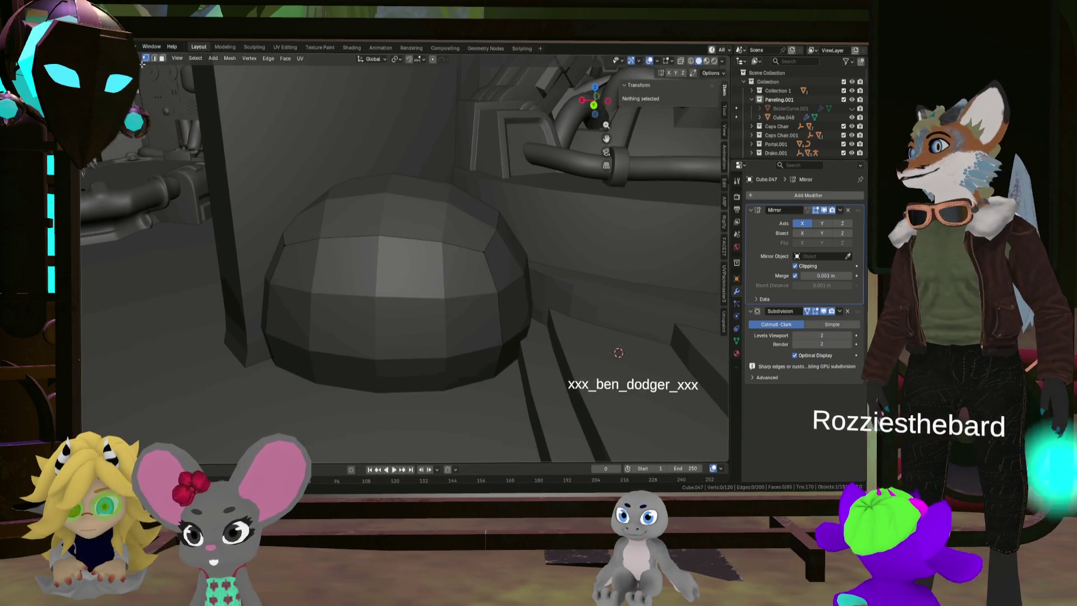
{"action": "mouse_move", "coordinate": [276, 108]}
{"action": "middle_mouse_down"}
{"action": "mouse_move", "coordinate": [449, 342]}
{"action": "mouse_move", "coordinate": [451, 320]}
{"action": "middle_mouse_up"}
{"action": "left_click", "coordinate": [423, 305]}
Extrude the top face upward twice and tilt it -45° about X
{"action": "key", "text": "Escape"}
{"action": "key", "text": "e"}
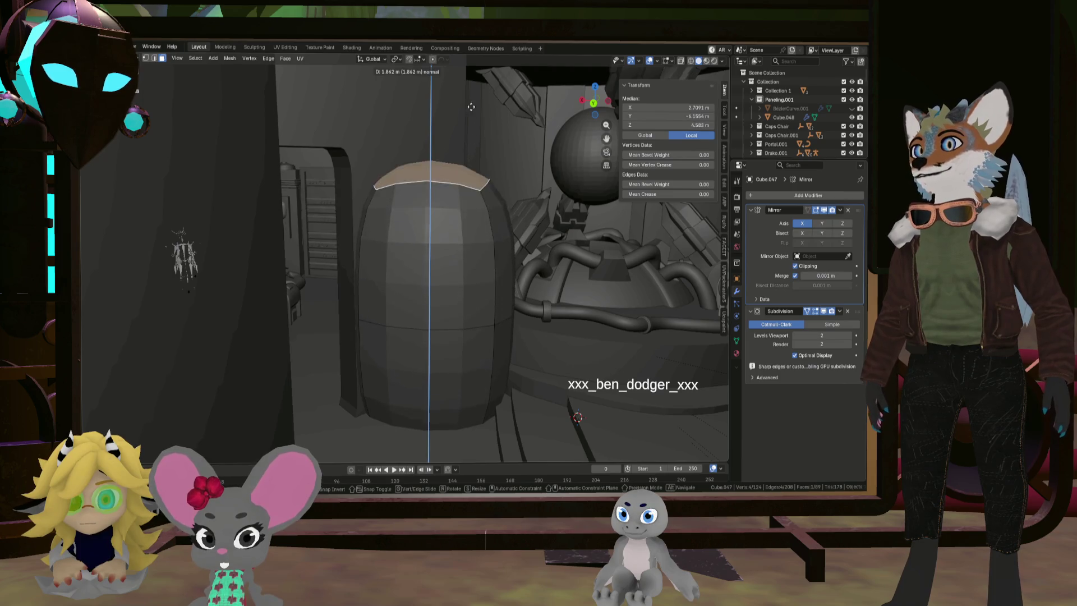
{"action": "left_click", "coordinate": [471, 140]}
{"action": "middle_click_drag", "start_coordinate": [471, 140], "coordinate": [491, 295]}
{"action": "key", "text": "e"}
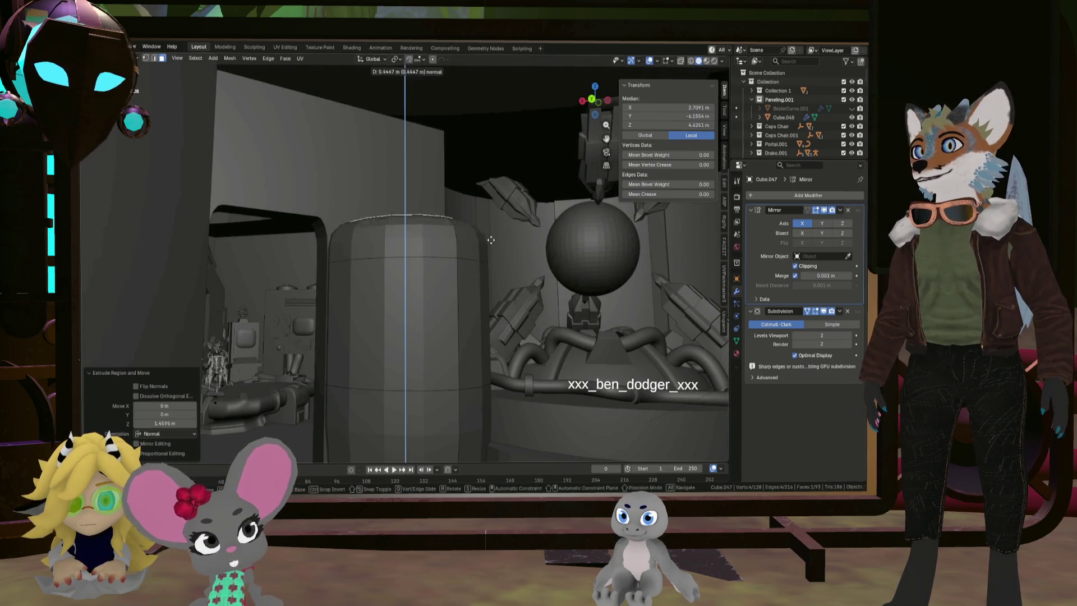
{"action": "left_click", "coordinate": [473, 121]}
{"action": "middle_click_drag", "start_coordinate": [473, 120], "coordinate": [456, 157]}
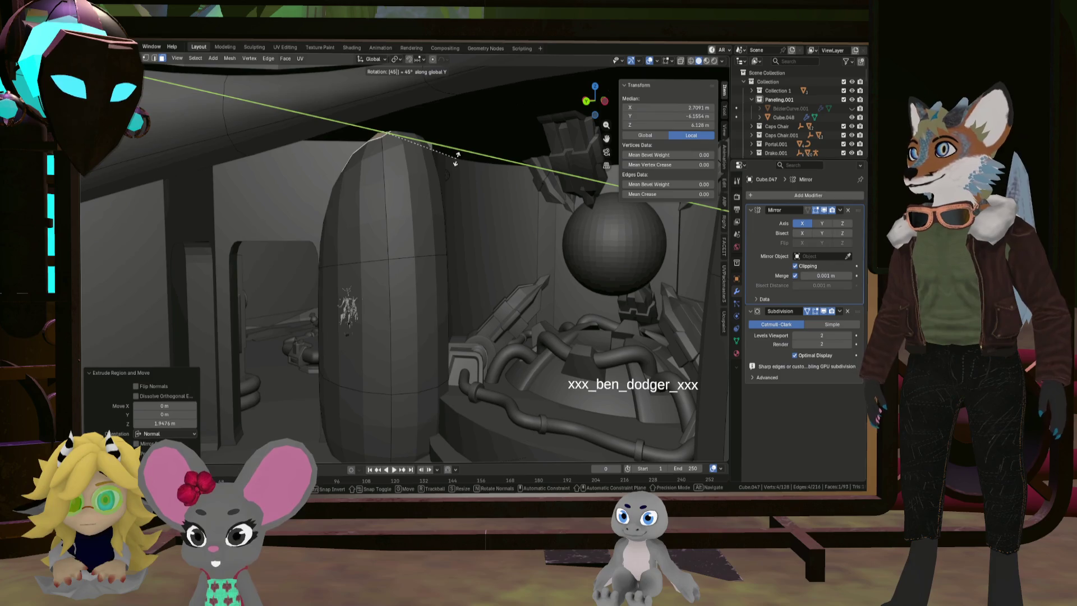
{"action": "key", "text": "x"}
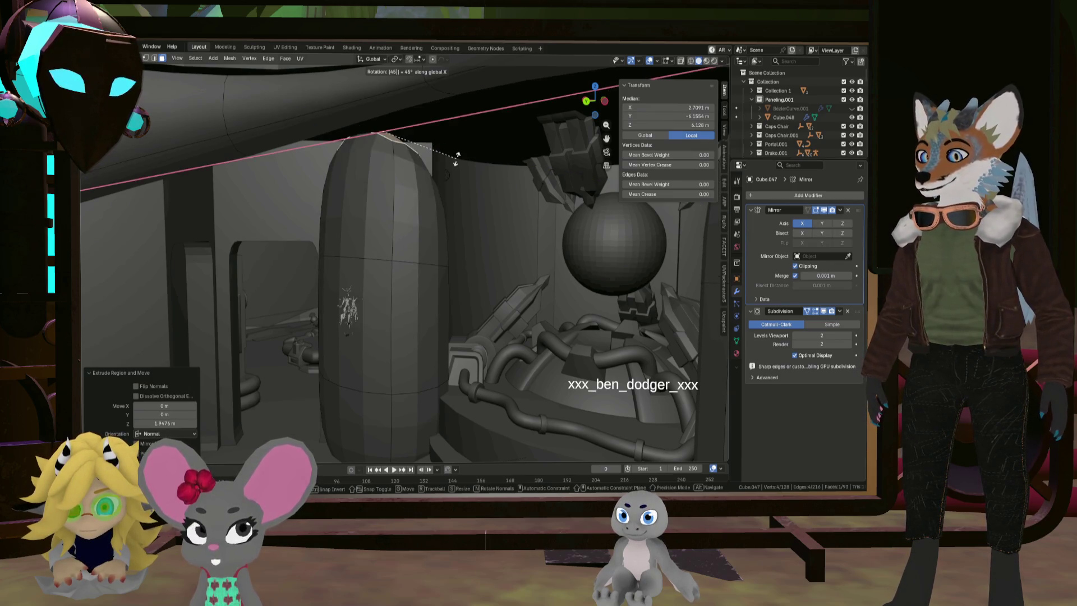
{"action": "left_click", "coordinate": [455, 159]}
{"action": "scroll", "coordinate": [443, 168], "scroll_direction": "up", "scroll_amount": 4}
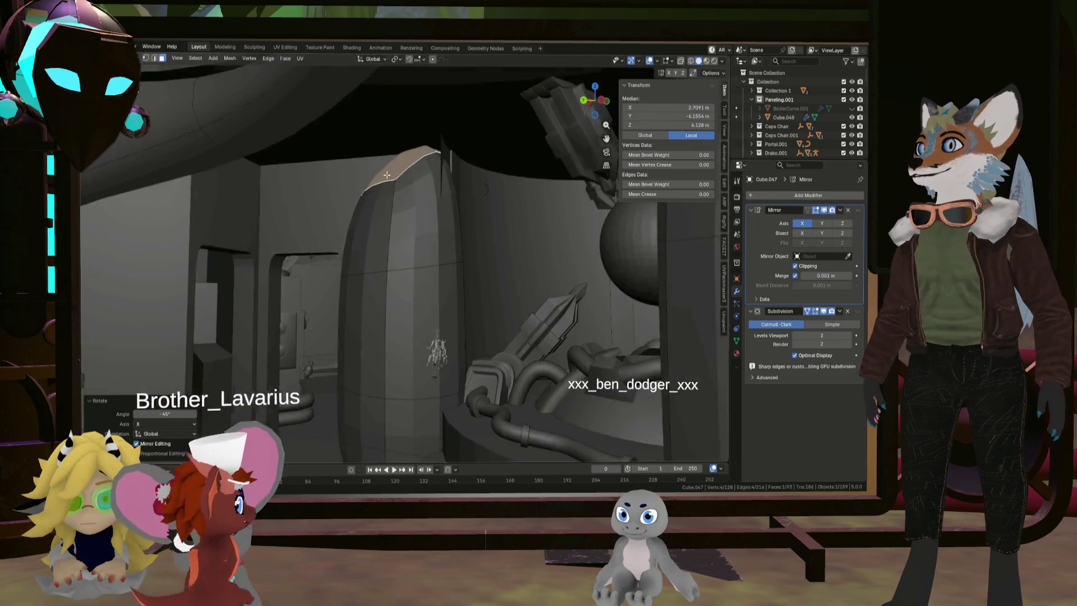
Extrude the top face another 0.49 m and tilt it -45° about X again
{"action": "key", "text": "e"}
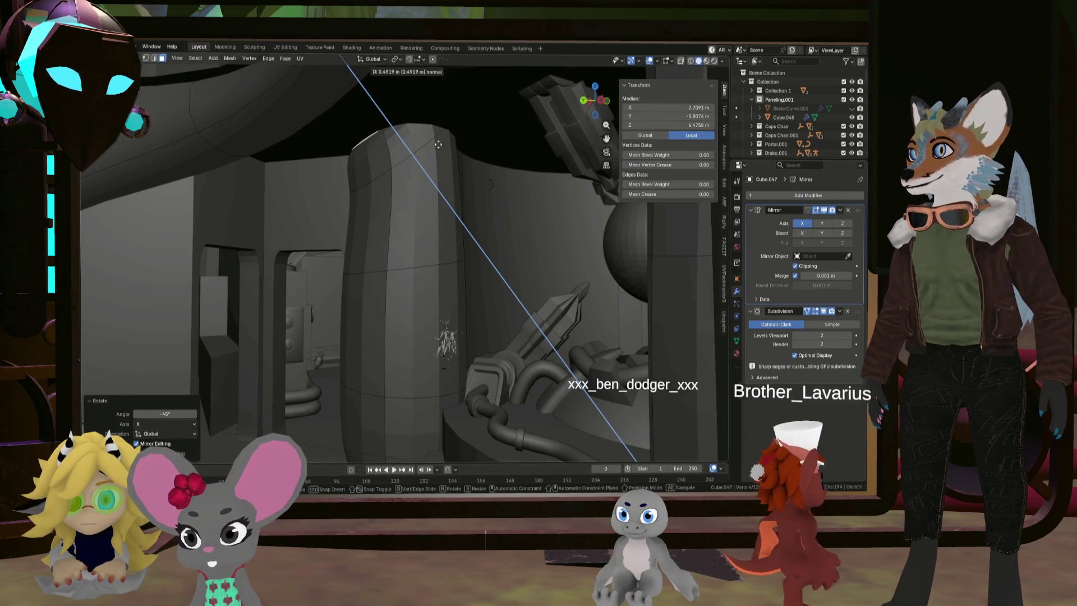
{"action": "left_click", "coordinate": [460, 155]}
{"action": "key", "text": "r"}
{"action": "key", "text": "x"}
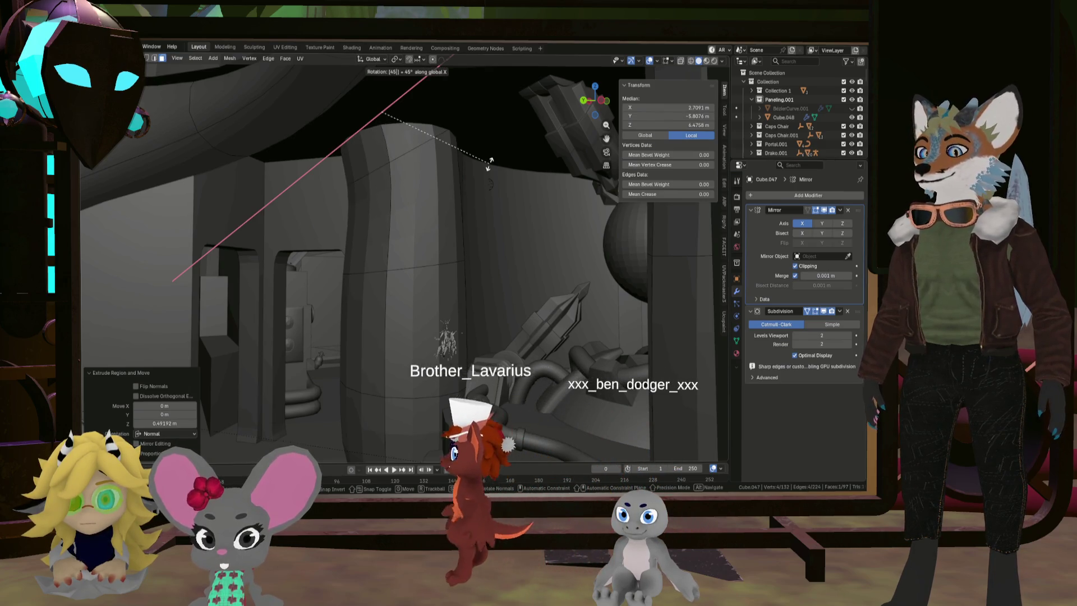
{"action": "type", "text": "-45"}
{"action": "key", "text": "Return"}
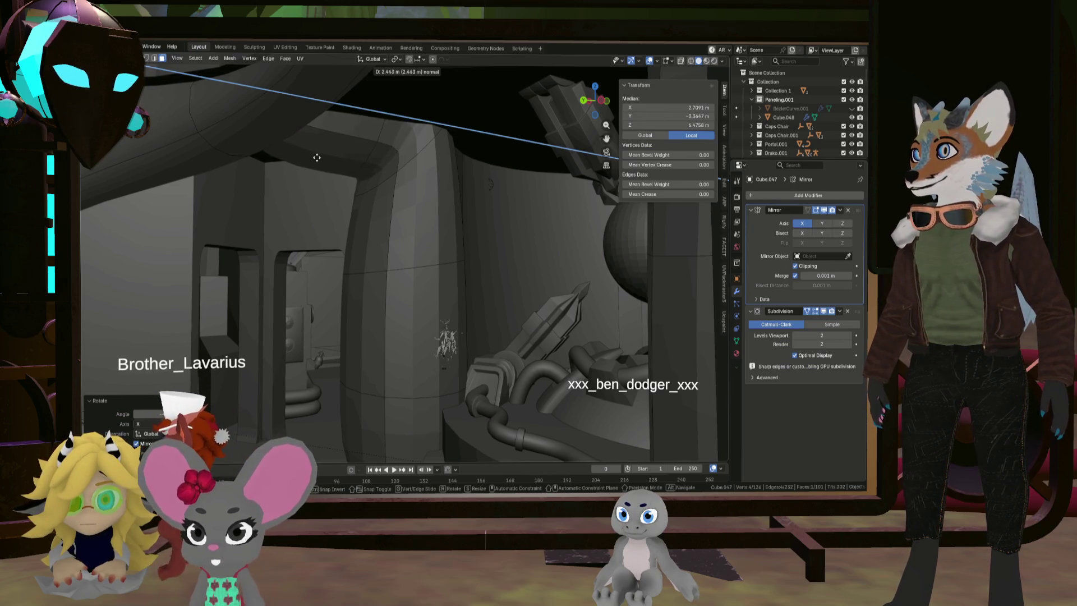
{"action": "left_click", "coordinate": [282, 152]}
{"action": "middle_click_drag", "start_coordinate": [282, 152], "coordinate": [417, 231]}
Select the whole pillar and rotate it 45° about Z
{"action": "left_click", "coordinate": [416, 231]}
{"action": "key", "text": "l"}
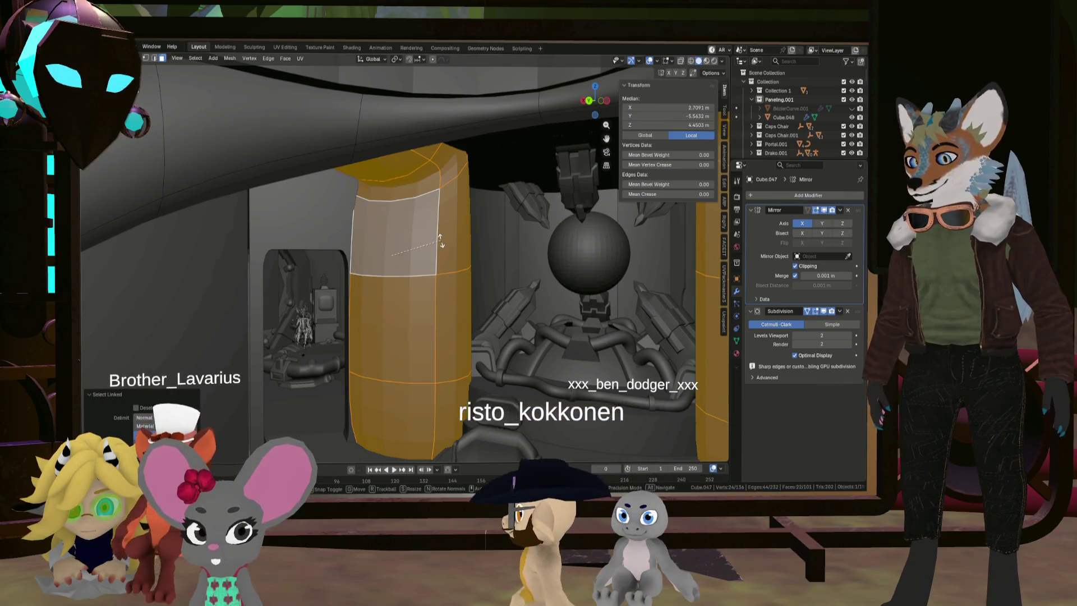
{"action": "type", "text": "rz"}
{"action": "type", "text": "45"}
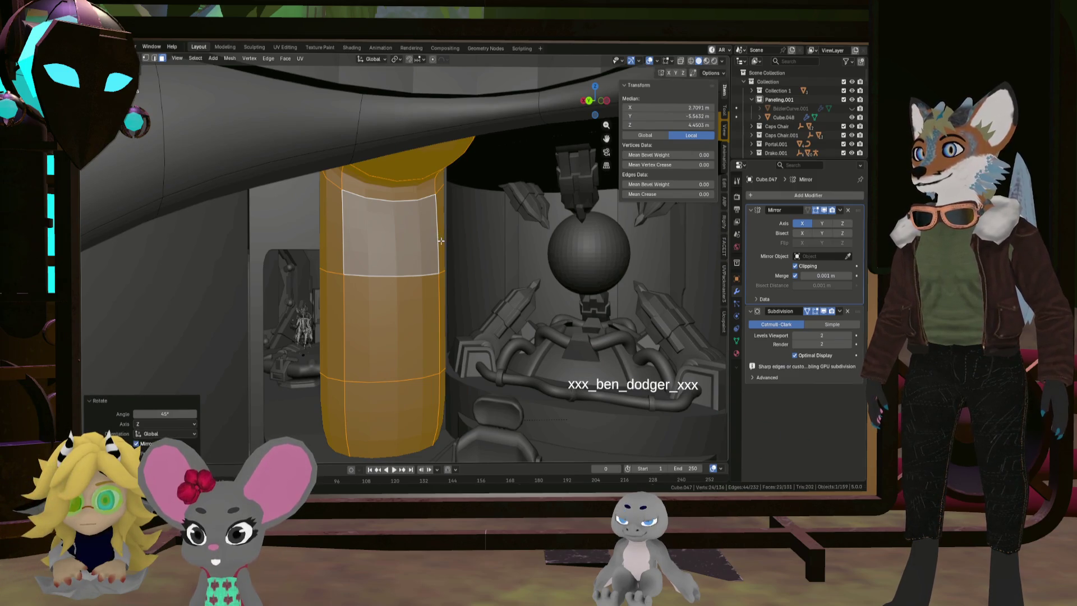
Scale the pillar to 0.803, then stretch it 1.29× along Z
{"action": "left_click", "coordinate": [425, 255]}
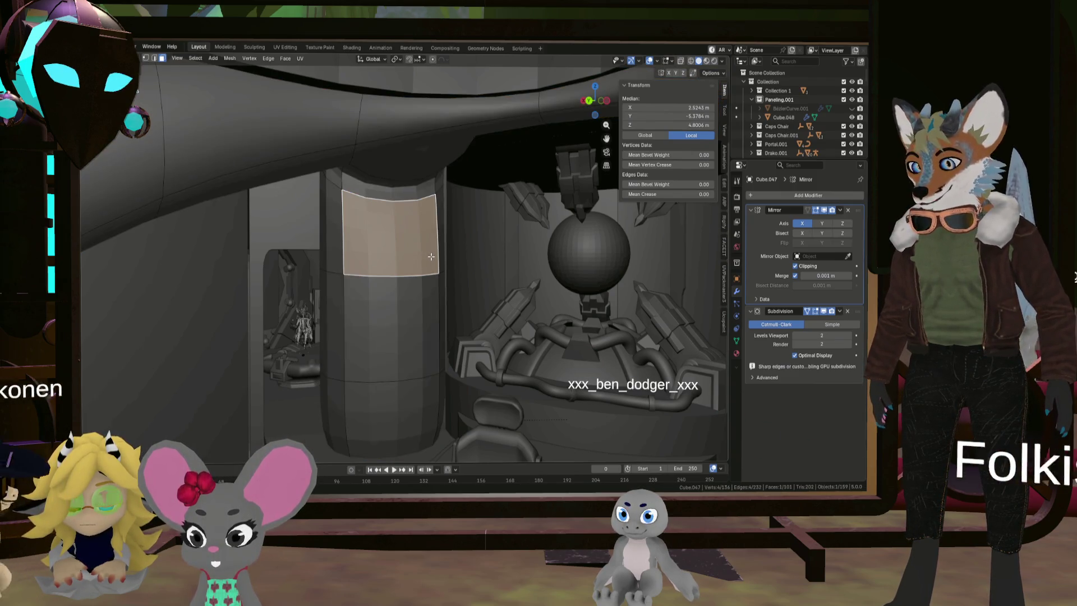
{"action": "key", "text": "l"}
{"action": "key", "text": "s"}
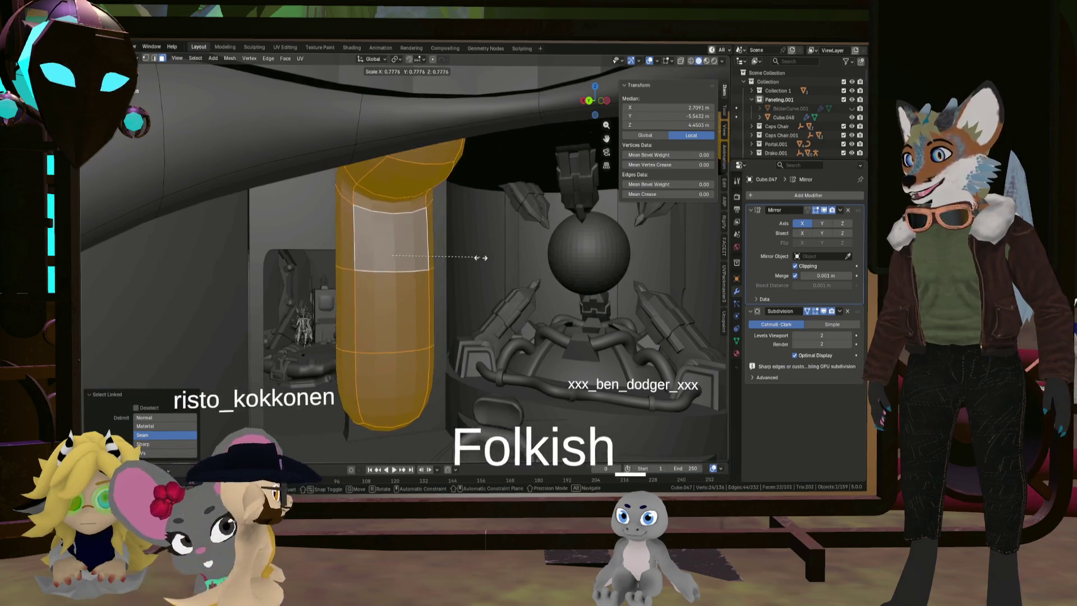
{"action": "left_click", "coordinate": [482, 258]}
{"action": "key", "text": "s"}
{"action": "key", "text": "z"}
{"action": "left_click", "coordinate": [505, 257]}
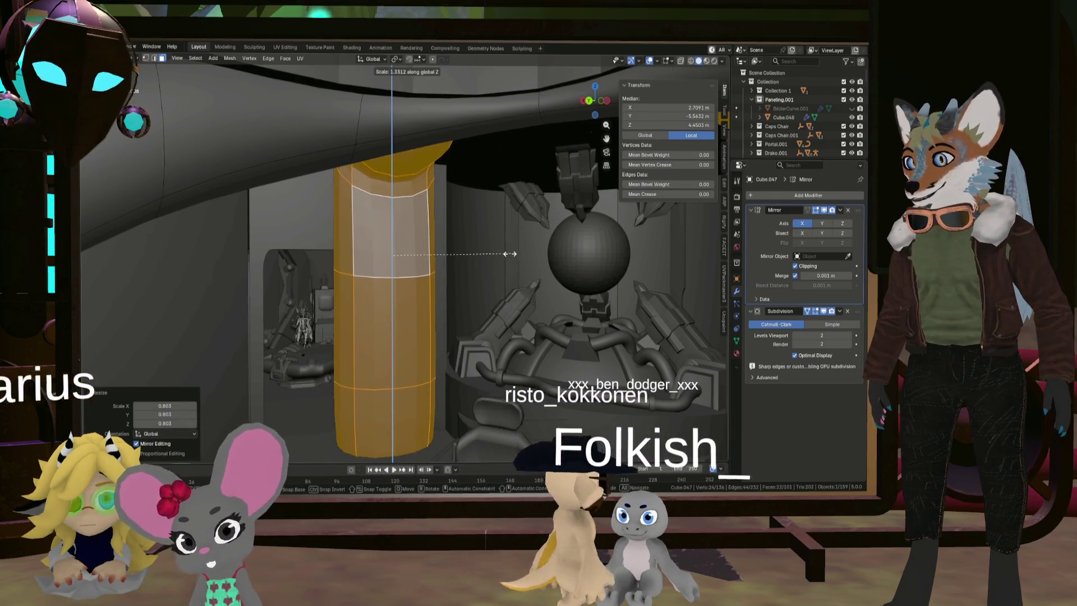
Slide the pillar horizontally toward the sphere machine, about −0.40 m on X and Y
{"action": "mouse_move", "coordinate": [449, 247]}
{"action": "middle_mouse_down"}
{"action": "mouse_move", "coordinate": [422, 225]}
{"action": "mouse_move", "coordinate": [430, 239]}
{"action": "middle_mouse_up"}
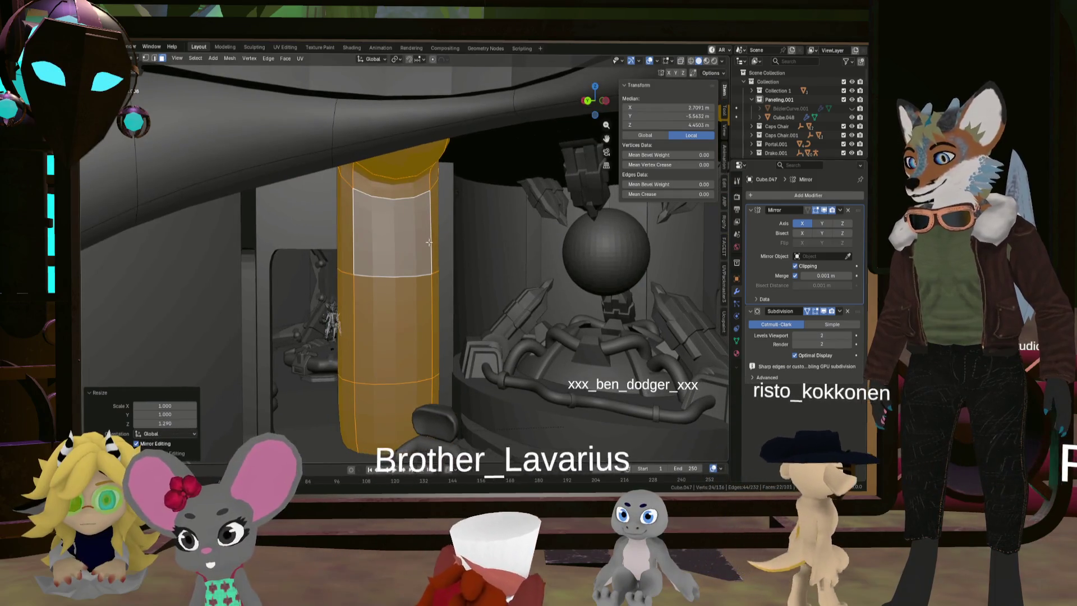
{"action": "key", "text": "g"}
{"action": "key", "text": "shift+z"}
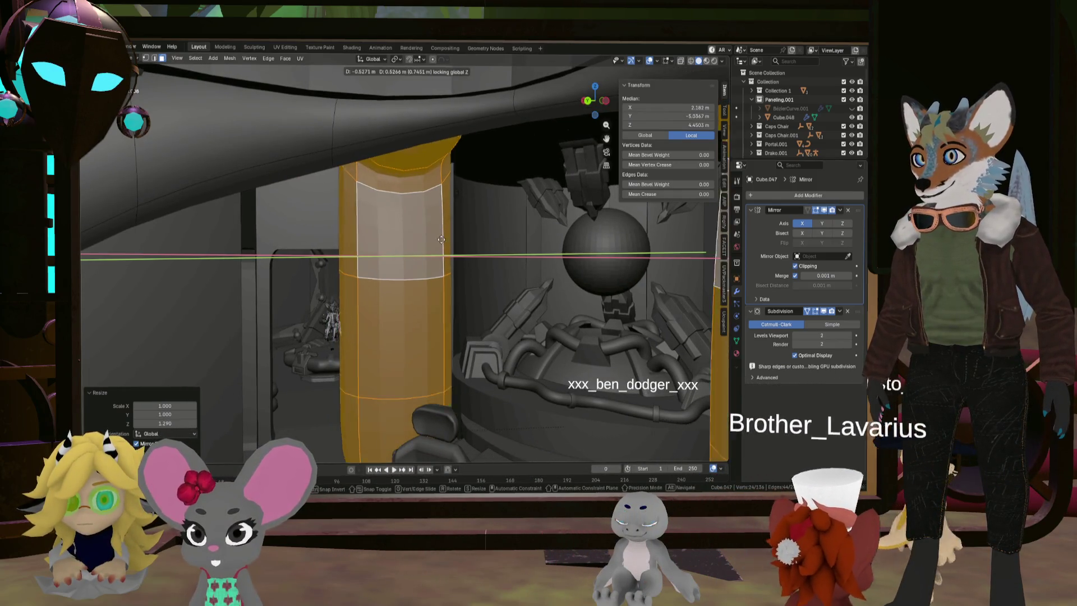
{"action": "left_click", "coordinate": [449, 251]}
{"action": "scroll", "coordinate": [449, 251], "scroll_direction": "down", "scroll_amount": 5}
{"action": "middle_click_drag", "start_coordinate": [449, 250], "coordinate": [471, 332]}
{"action": "key", "text": "shift+z"}
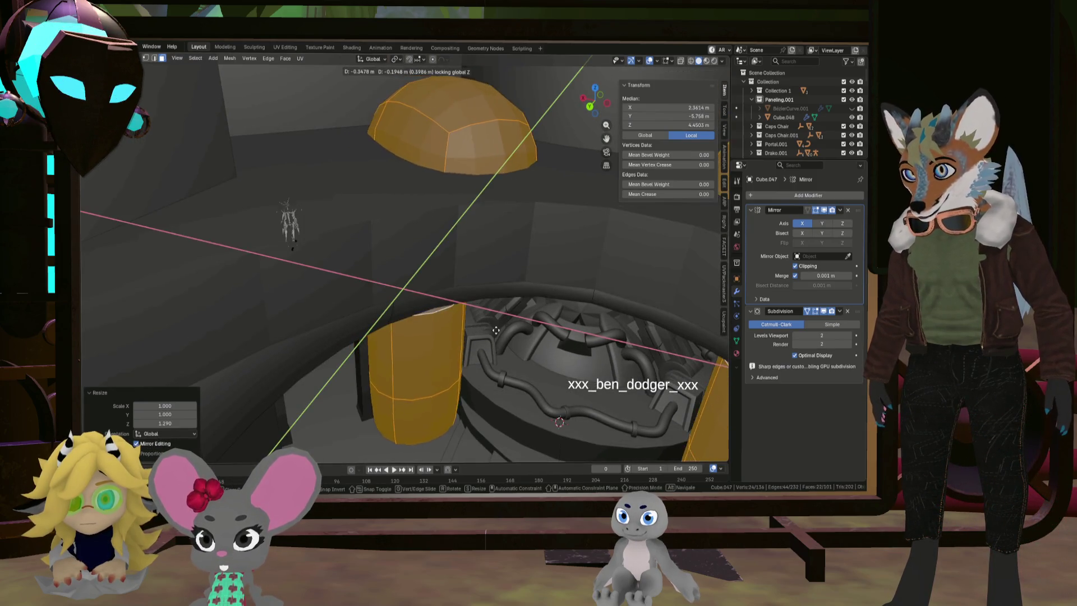
{"action": "left_click", "coordinate": [502, 324]}
{"action": "scroll", "coordinate": [502, 324], "scroll_direction": "down", "scroll_amount": 5}
{"action": "middle_click_drag", "start_coordinate": [502, 324], "coordinate": [538, 323]}
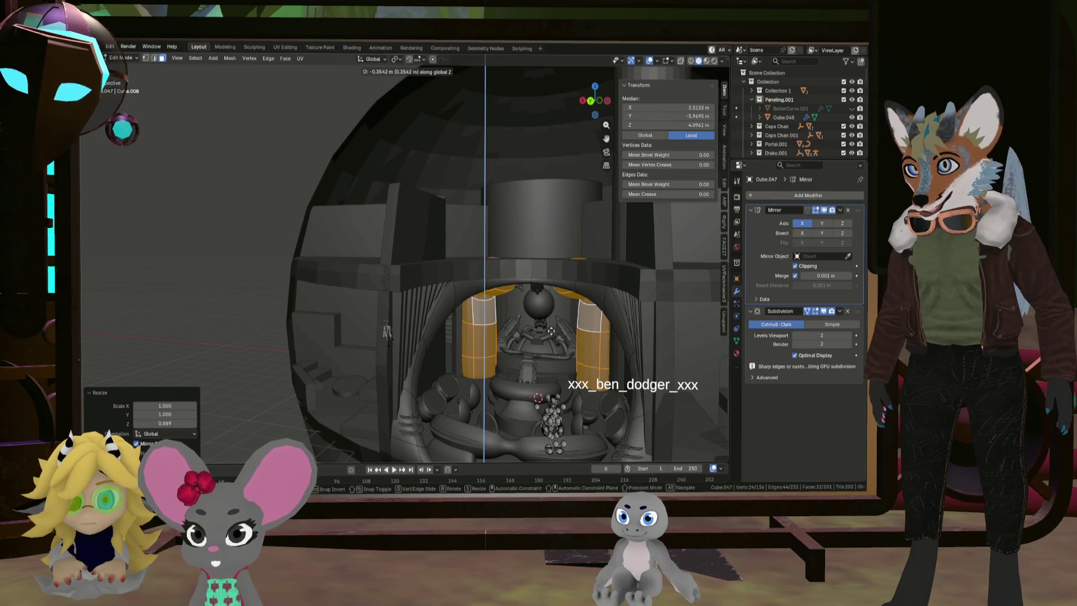
Turn on X-ray and select the pillar's lower strip of faces down to the bottom cap
{"action": "middle_click_drag", "start_coordinate": [551, 331], "coordinate": [417, 176]}
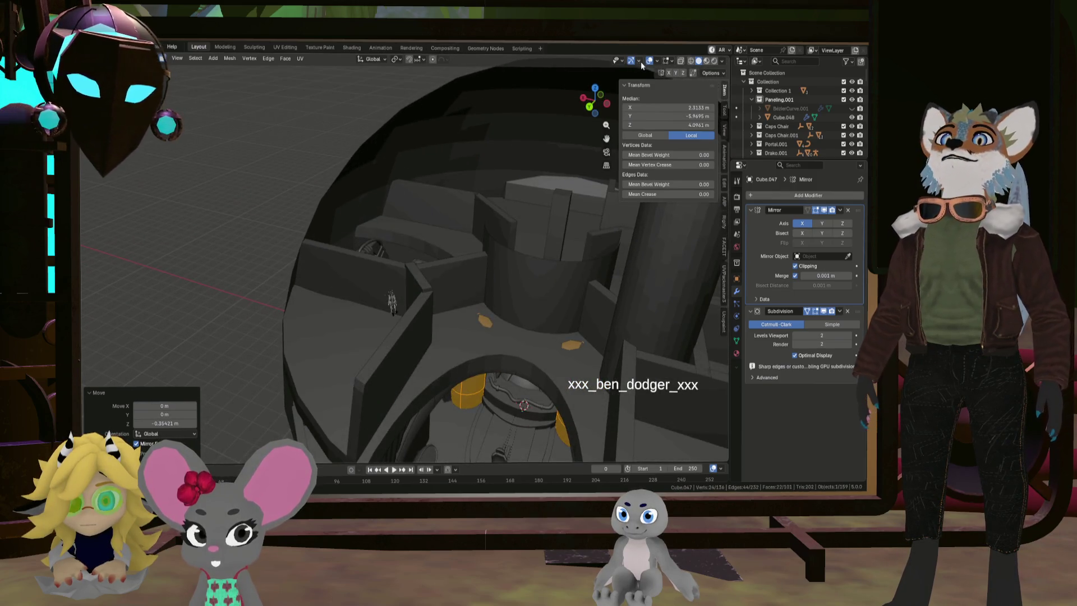
{"action": "left_click", "coordinate": [680, 61]}
{"action": "scroll", "coordinate": [525, 303], "scroll_direction": "up", "scroll_amount": 3}
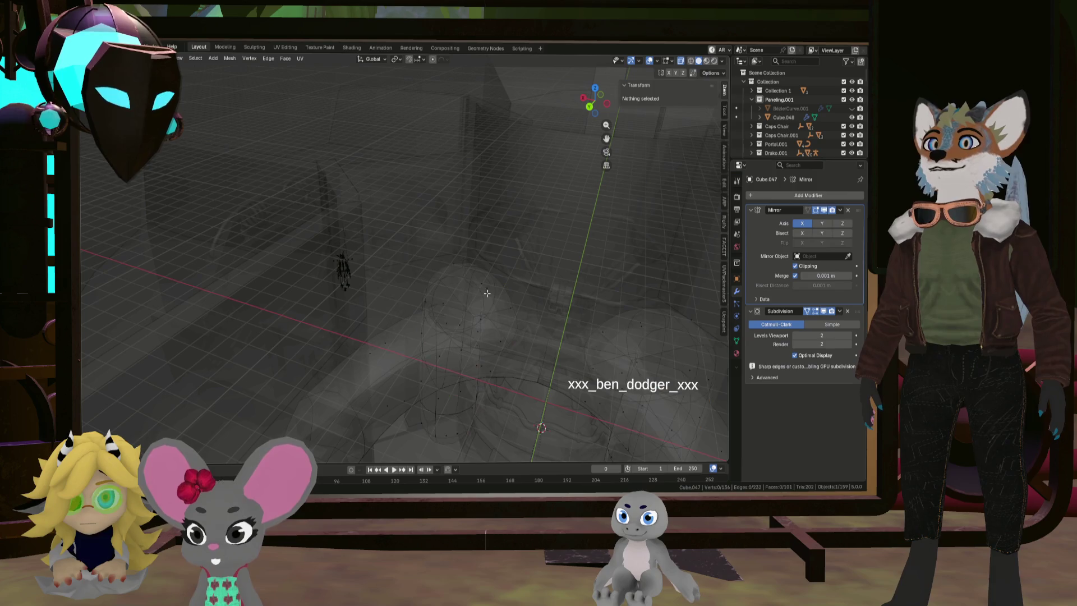
{"action": "left_click", "coordinate": [486, 284]}
{"action": "mouse_move", "coordinate": [486, 284]}
{"action": "middle_mouse_down"}
{"action": "mouse_move", "coordinate": [466, 291]}
{"action": "mouse_move", "coordinate": [488, 294]}
{"action": "mouse_move", "coordinate": [478, 252]}
{"action": "mouse_move", "coordinate": [538, 223]}
{"action": "mouse_move", "coordinate": [480, 267]}
{"action": "middle_mouse_up"}
{"action": "mouse_move", "coordinate": [434, 309]}
{"action": "middle_mouse_down"}
{"action": "mouse_move", "coordinate": [461, 320]}
{"action": "mouse_move", "coordinate": [439, 281]}
{"action": "mouse_move", "coordinate": [428, 209]}
{"action": "mouse_move", "coordinate": [428, 253]}
{"action": "mouse_move", "coordinate": [460, 263]}
{"action": "mouse_move", "coordinate": [513, 177]}
{"action": "mouse_move", "coordinate": [437, 235]}
{"action": "mouse_move", "coordinate": [415, 305]}
{"action": "mouse_move", "coordinate": [368, 274]}
{"action": "mouse_move", "coordinate": [404, 336]}
{"action": "mouse_move", "coordinate": [377, 437]}
{"action": "middle_mouse_up"}
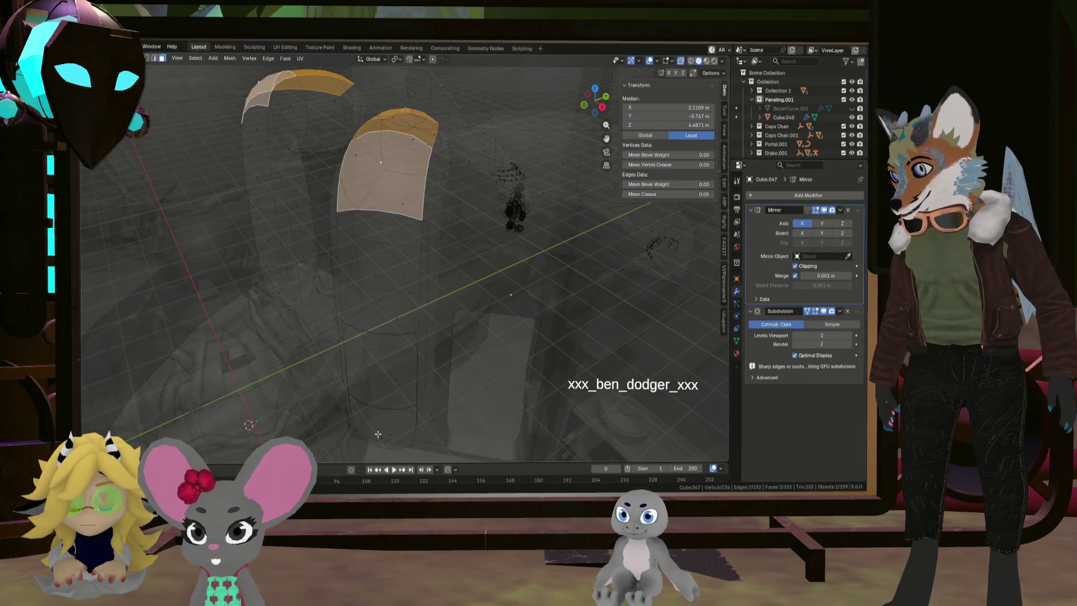
{"action": "left_click", "coordinate": [378, 436], "text": "ctrl"}
{"action": "mouse_move", "coordinate": [411, 386]}
{"action": "middle_mouse_down"}
{"action": "mouse_move", "coordinate": [386, 383]}
{"action": "mouse_move", "coordinate": [468, 340]}
{"action": "mouse_move", "coordinate": [418, 300]}
{"action": "mouse_move", "coordinate": [504, 257]}
{"action": "mouse_move", "coordinate": [553, 301]}
{"action": "mouse_move", "coordinate": [543, 272]}
{"action": "mouse_move", "coordinate": [565, 354]}
{"action": "mouse_move", "coordinate": [548, 371]}
{"action": "mouse_move", "coordinate": [542, 344]}
{"action": "middle_mouse_up"}
Delete the face strip and one more face, then return to Object Mode
{"action": "left_click", "coordinate": [387, 386]}
{"action": "left_click", "coordinate": [533, 272]}
{"action": "scroll", "coordinate": [535, 282], "scroll_direction": "up", "scroll_amount": 2}
{"action": "left_click", "coordinate": [536, 283]}
{"action": "mouse_move", "coordinate": [468, 290]}
{"action": "middle_mouse_down"}
{"action": "mouse_move", "coordinate": [463, 279]}
{"action": "mouse_move", "coordinate": [466, 303]}
{"action": "mouse_move", "coordinate": [480, 308]}
{"action": "mouse_move", "coordinate": [186, 228]}
{"action": "mouse_move", "coordinate": [247, 258]}
{"action": "middle_mouse_up"}
{"action": "key", "text": "Tab"}
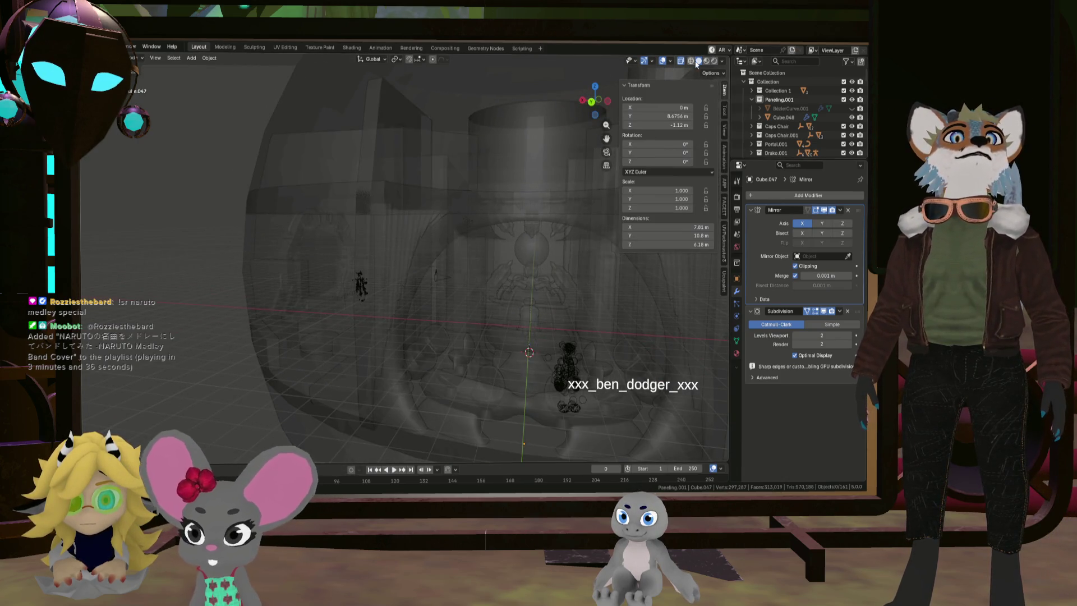
Switch back to solid shading, select the arched panelling and apply an object operation
{"action": "left_click", "coordinate": [698, 62]}
{"action": "scroll", "coordinate": [513, 261], "scroll_direction": "up", "scroll_amount": 6}
{"action": "mouse_move", "coordinate": [347, 242]}
{"action": "middle_mouse_down"}
{"action": "mouse_move", "coordinate": [377, 235]}
{"action": "mouse_move", "coordinate": [392, 213]}
{"action": "mouse_move", "coordinate": [366, 229]}
{"action": "mouse_move", "coordinate": [387, 228]}
{"action": "mouse_move", "coordinate": [363, 229]}
{"action": "mouse_move", "coordinate": [371, 252]}
{"action": "mouse_move", "coordinate": [357, 213]}
{"action": "middle_mouse_up"}
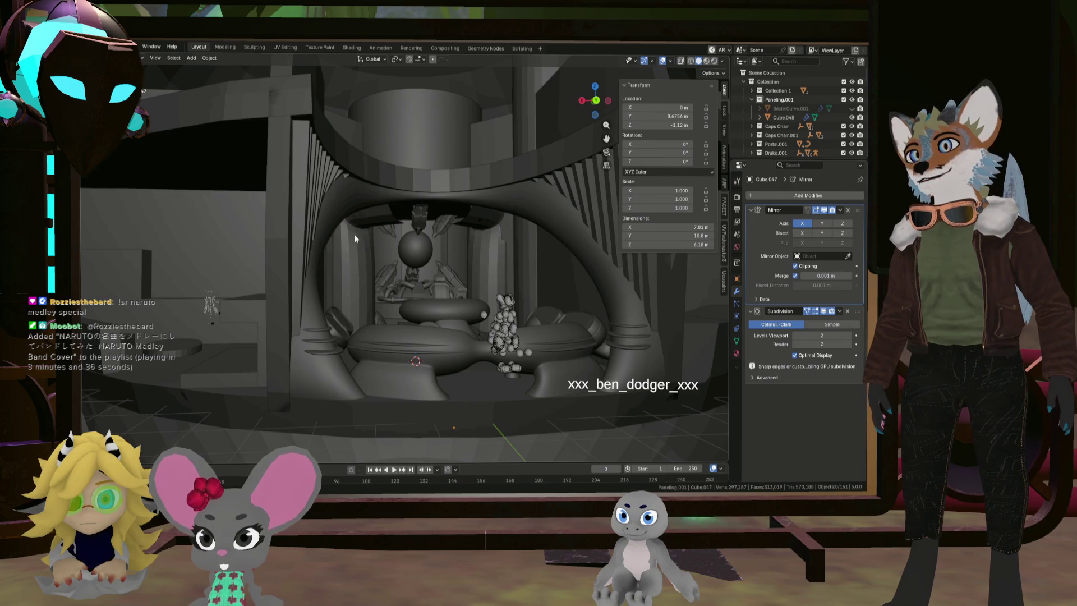
{"action": "mouse_move", "coordinate": [357, 273]}
{"action": "middle_mouse_down"}
{"action": "mouse_move", "coordinate": [336, 287]}
{"action": "mouse_move", "coordinate": [342, 281]}
{"action": "middle_mouse_up"}
{"action": "left_click", "coordinate": [348, 226]}
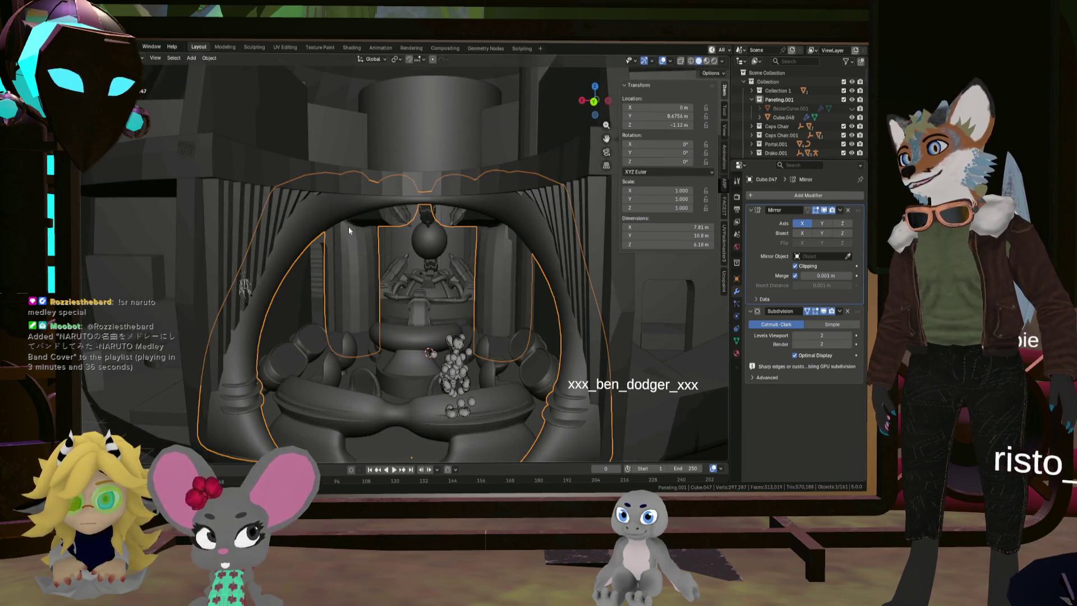
{"action": "left_click", "coordinate": [207, 58]}
{"action": "left_click", "coordinate": [263, 265]}
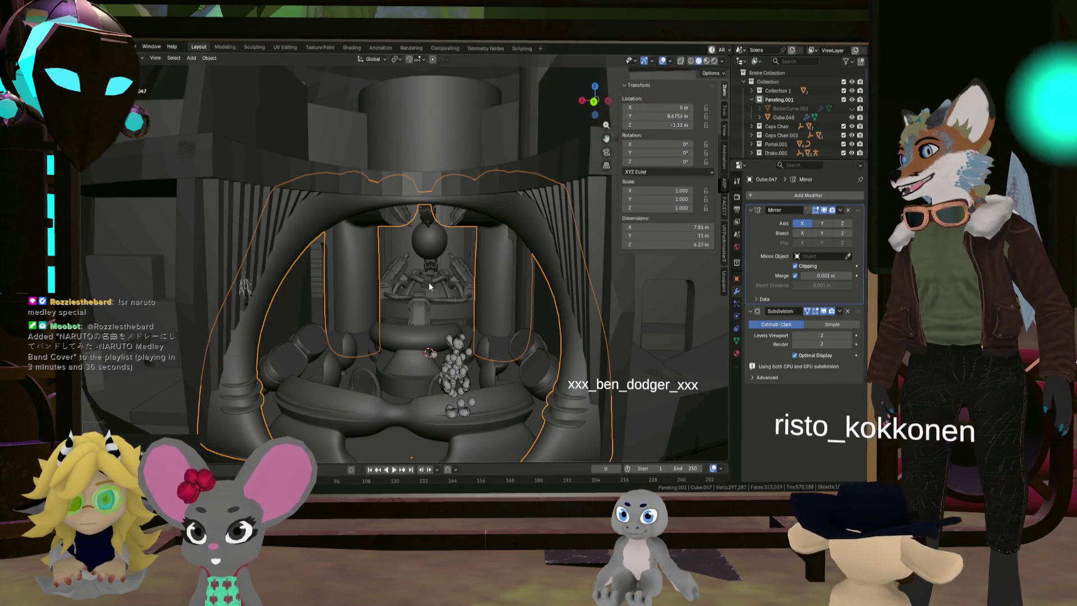
{"action": "scroll", "coordinate": [429, 279], "scroll_direction": "down", "scroll_amount": 2}
{"action": "scroll", "coordinate": [385, 213], "scroll_direction": "up", "scroll_amount": 3}
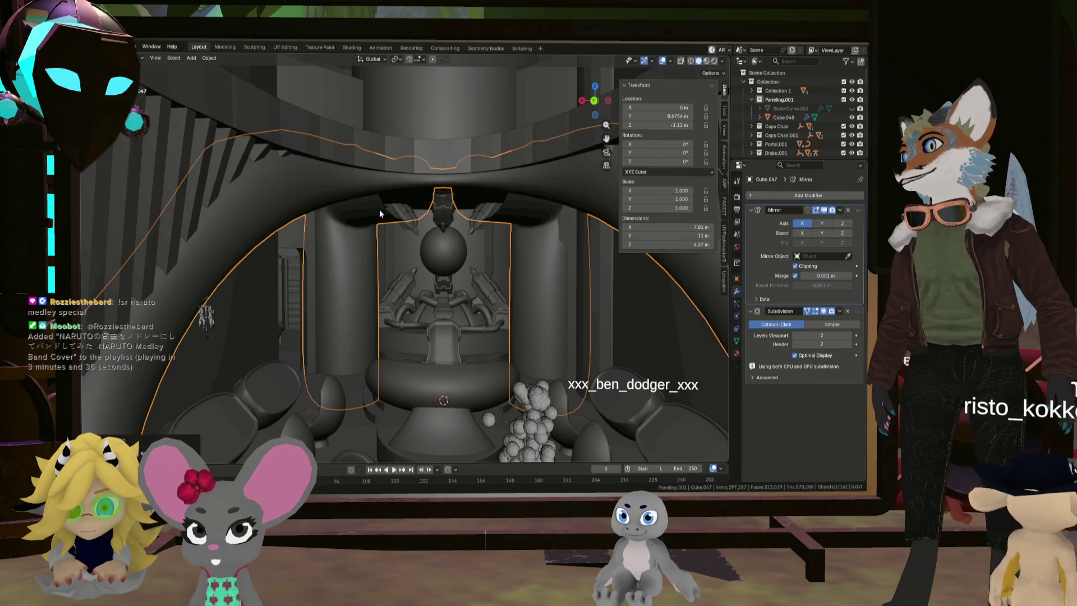
In Edit Mode, raise the curved panel faces about 0.7 m along Z
{"action": "key", "text": "Tab"}
{"action": "left_click", "coordinate": [408, 219]}
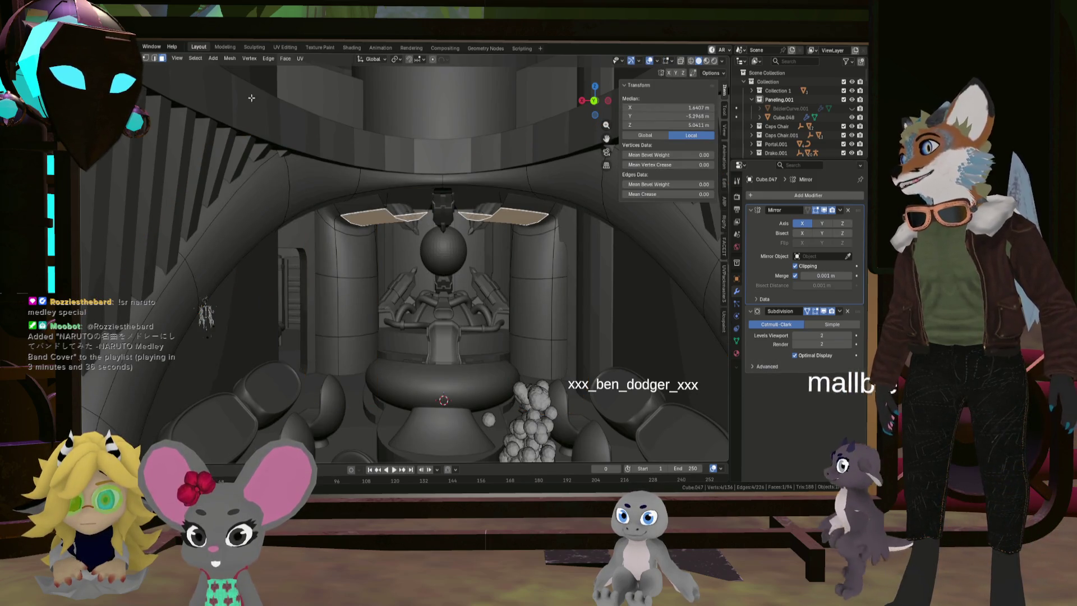
{"action": "scroll", "coordinate": [443, 239], "scroll_direction": "up", "scroll_amount": 3}
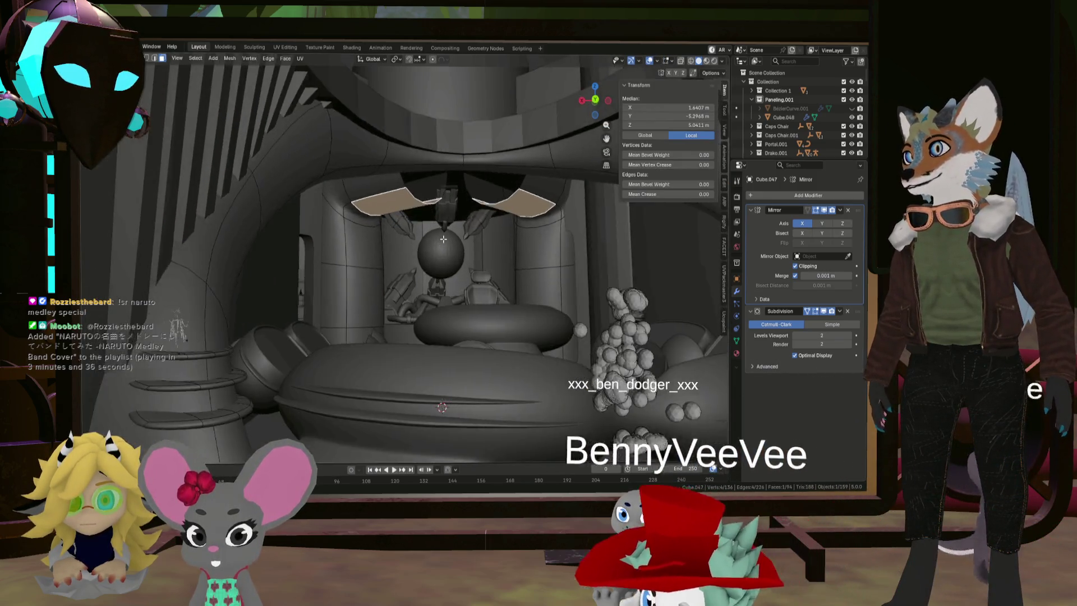
{"action": "middle_click_drag", "start_coordinate": [443, 239], "coordinate": [441, 255]}
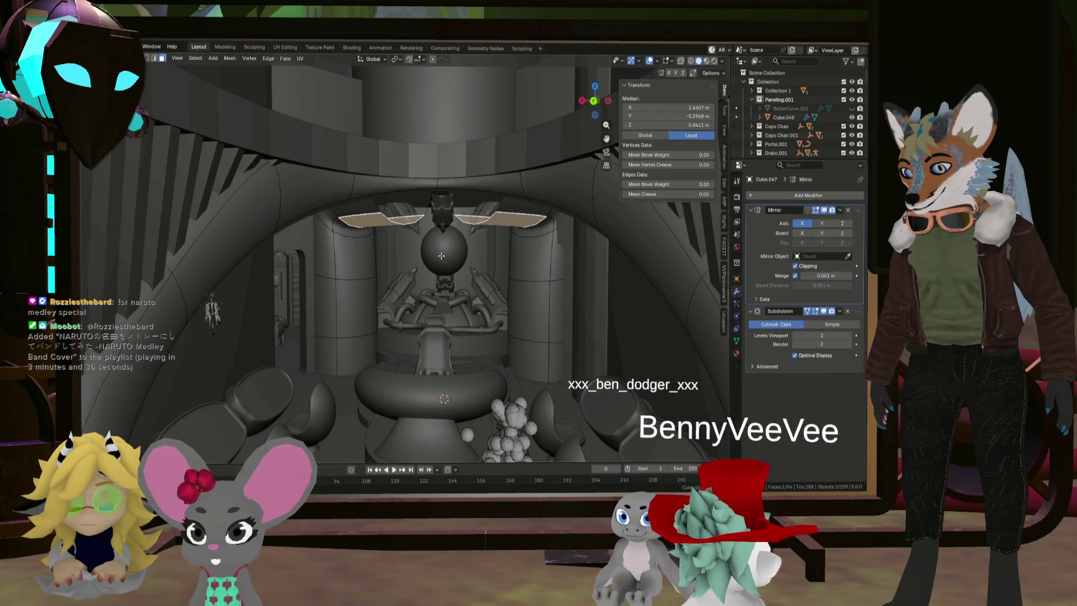
{"action": "key", "text": "g"}
{"action": "key", "text": "z"}
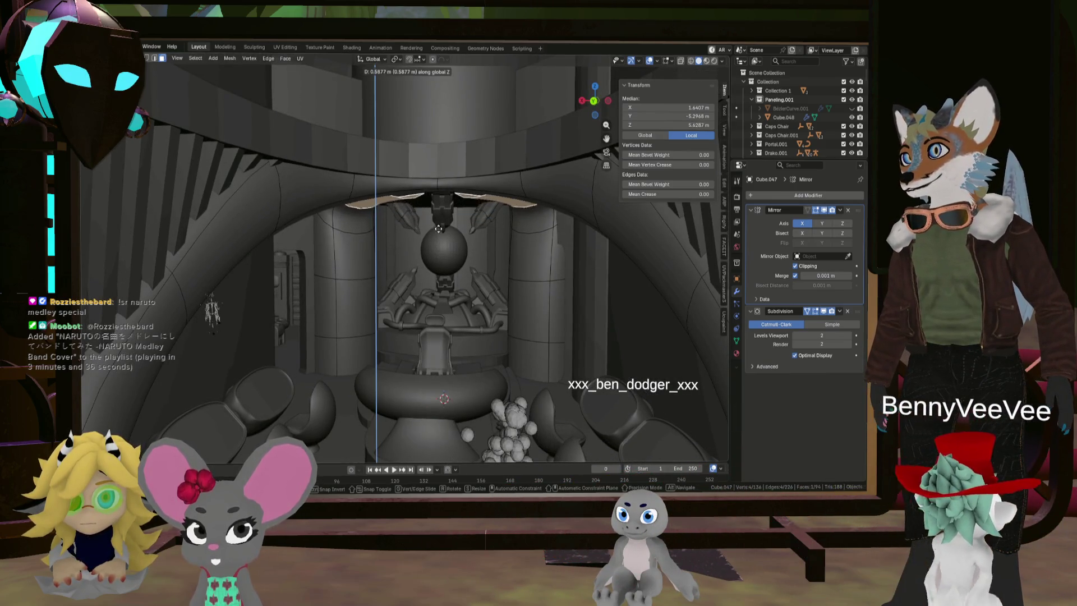
{"action": "left_click", "coordinate": [438, 224]}
{"action": "middle_click_drag", "start_coordinate": [439, 224], "coordinate": [356, 191]}
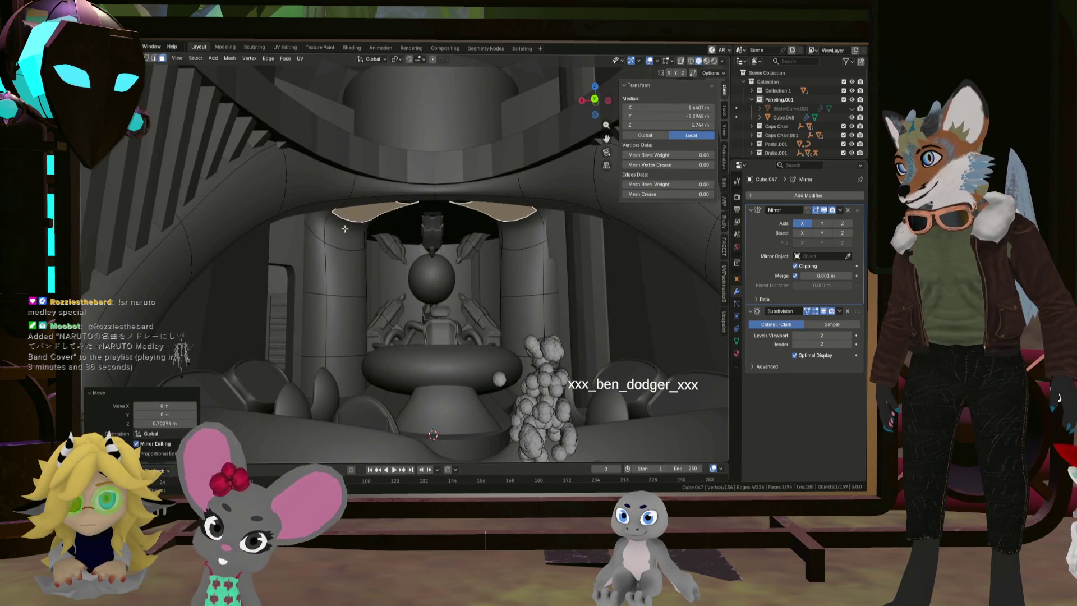
{"action": "scroll", "coordinate": [344, 229], "scroll_direction": "up", "scroll_amount": 3}
Shift the left column's panel patch -0.51 m along X and enable X-ray
{"action": "left_click", "coordinate": [375, 239]}
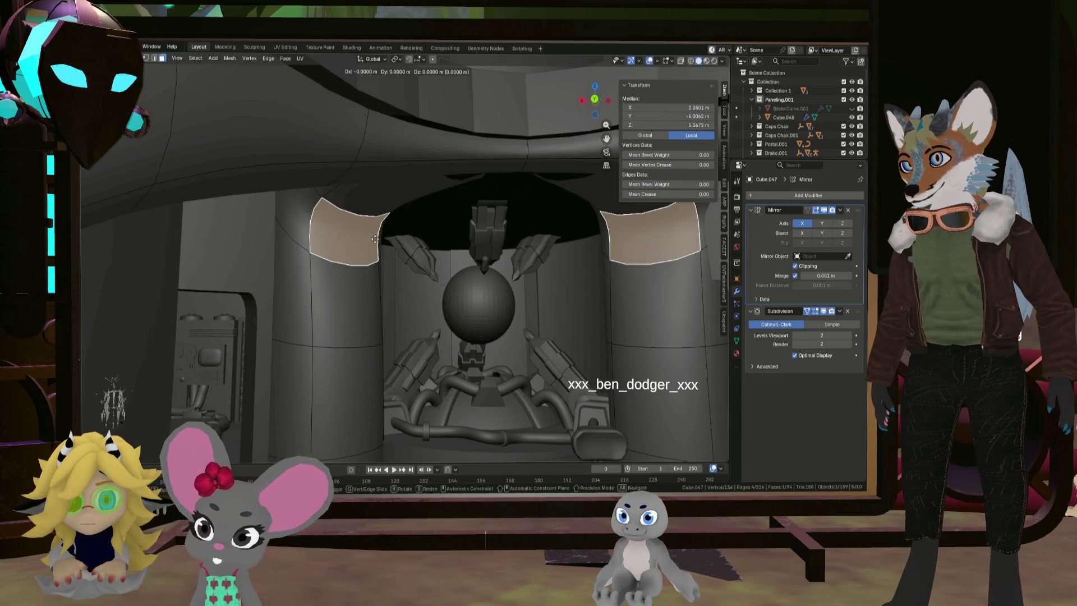
{"action": "right_click", "coordinate": [376, 240]}
{"action": "middle_click_drag", "start_coordinate": [376, 240], "coordinate": [381, 245]}
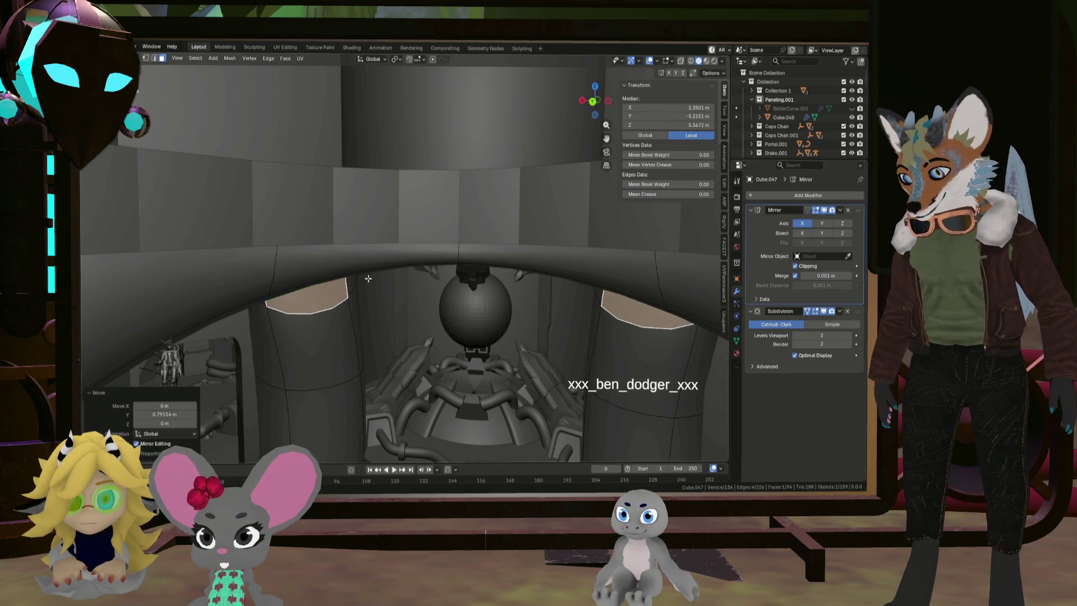
{"action": "key", "text": "x"}
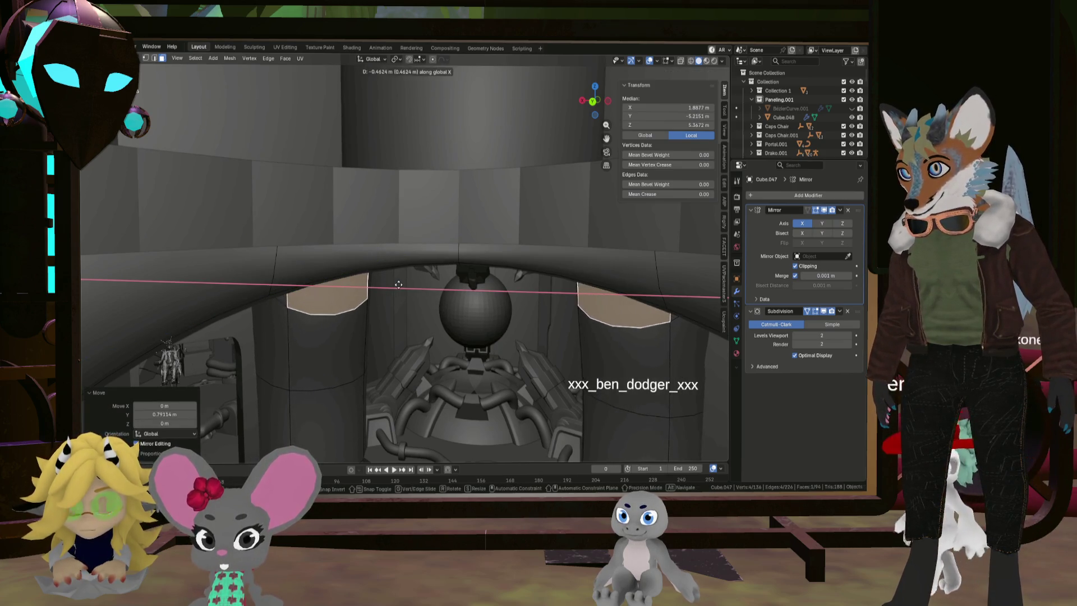
{"action": "left_click", "coordinate": [401, 284]}
{"action": "mouse_move", "coordinate": [401, 284]}
{"action": "middle_mouse_down"}
{"action": "mouse_move", "coordinate": [521, 262]}
{"action": "mouse_move", "coordinate": [531, 274]}
{"action": "mouse_move", "coordinate": [491, 286]}
{"action": "mouse_move", "coordinate": [503, 289]}
{"action": "mouse_move", "coordinate": [533, 269]}
{"action": "middle_mouse_up"}
{"action": "key", "text": "alt+z"}
Rotate the panels -29.3° and -17.4°, then place the mirrored fin faces higher near the top centre
{"action": "key", "text": "r"}
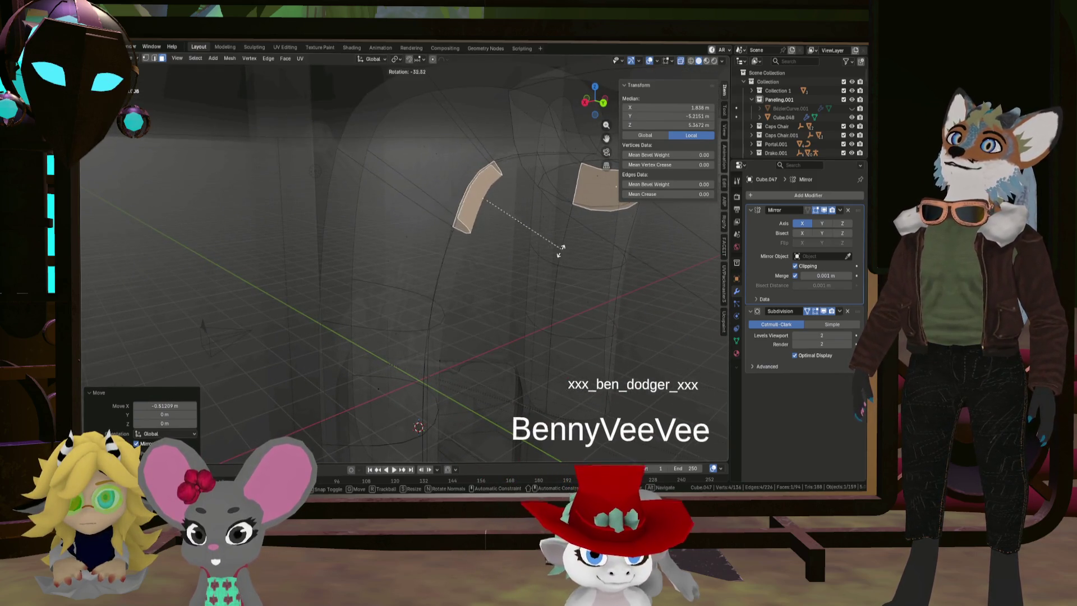
{"action": "left_click", "coordinate": [559, 242]}
{"action": "middle_click_drag", "start_coordinate": [555, 235], "coordinate": [459, 193]}
{"action": "key", "text": "r"}
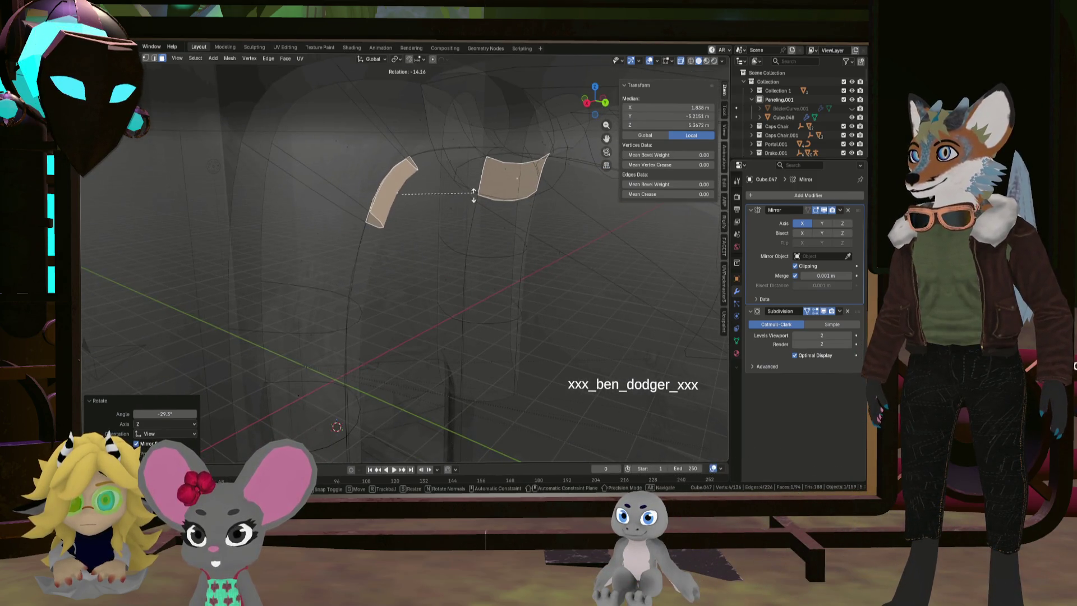
{"action": "left_click", "coordinate": [474, 195]}
{"action": "scroll", "coordinate": [391, 245], "scroll_direction": "down", "scroll_amount": 8}
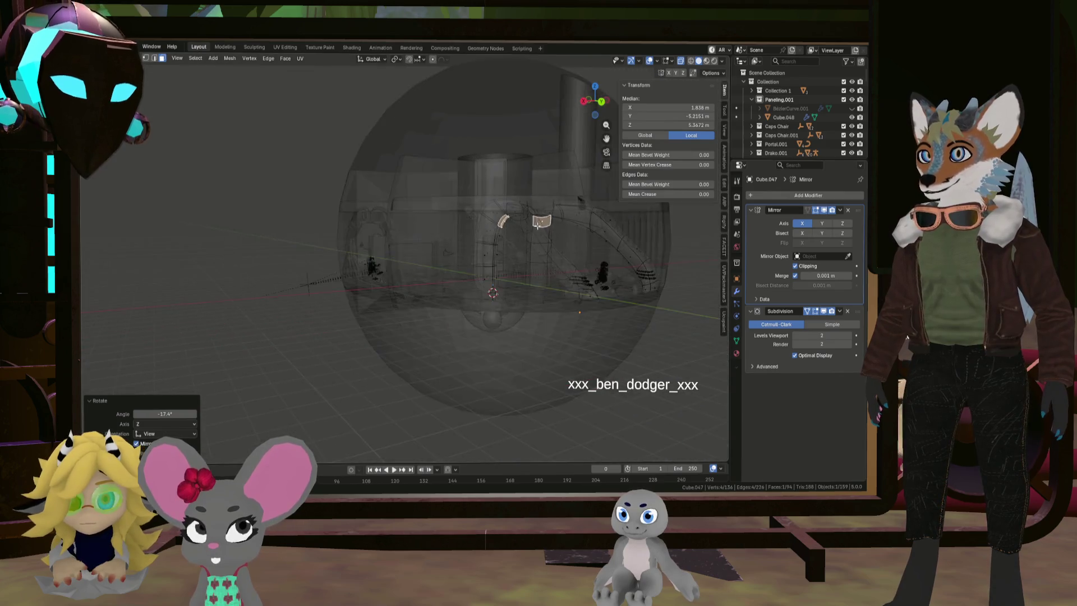
{"action": "scroll", "coordinate": [391, 245], "scroll_direction": "up", "scroll_amount": 8}
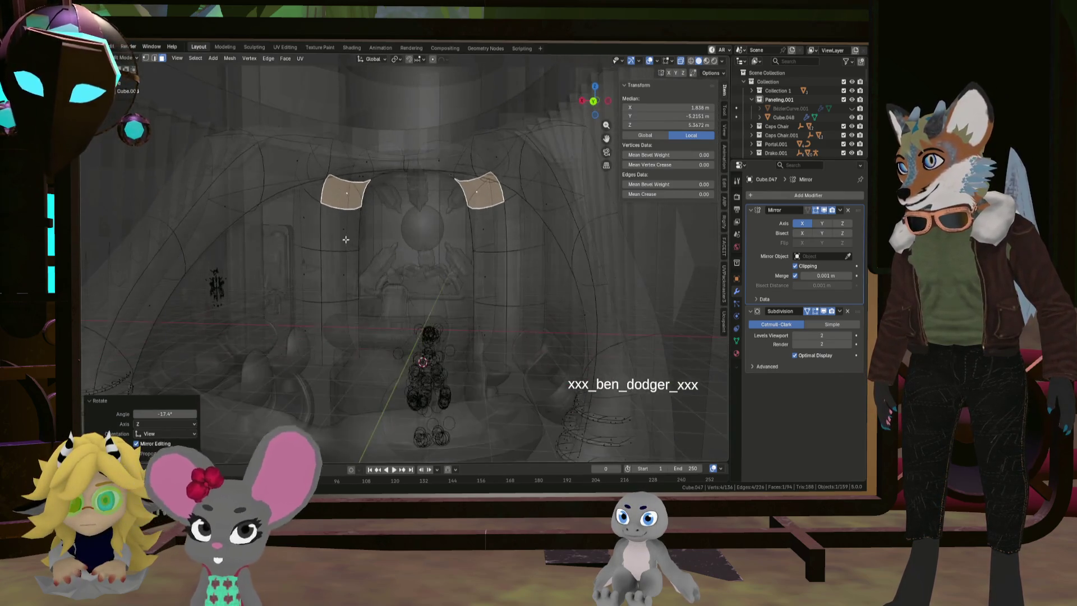
{"action": "scroll", "coordinate": [357, 178], "scroll_direction": "up", "scroll_amount": 3}
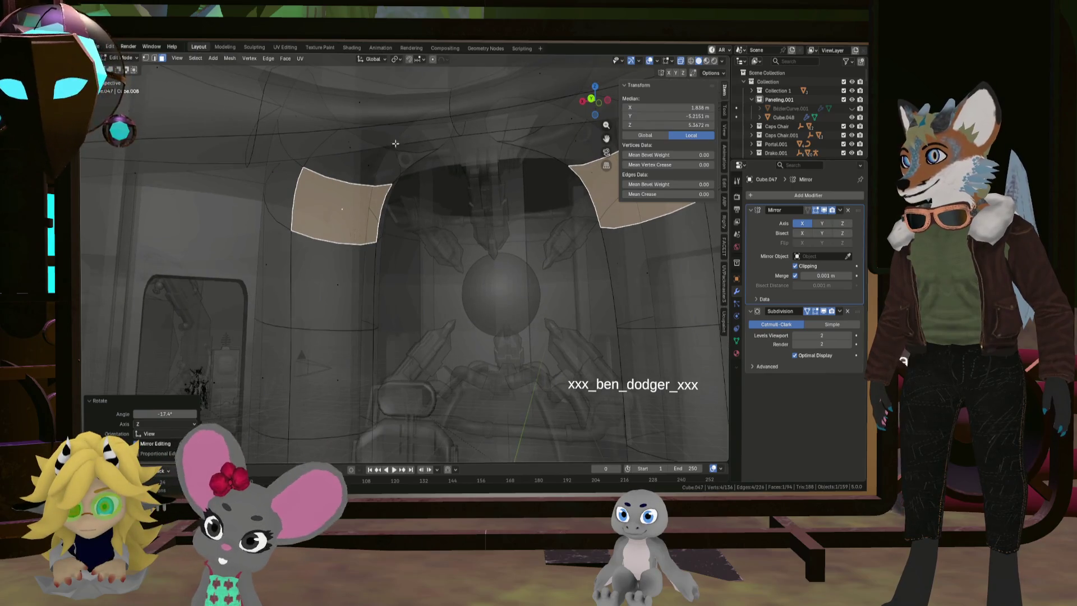
{"action": "key", "text": "ctrl+z"}
{"action": "middle_click_drag", "start_coordinate": [436, 146], "coordinate": [444, 130]}
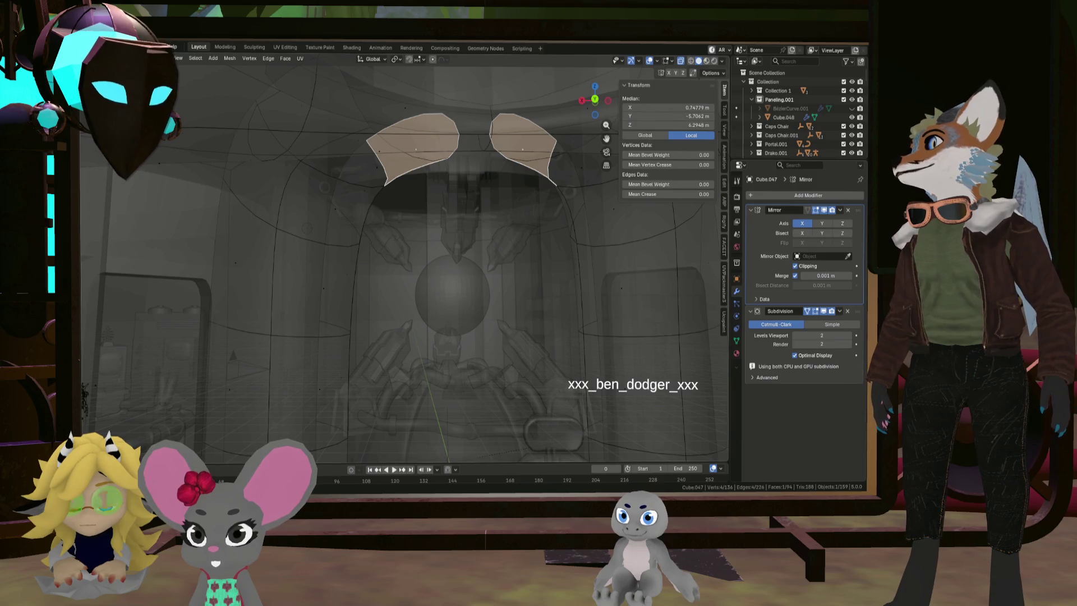
Move the fin's top edge 0.38 m on X, 0.598 m on Y, and up about 0.12 m
{"action": "left_click", "coordinate": [461, 135]}
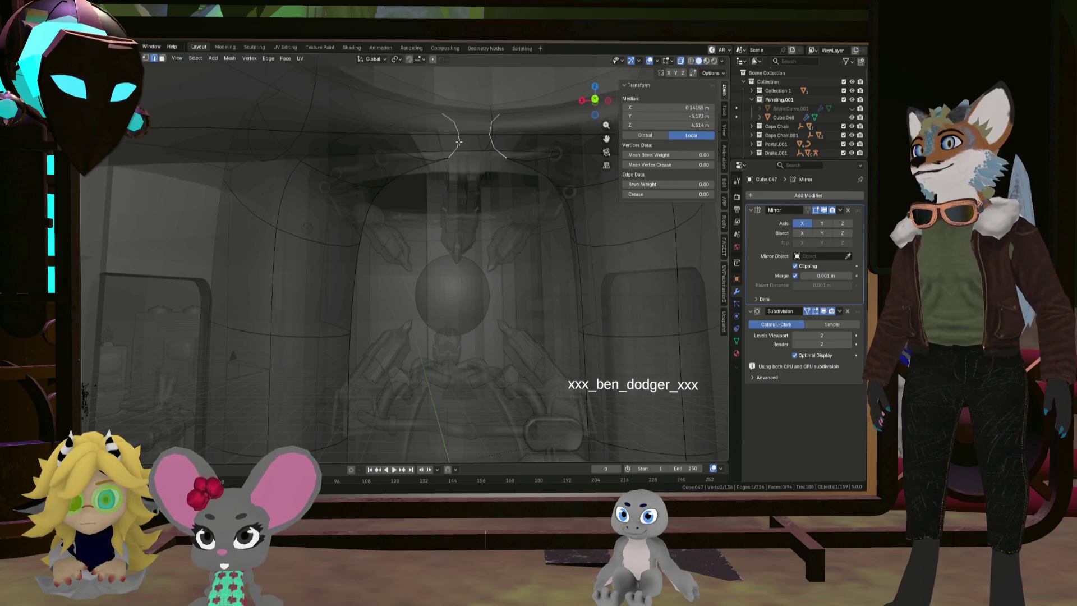
{"action": "key", "text": "g"}
{"action": "key", "text": "x"}
{"action": "left_click", "coordinate": [496, 149]}
{"action": "scroll", "coordinate": [504, 142], "scroll_direction": "up", "scroll_amount": 3}
{"action": "mouse_move", "coordinate": [504, 142]}
{"action": "middle_mouse_down"}
{"action": "mouse_move", "coordinate": [530, 146]}
{"action": "mouse_move", "coordinate": [468, 151]}
{"action": "middle_mouse_up"}
{"action": "key", "text": "g"}
{"action": "key", "text": "y"}
{"action": "left_click", "coordinate": [531, 147]}
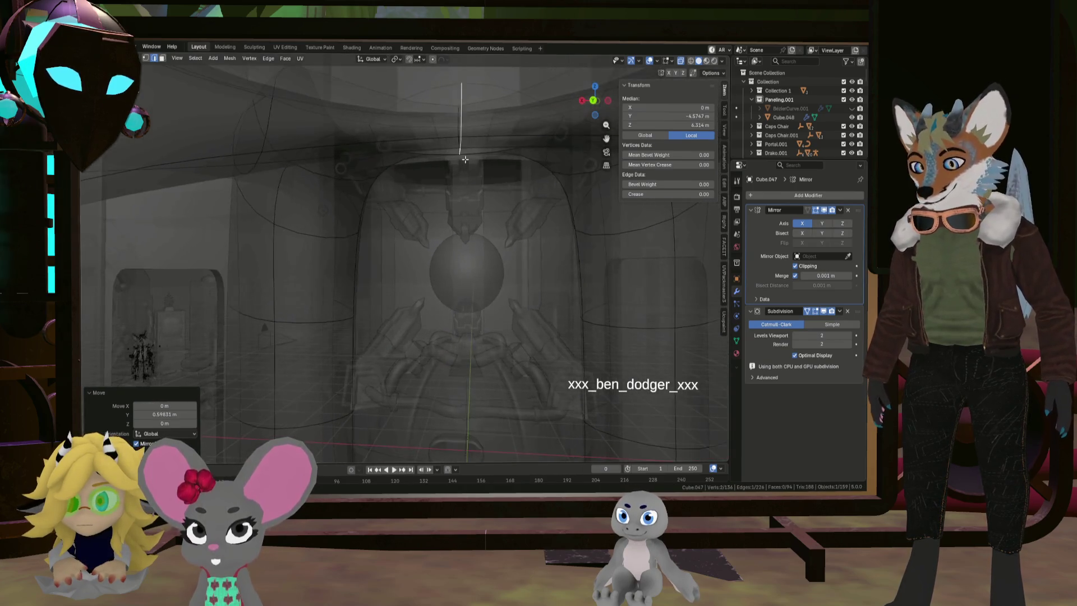
{"action": "key", "text": "g"}
{"action": "key", "text": "z"}
{"action": "left_click", "coordinate": [475, 140]}
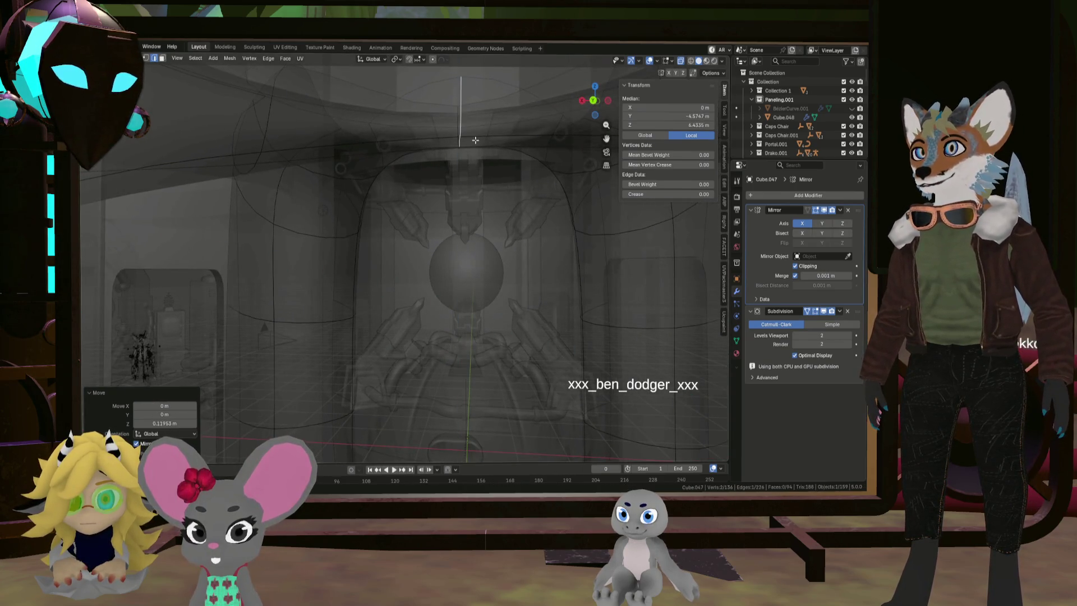
Flatten the fin's top vertices to 0.785 along Z
{"action": "key", "text": "s"}
{"action": "key", "text": "z"}
{"action": "left_click", "coordinate": [523, 161]}
Lower the fin vertices about 0.13 m along Z and return to Object Mode
{"action": "key", "text": "g"}
{"action": "key", "text": "z"}
{"action": "left_click", "coordinate": [492, 173]}
{"action": "middle_click_drag", "start_coordinate": [493, 172], "coordinate": [505, 219]}
{"action": "scroll", "coordinate": [505, 218], "scroll_direction": "down", "scroll_amount": 3}
{"action": "key", "text": "Tab"}
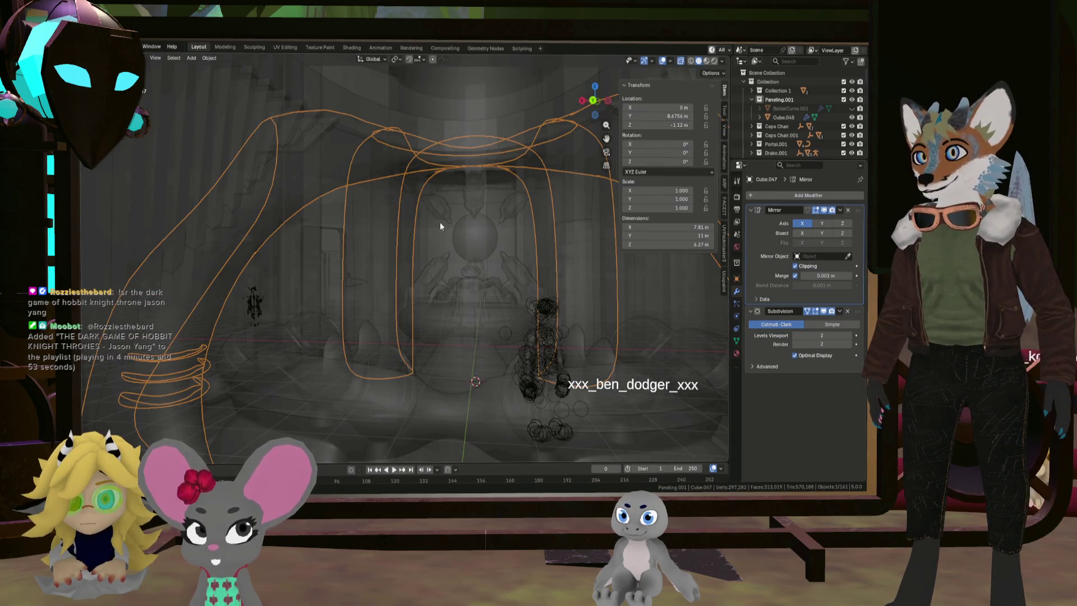
{"action": "scroll", "coordinate": [292, 237], "scroll_direction": "down", "scroll_amount": 3}
Turn off X-ray and orbit to a level frontal view of the paneling around the throne
{"action": "left_click", "coordinate": [681, 61]}
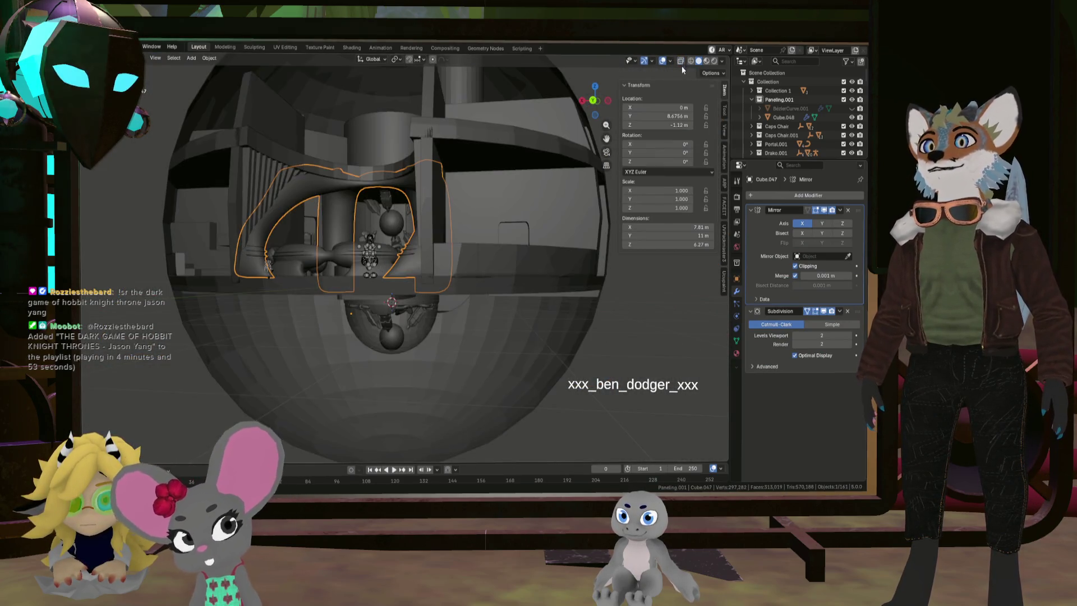
{"action": "mouse_move", "coordinate": [409, 291]}
{"action": "middle_mouse_down"}
{"action": "mouse_move", "coordinate": [442, 270]}
{"action": "mouse_move", "coordinate": [301, 180]}
{"action": "mouse_move", "coordinate": [326, 183]}
{"action": "mouse_move", "coordinate": [238, 194]}
{"action": "mouse_move", "coordinate": [318, 203]}
{"action": "mouse_move", "coordinate": [274, 182]}
{"action": "middle_mouse_up"}
{"action": "scroll", "coordinate": [425, 285], "scroll_direction": "up", "scroll_amount": 2}
{"action": "scroll", "coordinate": [442, 271], "scroll_direction": "up", "scroll_amount": 3}
{"action": "scroll", "coordinate": [295, 190], "scroll_direction": "down", "scroll_amount": 3}
{"action": "scroll", "coordinate": [318, 205], "scroll_direction": "down", "scroll_amount": 3}
{"action": "scroll", "coordinate": [351, 227], "scroll_direction": "up", "scroll_amount": 5}
{"action": "scroll", "coordinate": [447, 264], "scroll_direction": "up", "scroll_amount": 2}
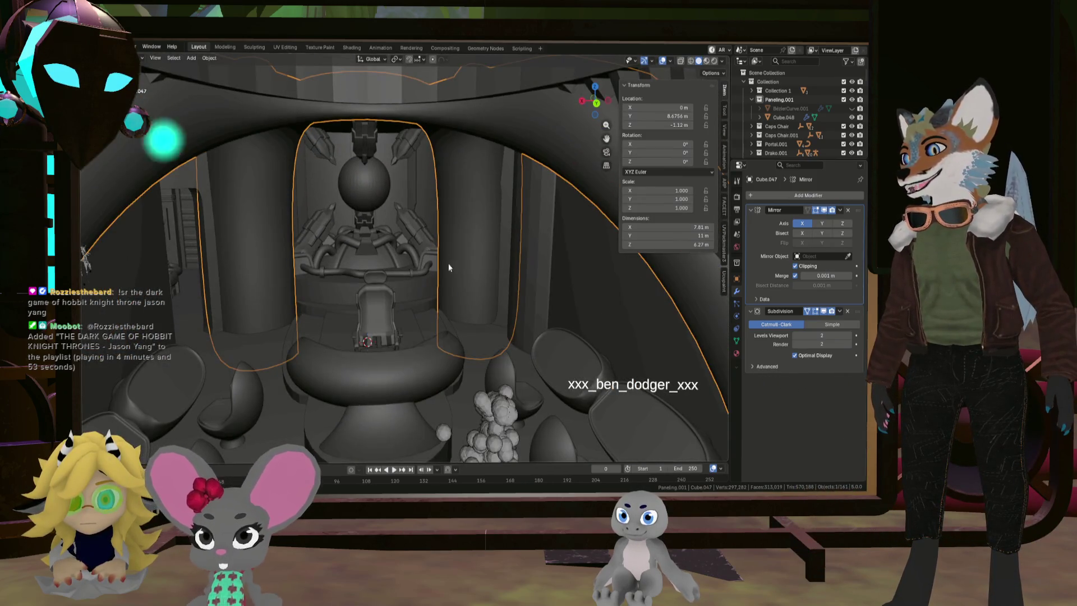
{"action": "middle_click_drag", "start_coordinate": [455, 300], "coordinate": [513, 297]}
{"action": "mouse_move", "coordinate": [459, 216]}
{"action": "middle_mouse_down"}
{"action": "mouse_move", "coordinate": [419, 238]}
{"action": "mouse_move", "coordinate": [394, 266]}
{"action": "mouse_move", "coordinate": [402, 268]}
{"action": "middle_mouse_up"}
{"action": "scroll", "coordinate": [429, 255], "scroll_direction": "down", "scroll_amount": 5}
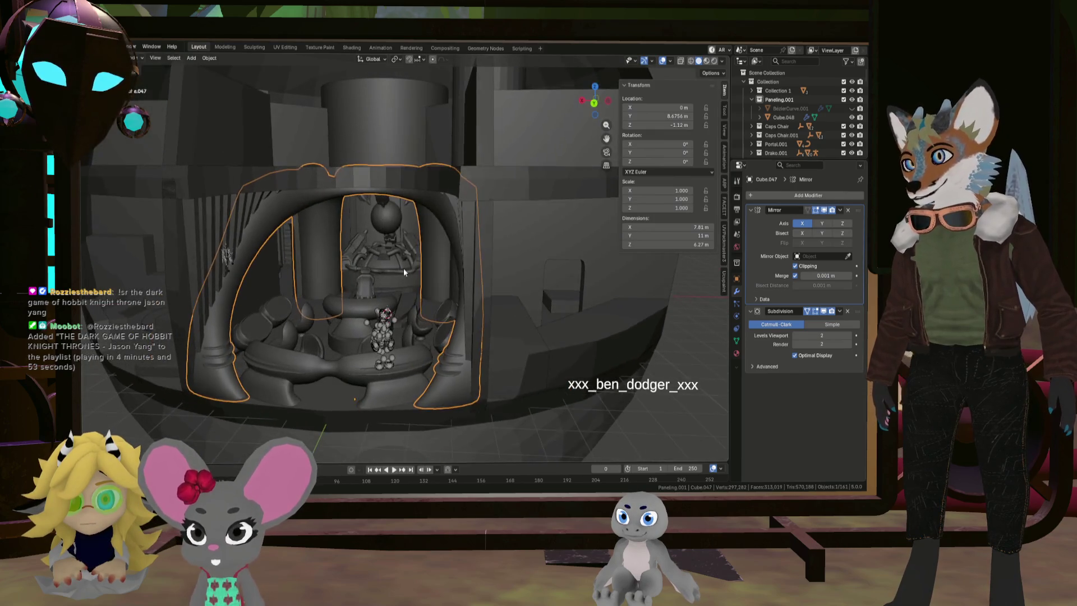
{"action": "scroll", "coordinate": [315, 241], "scroll_direction": "up", "scroll_amount": 5}
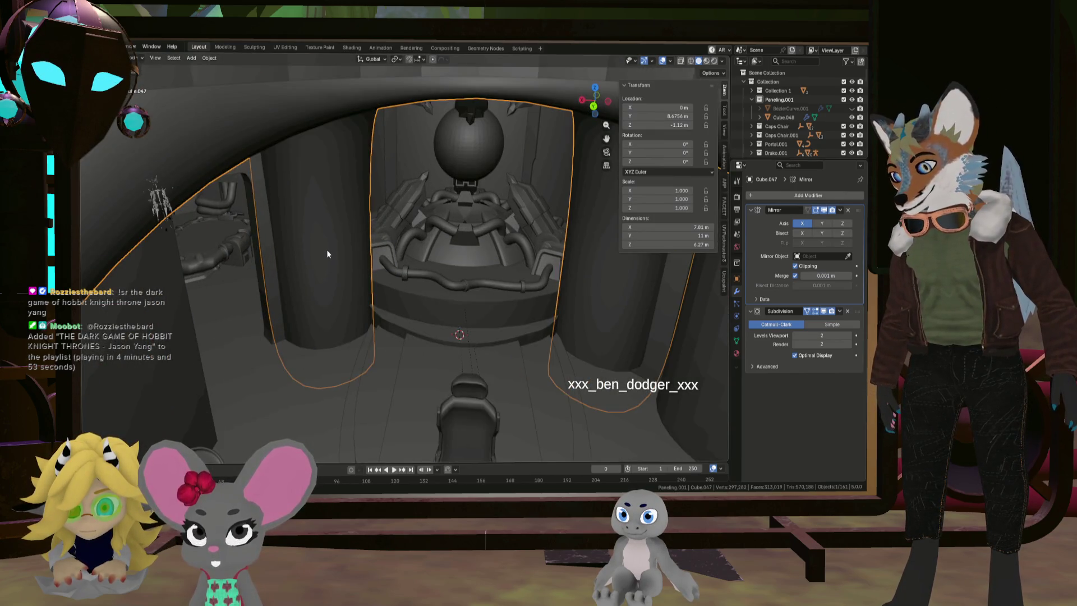
In Edit Mode, select both columns and thin them along Y, then to 0.336 along X
{"action": "key", "text": "Tab"}
{"action": "key", "text": "l"}
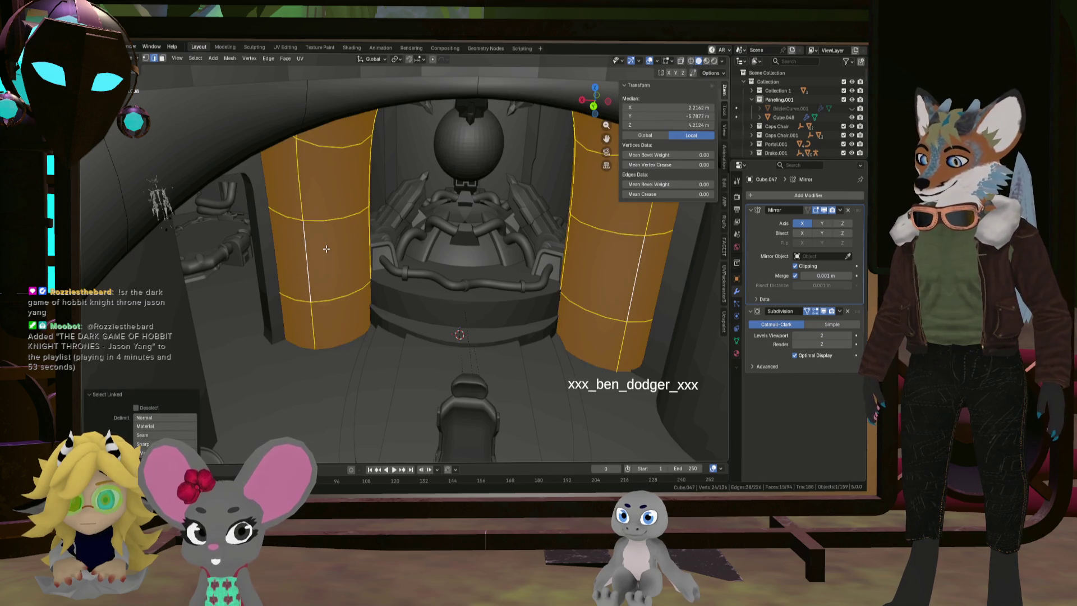
{"action": "key", "text": "s"}
{"action": "key", "text": "y"}
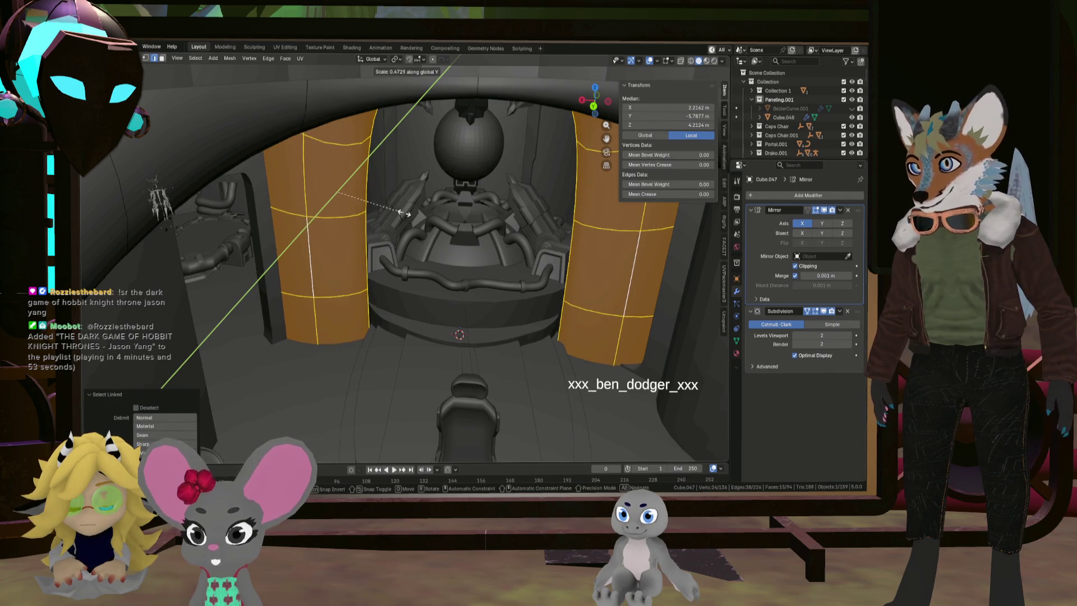
{"action": "left_click", "coordinate": [404, 213]}
{"action": "key", "text": "s"}
{"action": "key", "text": "x"}
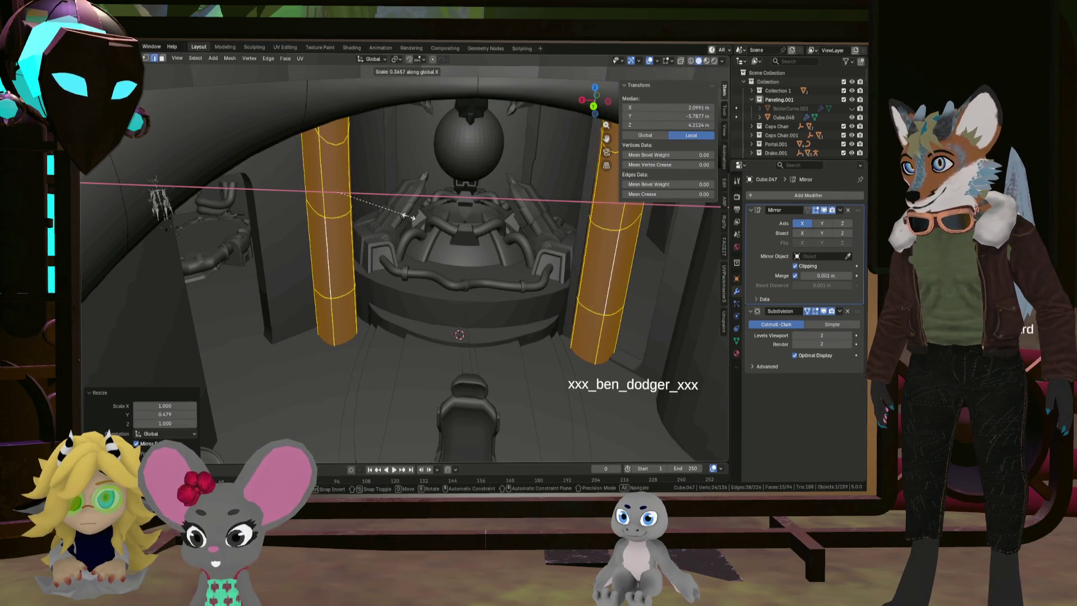
{"action": "left_click", "coordinate": [404, 215]}
Shift the slim columns inward horizontally and lower them about 0.16 m
{"action": "mouse_move", "coordinate": [404, 215]}
{"action": "middle_mouse_down"}
{"action": "mouse_move", "coordinate": [415, 228]}
{"action": "mouse_move", "coordinate": [363, 260]}
{"action": "middle_mouse_up"}
{"action": "key", "text": "g"}
{"action": "key", "text": "shift+z"}
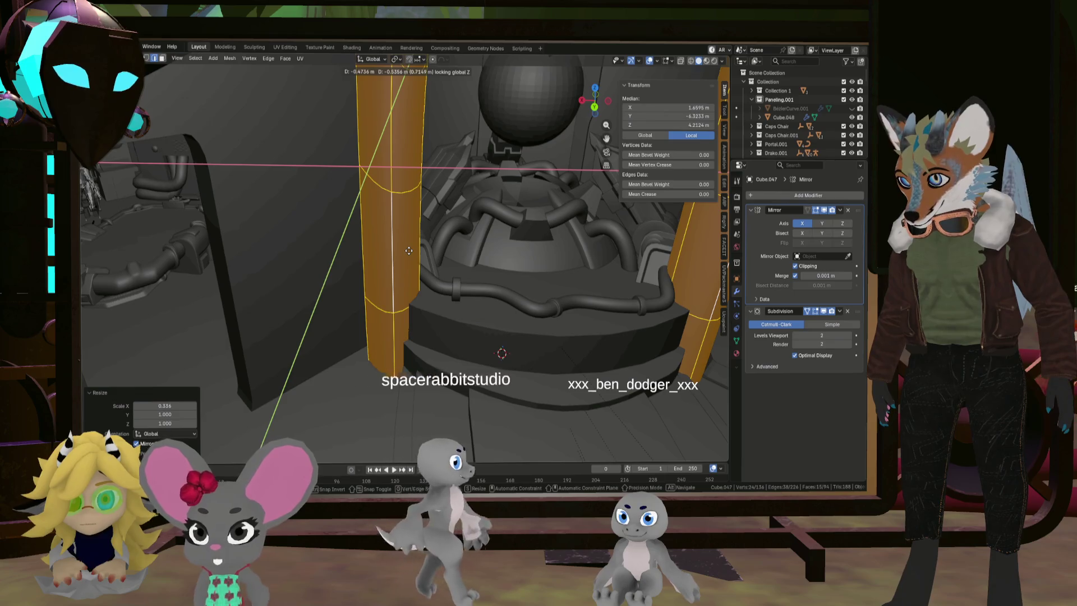
{"action": "left_click", "coordinate": [409, 250]}
{"action": "mouse_move", "coordinate": [408, 251]}
{"action": "middle_mouse_down"}
{"action": "mouse_move", "coordinate": [468, 154]}
{"action": "mouse_move", "coordinate": [449, 224]}
{"action": "mouse_move", "coordinate": [454, 207]}
{"action": "middle_mouse_up"}
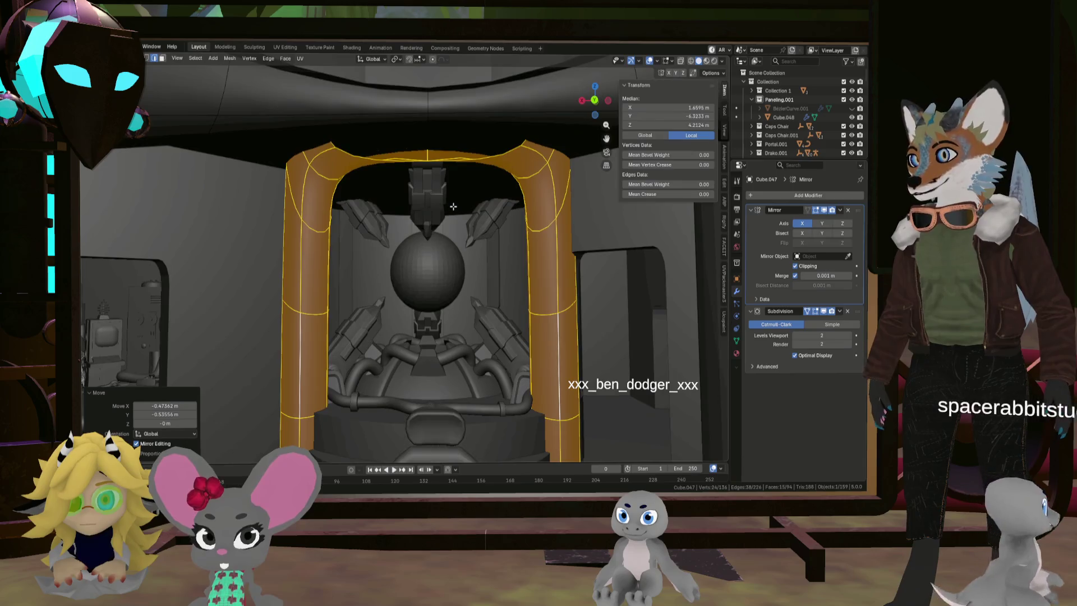
{"action": "key", "text": "g"}
{"action": "key", "text": "z"}
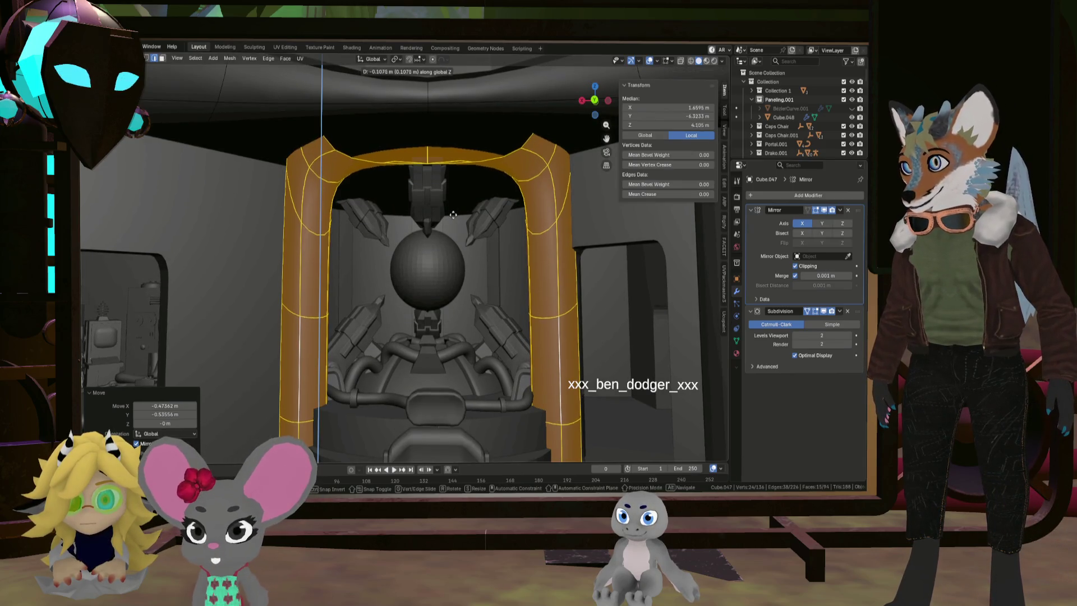
{"action": "left_click", "coordinate": [452, 216]}
{"action": "left_click", "coordinate": [503, 154]}
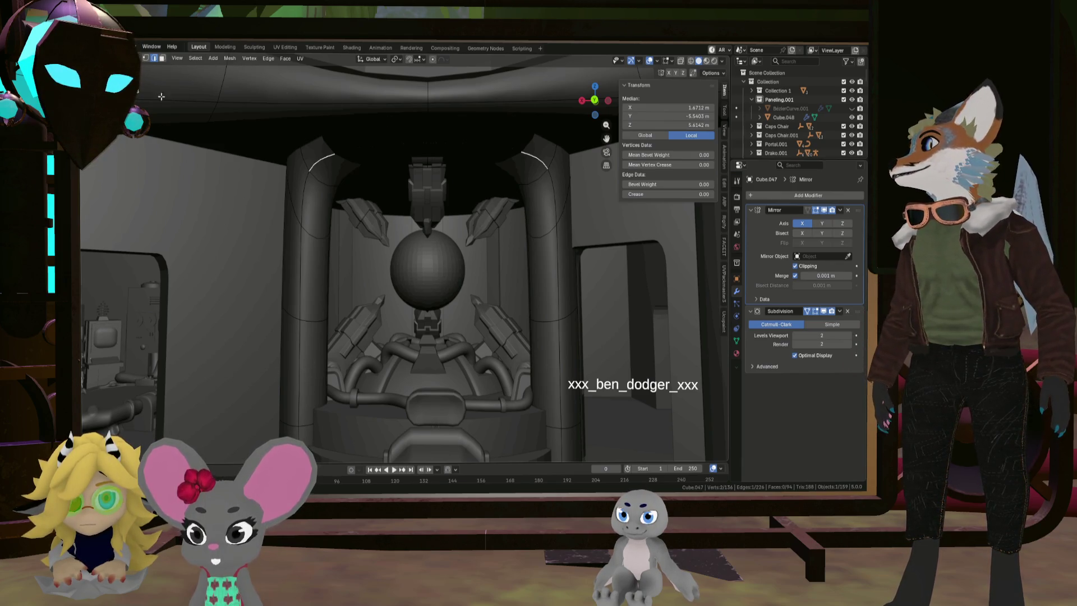
Select the arch-top edges, push them back along Y and flatten them to 0.680 on Z
{"action": "left_click", "coordinate": [369, 160], "text": "shift"}
{"action": "middle_click_drag", "start_coordinate": [369, 160], "coordinate": [496, 199]}
{"action": "key", "text": "g"}
{"action": "key", "text": "y"}
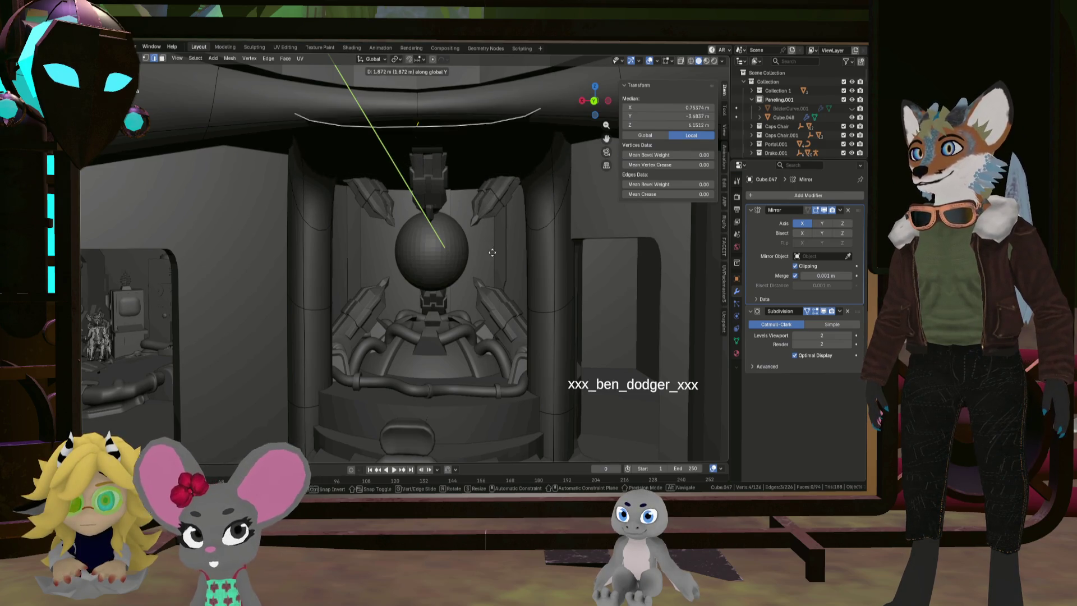
{"action": "left_click", "coordinate": [492, 251]}
{"action": "key", "text": "s"}
{"action": "key", "text": "z"}
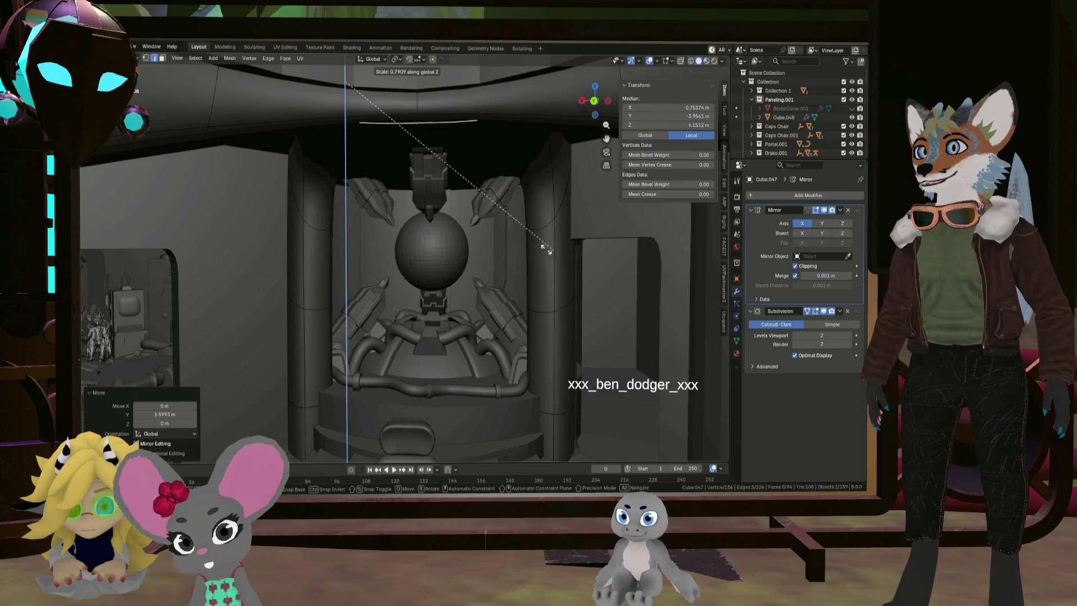
{"action": "left_click", "coordinate": [512, 233]}
Lower the arch-top edges slightly along Z
{"action": "scroll", "coordinate": [505, 201], "scroll_direction": "up", "scroll_amount": 5}
{"action": "scroll", "coordinate": [511, 223], "scroll_direction": "down", "scroll_amount": 5}
{"action": "mouse_move", "coordinate": [511, 223]}
{"action": "middle_mouse_down"}
{"action": "mouse_move", "coordinate": [510, 312]}
{"action": "mouse_move", "coordinate": [467, 335]}
{"action": "mouse_move", "coordinate": [450, 235]}
{"action": "middle_mouse_up"}
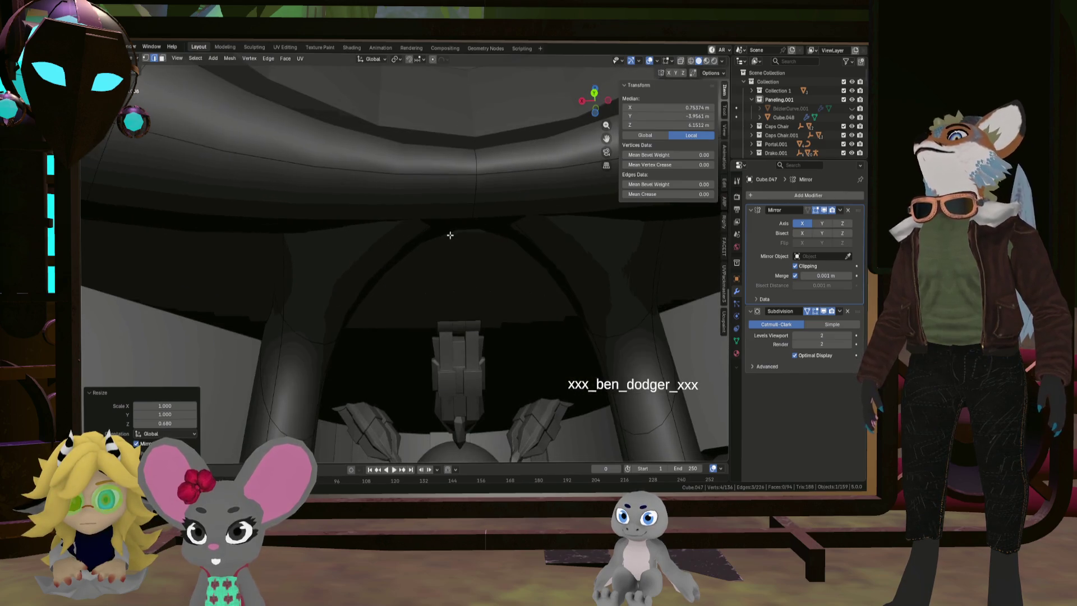
{"action": "key", "text": "g"}
{"action": "key", "text": "z"}
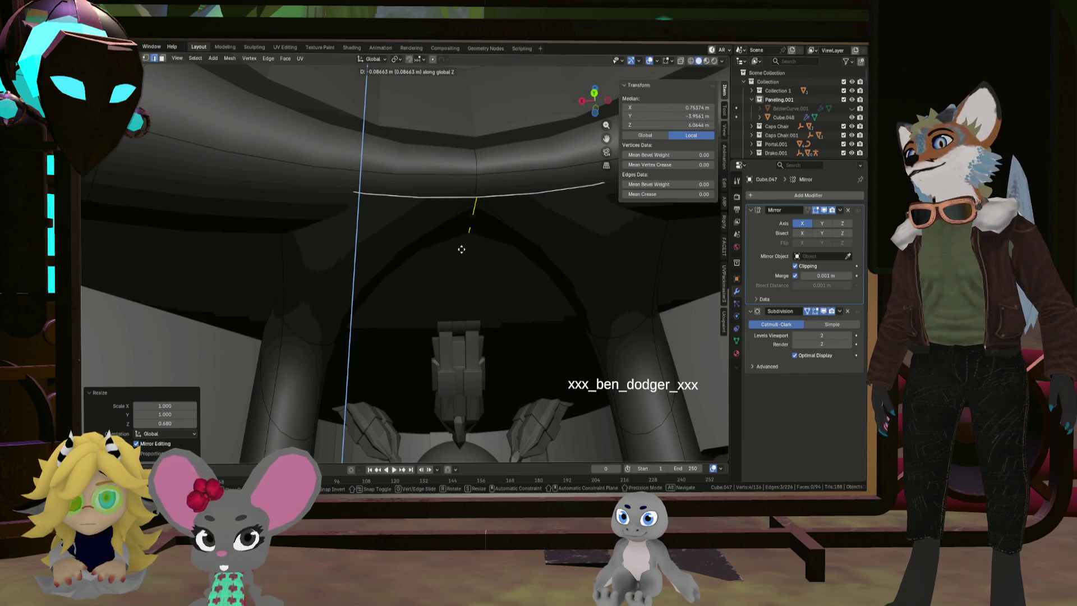
{"action": "left_click", "coordinate": [462, 251]}
Raise the arch's top-centre vertex about 0.11 m on Z and return to Object Mode
{"action": "mouse_move", "coordinate": [461, 251]}
{"action": "middle_mouse_down"}
{"action": "mouse_move", "coordinate": [441, 282]}
{"action": "mouse_move", "coordinate": [496, 245]}
{"action": "middle_mouse_up"}
{"action": "left_click", "coordinate": [145, 59]}
{"action": "left_click", "coordinate": [472, 250]}
{"action": "key", "text": "g"}
{"action": "key", "text": "z"}
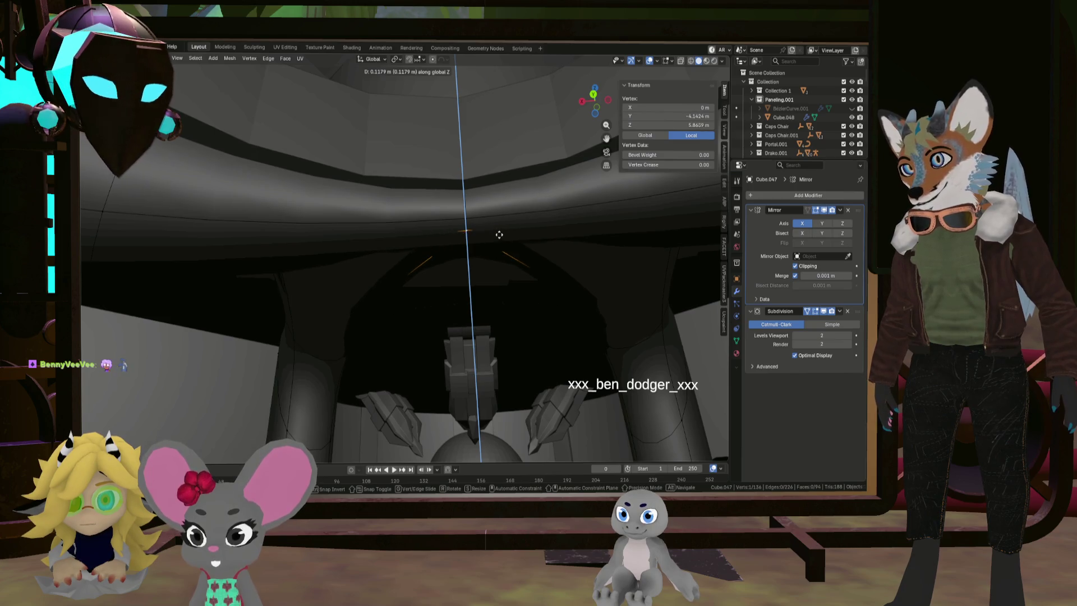
{"action": "left_click", "coordinate": [499, 235]}
{"action": "mouse_move", "coordinate": [499, 235]}
{"action": "middle_mouse_down"}
{"action": "mouse_move", "coordinate": [515, 237]}
{"action": "mouse_move", "coordinate": [526, 281]}
{"action": "middle_mouse_up"}
{"action": "scroll", "coordinate": [504, 335], "scroll_direction": "down", "scroll_amount": 10}
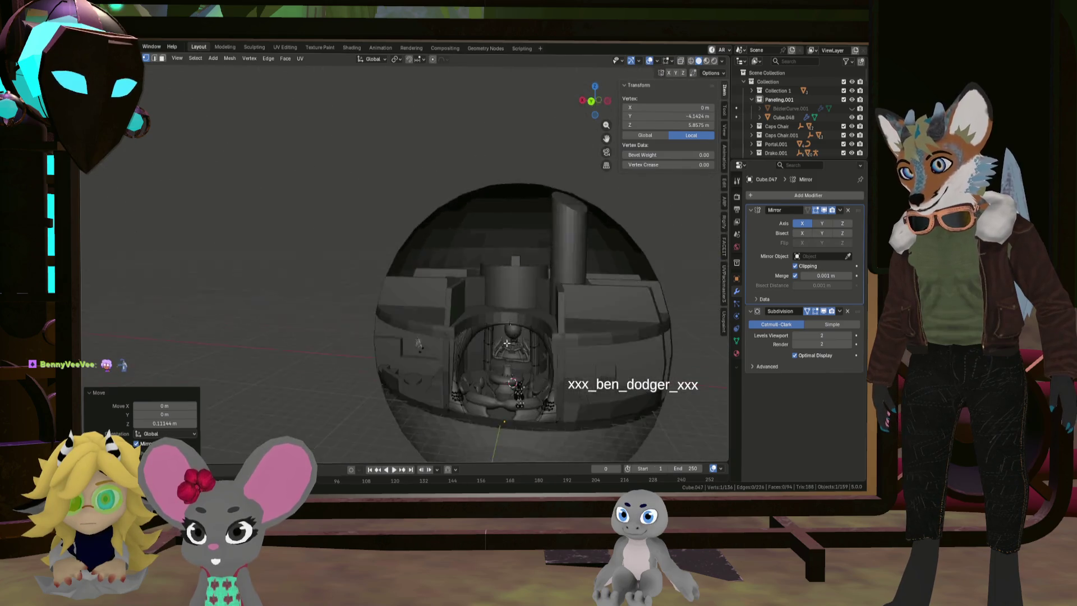
{"action": "middle_click_drag", "start_coordinate": [504, 334], "coordinate": [458, 324]}
{"action": "key", "text": "Tab"}
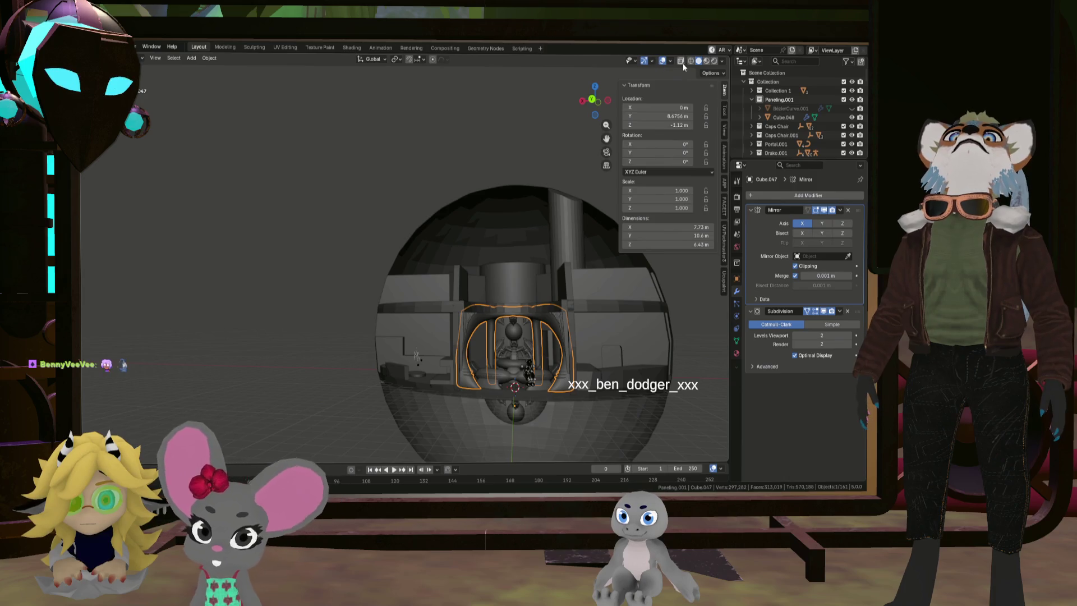
{"action": "left_click", "coordinate": [426, 158]}
{"action": "mouse_move", "coordinate": [463, 334]}
{"action": "middle_mouse_down"}
{"action": "mouse_move", "coordinate": [436, 355]}
{"action": "mouse_move", "coordinate": [536, 371]}
{"action": "mouse_move", "coordinate": [572, 333]}
{"action": "mouse_move", "coordinate": [585, 363]}
{"action": "mouse_move", "coordinate": [532, 363]}
{"action": "mouse_move", "coordinate": [575, 366]}
{"action": "mouse_move", "coordinate": [549, 362]}
{"action": "mouse_move", "coordinate": [557, 339]}
{"action": "mouse_move", "coordinate": [557, 353]}
{"action": "mouse_move", "coordinate": [530, 341]}
{"action": "mouse_move", "coordinate": [553, 347]}
{"action": "mouse_move", "coordinate": [544, 352]}
{"action": "middle_mouse_up"}
{"action": "scroll", "coordinate": [541, 353], "scroll_direction": "up", "scroll_amount": 3}
{"action": "scroll", "coordinate": [541, 349], "scroll_direction": "up", "scroll_amount": 5}
{"action": "scroll", "coordinate": [547, 358], "scroll_direction": "down", "scroll_amount": 3}
{"action": "scroll", "coordinate": [548, 352], "scroll_direction": "up", "scroll_amount": 5}
{"action": "scroll", "coordinate": [563, 362], "scroll_direction": "down", "scroll_amount": 3}
{"action": "scroll", "coordinate": [571, 352], "scroll_direction": "up", "scroll_amount": 4}
{"action": "scroll", "coordinate": [587, 356], "scroll_direction": "down", "scroll_amount": 2}
{"action": "scroll", "coordinate": [556, 345], "scroll_direction": "up", "scroll_amount": 3}
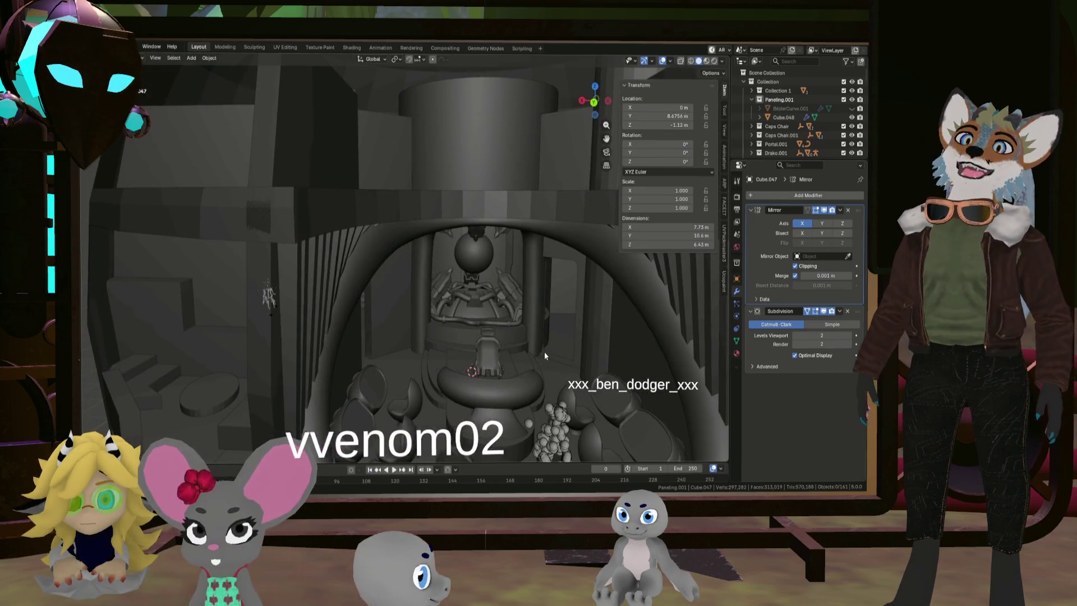
{"action": "scroll", "coordinate": [493, 257], "scroll_direction": "up", "scroll_amount": 4}
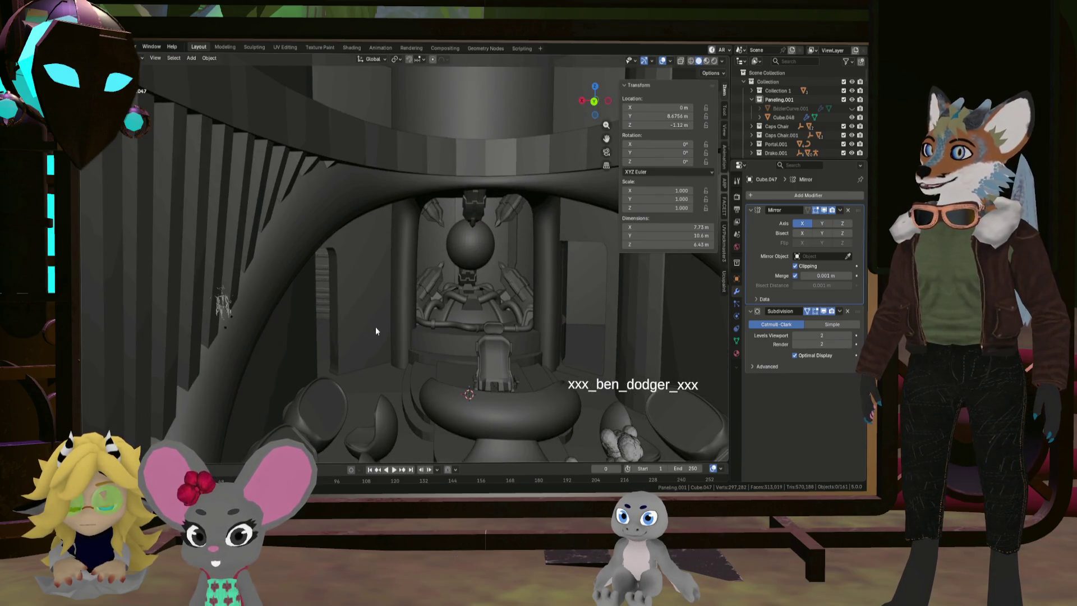
{"action": "mouse_move", "coordinate": [545, 309]}
{"action": "middle_mouse_down"}
{"action": "mouse_move", "coordinate": [667, 363]}
{"action": "mouse_move", "coordinate": [378, 332]}
{"action": "middle_mouse_up"}
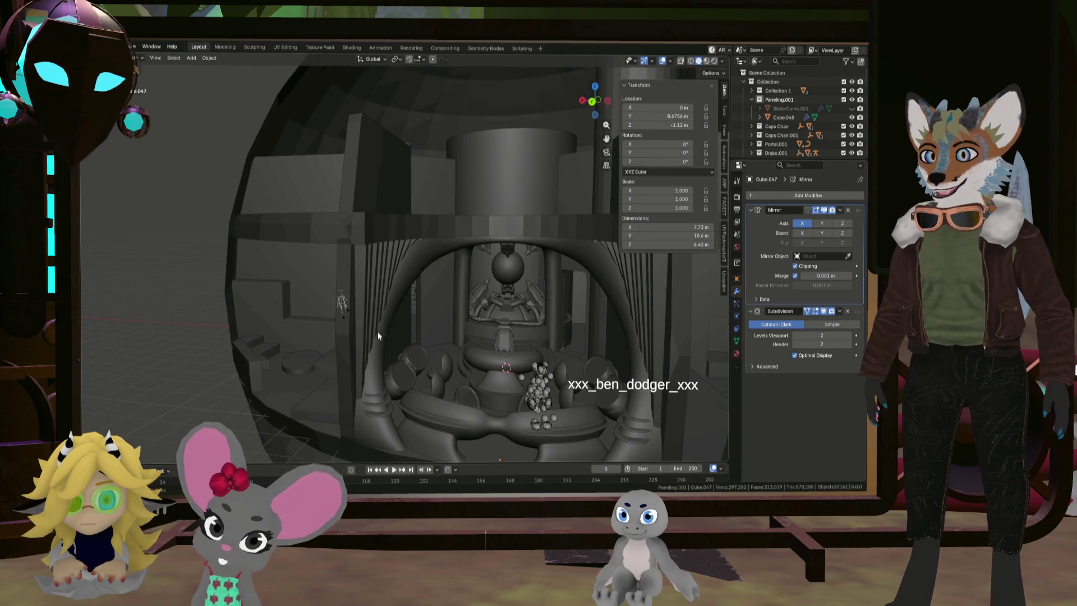
{"action": "scroll", "coordinate": [523, 287], "scroll_direction": "up", "scroll_amount": 3}
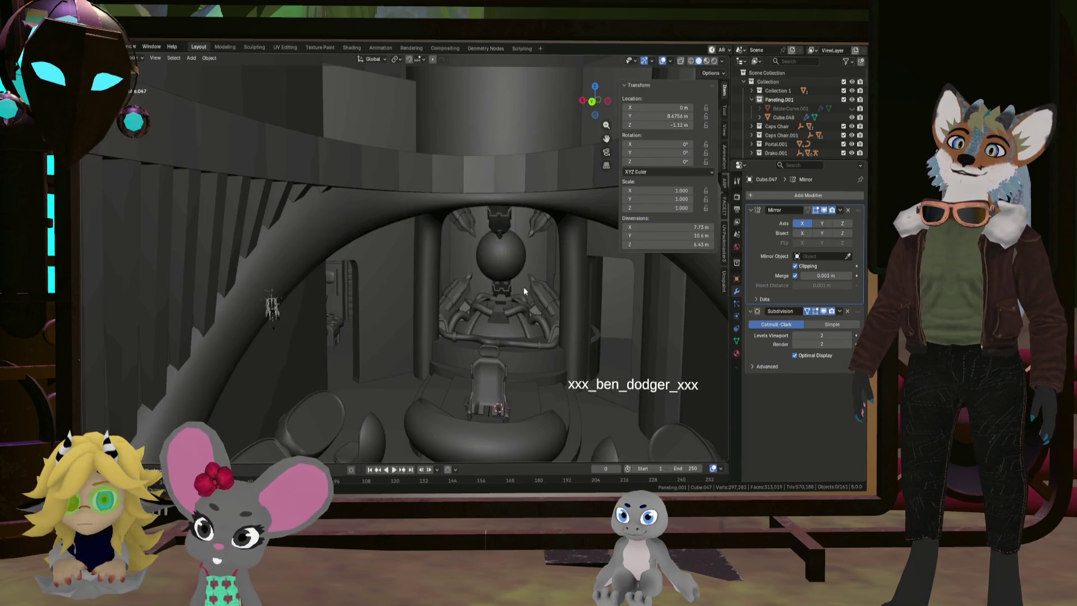